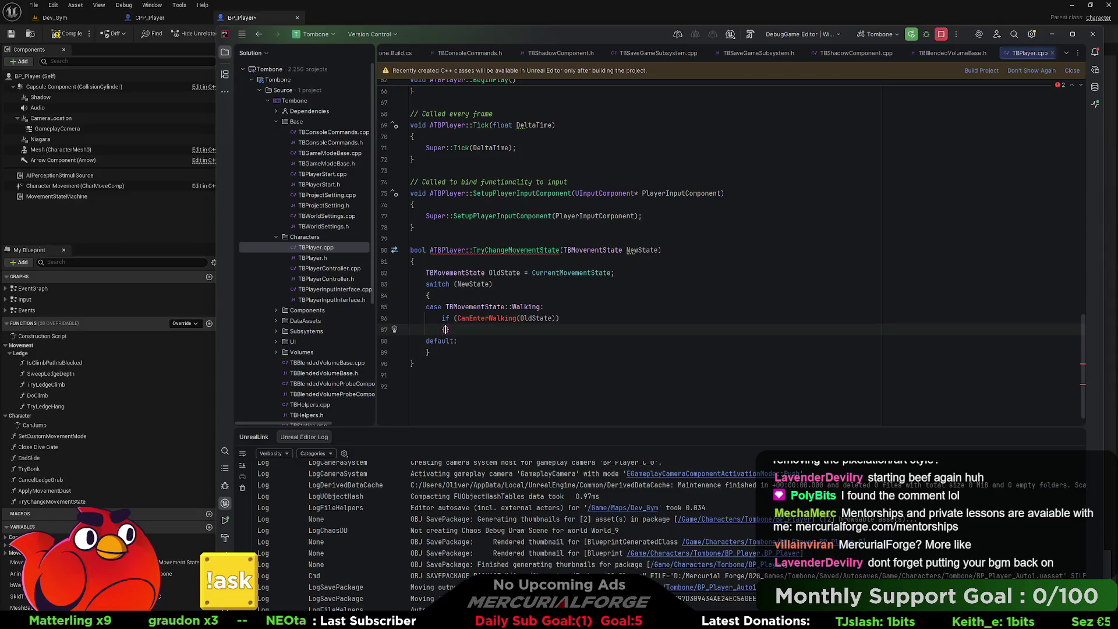
Give the CanEnterWalking(OldState) if a braced body containing 'CurrentMovementState = NewState;'.
key("Return")
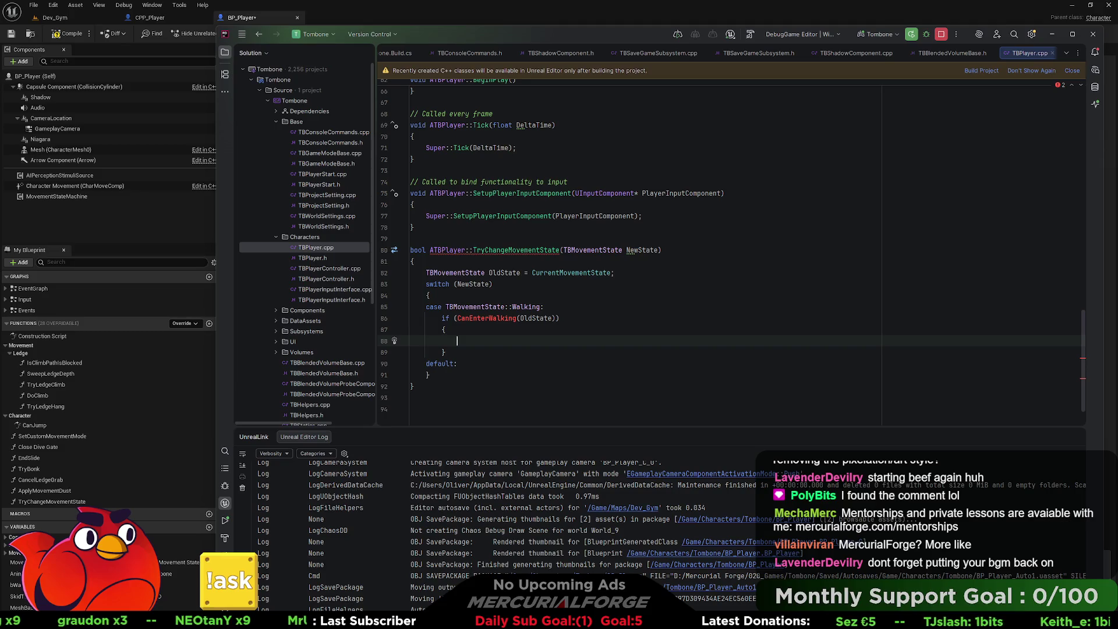
type("cur")
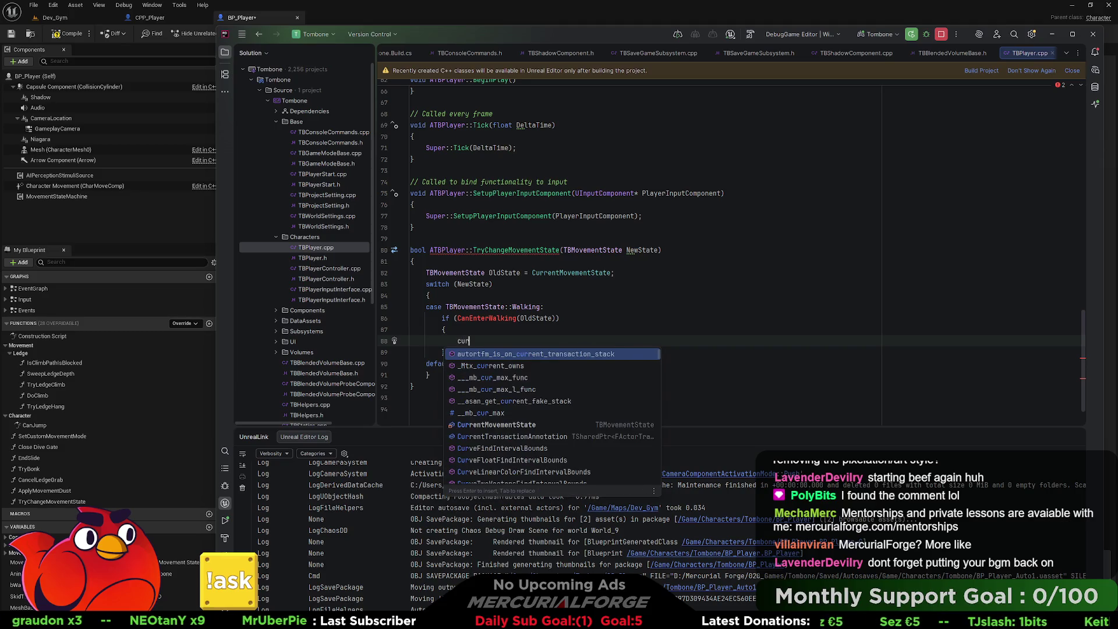
type("rent")
key("BackSpace")
key("BackSpace")
key("BackSpace")
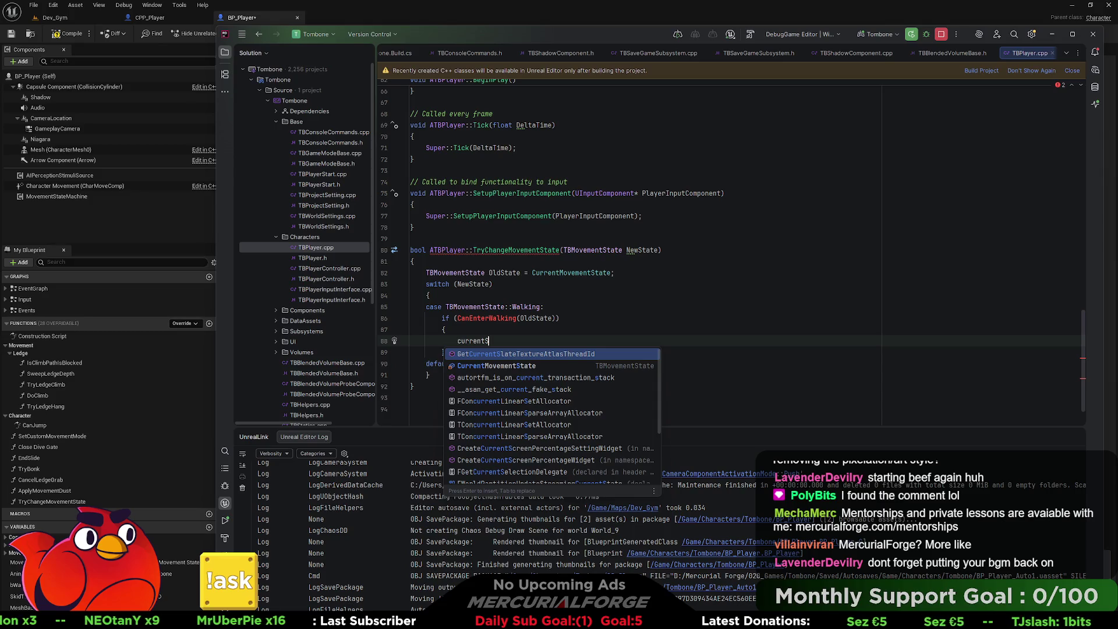
key("BackSpace")
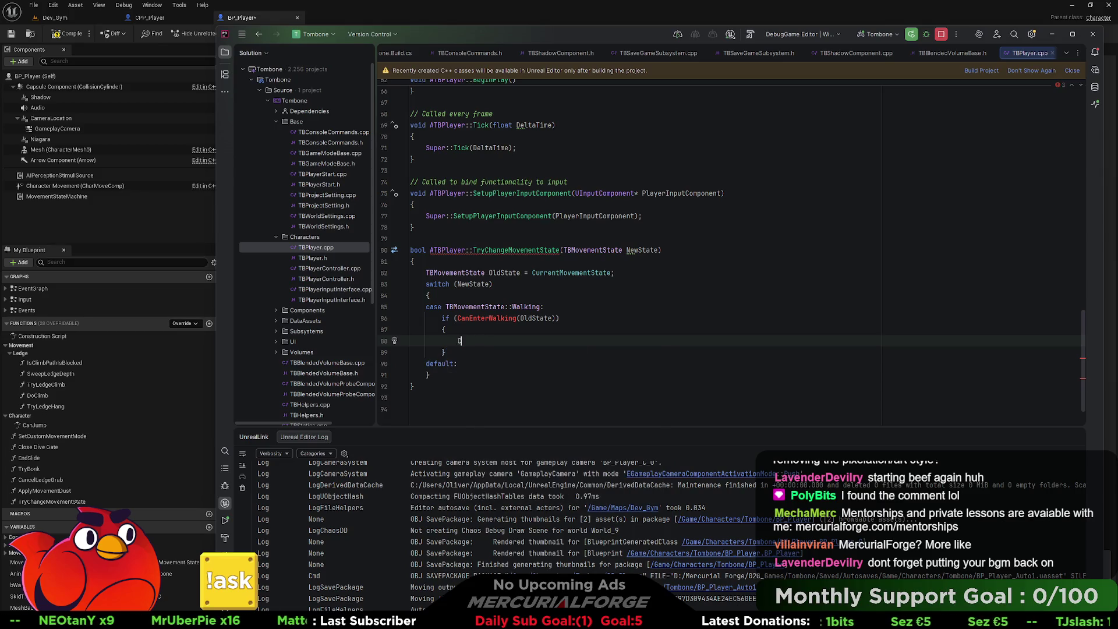
type("Cur")
key("Return")
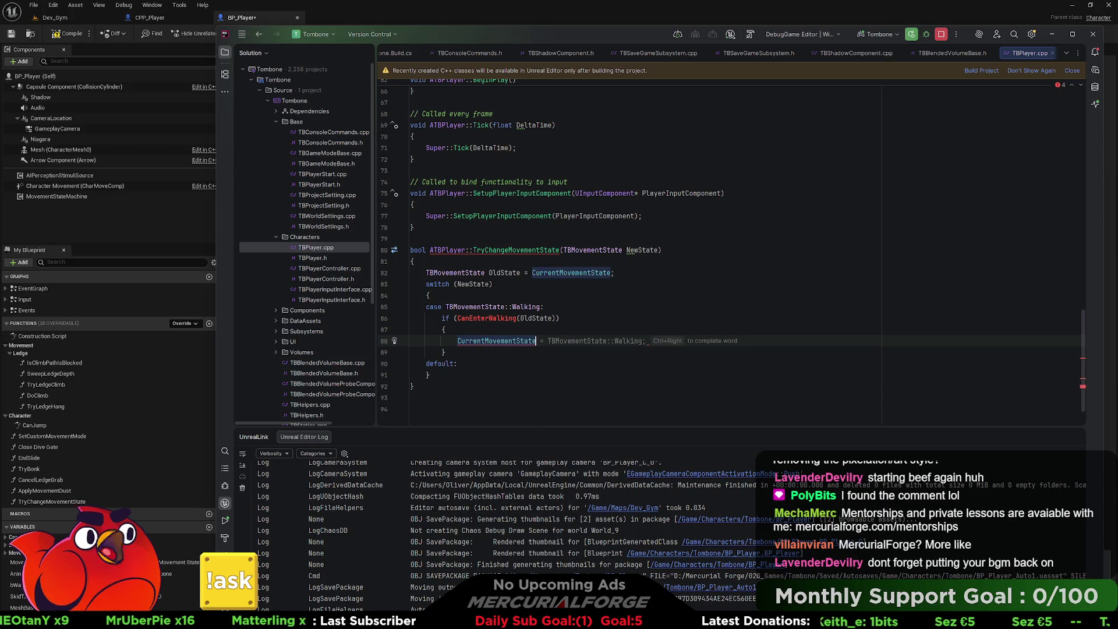
type("=")
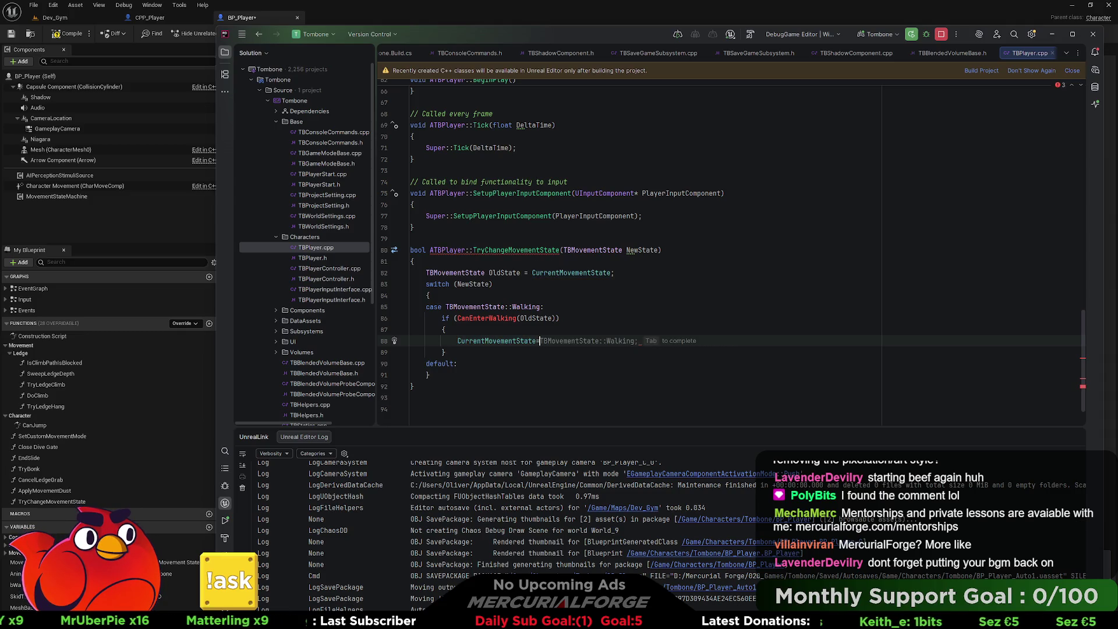
type(" newmove")
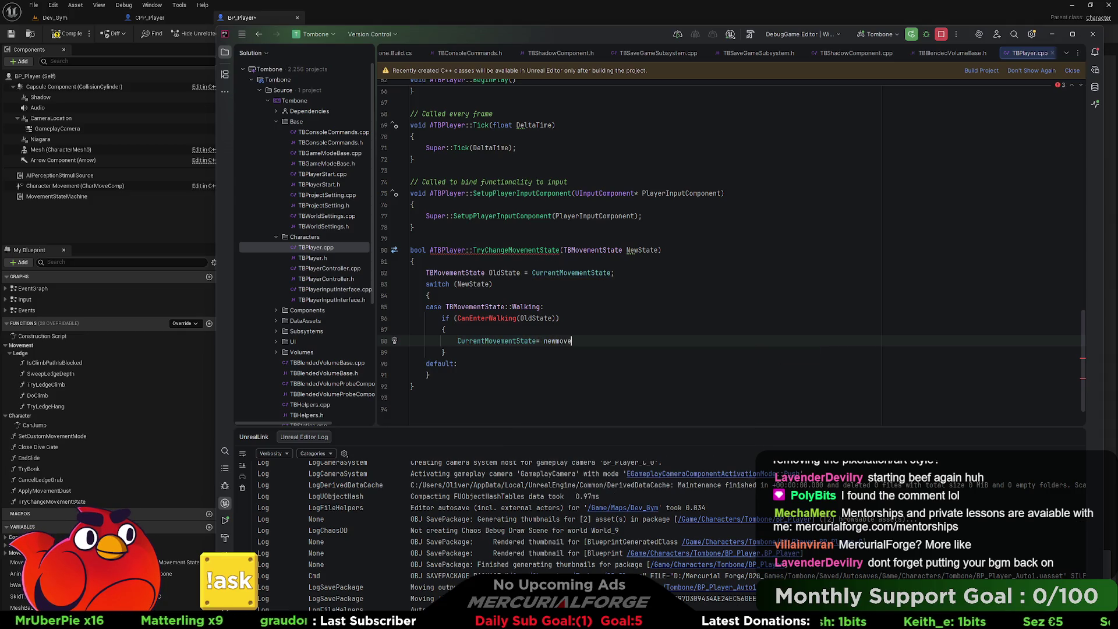
key("BackSpace")
key("BackSpace")
key("BackSpace")
type("=")
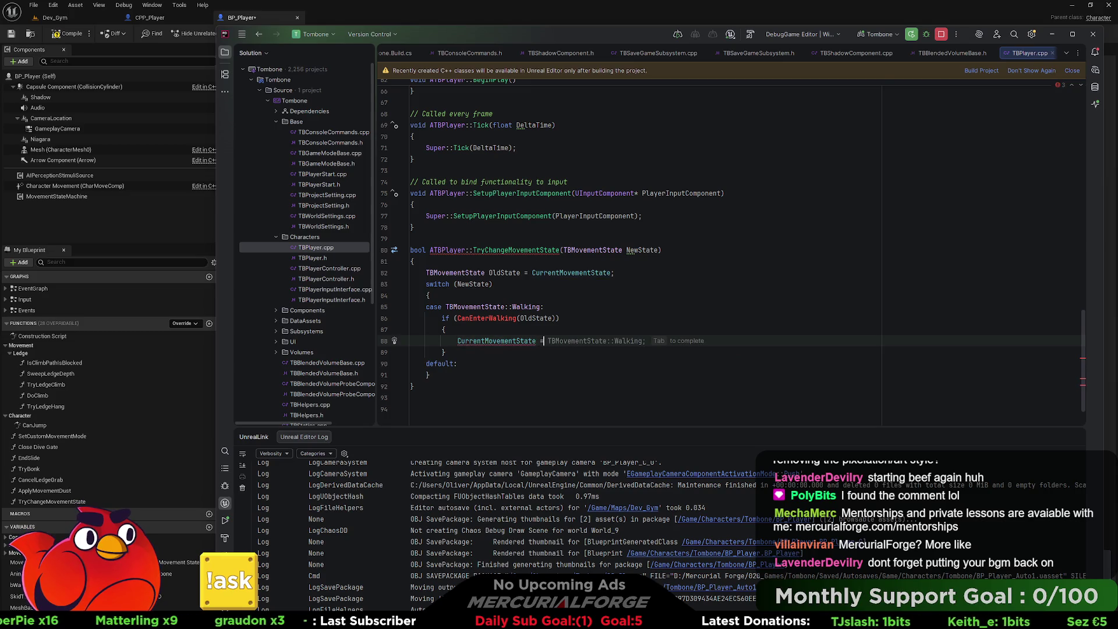
type(" NewState;")
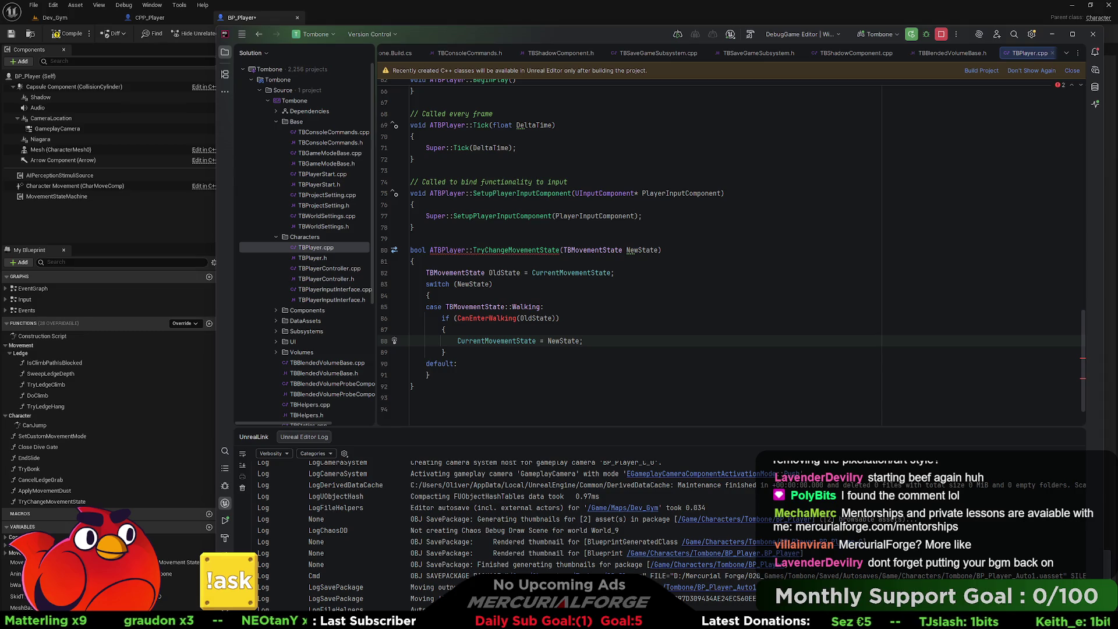
double_click(486, 318)
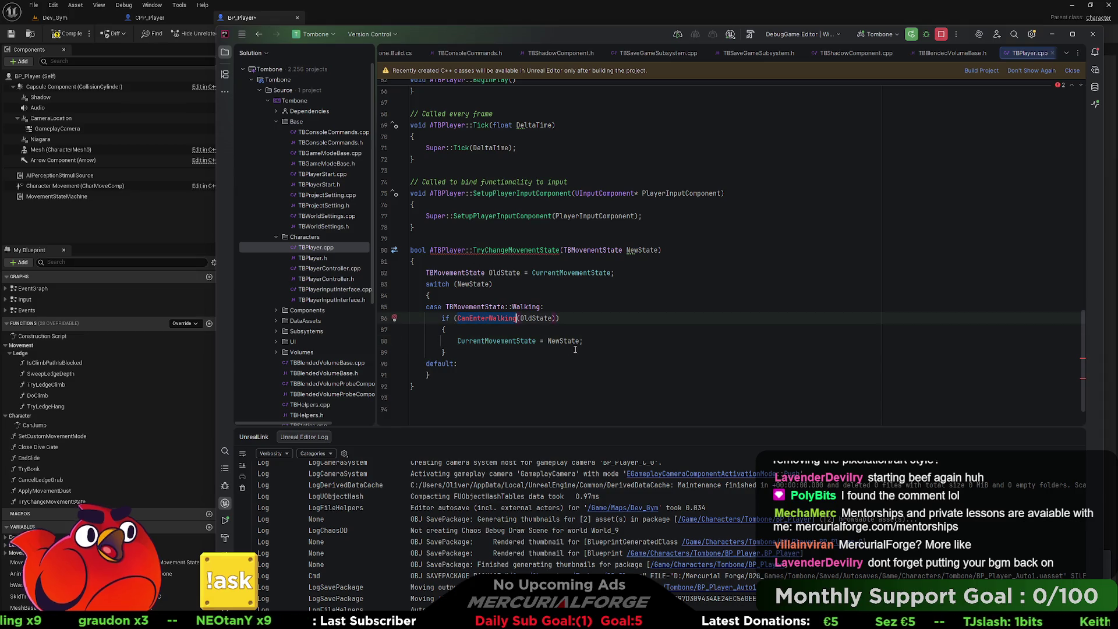
key("Down")
key("Down")
key("End")
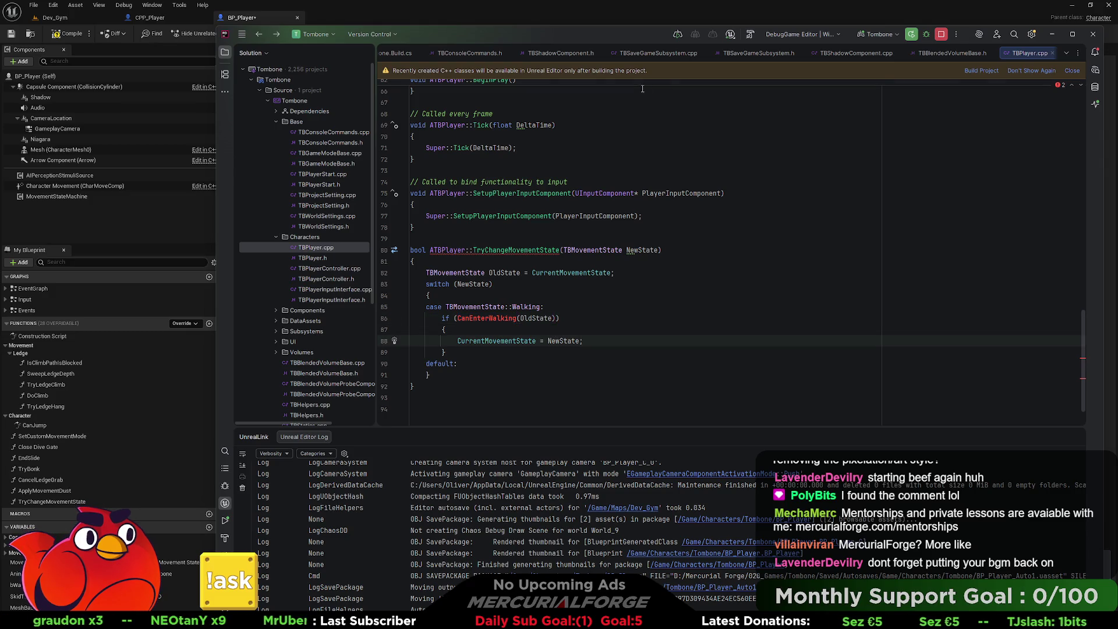
In TBPlayer.h, start a bool CanEnterWalking declaration below TryChangeMovementState.
left_click(312, 259)
double_click(312, 258)
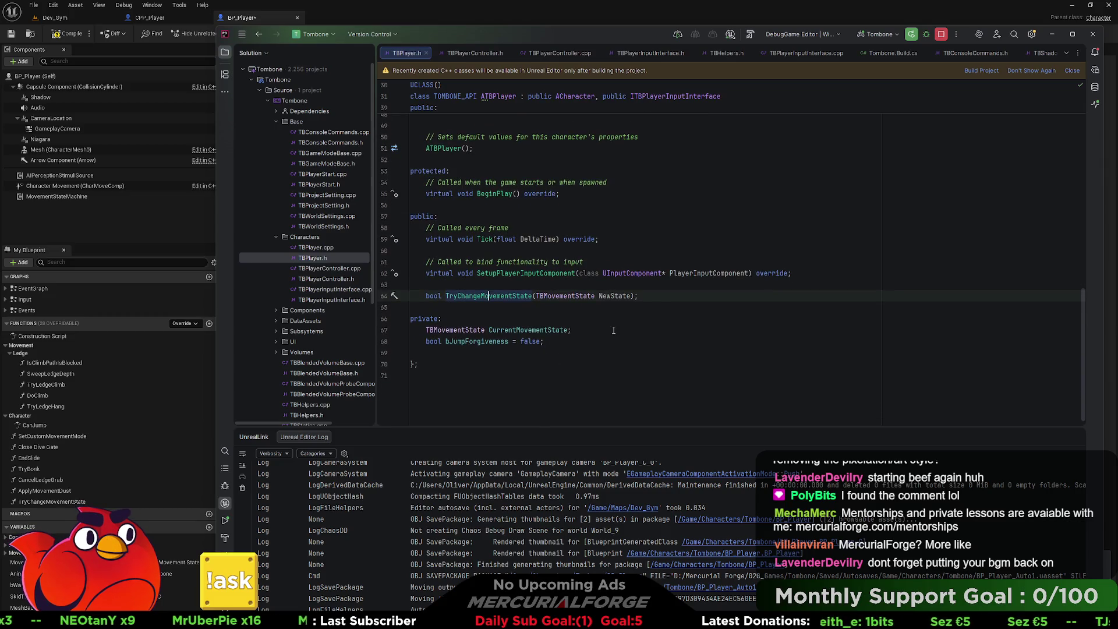
left_click(653, 300)
key("Return")
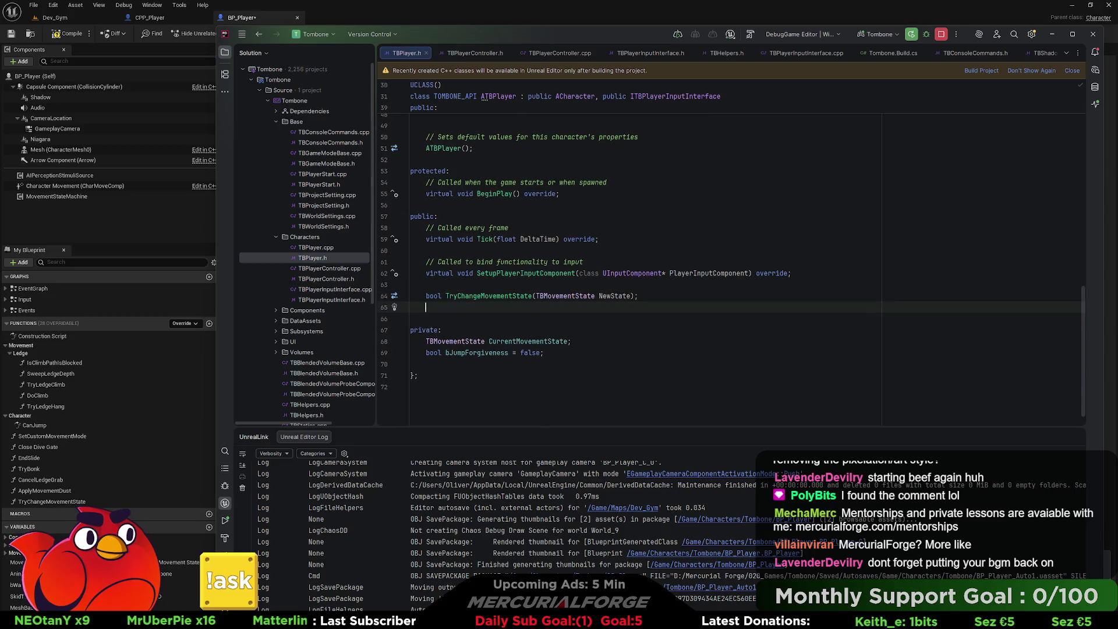
type("bool")
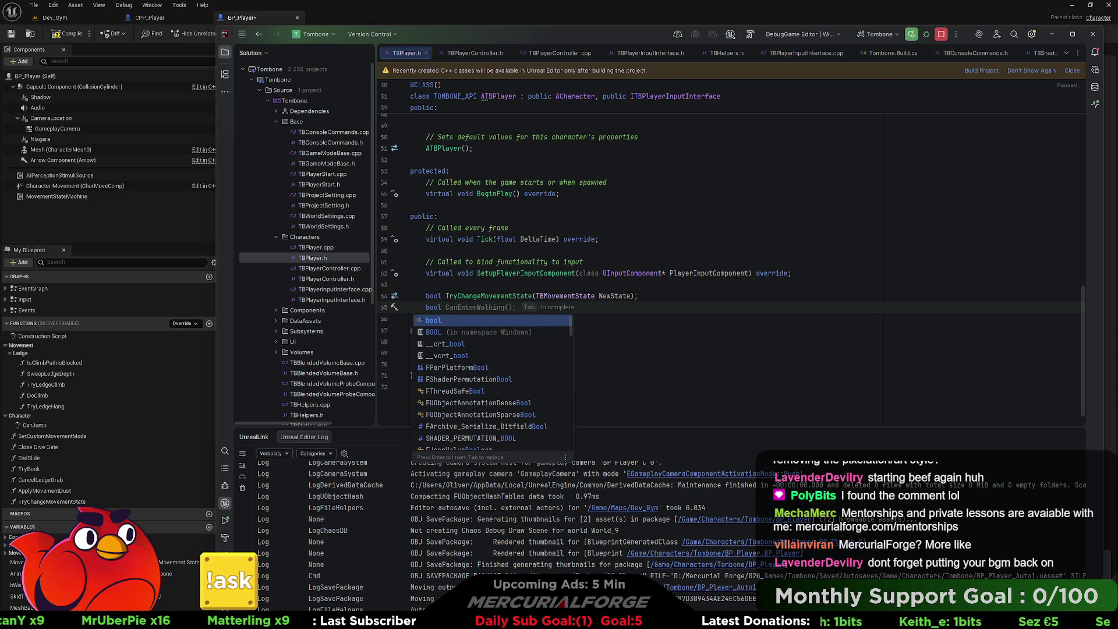
key("Tab")
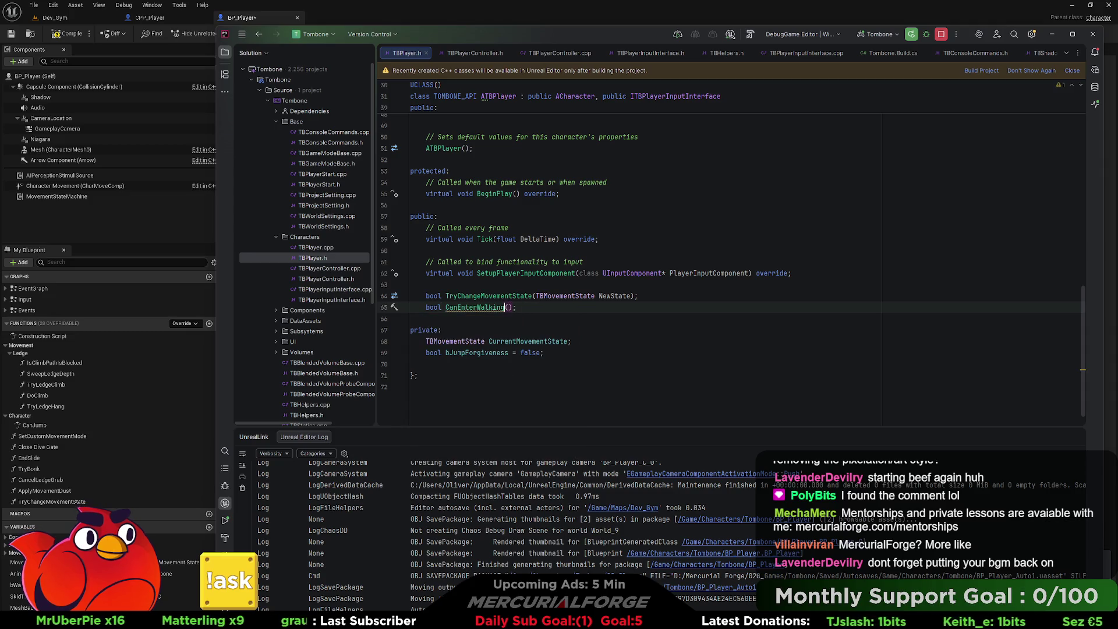
Finish the declaration with a TBMovementState OldState parameter and semicolon, then return to TBPlayer.cpp.
key("Right")
type("TBMo")
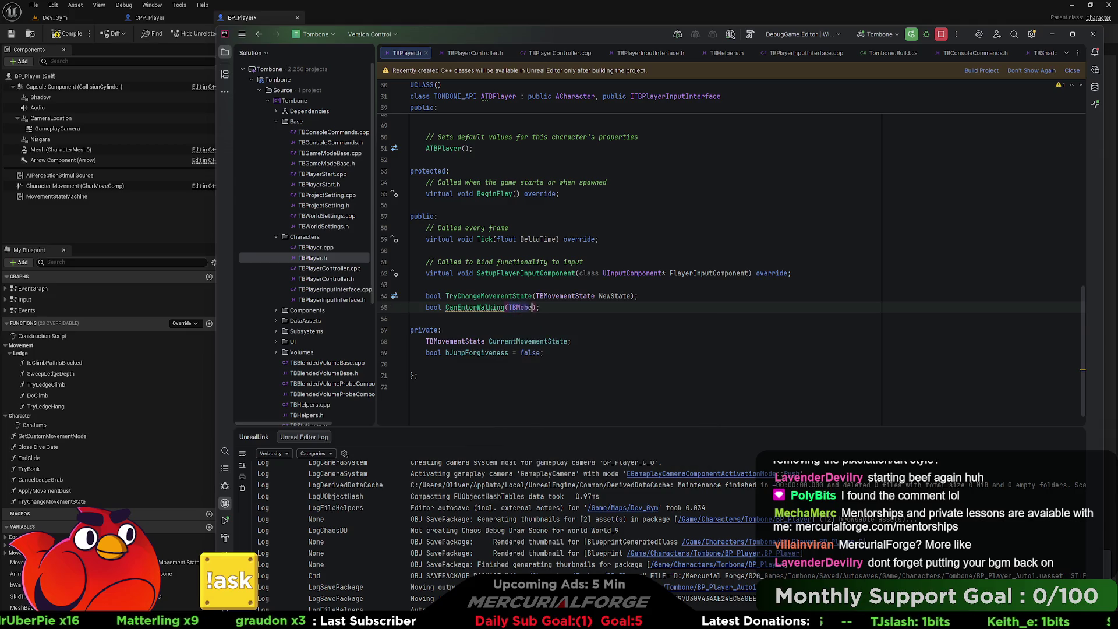
type("v")
key("Return")
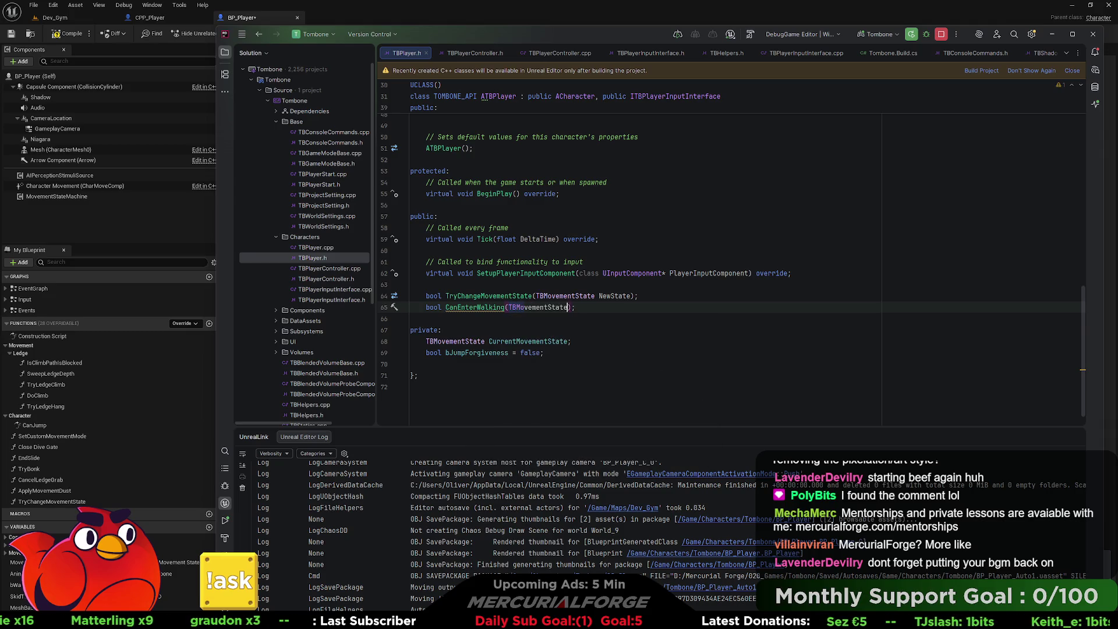
type("Oldstate")
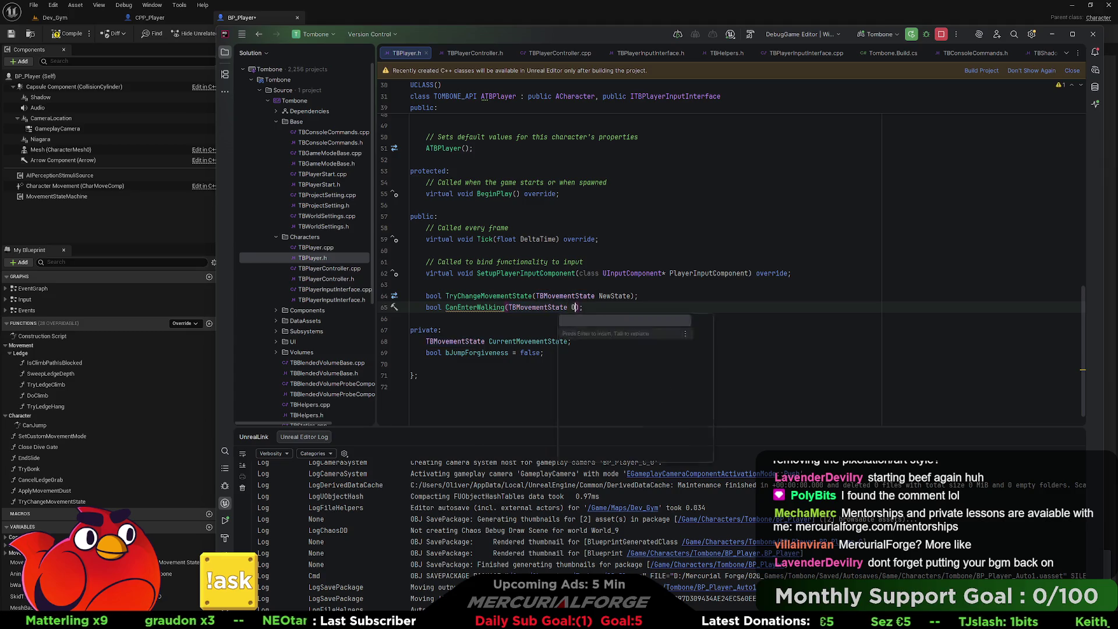
key("BackSpace")
key("BackSpace")
key("BackSpace")
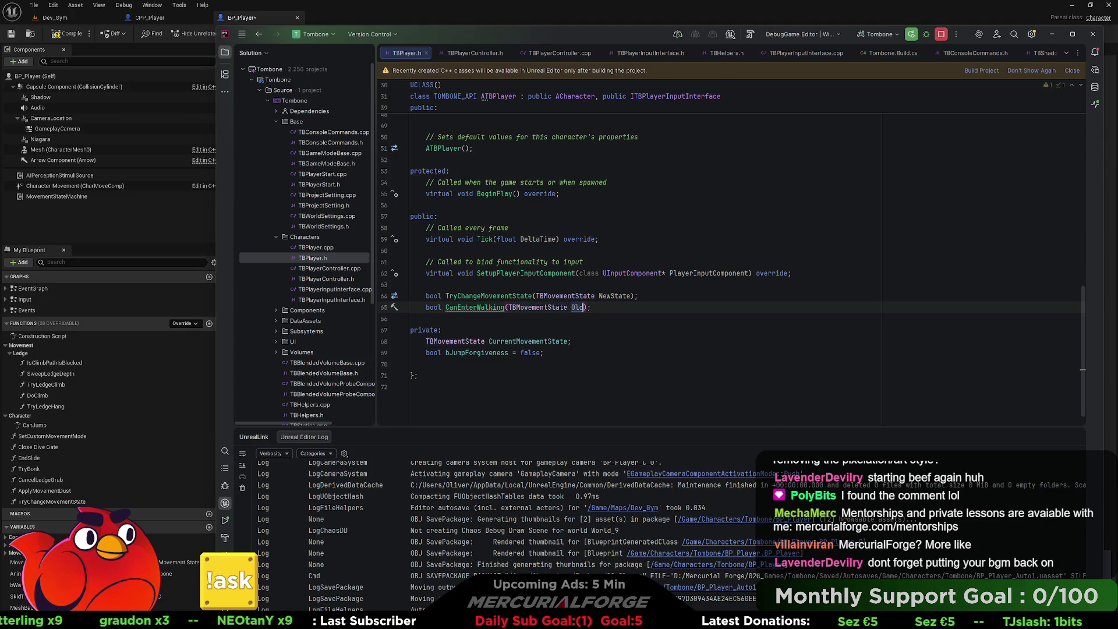
type("State")
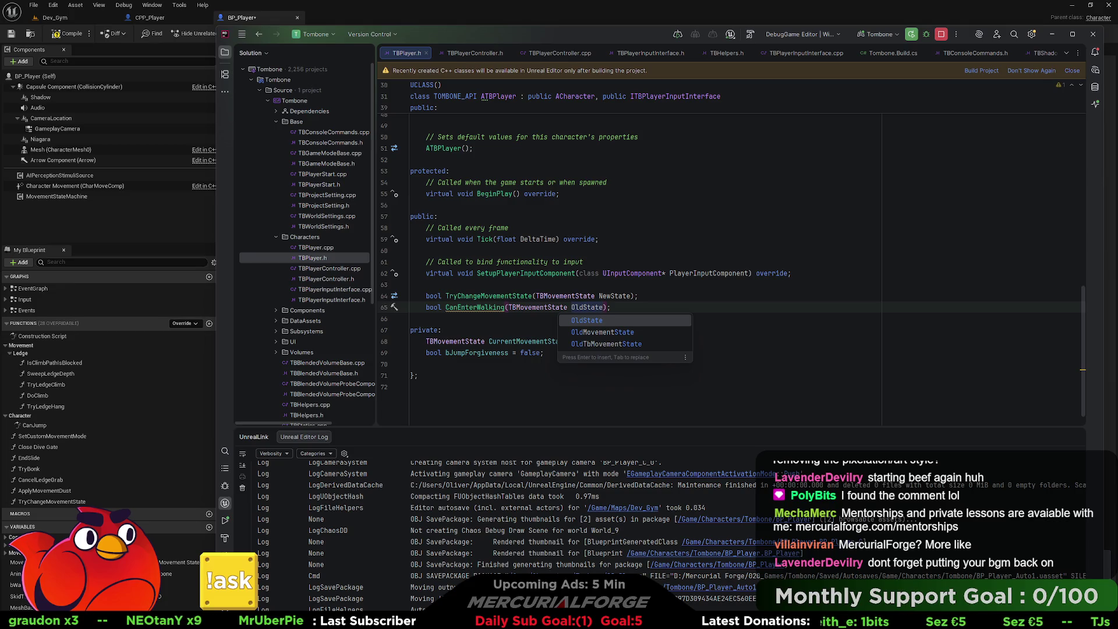
key("Right")
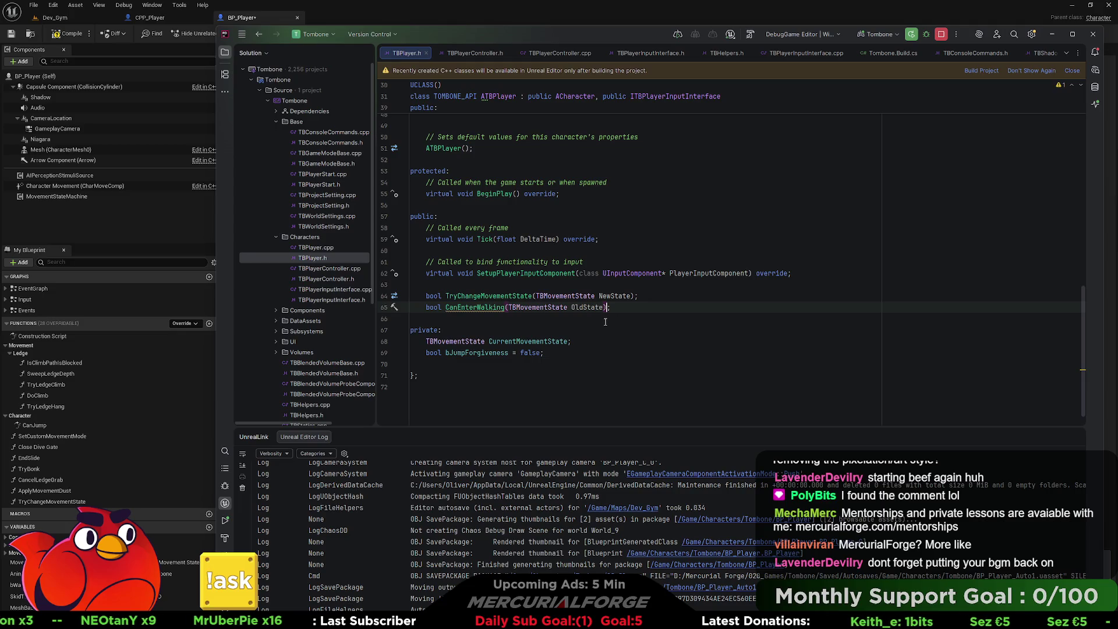
type(";")
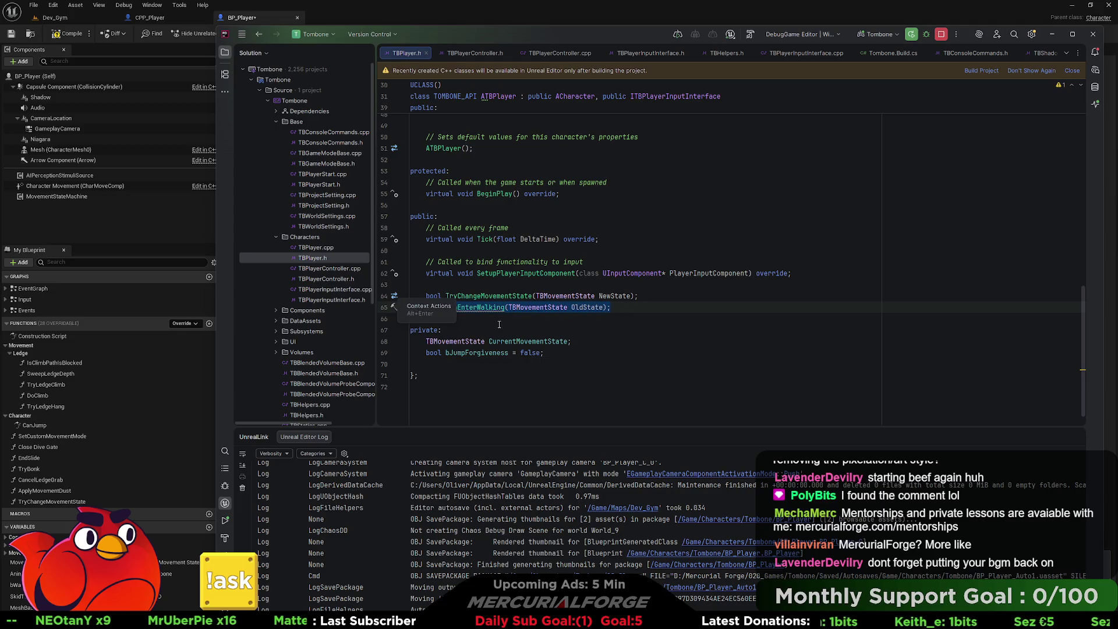
key("alt+o")
left_click(477, 351)
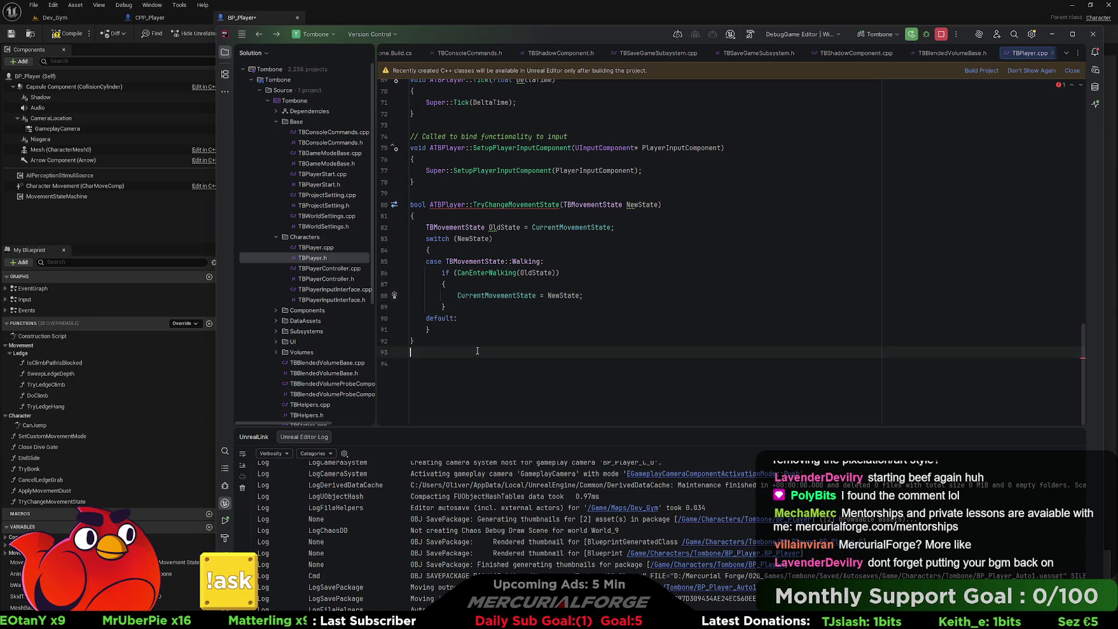
Turn the pasted signature into an ATBPlayer::CanEnterWalking(TBMovementState OldState) definition with an empty body.
key("Return")
type("bool CanEnterWalking(TBMovementState OldState);")
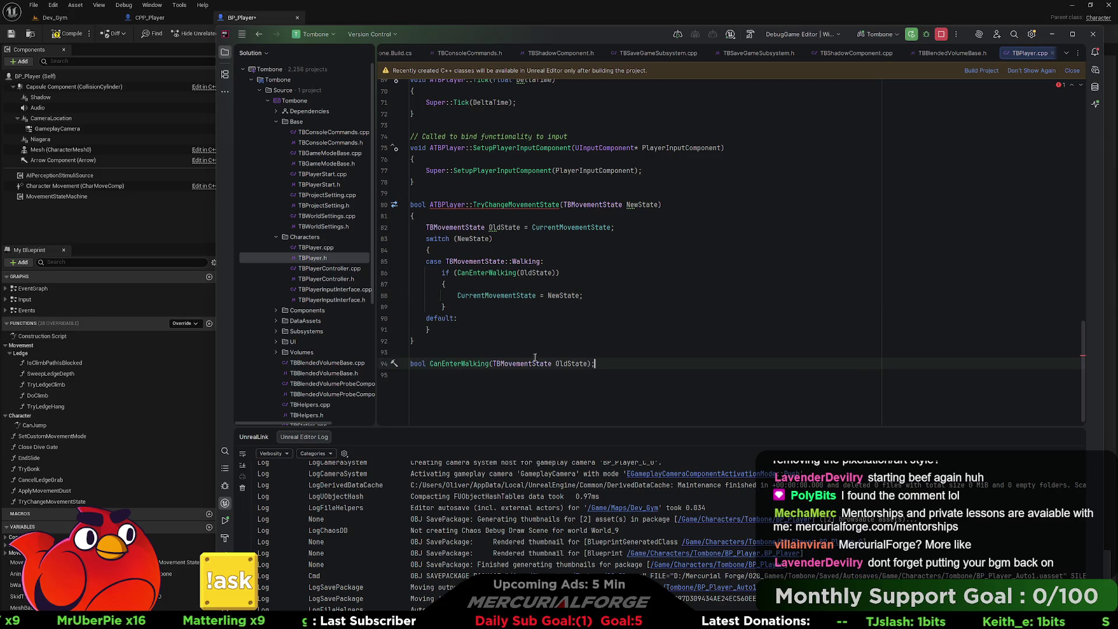
key("BackSpace")
key("Return")
type("{")
key("Return")
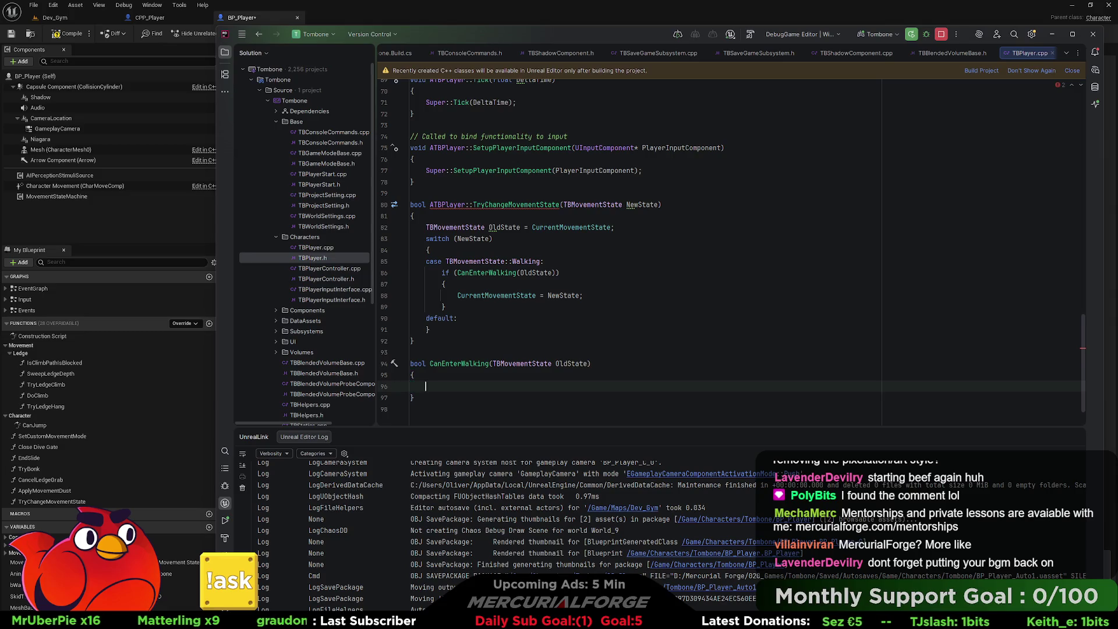
double_click(460, 208)
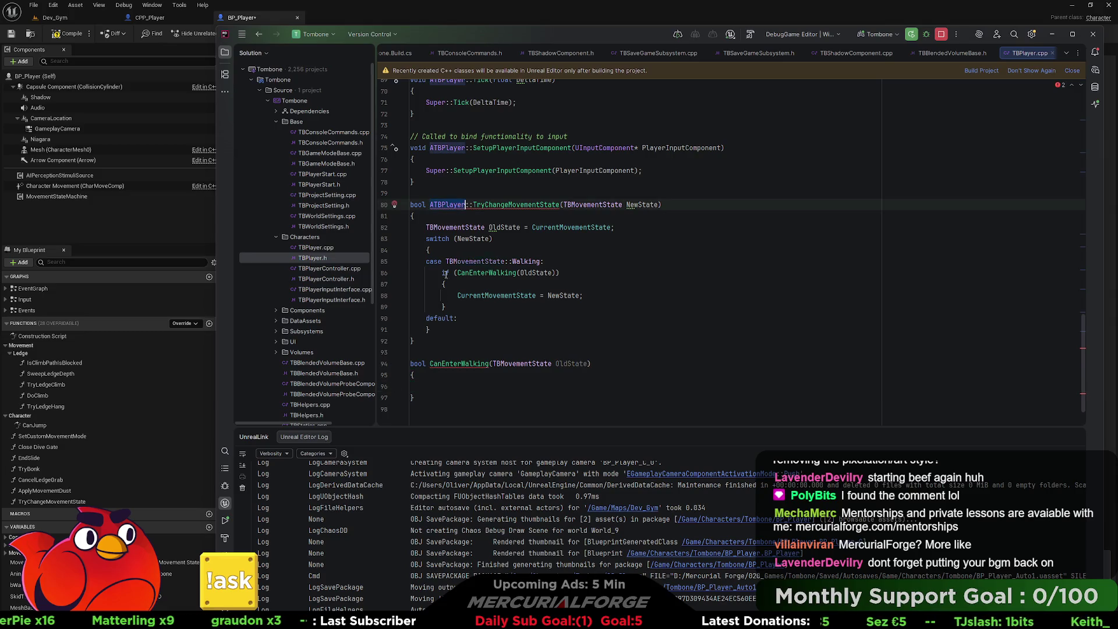
key("ctrl+c")
left_click(429, 363)
key("ctrl+v")
type("::")
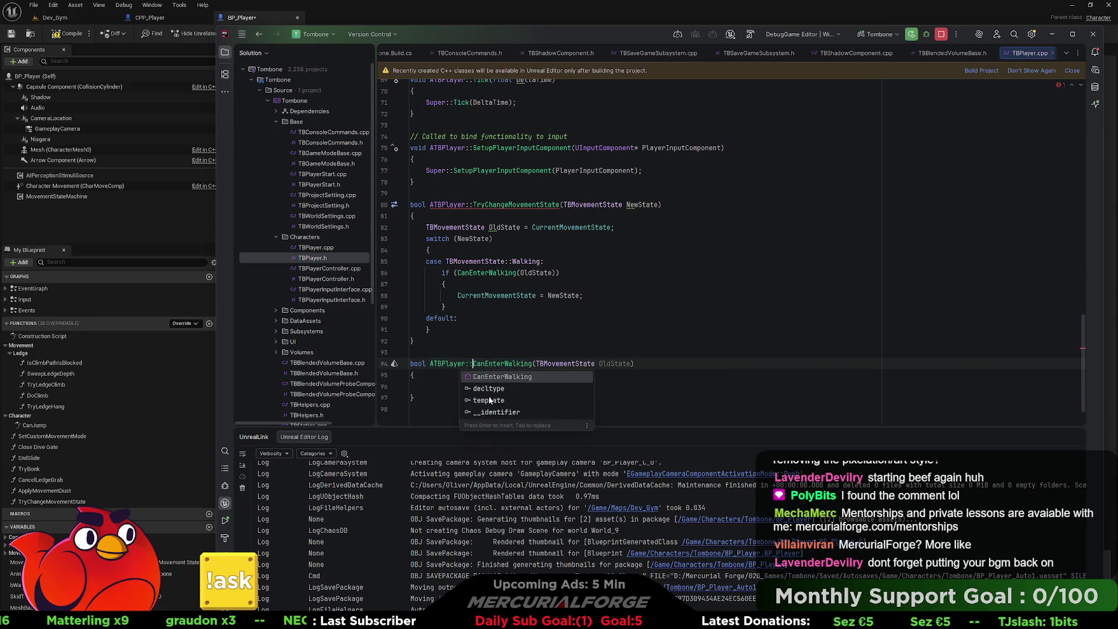
key("Escape")
Make the CanEnterWalking body 'return false;'.
scroll(500, 355, "down", 2)
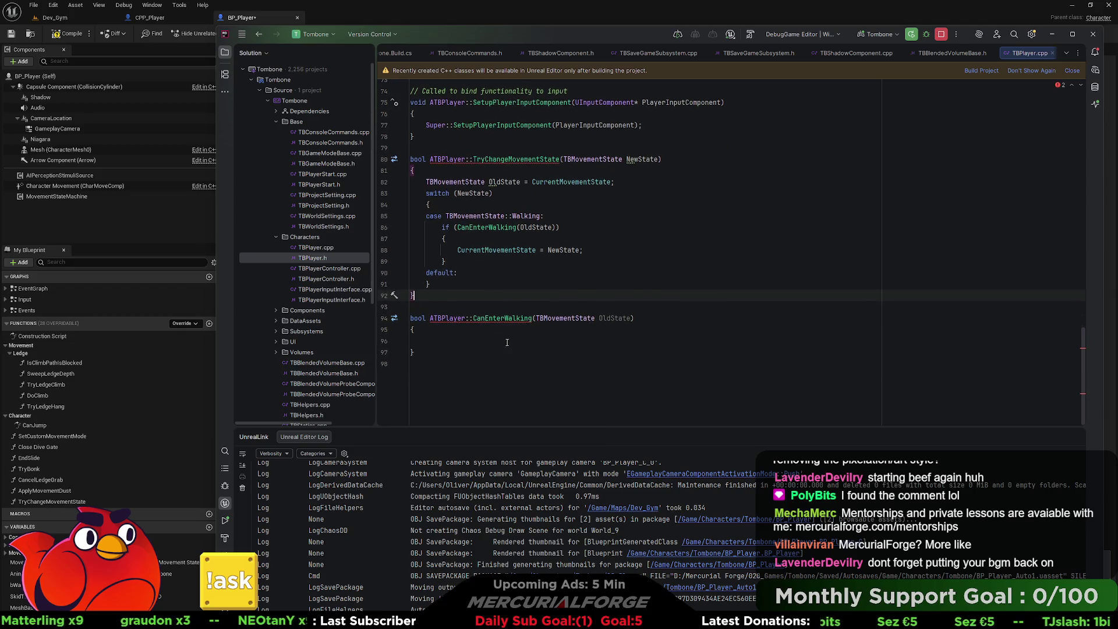
left_click(511, 343)
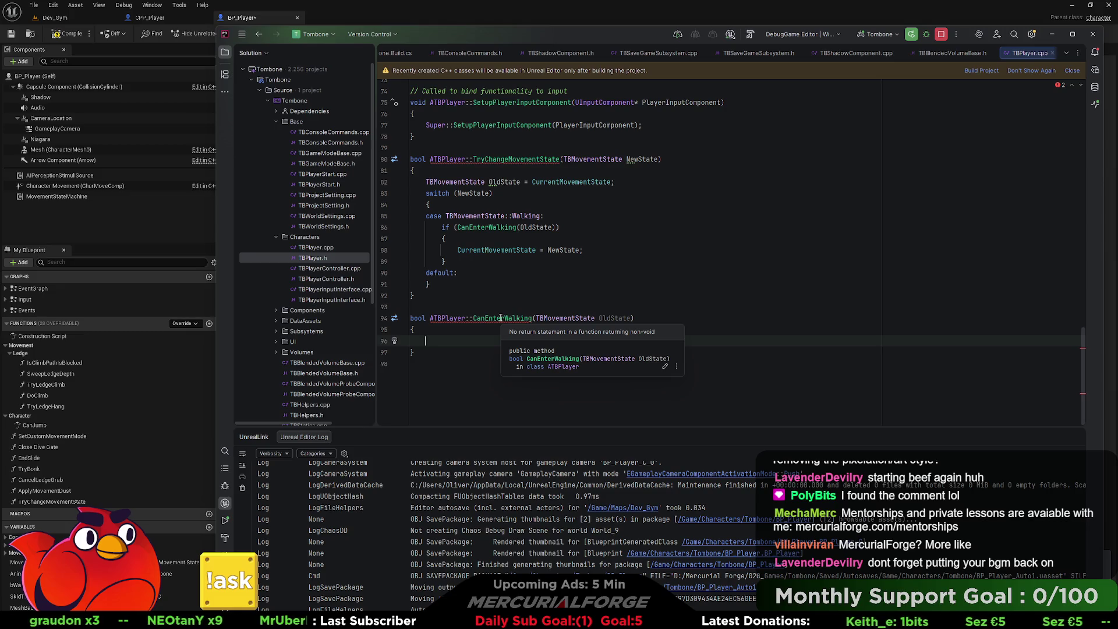
type("return fal")
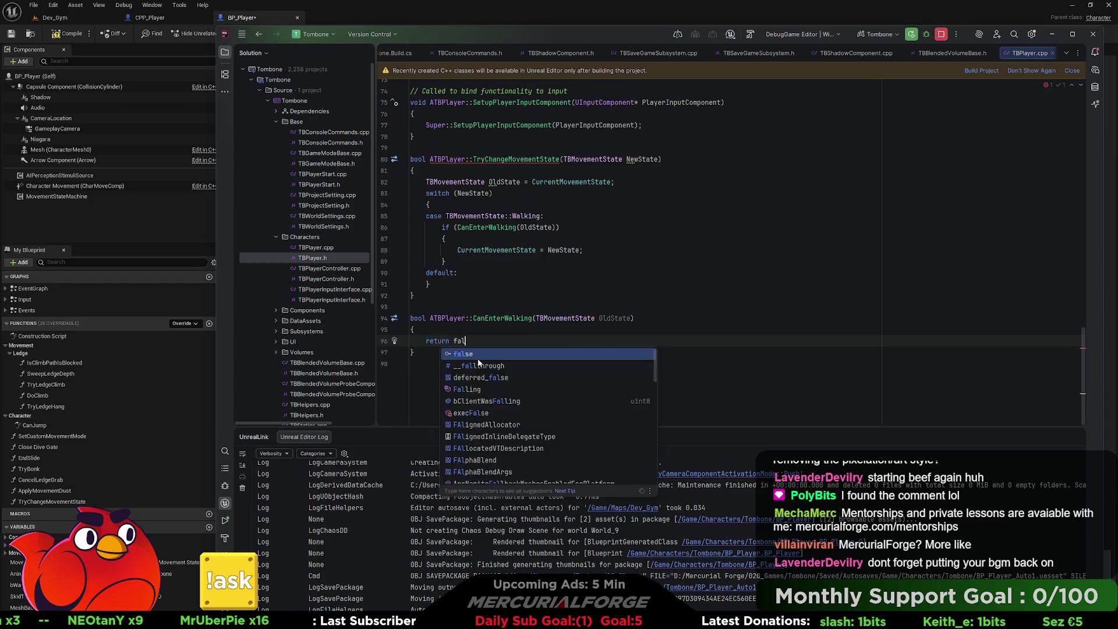
left_click(478, 364)
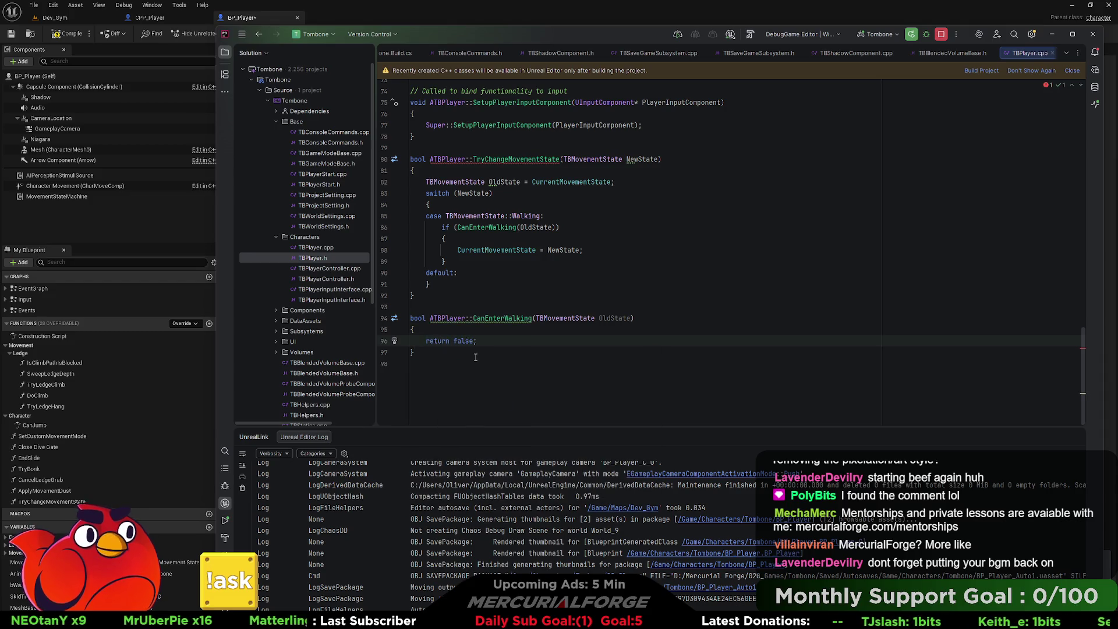
Review the code, then bring BP_Player's Input graph in Unreal back to the front.
scroll(485, 272, "up", 1)
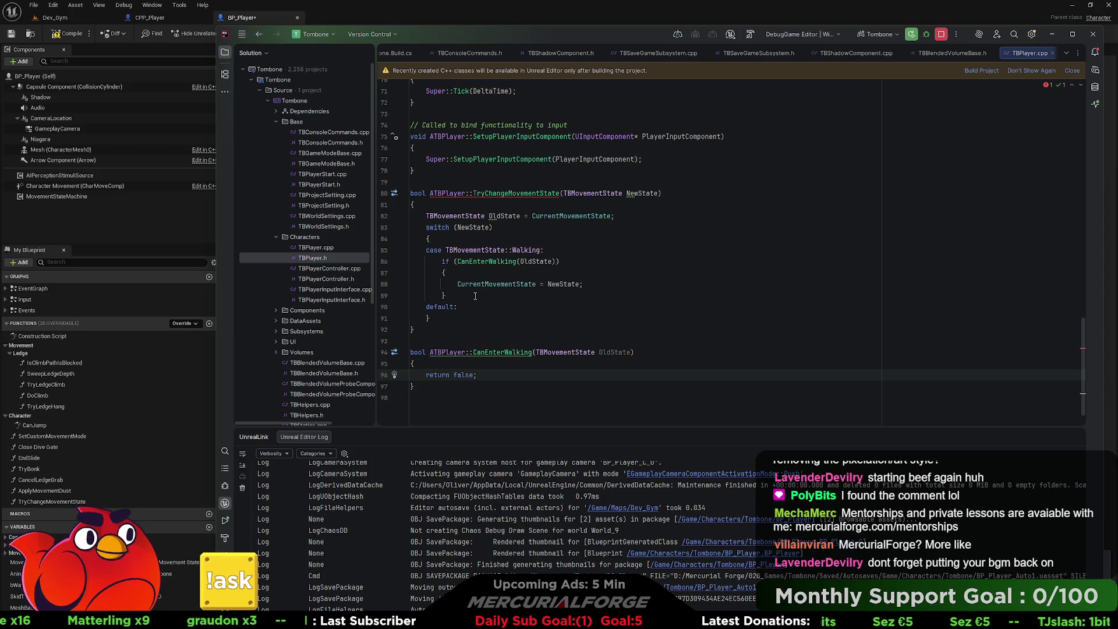
scroll(512, 300, "down", 1)
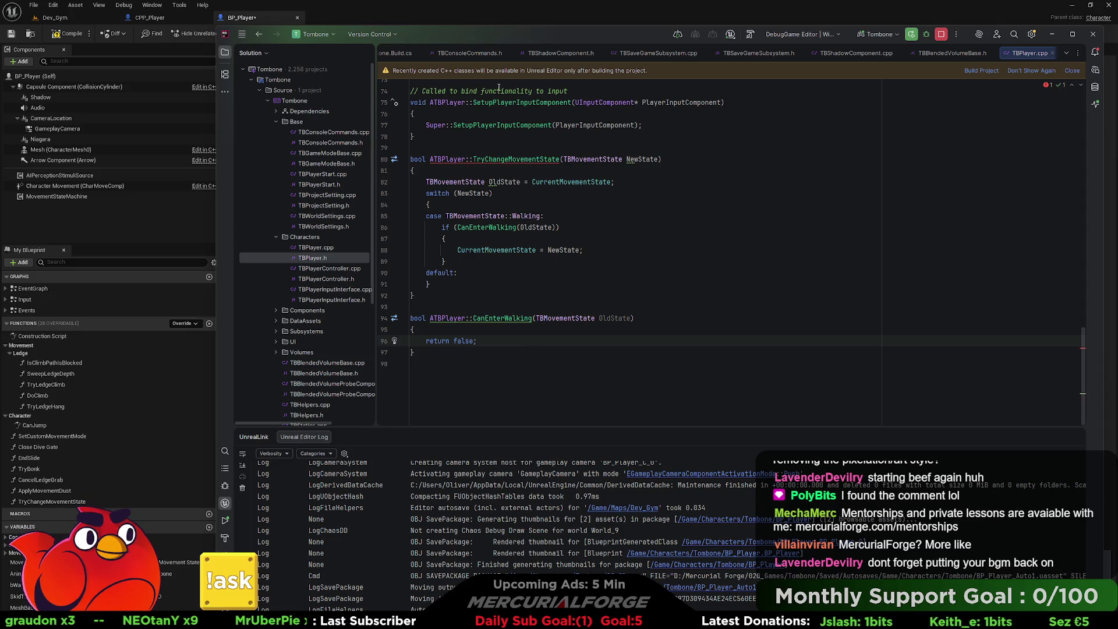
left_click(475, 18)
key("alt+Left")
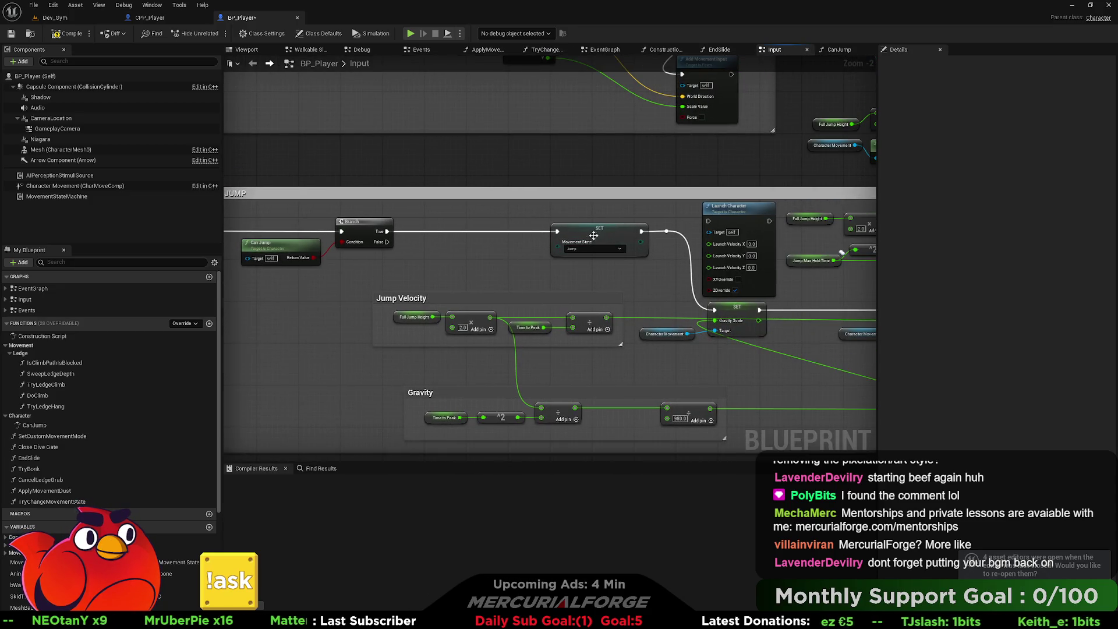
Find references to Movement State by name, filtered to 'set' nodes.
right_click(603, 235)
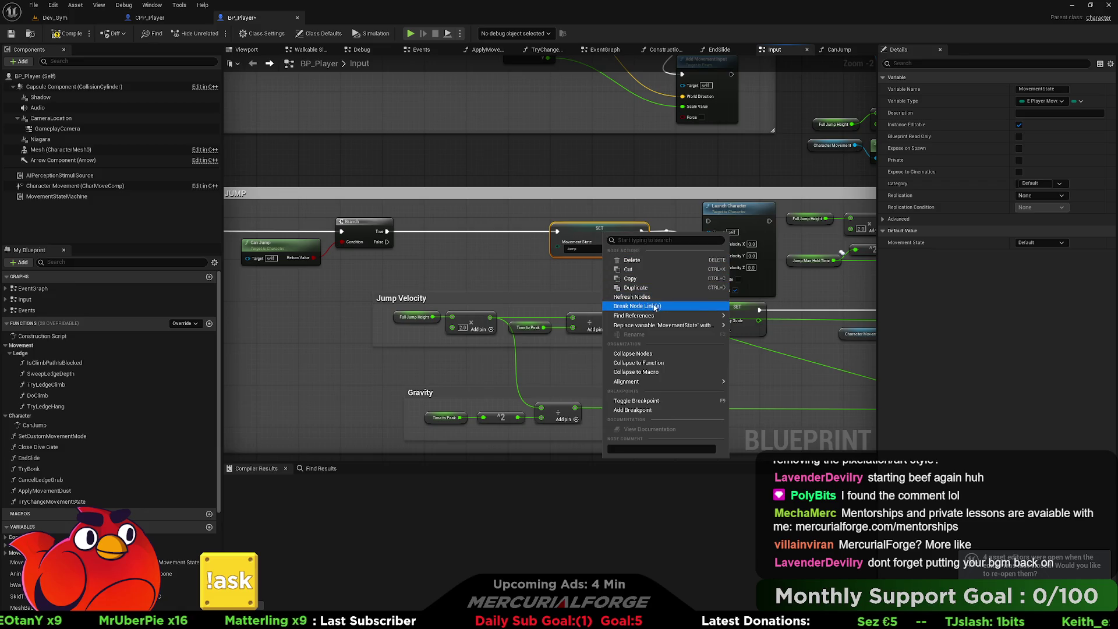
mouse_move(651, 317)
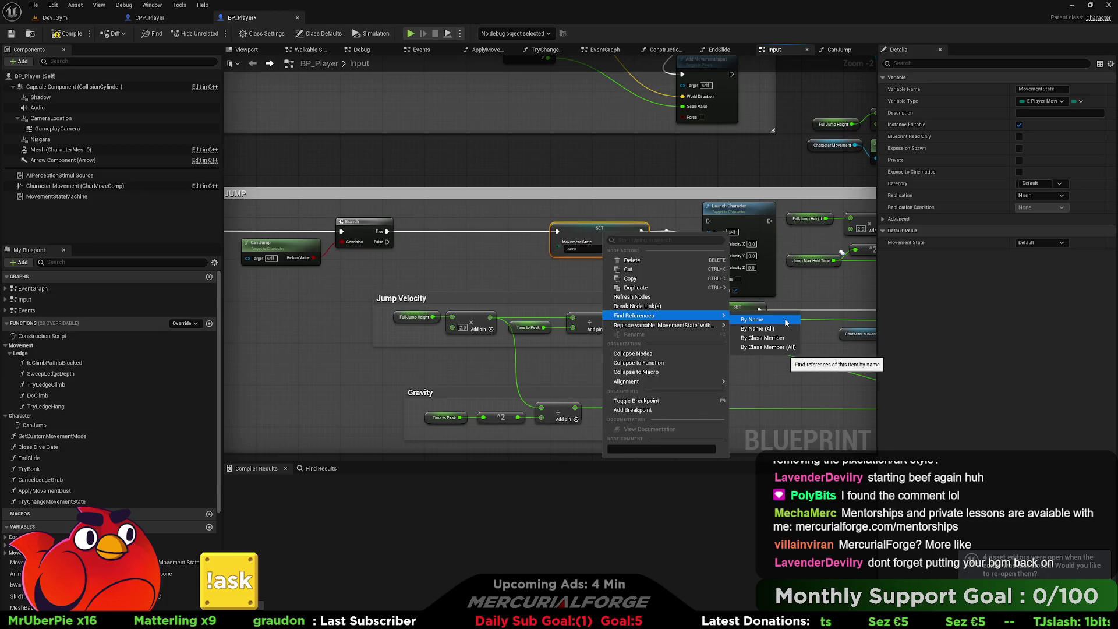
left_click(751, 319)
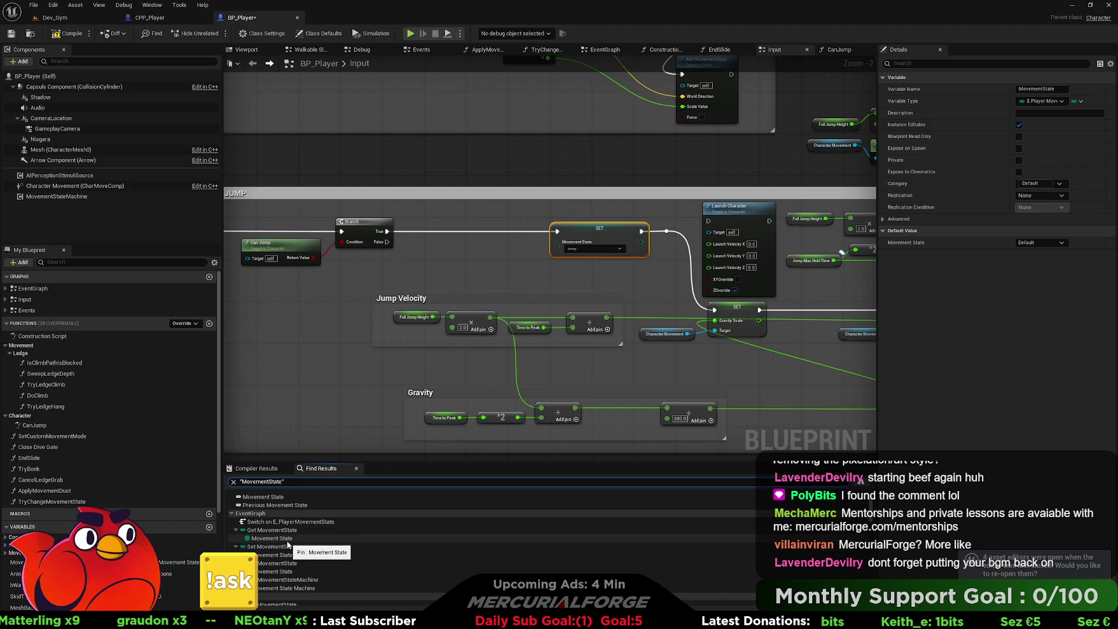
type("set")
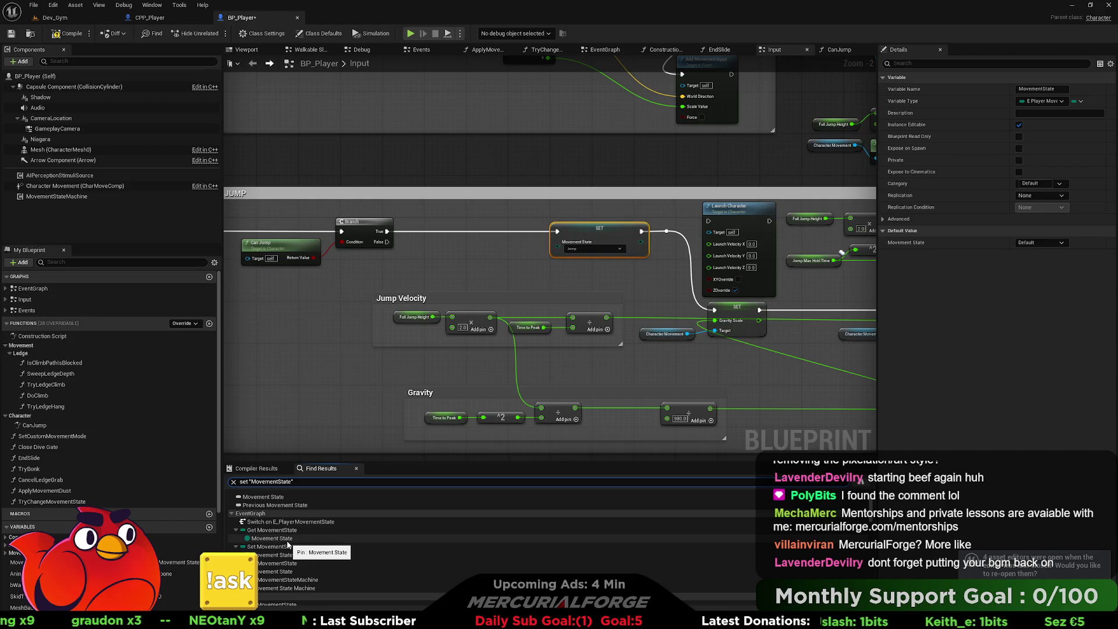
key("Return")
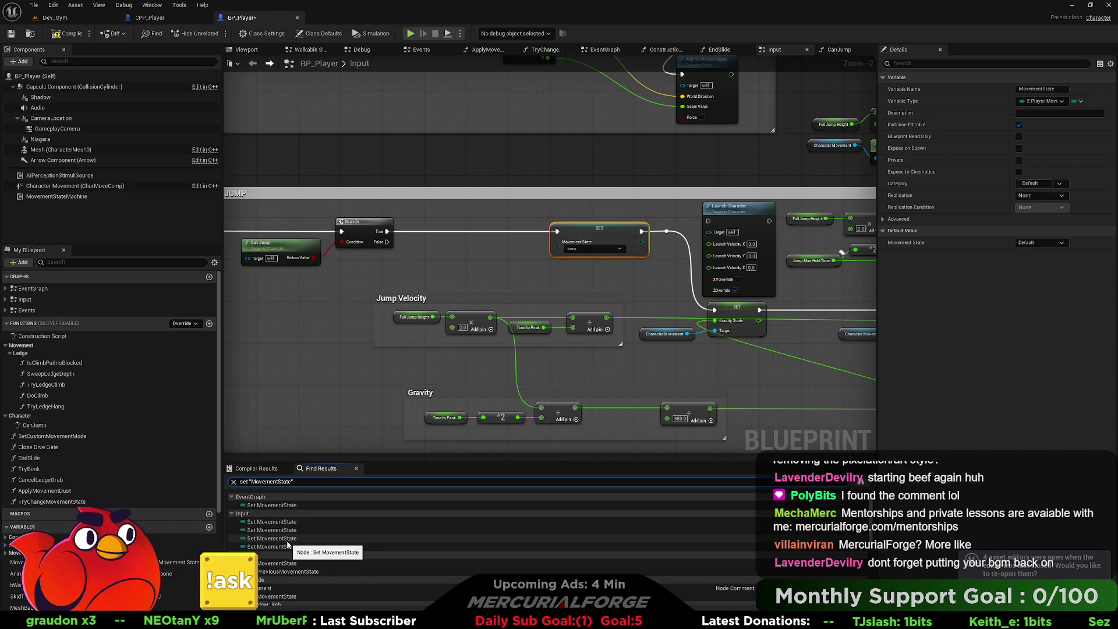
Inspect each Set MovementState result (Input, Slide, Jump, Events), then switch to VS Code.
left_click(284, 505)
left_click(286, 522)
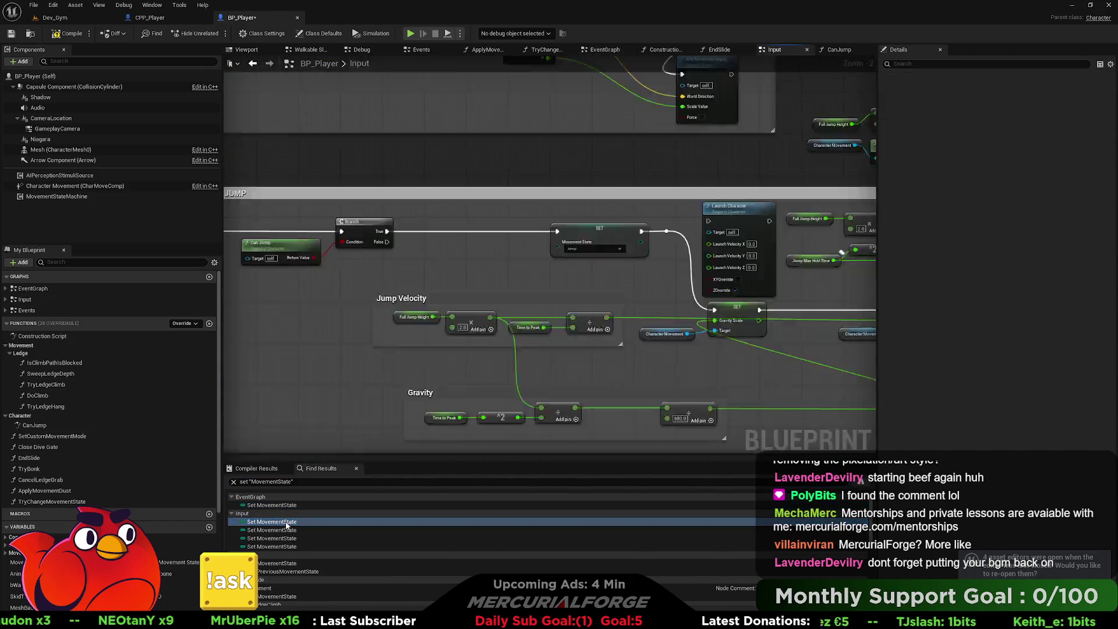
left_click(285, 530)
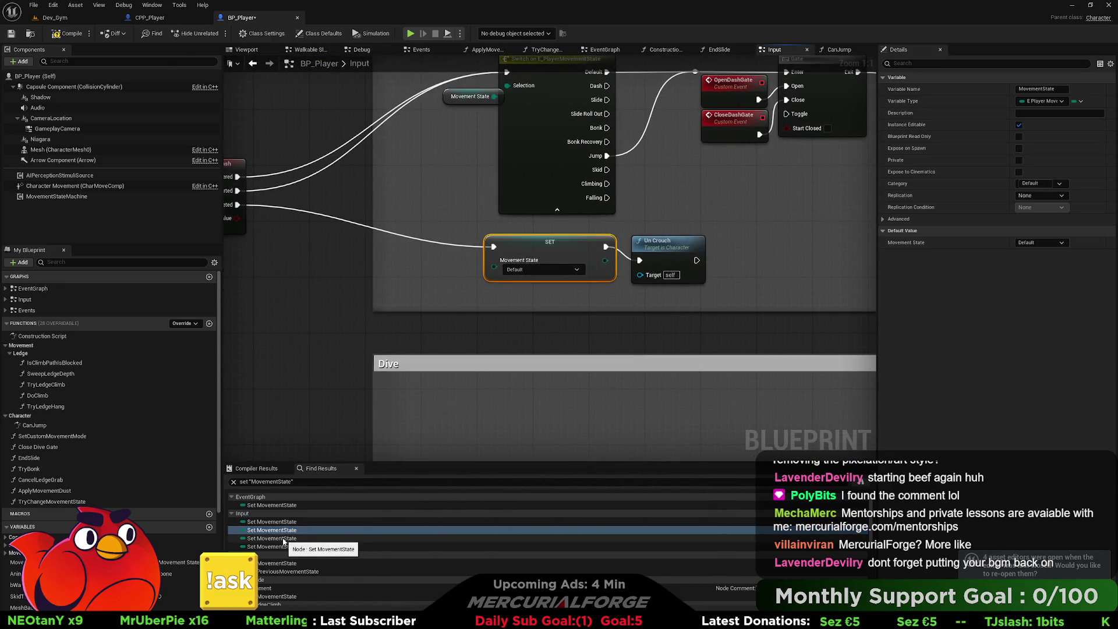
mouse_move(332, 355)
left_mouse_down()
mouse_move(443, 377)
mouse_move(362, 369)
left_mouse_up()
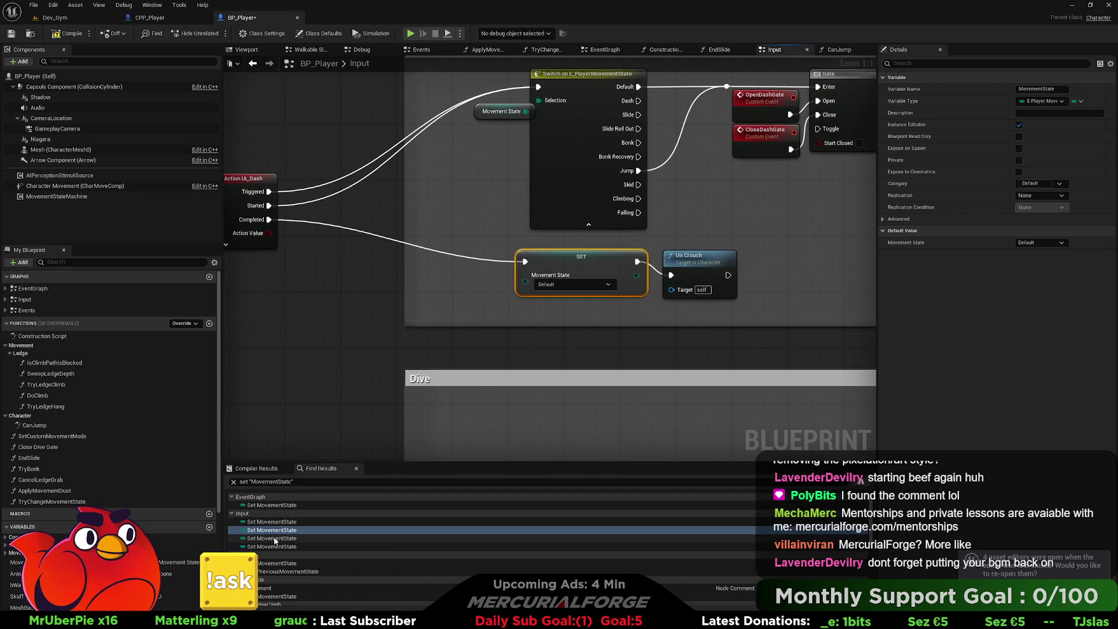
left_click(273, 538)
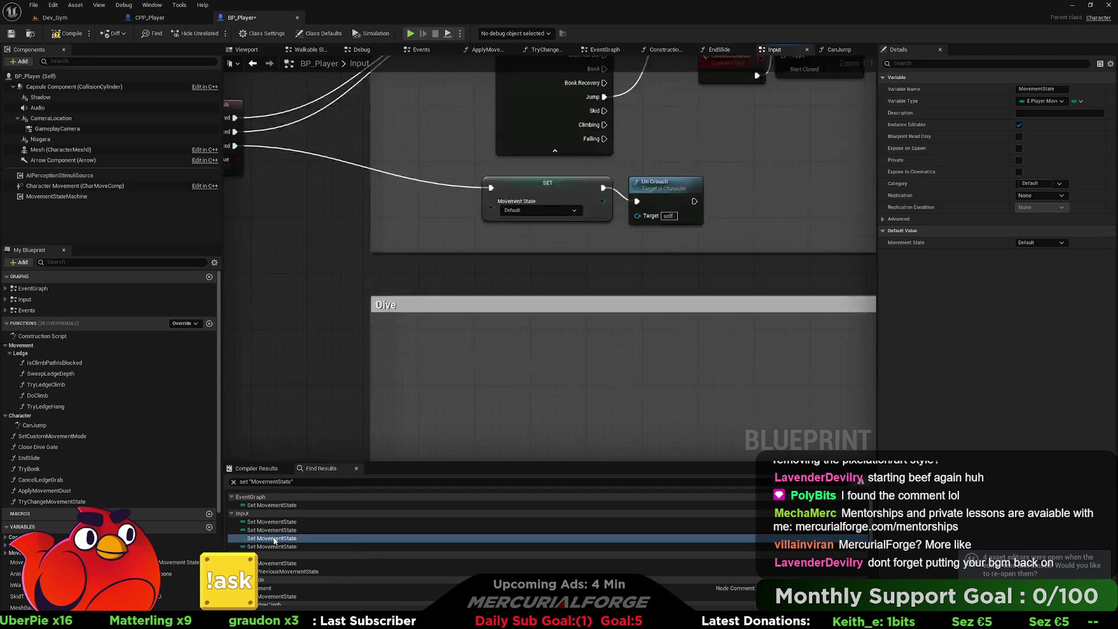
left_click(275, 547)
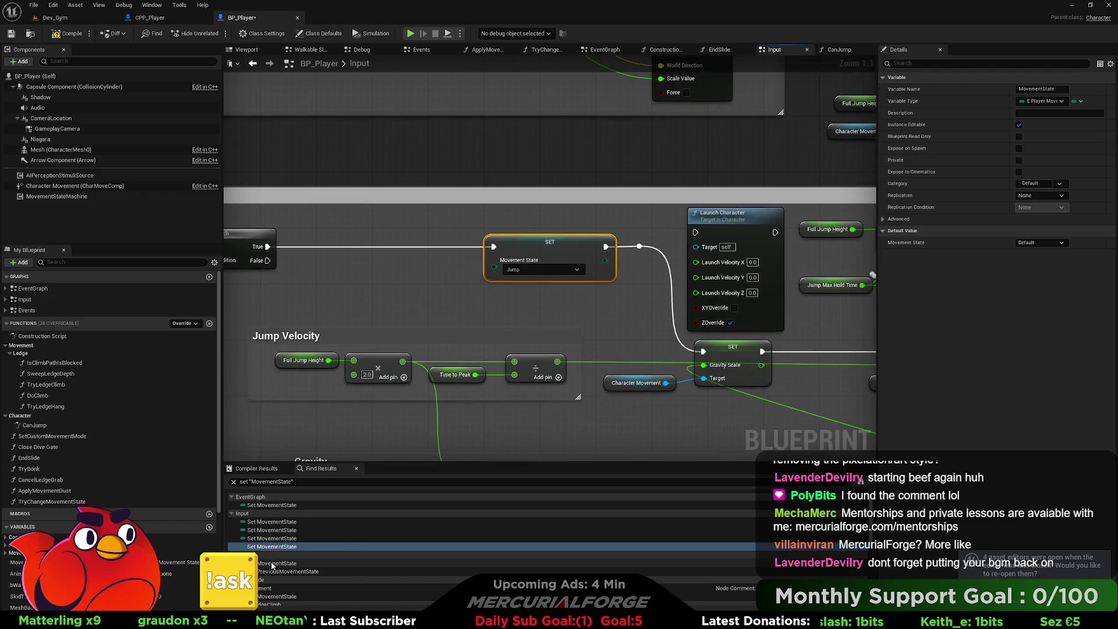
left_click(271, 564)
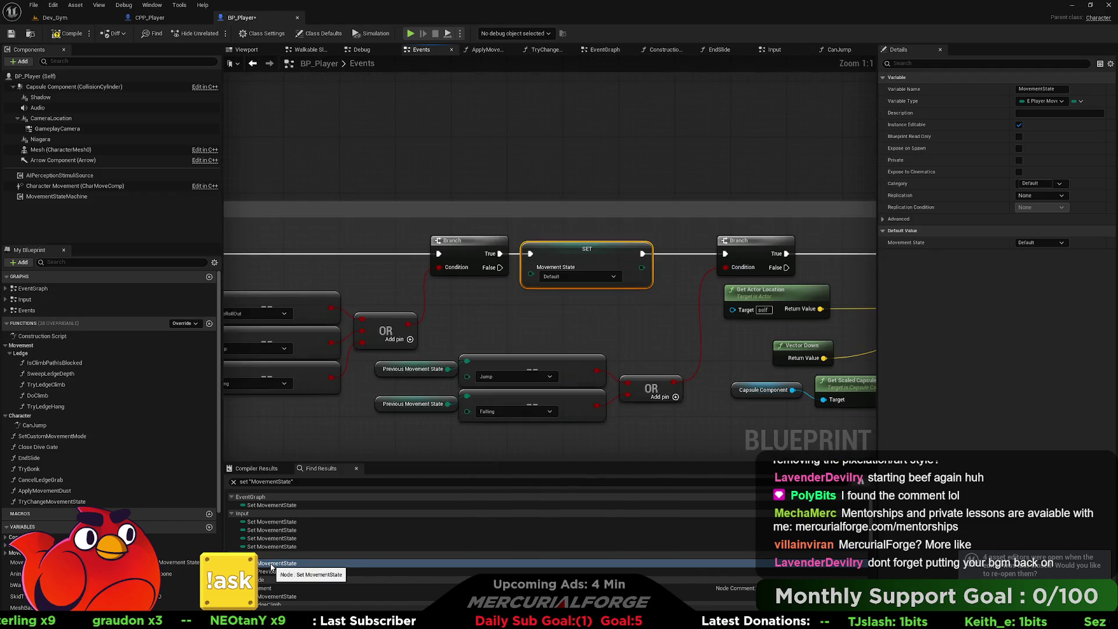
left_click(271, 567)
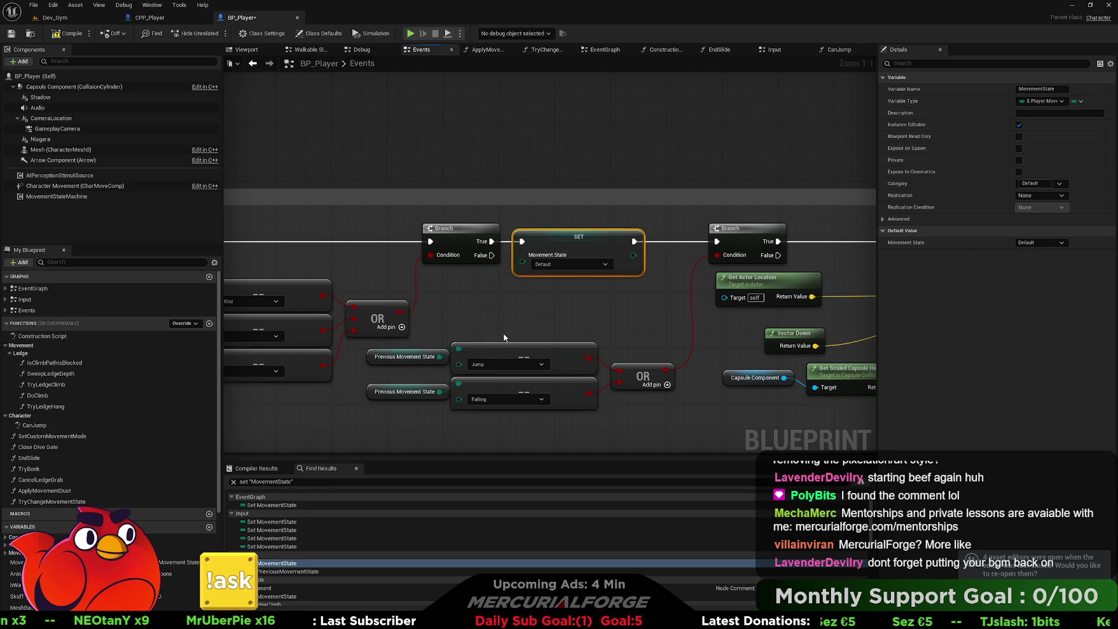
key("alt+Tab")
key("alt+Tab")
key("alt+Tab")
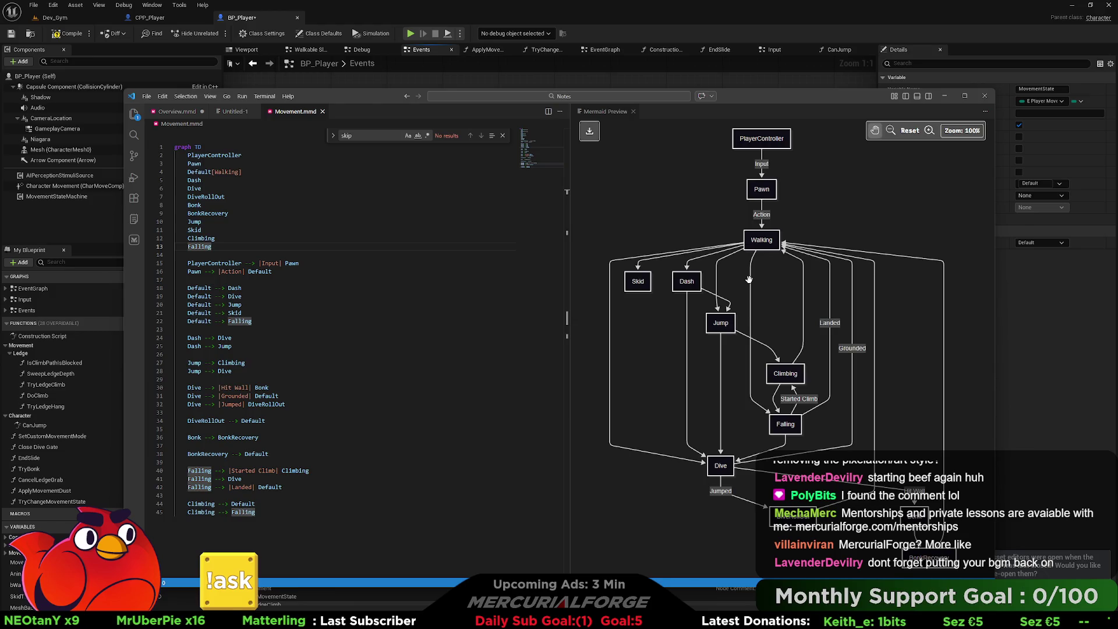
Leave the Movement.mmd diagram, clear Unreal's graph selection, and switch to Rider.
left_click(627, 32)
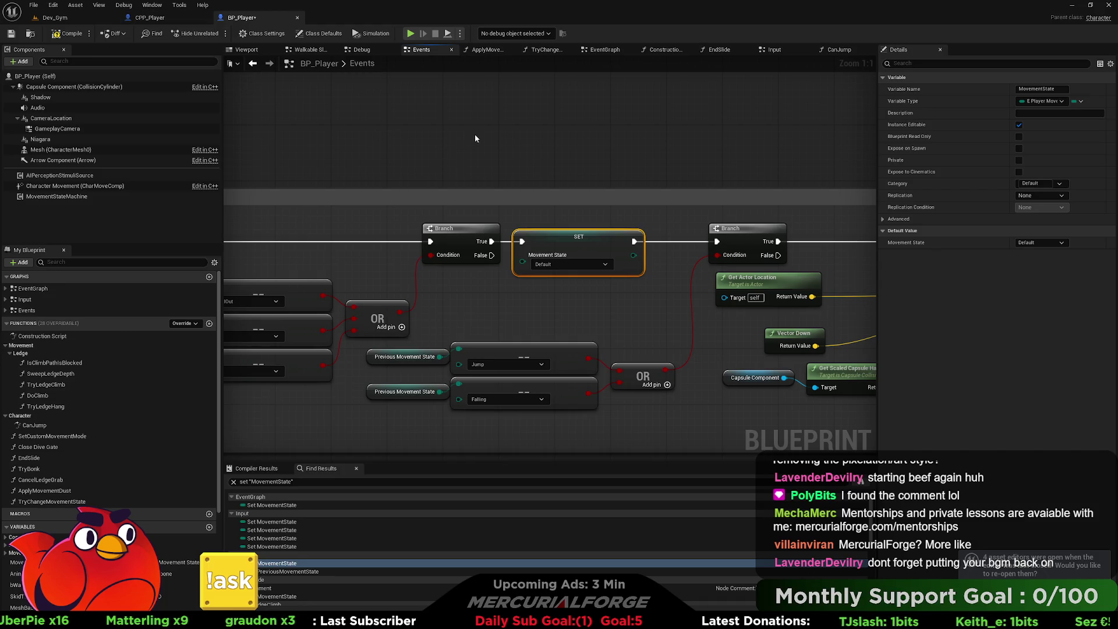
left_click(462, 126)
key("alt+Tab")
key("Tab")
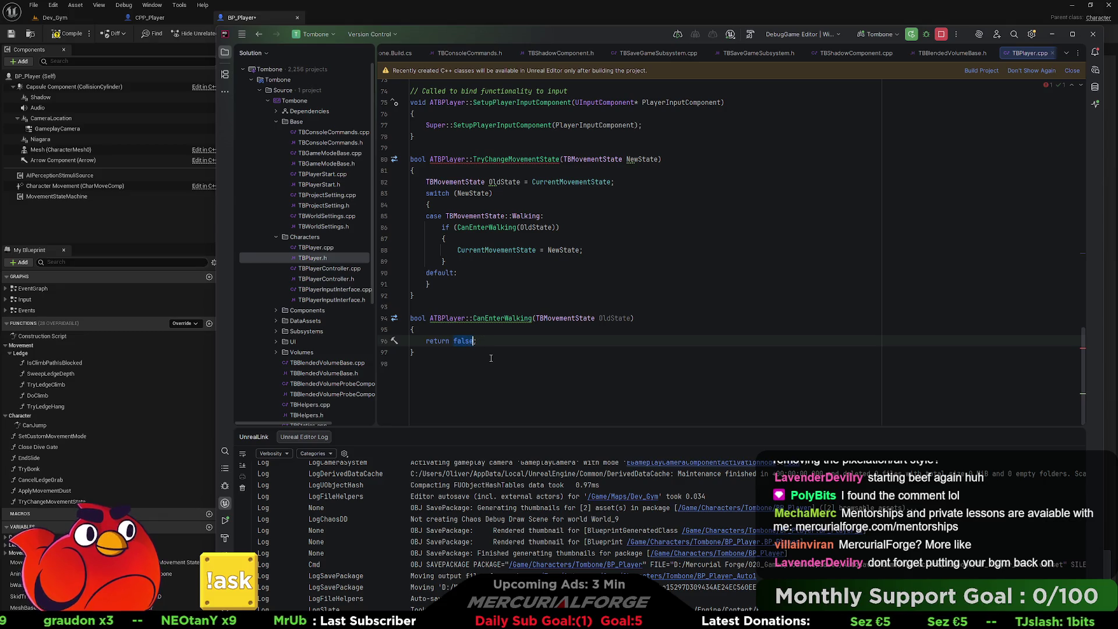
Change CanEnterWalking's return value from false to true.
double_click(464, 341)
type("true")
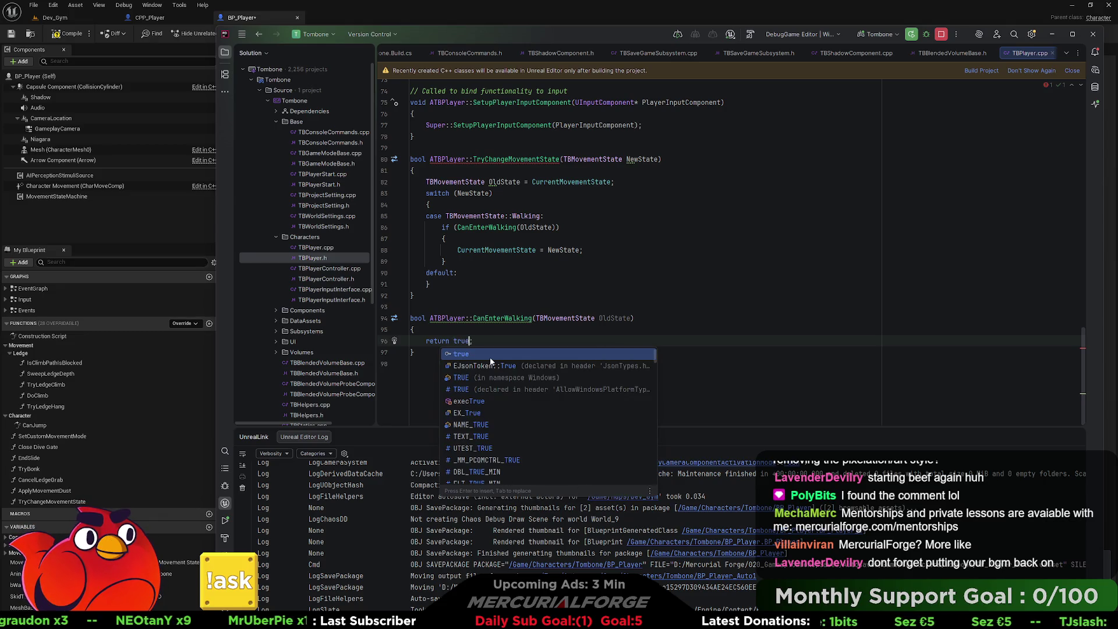
key("Escape")
Replace the Walking if-block with 'return CanEnterWalking(OldState);' and open a line above return true.
scroll(499, 338, "up", 1)
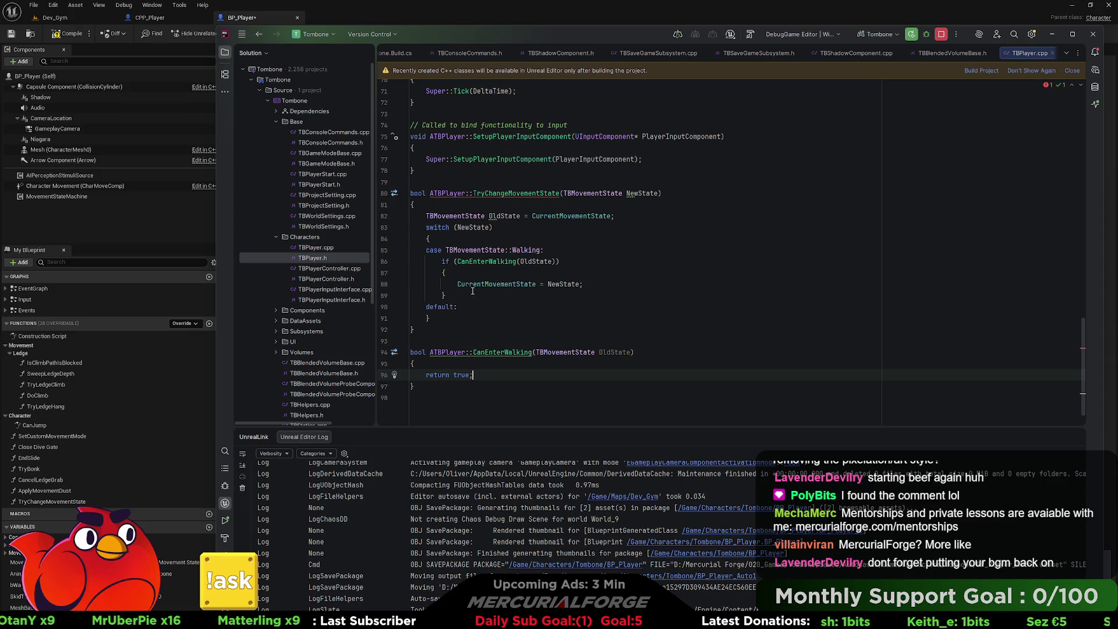
left_click_drag(447, 296, 361, 275)
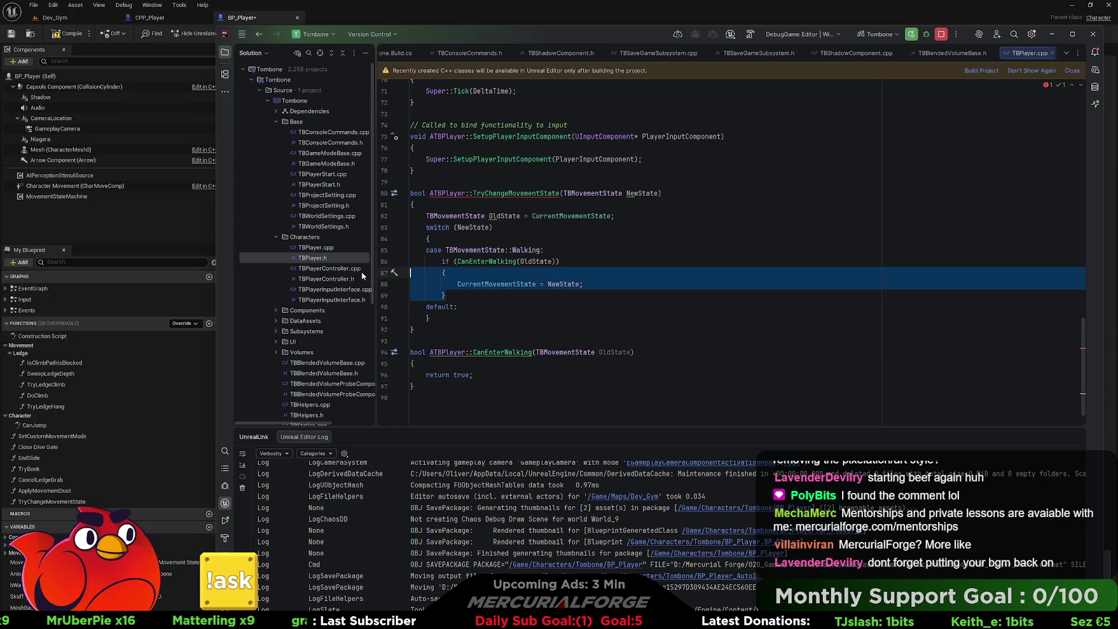
left_click(497, 296)
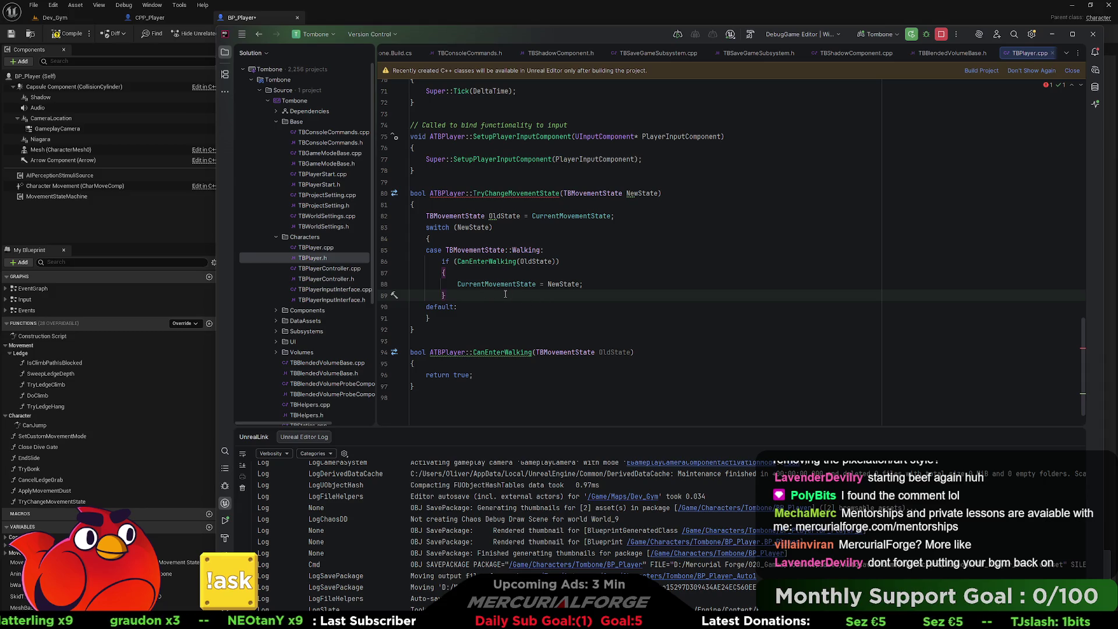
mouse_move(505, 294)
left_mouse_down()
mouse_move(446, 292)
mouse_move(374, 267)
left_mouse_up()
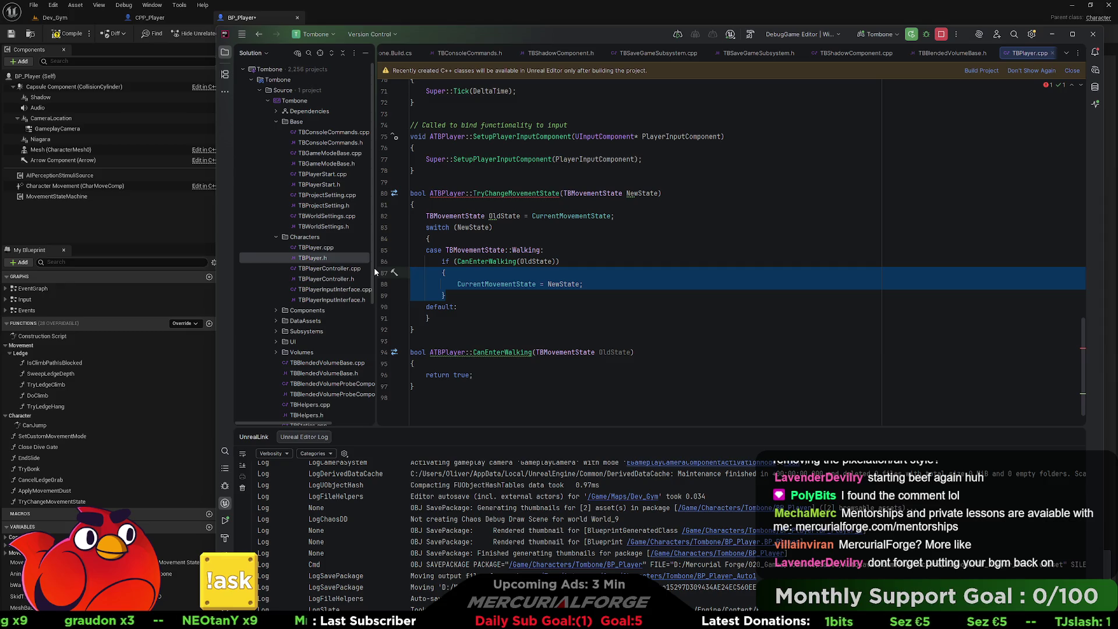
key("BackSpace")
key("BackSpace")
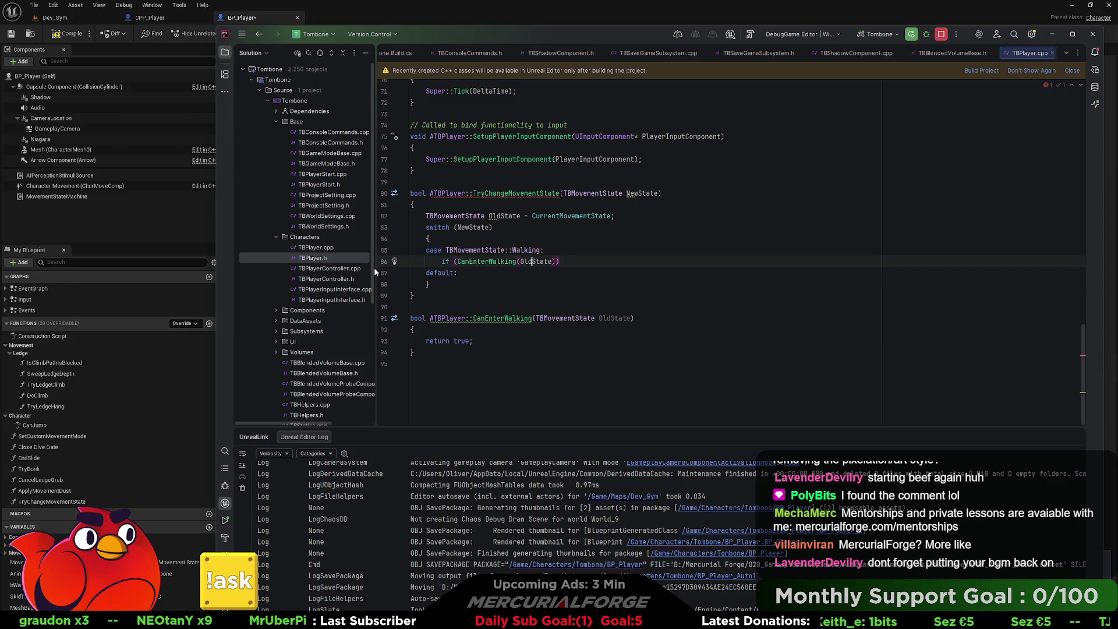
key("ctrl+Left")
key("ctrl+Left")
key("ctrl+Left")
key("BackSpace")
key("BackSpace")
key("BackSpace")
key("Delete")
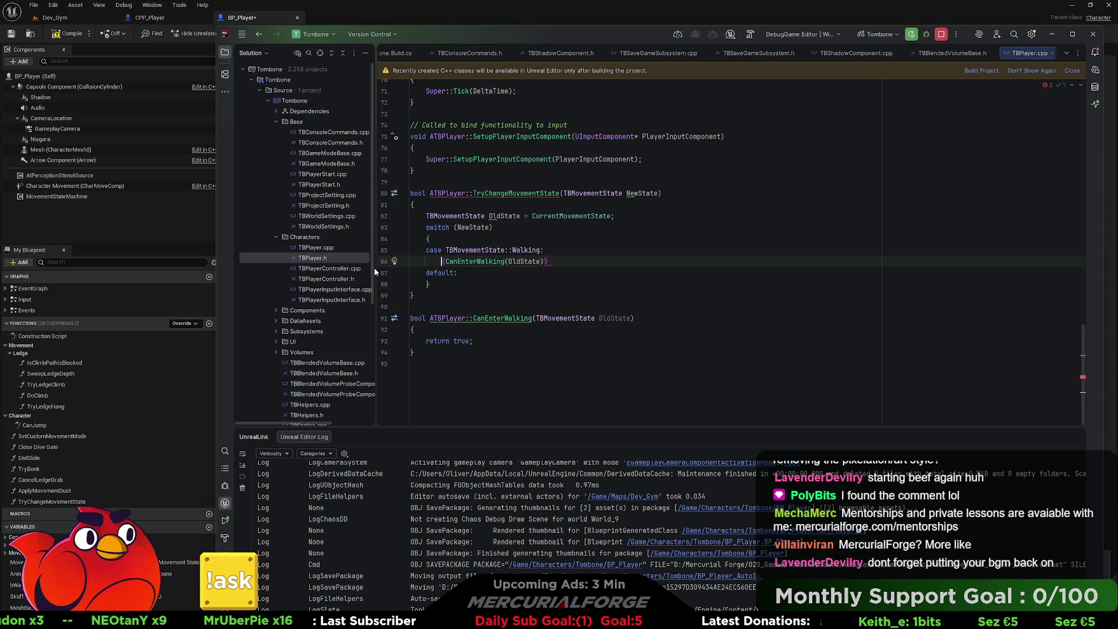
type("return")
key("End")
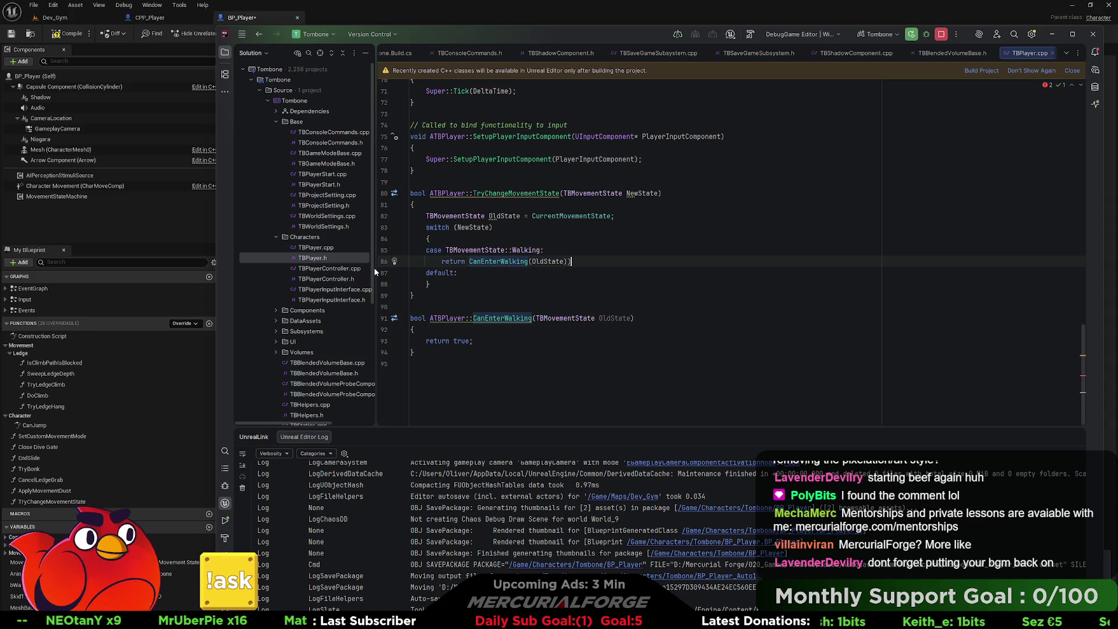
key("BackSpace")
type(";")
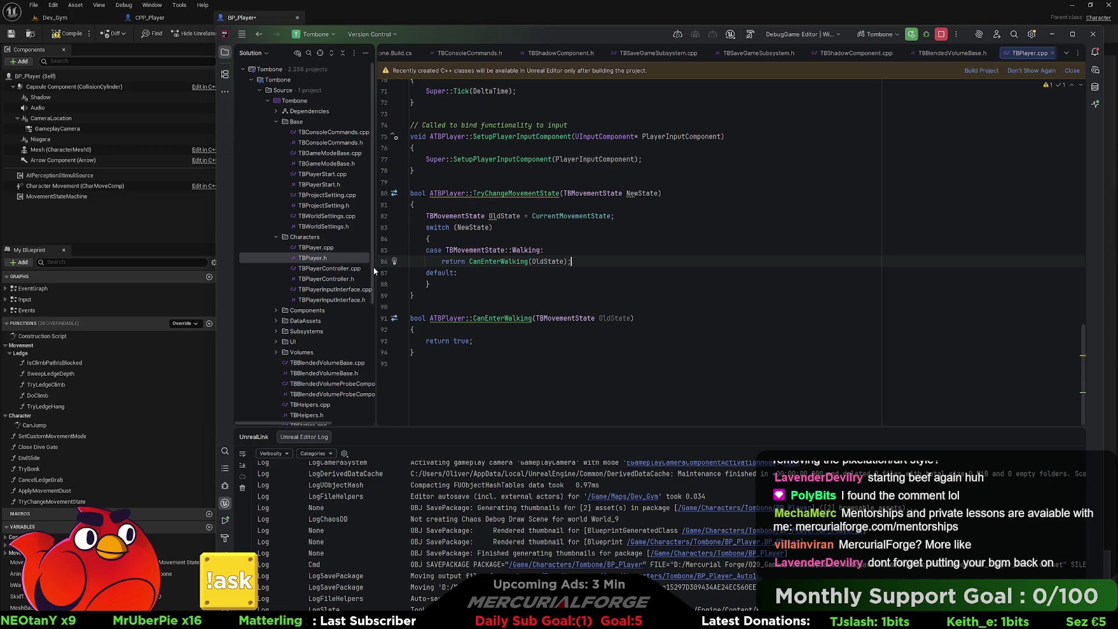
left_click(529, 342)
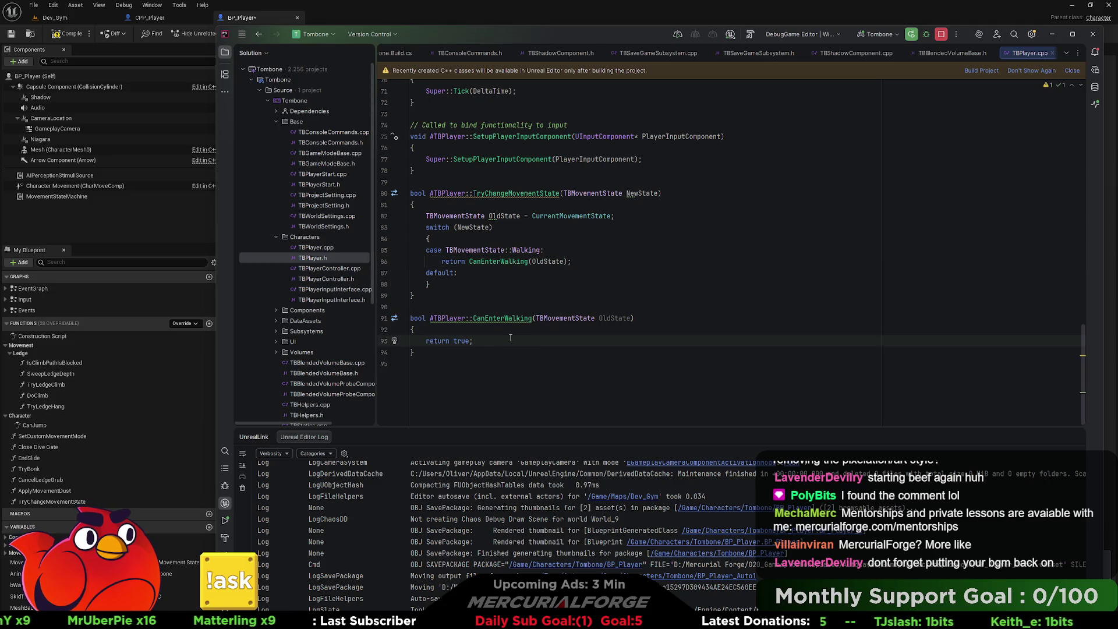
key("ctrl+alt+Return")
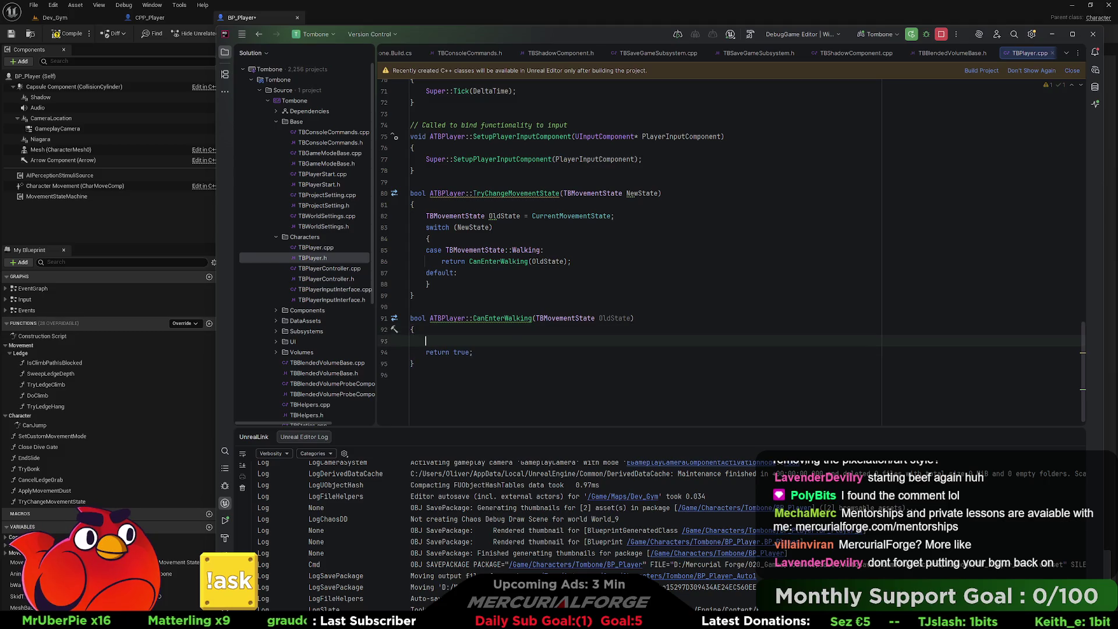
Add 'CurrentMovementState = OldState' inside CanEnterWalking before return true.
type("curr")
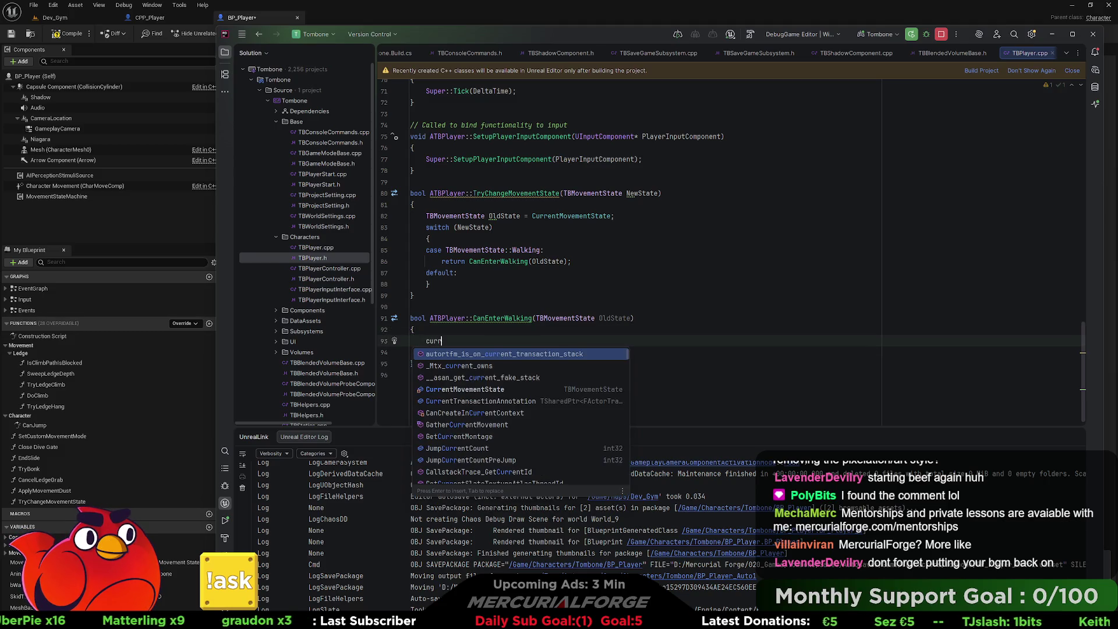
type("entstate")
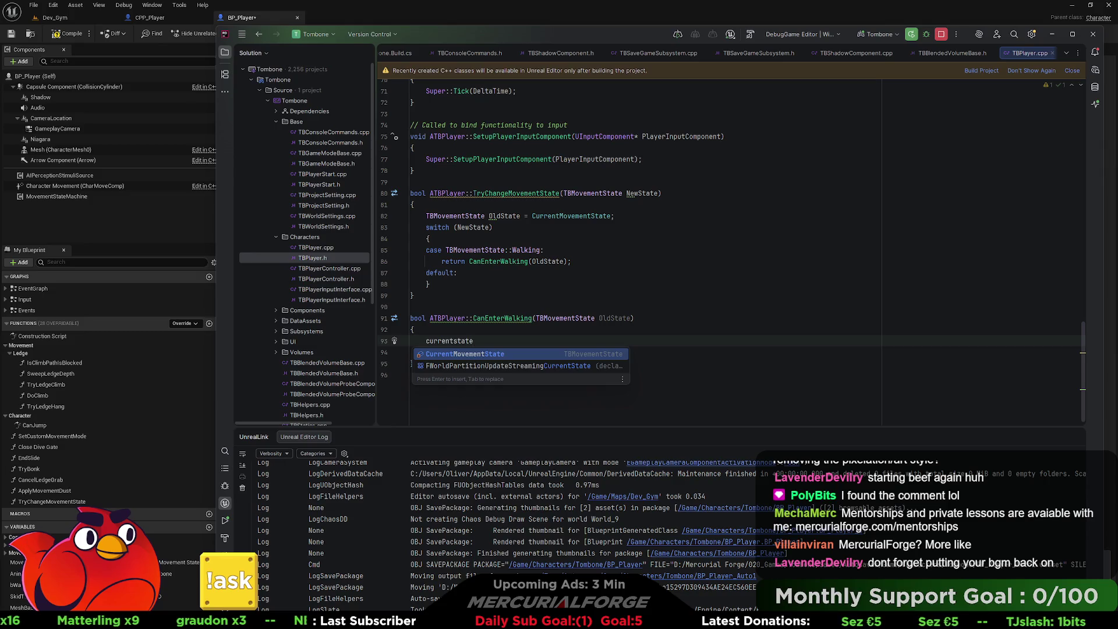
key("Return")
type("=")
key("Tab")
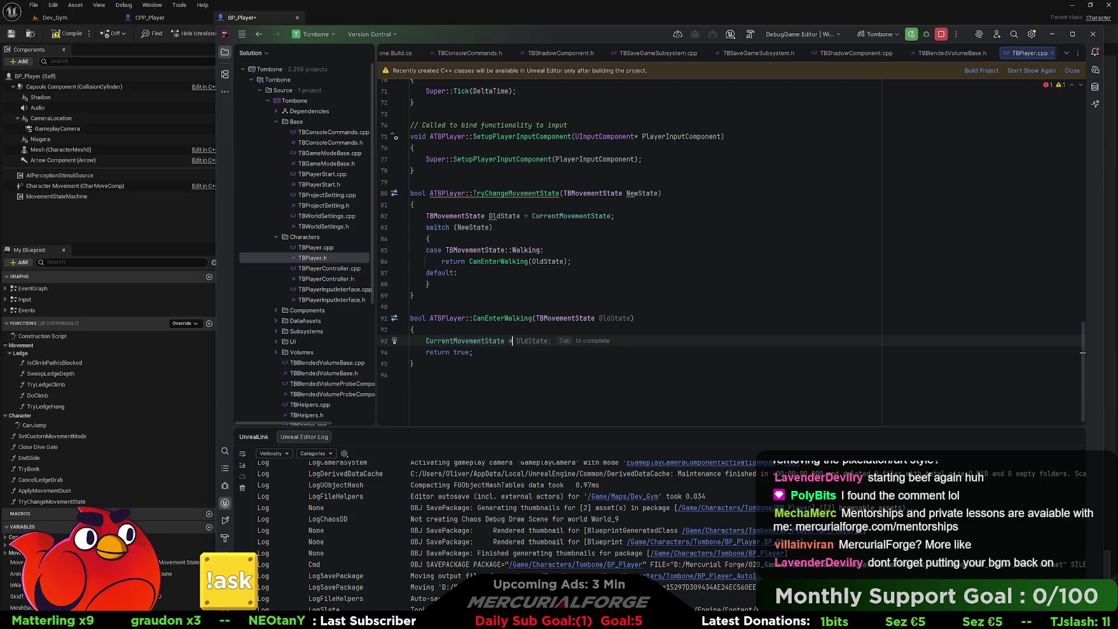
Add a 'case TBMovementState::Jump:' line after the Walking case's return.
left_click(473, 352)
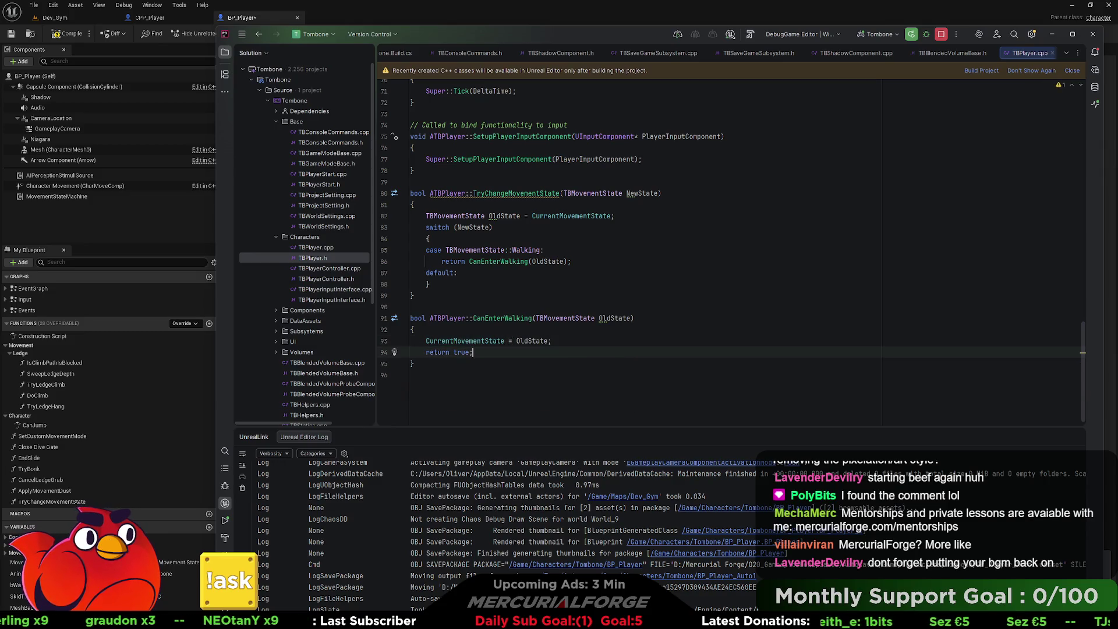
left_click(592, 262)
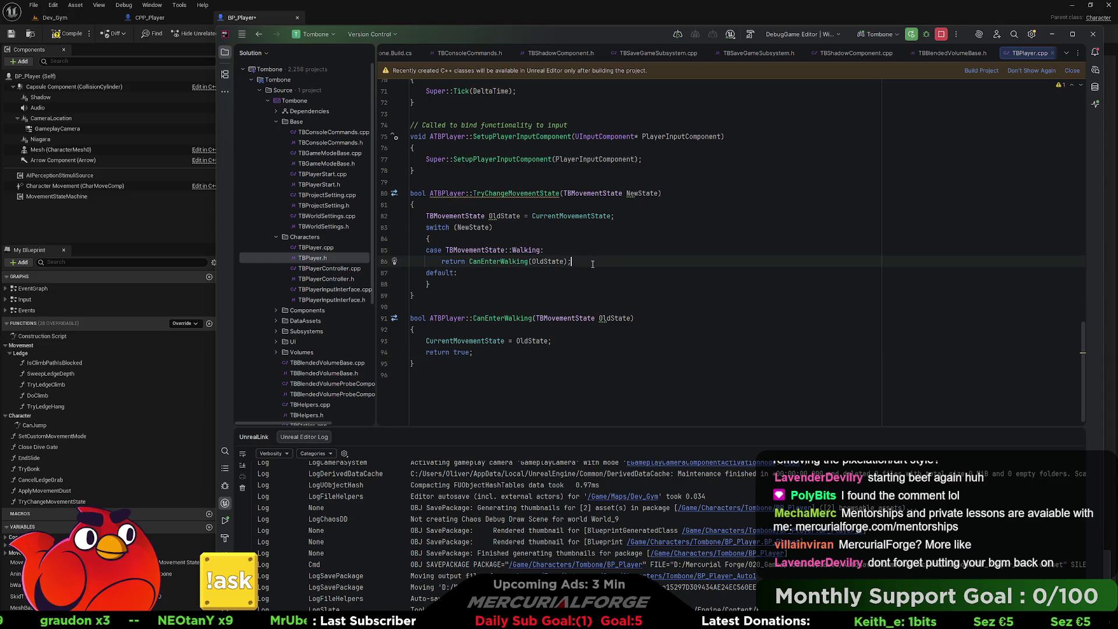
key("Return")
type("case ")
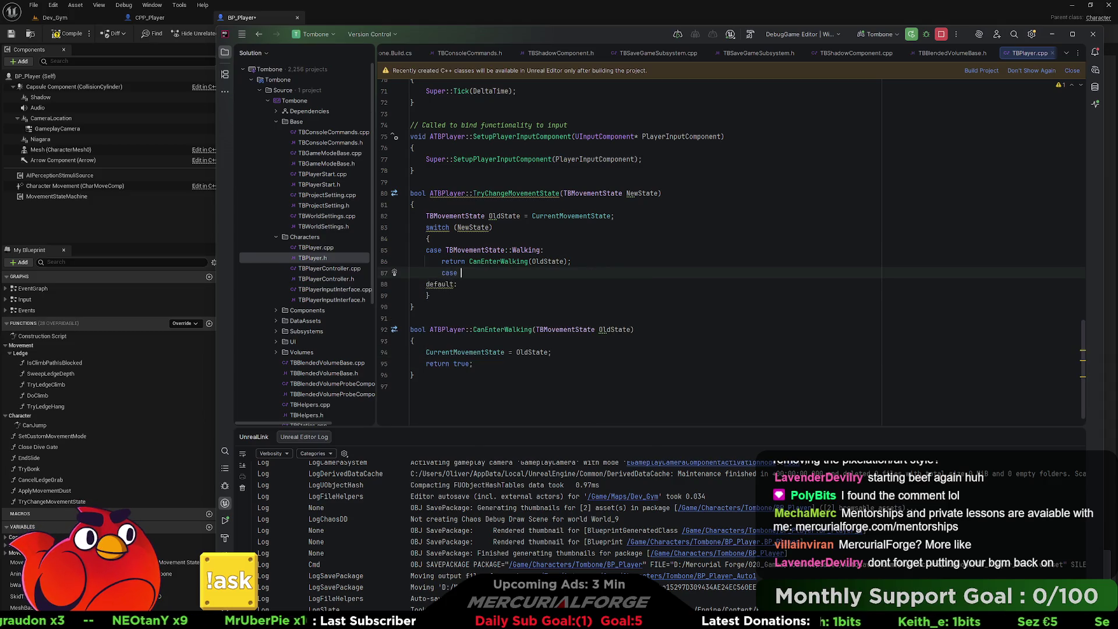
type("TB")
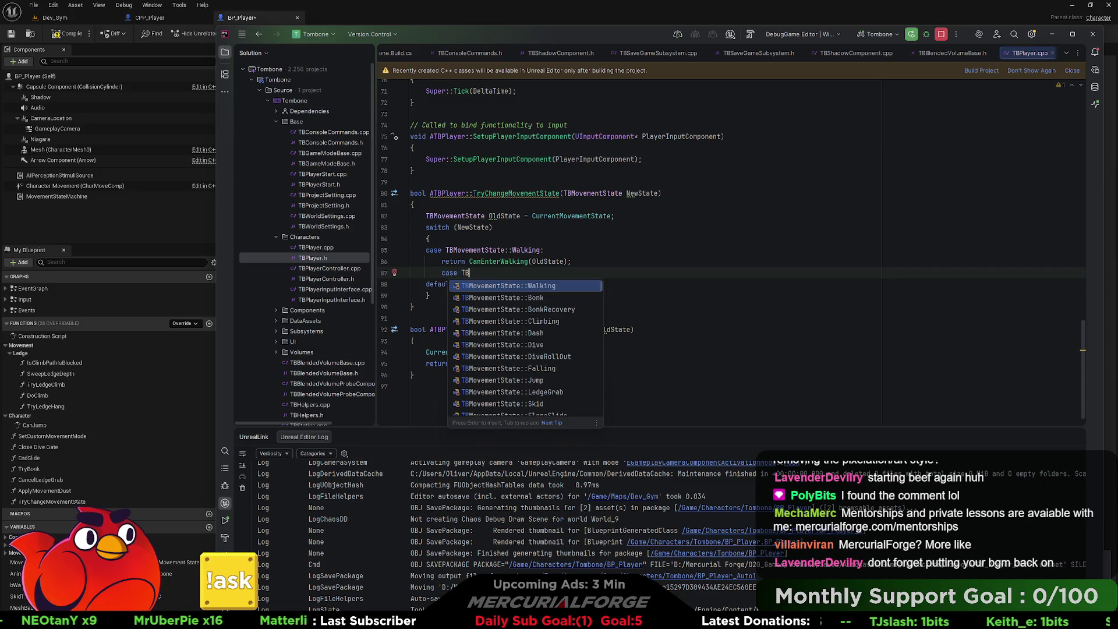
key("Down")
key("Down")
key("Down")
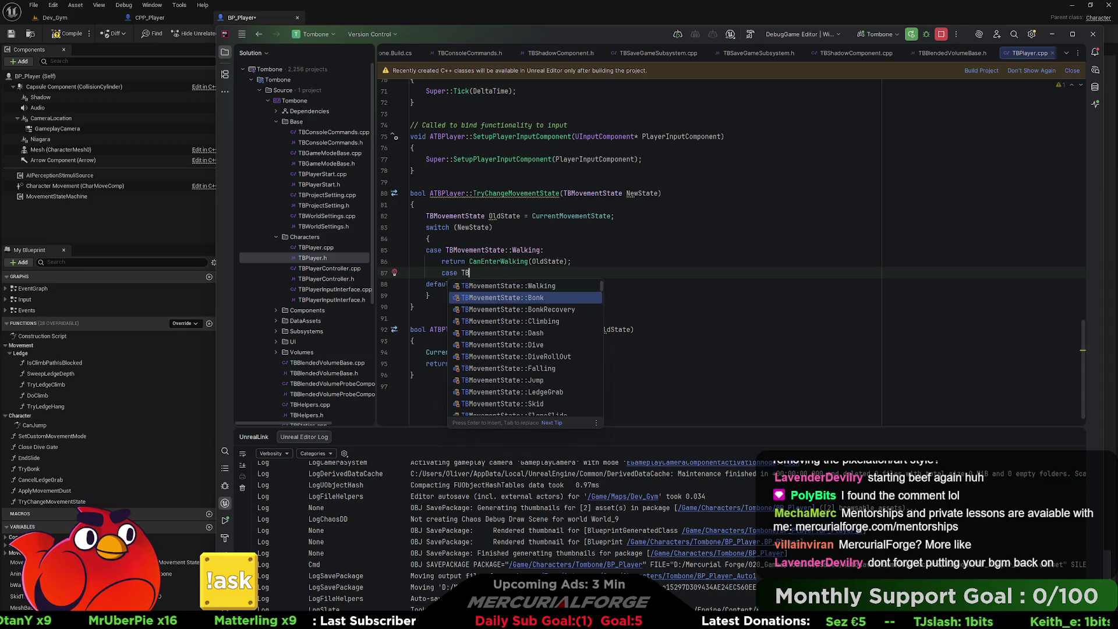
key("Down")
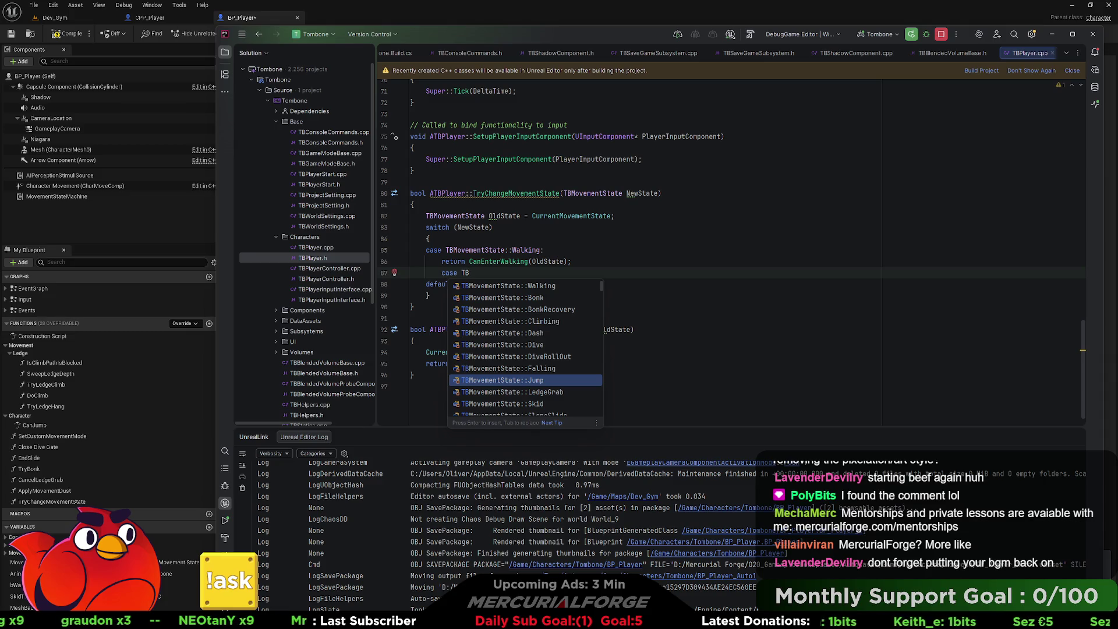
key("Return")
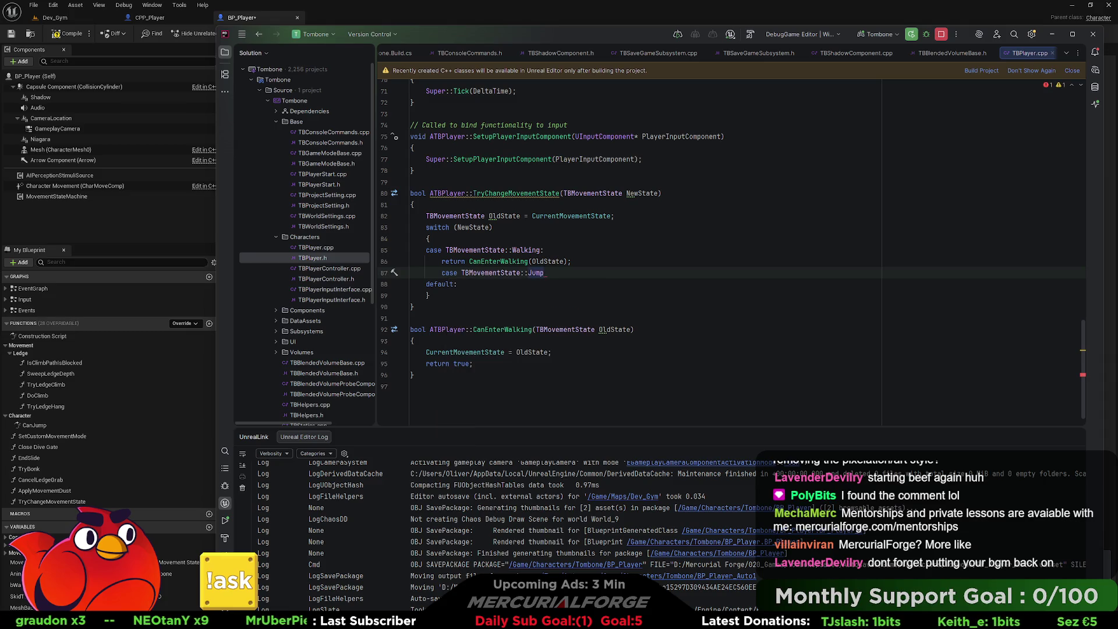
type(":")
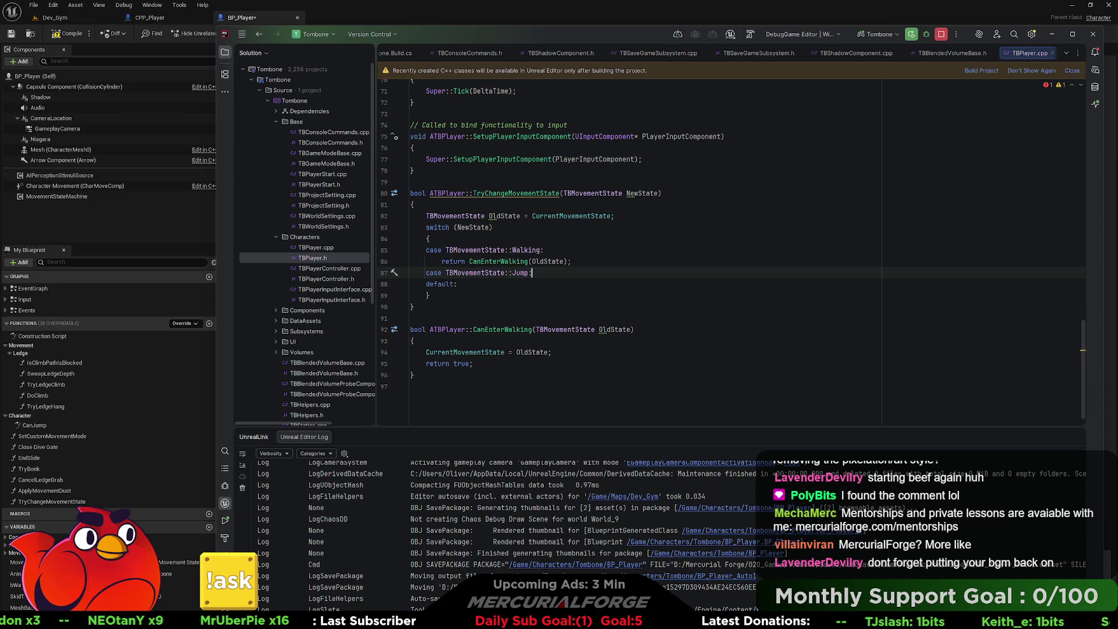
Generate the switch's missing case statements and remove the old default line.
right_click(436, 228)
left_click(469, 235)
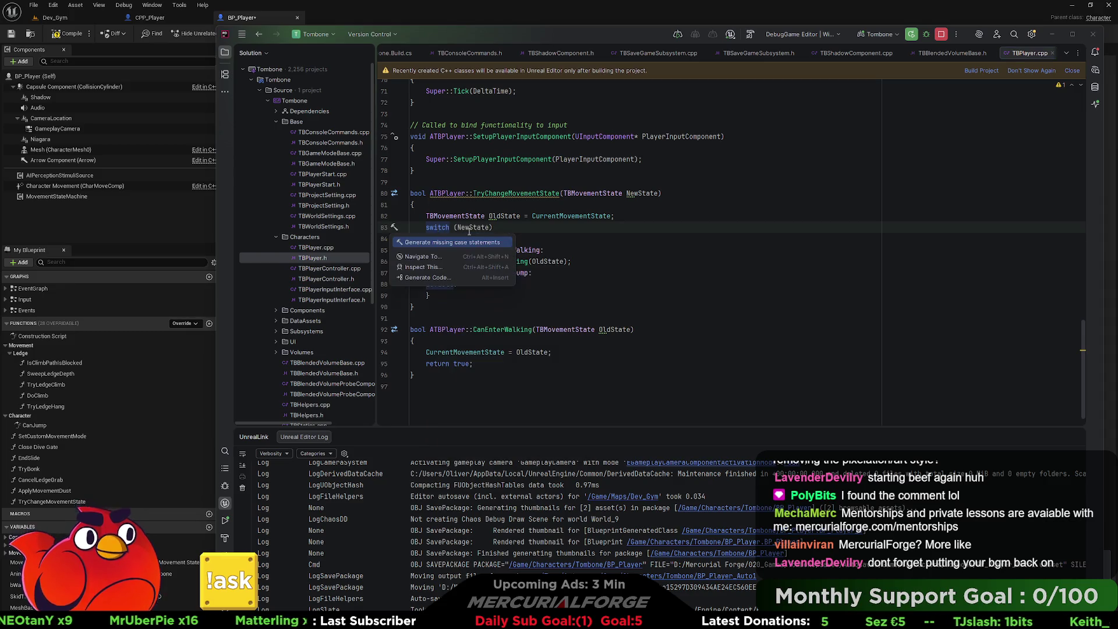
left_click(458, 242)
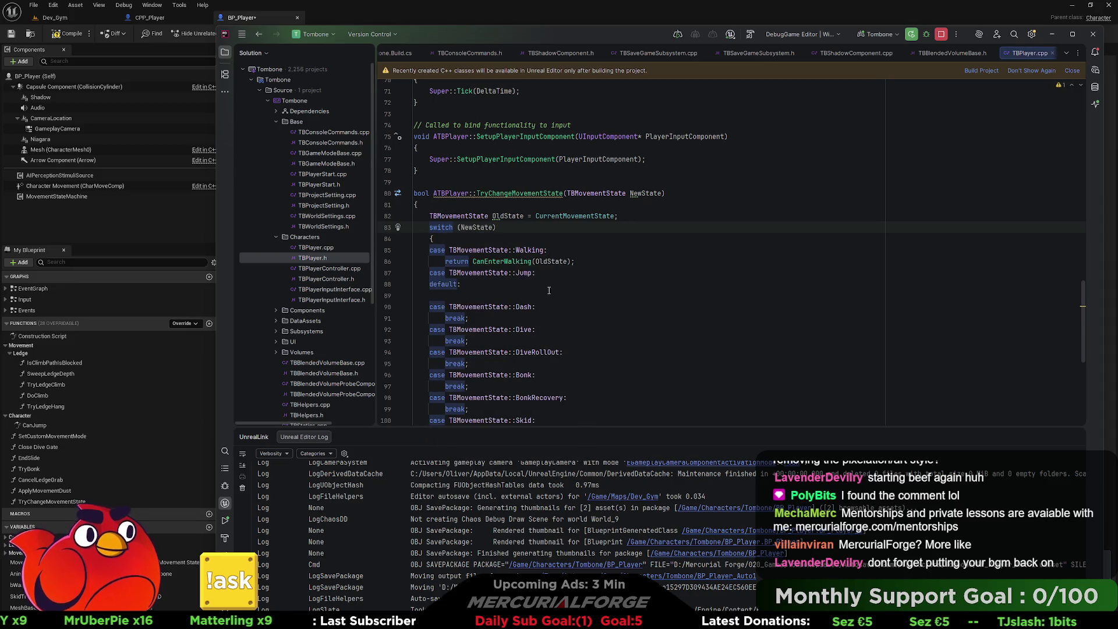
left_click(486, 284)
key("ctrl+x")
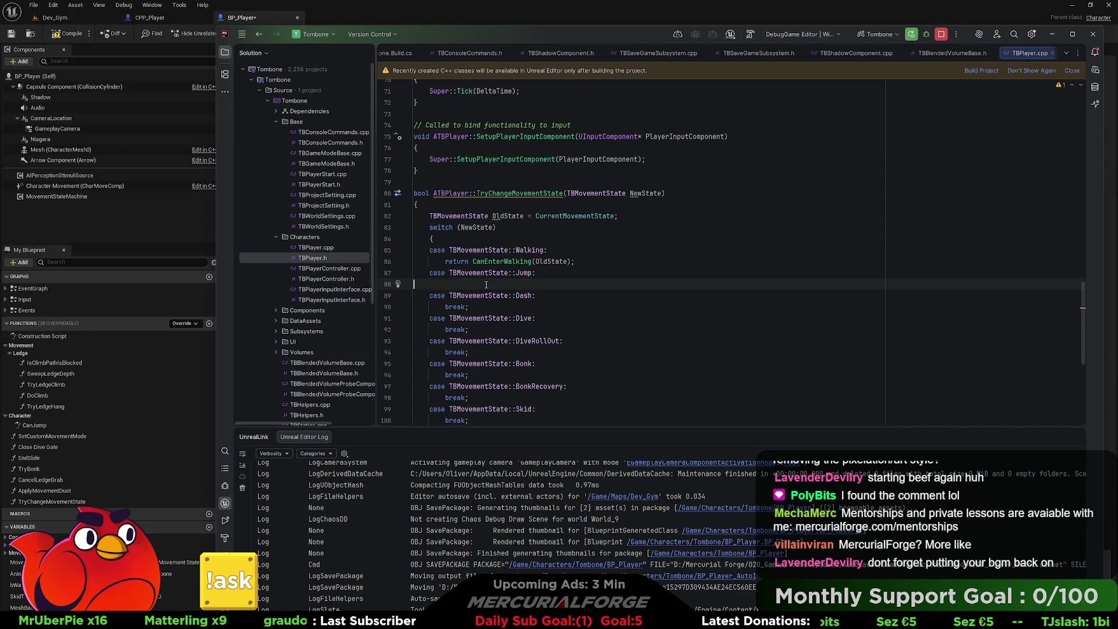
key("ctrl+x")
Add a 'break;' under case Jump.
scroll(524, 245, "down", 2)
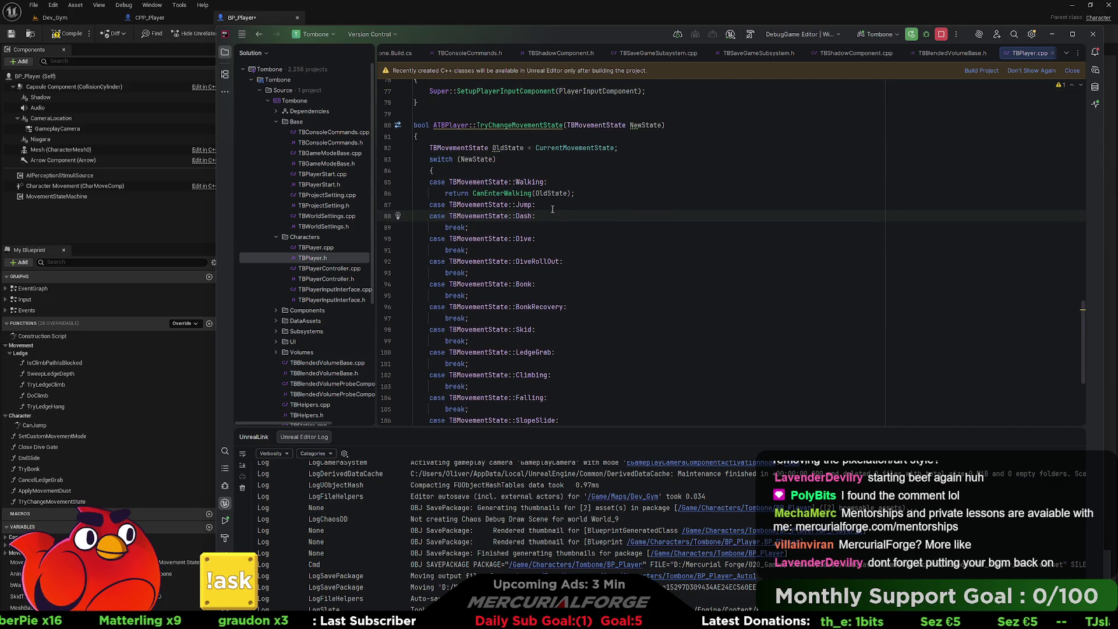
left_click(553, 209)
key("Return")
type("eak;")
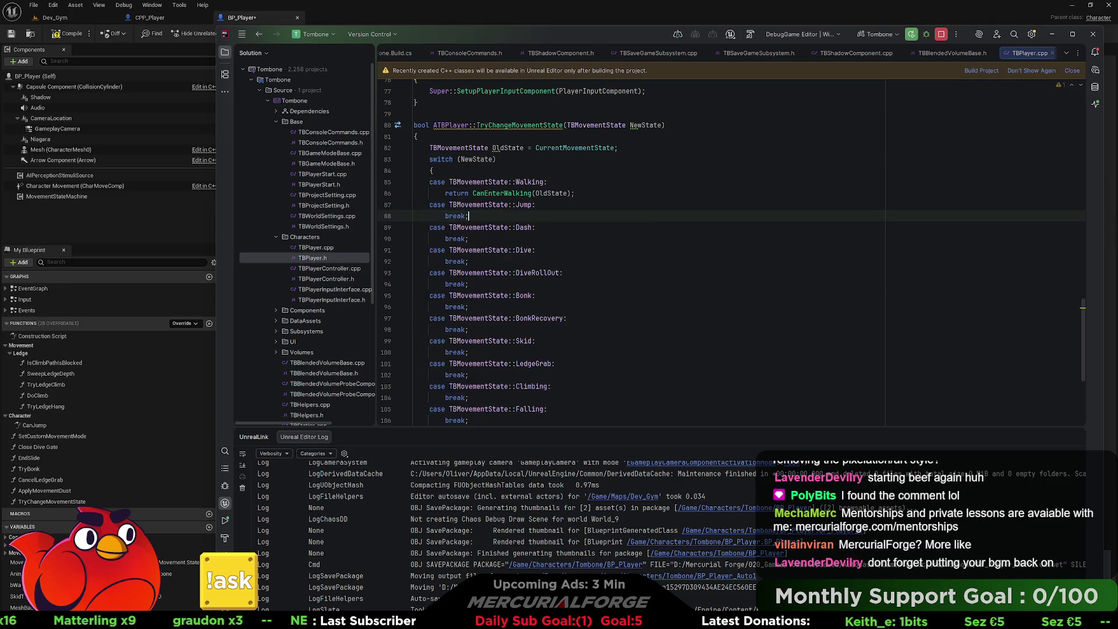
Add a 'default:' label after the SlopeSlide case.
scroll(556, 273, "down", 3)
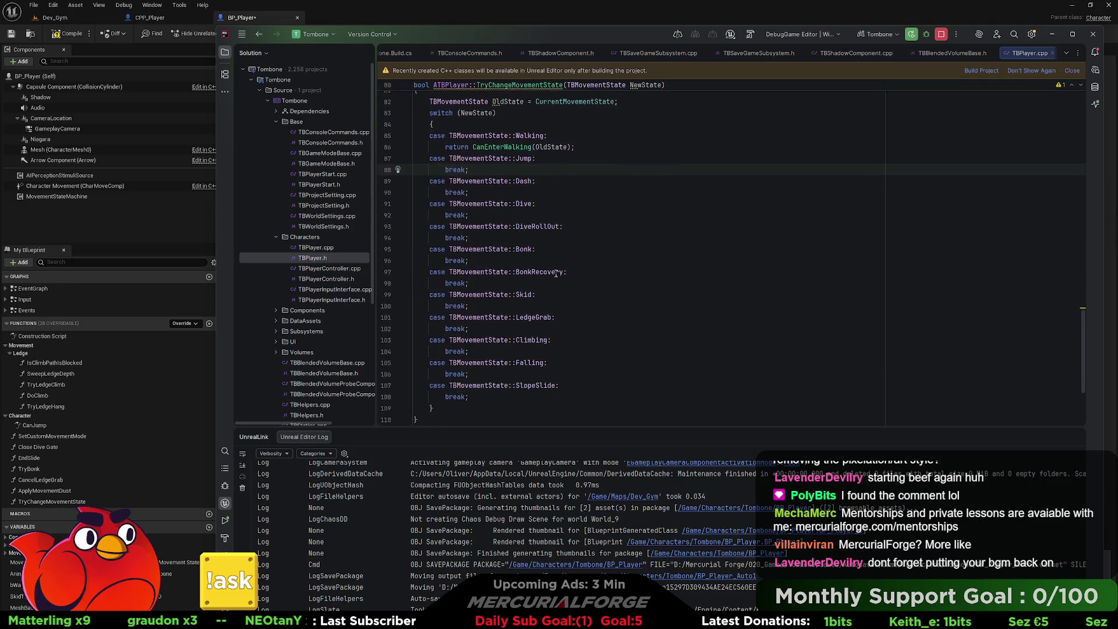
left_click(528, 339)
key("Return")
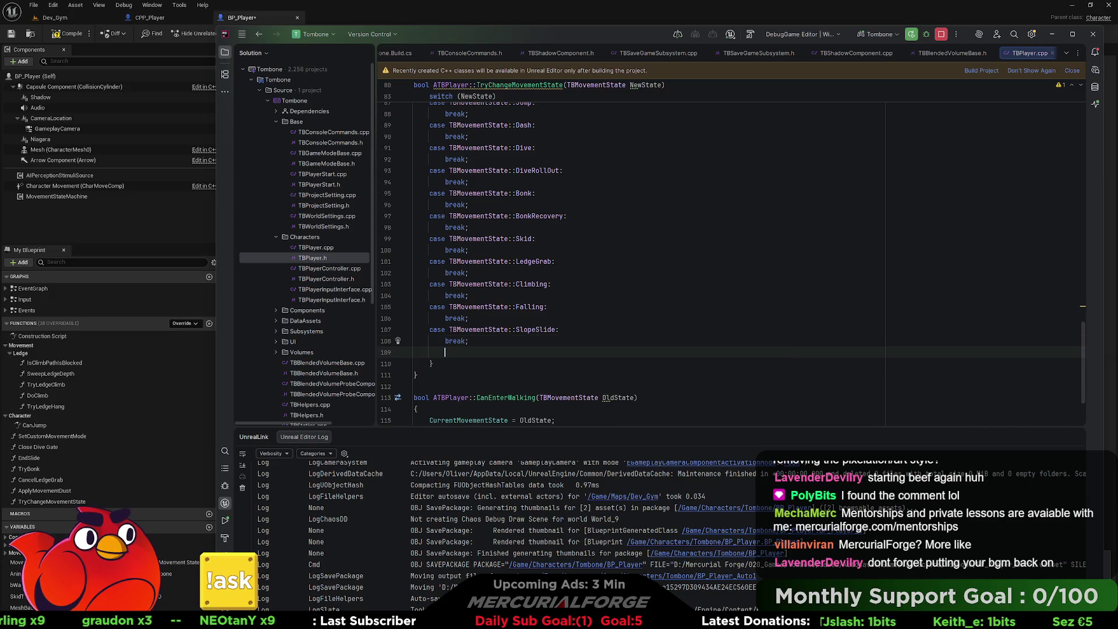
type("default;")
key("BackSpace")
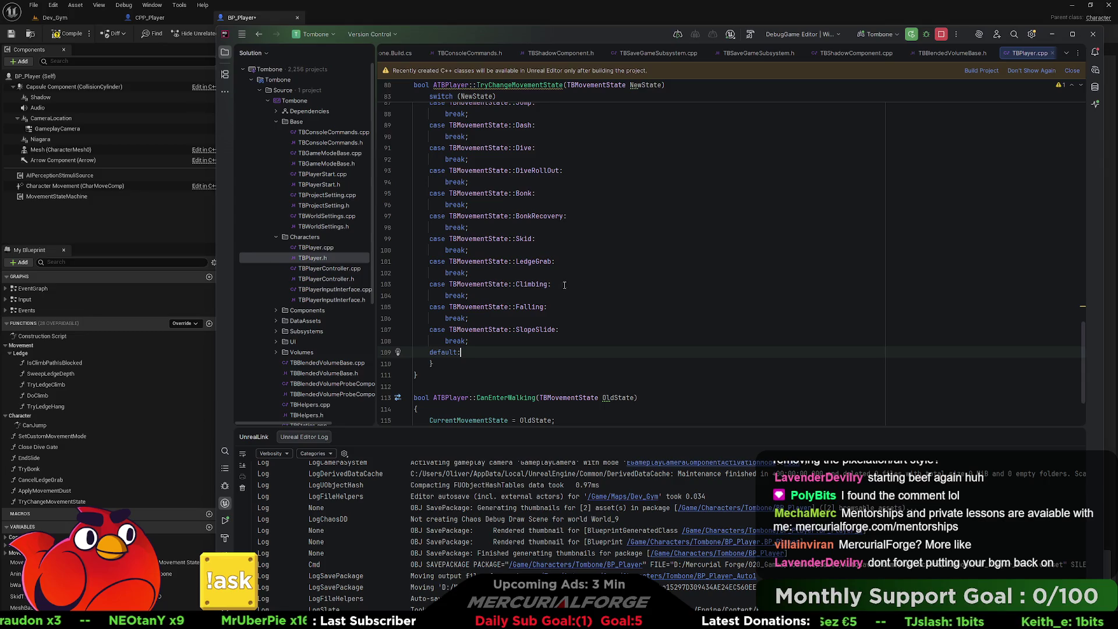
scroll(562, 286, "up", 3)
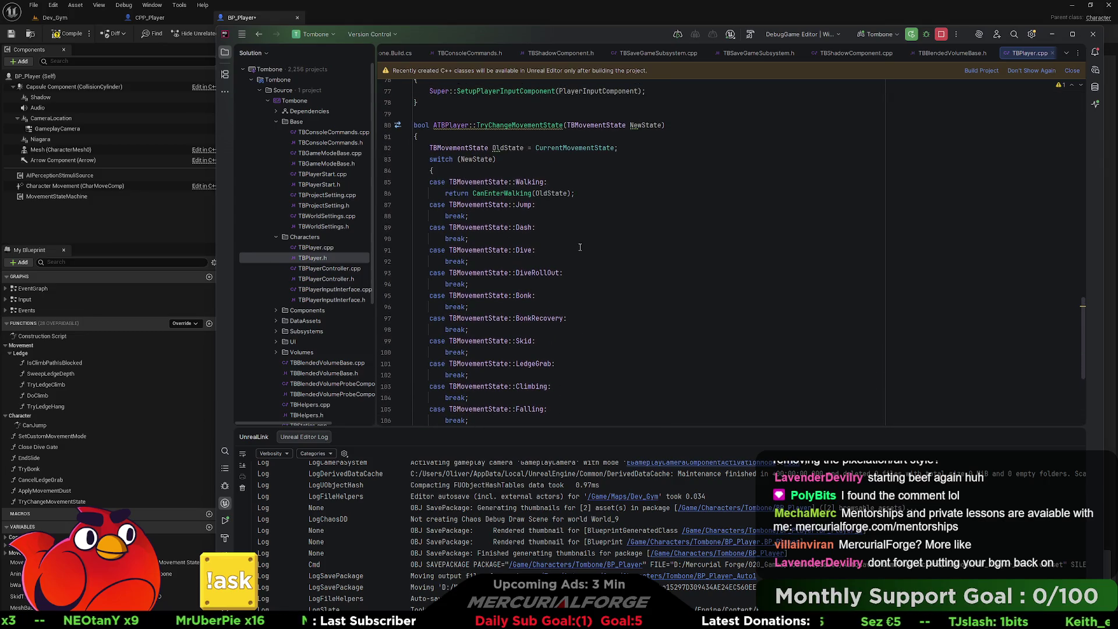
scroll(579, 245, "down", 1)
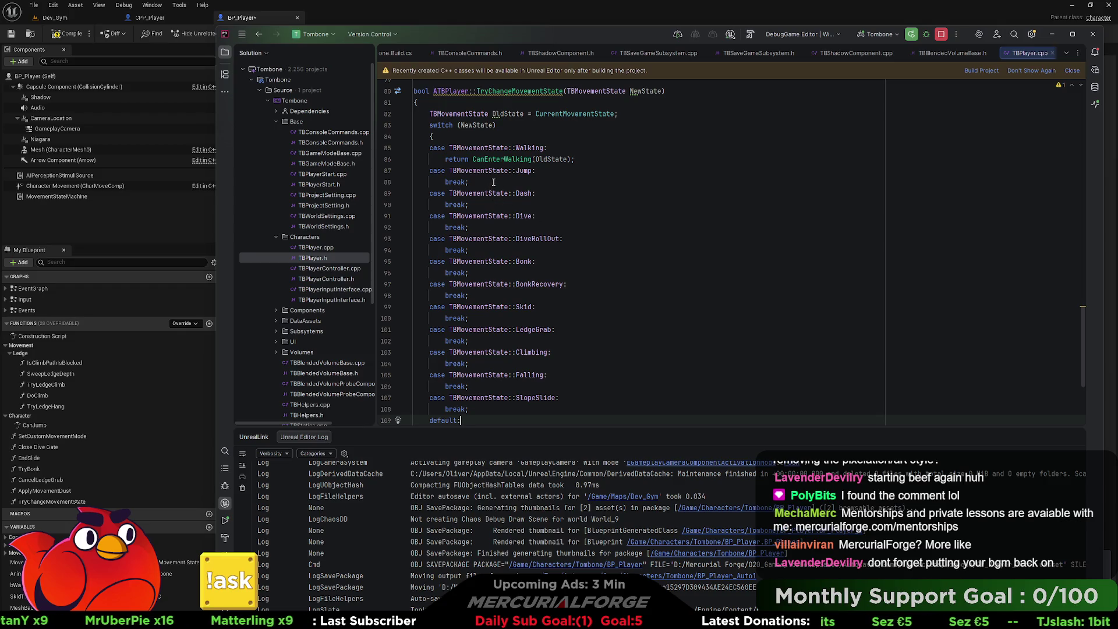
mouse_move(576, 159)
left_mouse_down()
mouse_move(438, 159)
mouse_move(445, 182)
left_mouse_up()
Make the Jump case return CanEnterJump(OldState) and copy that return line.
key("ctrl+v")
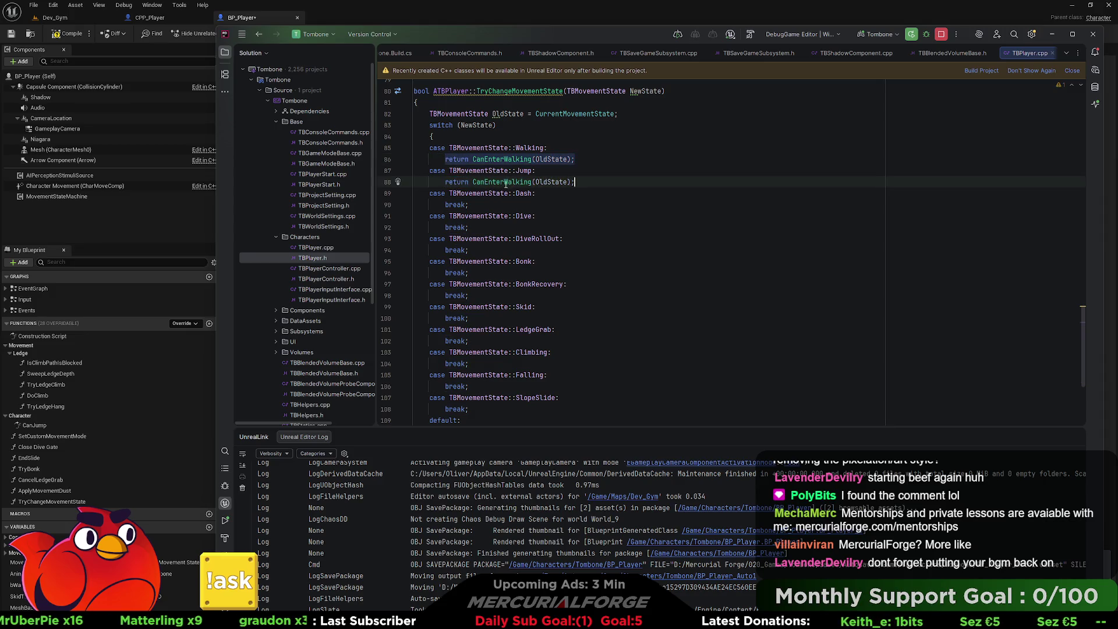
left_click(531, 182)
key("BackSpace")
key("BackSpace")
key("BackSpace")
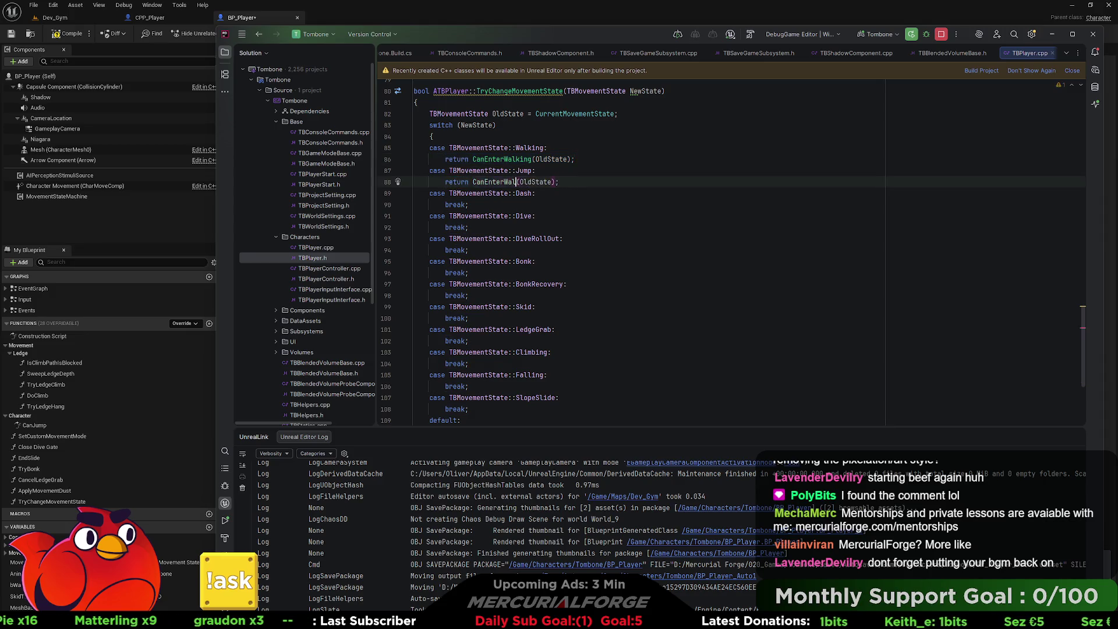
type("Jump")
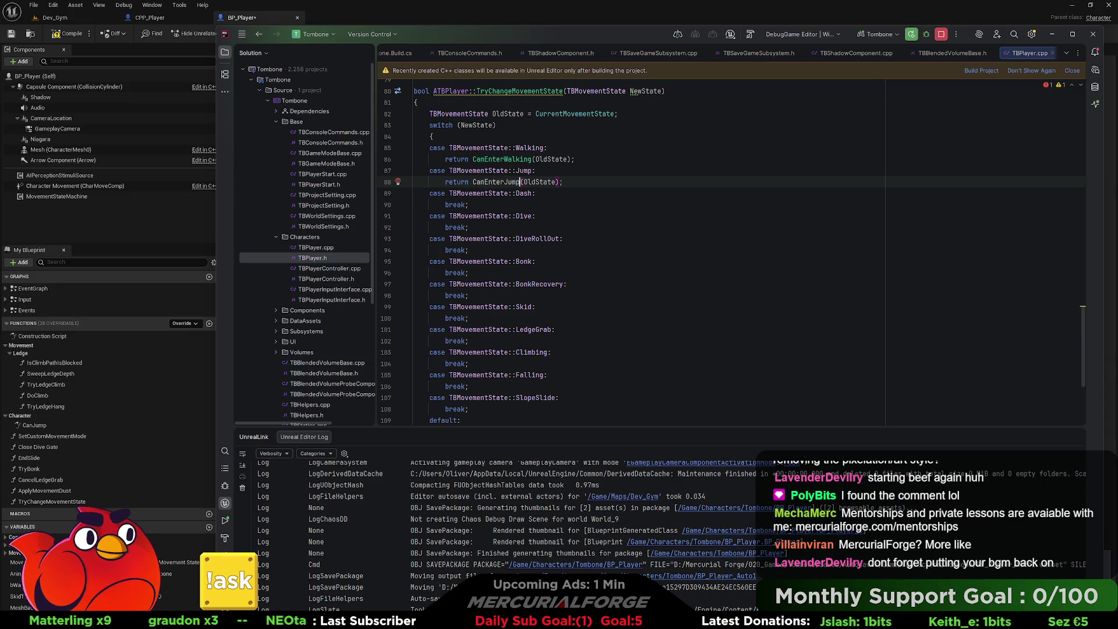
left_click_drag(575, 181, 453, 182)
key("ctrl+c")
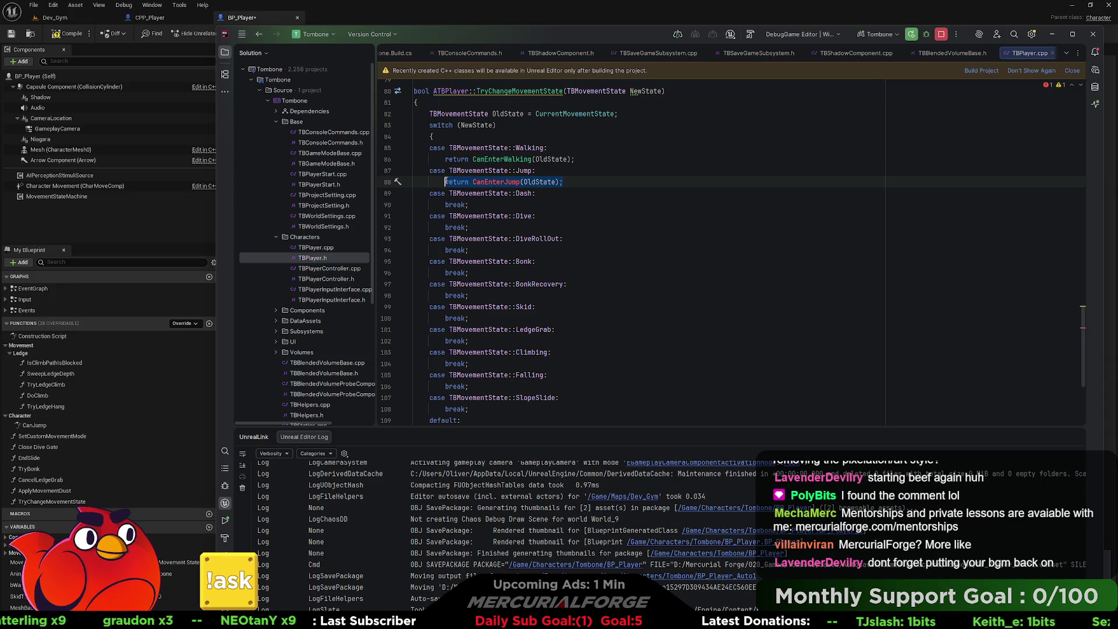
Replace the Dash and Dive breaks with return CanEnterDash(OldState) and CanEnterDive(OldState).
left_click(450, 205)
key("shift+End")
key("ctrl+v")
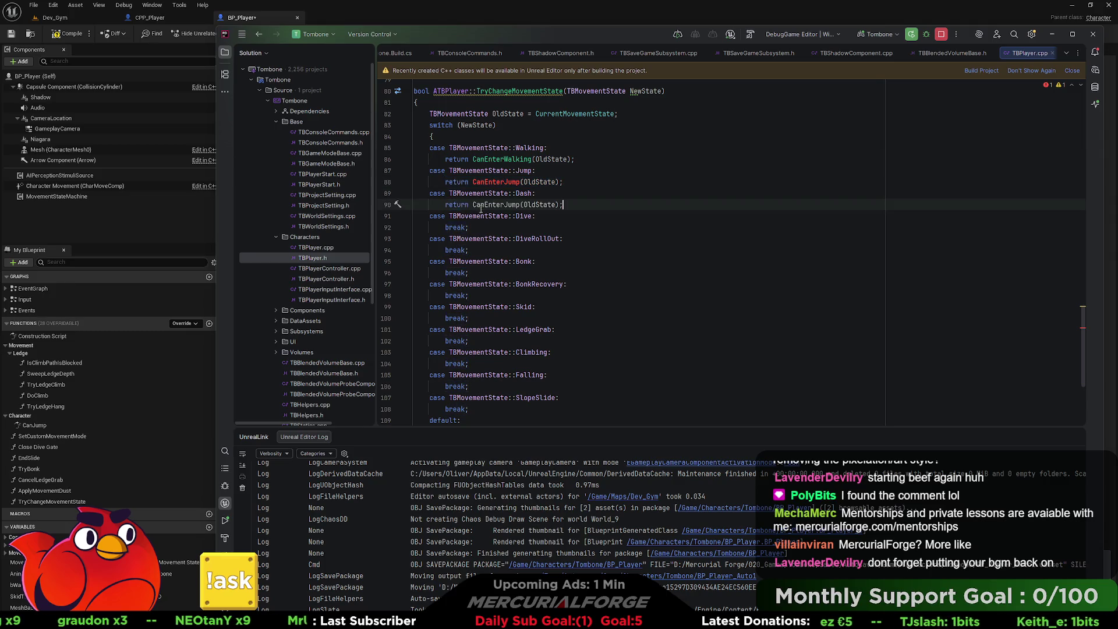
key("BackSpace")
key("BackSpace")
key("BackSpace")
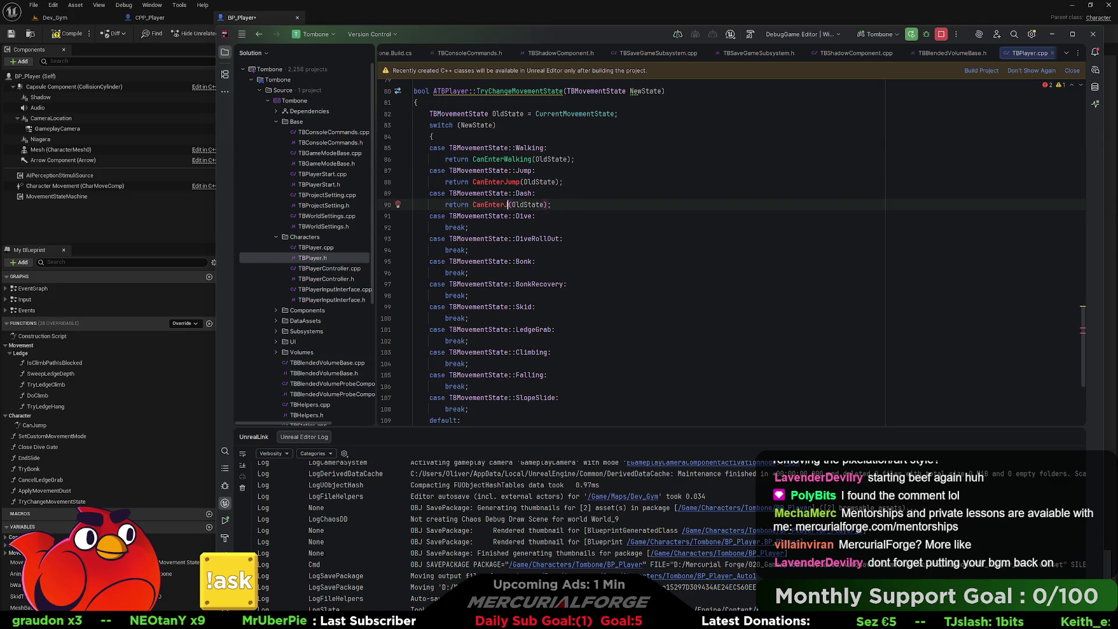
type("Dash")
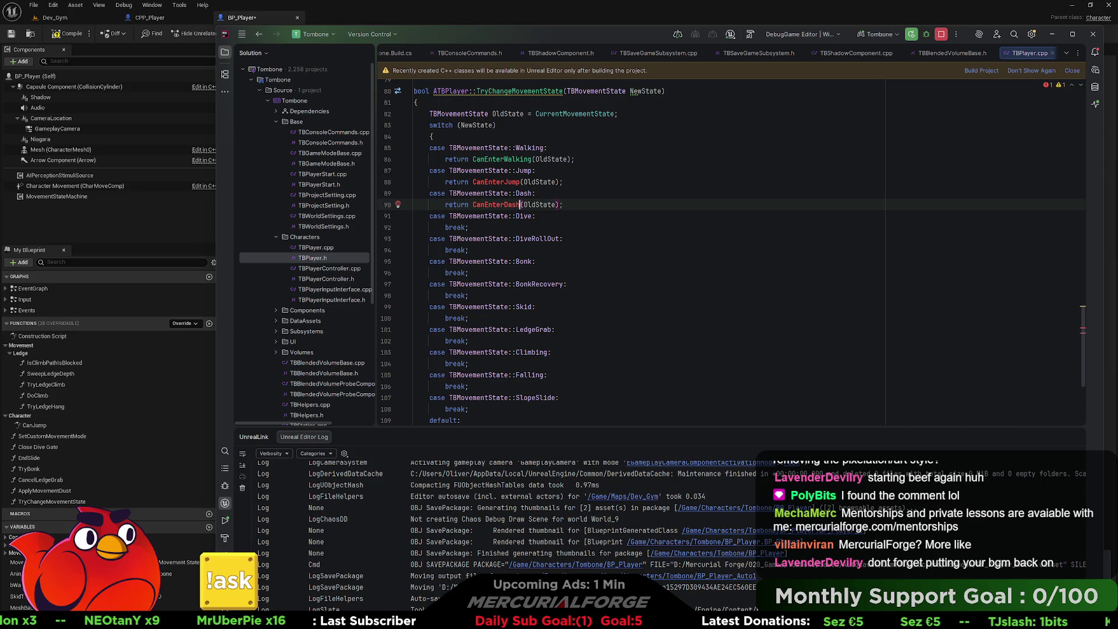
left_click(445, 228)
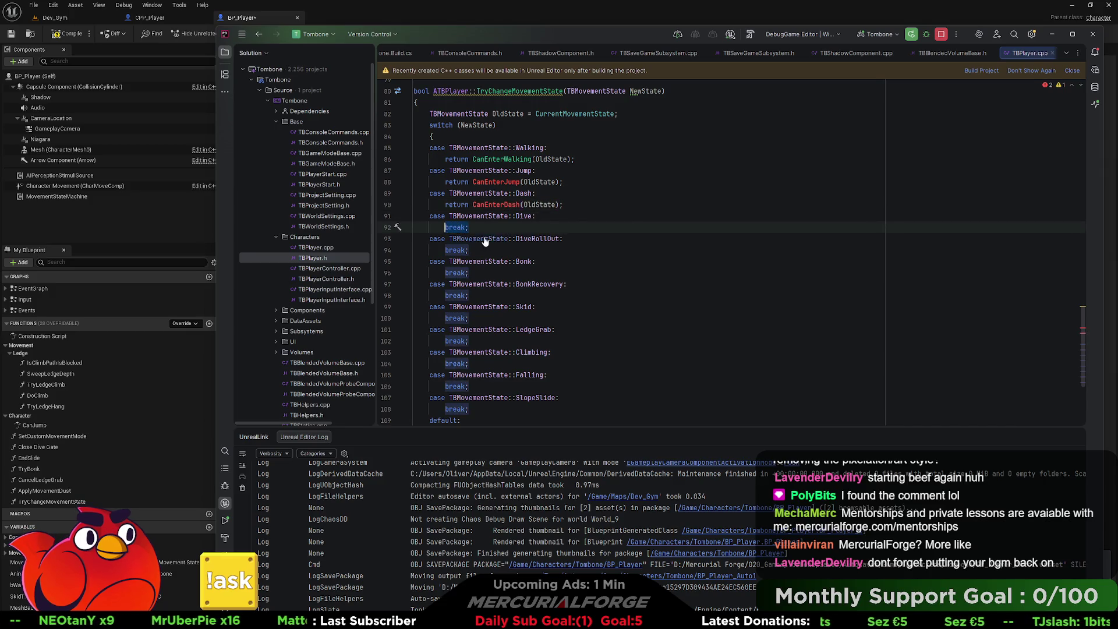
key("shift+End")
key("ctrl+v")
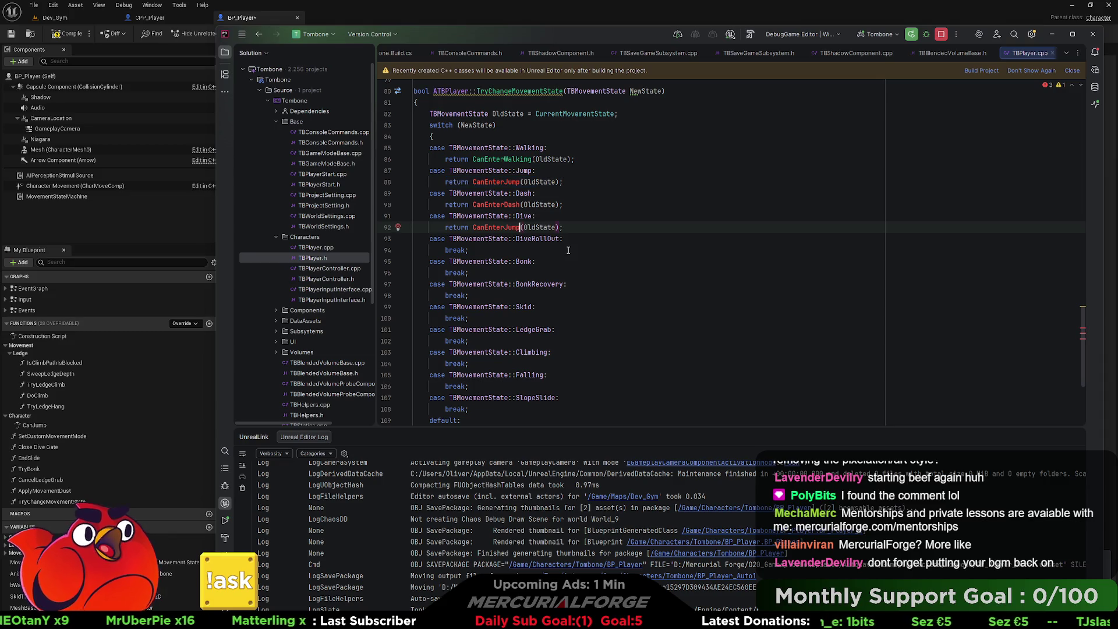
key("BackSpace")
key("BackSpace")
key("BackSpace")
type("Dive")
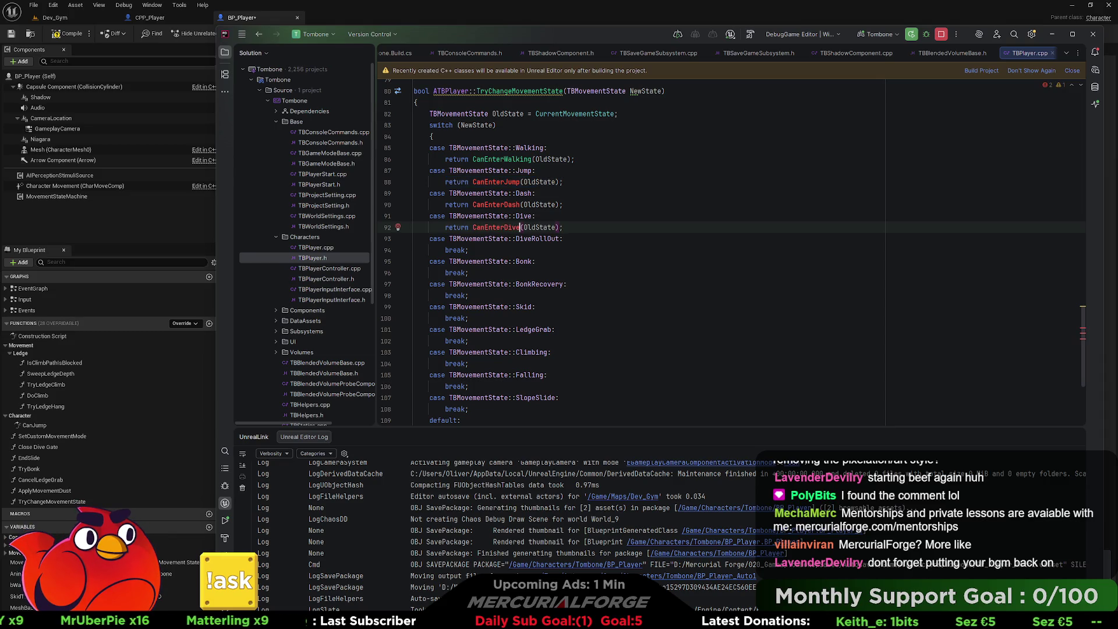
Replace the DiveRollOut break with return CanEnterDiveRollOut(OldState).
left_click(445, 250)
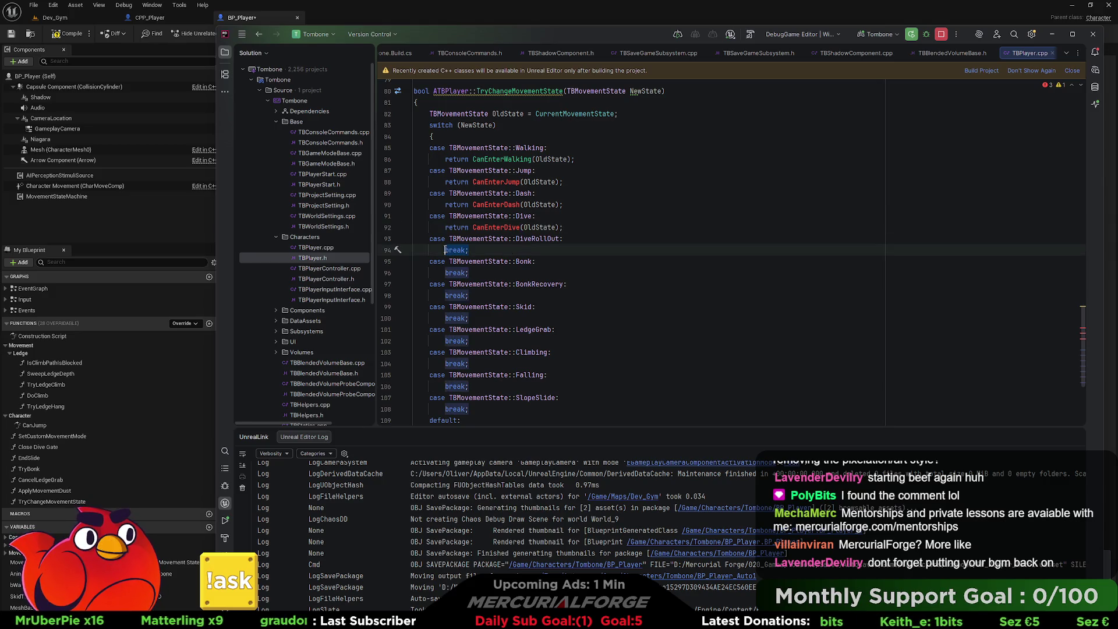
key("shift+End")
key("ctrl+v")
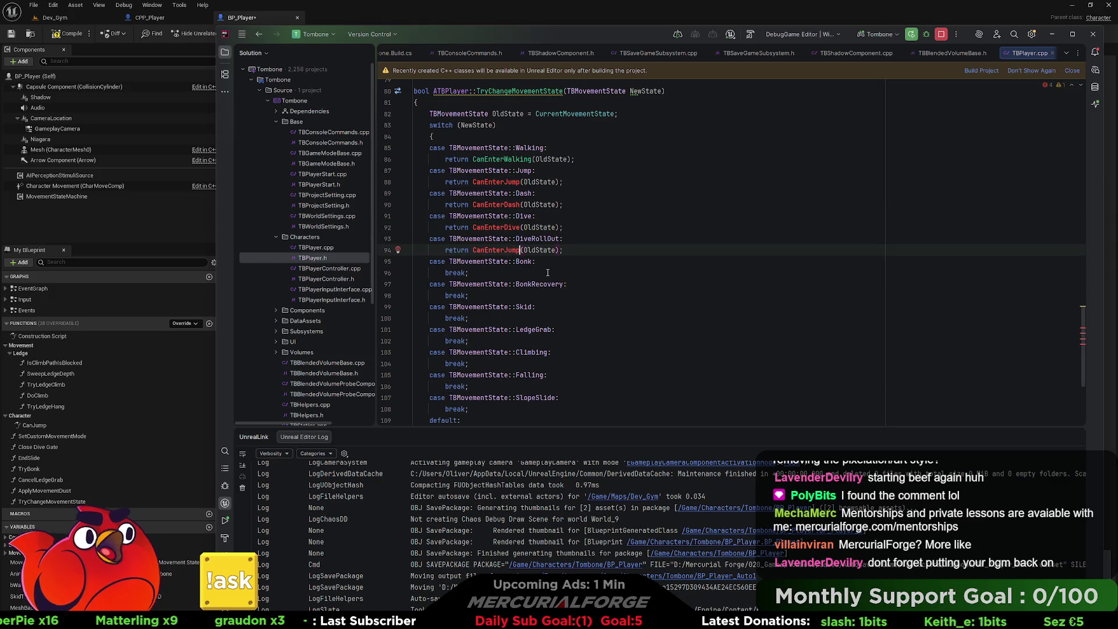
key("BackSpace")
key("BackSpace")
key("BackSpace")
type("DiveRoll")
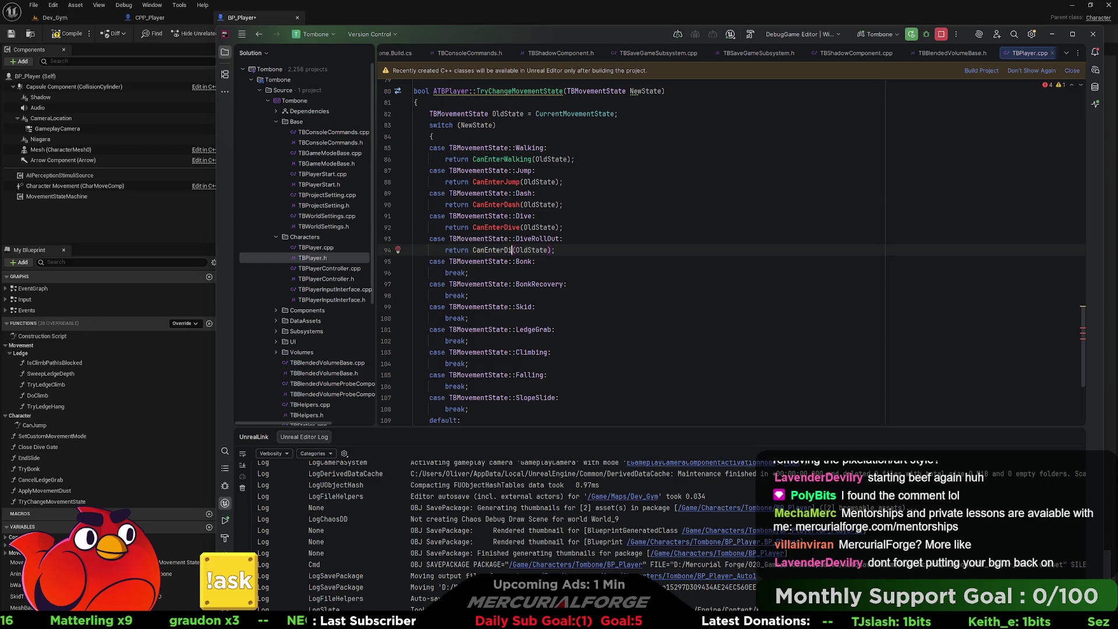
type("Out")
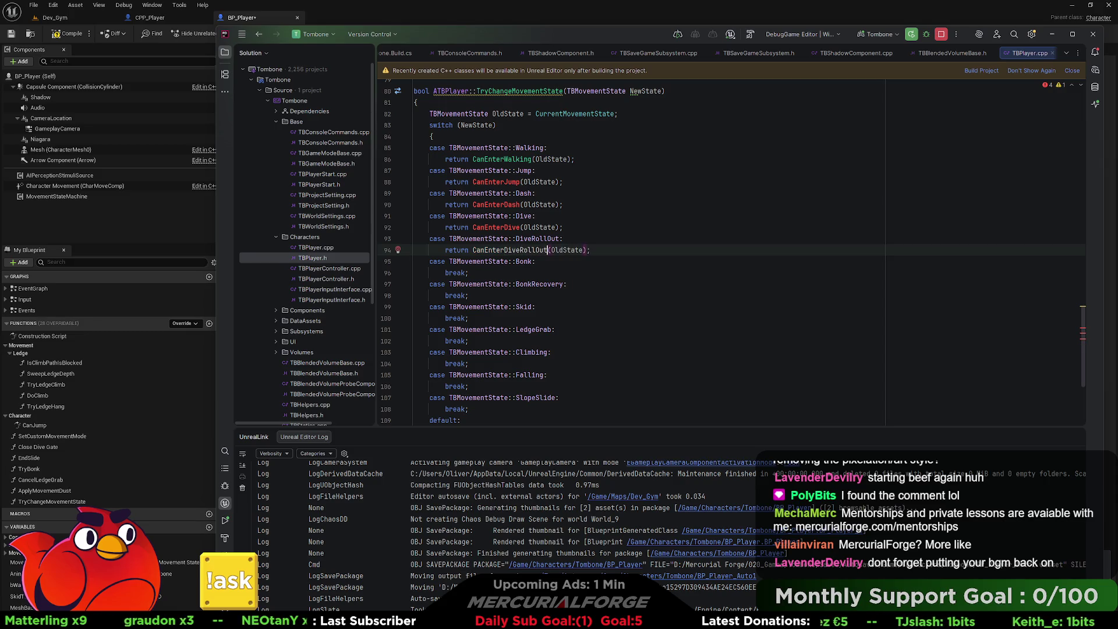
Make the Bonk and BonkRecovery cases return CanEnterBonk and CanEnterBonkRecovery.
key("ctrl+v")
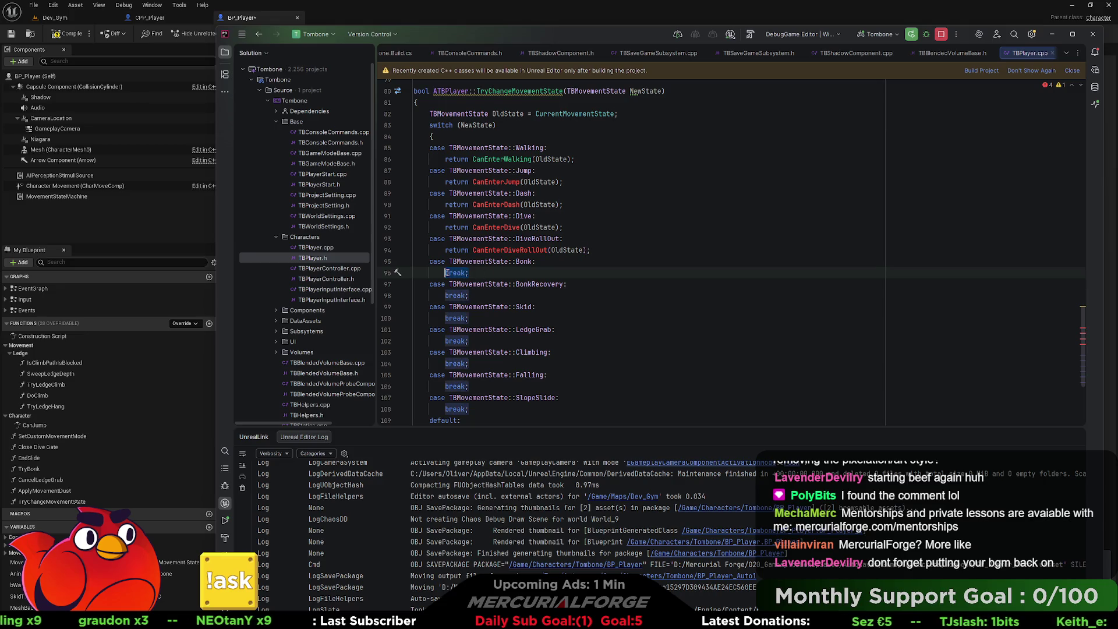
left_click(520, 273)
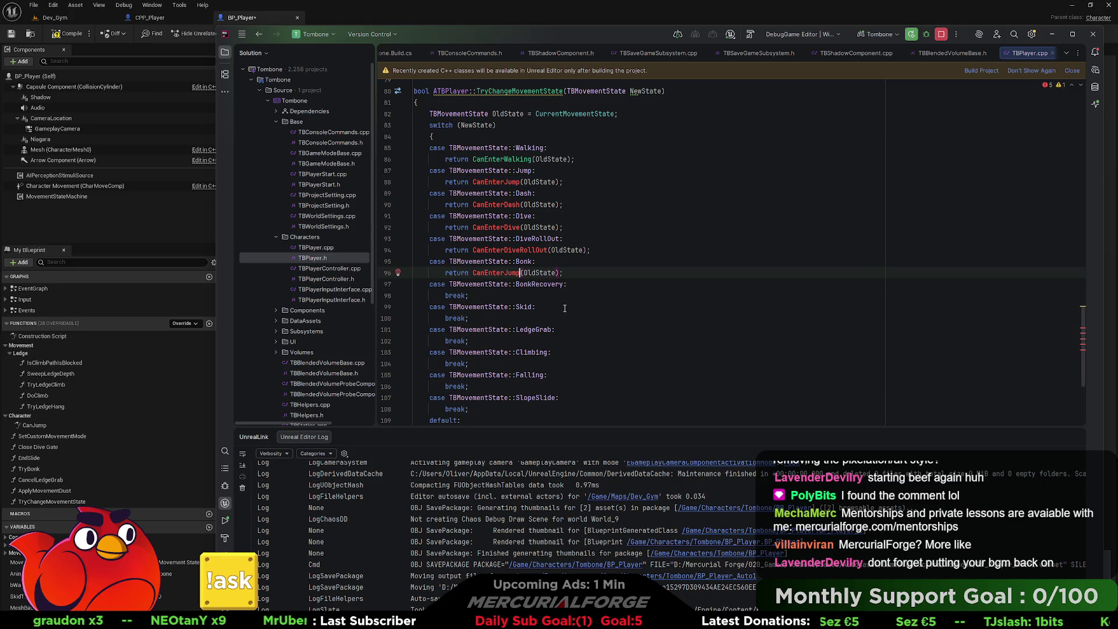
key("BackSpace")
key("BackSpace")
key("BackSpace")
type("Bonk")
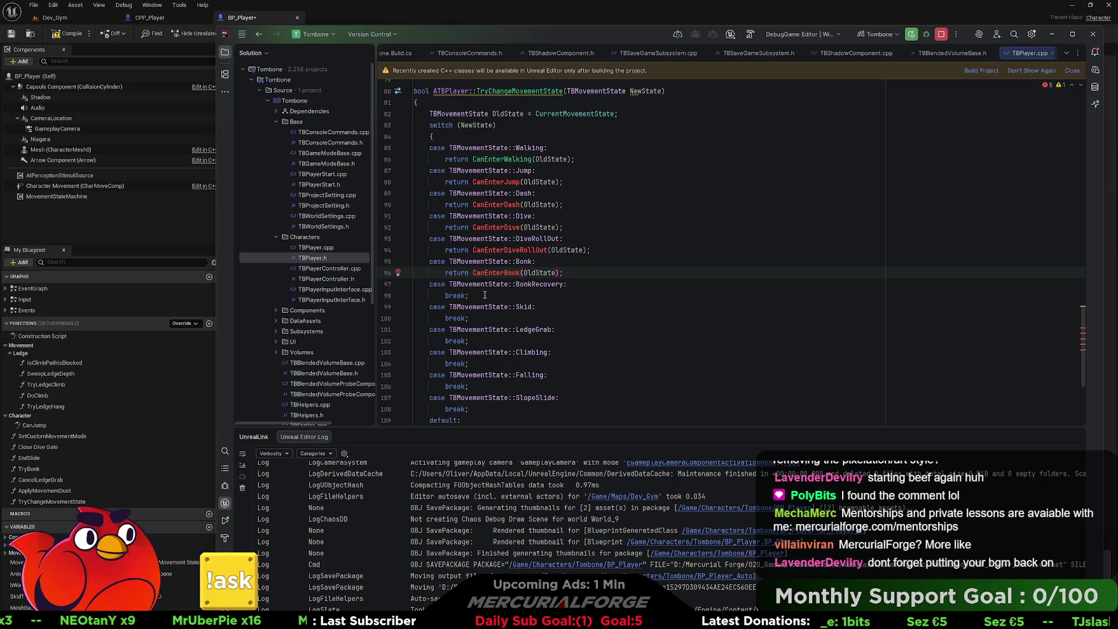
left_click(449, 295)
key("ctrl+v")
left_click(516, 296)
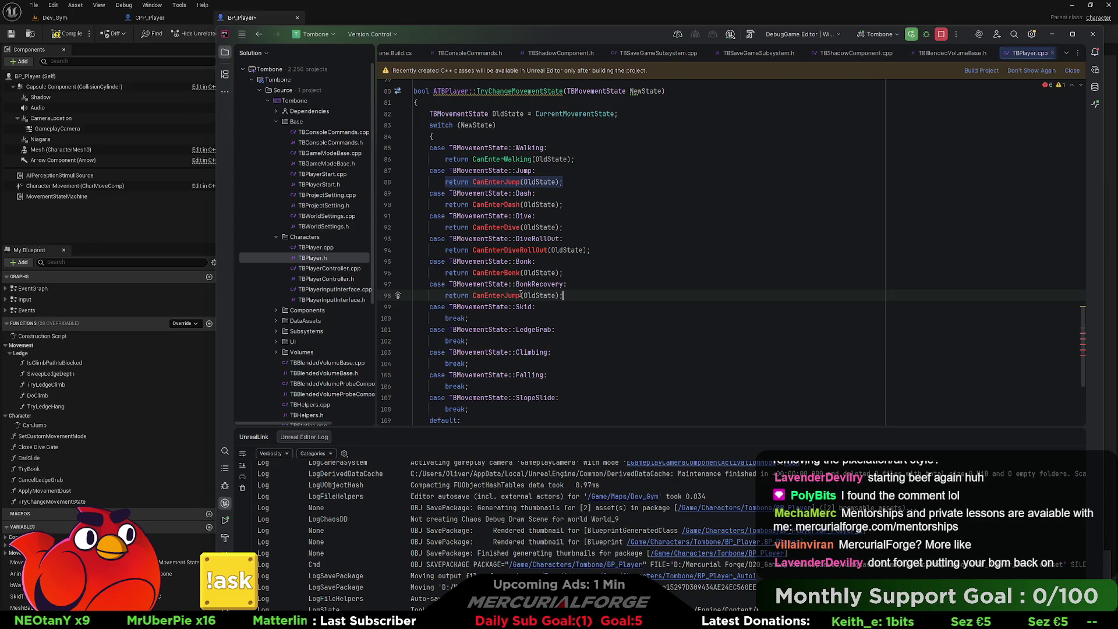
key("BackSpace")
key("BackSpace")
key("BackSpace")
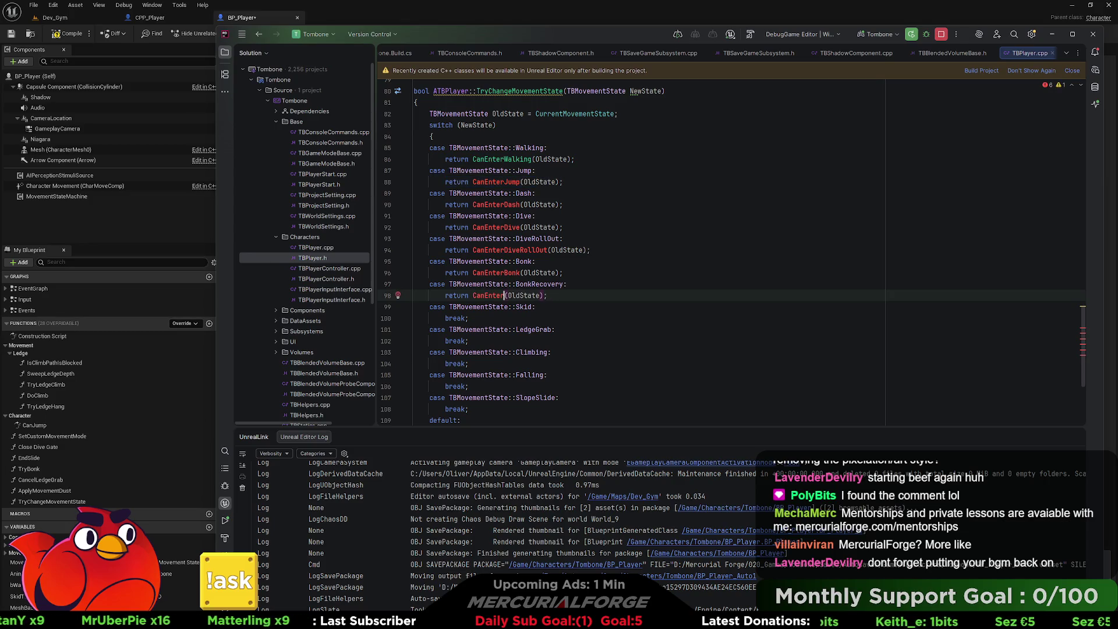
type("BonkRecovery")
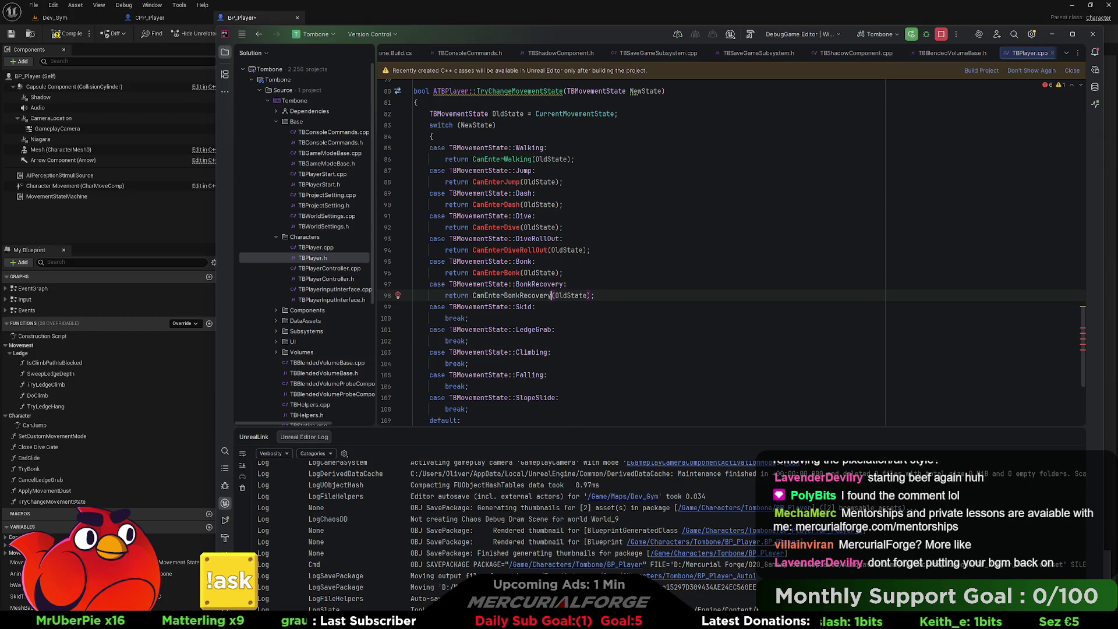
left_click(502, 319)
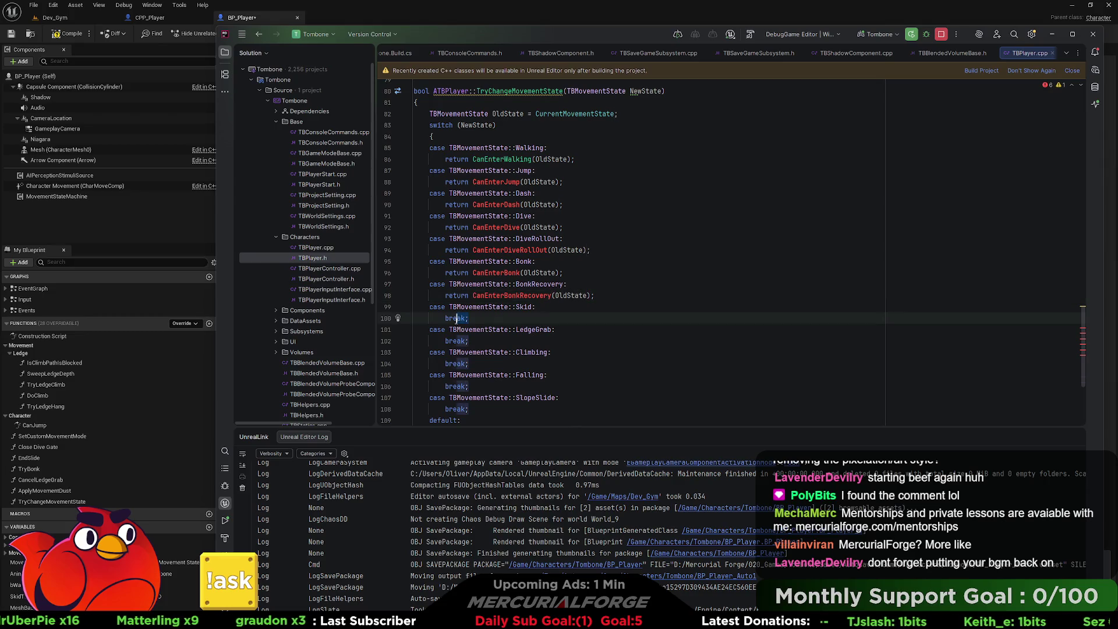
Replace the Skid and LedgeGrab breaks with returns of CanEnterSkid and CanEnterLedgeGrab.
key("shift+Home")
type("return CanEnterJump(OldState);")
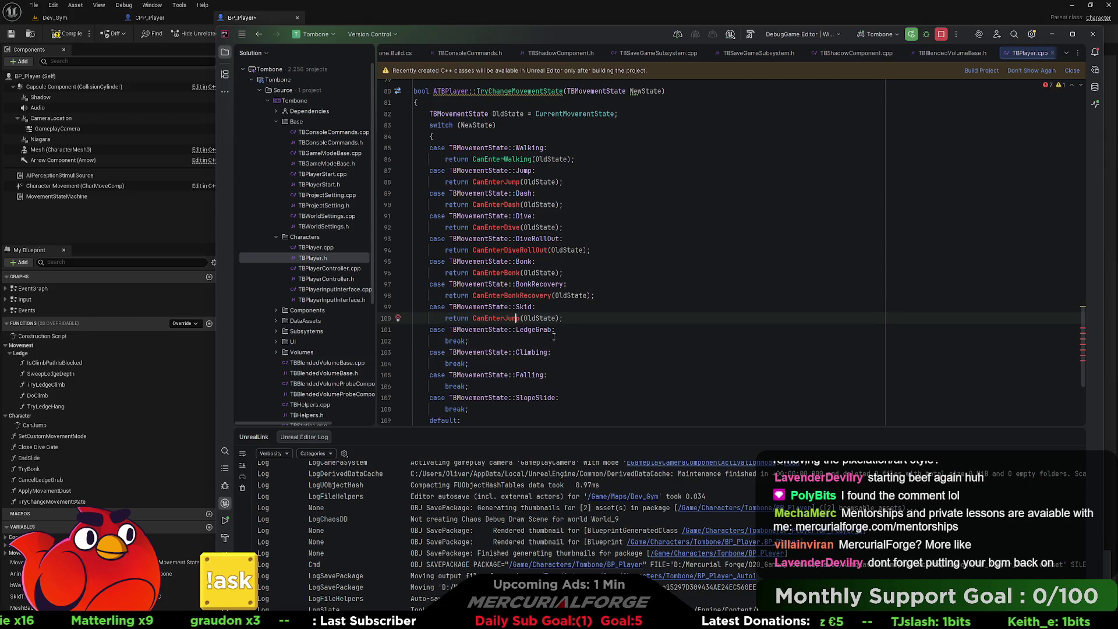
key("Left")
key("Left")
key("Left")
key("BackSpace")
key("BackSpace")
key("BackSpace")
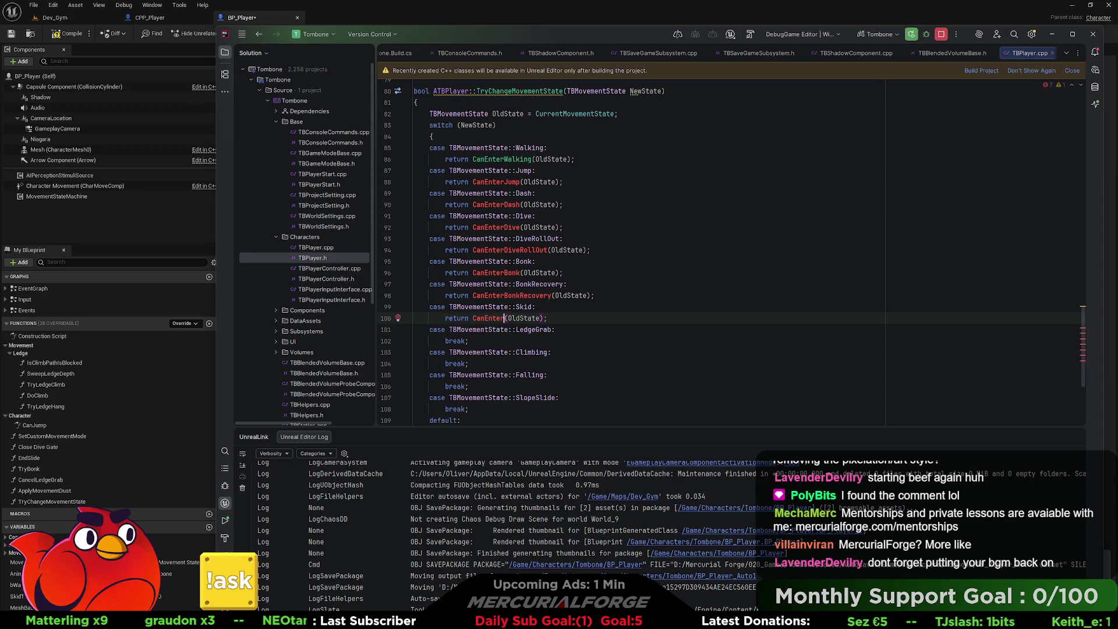
type("Skid")
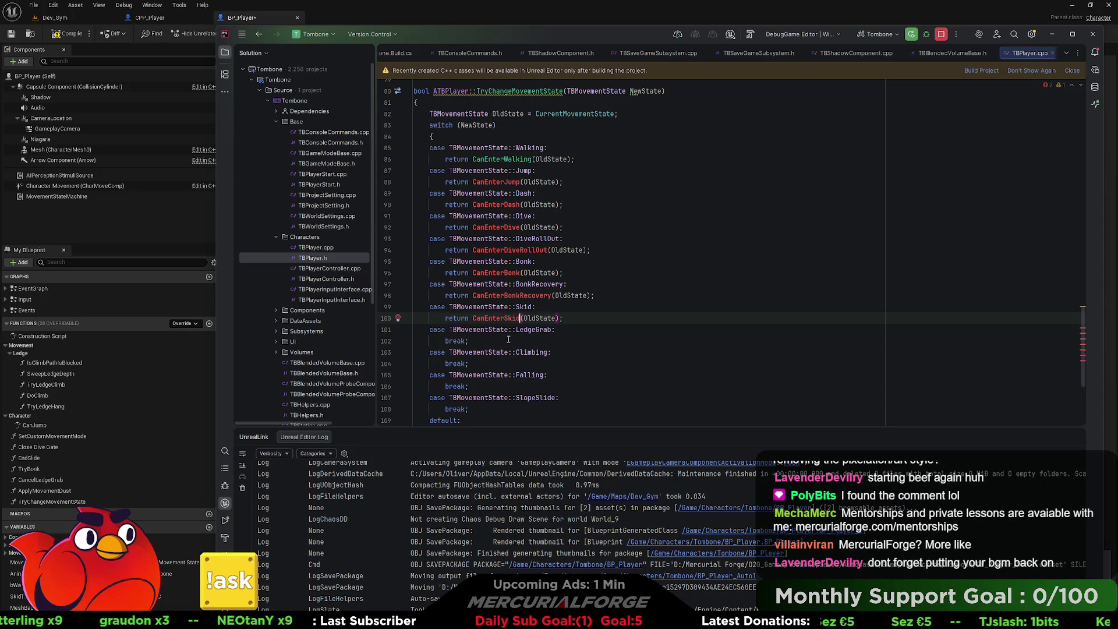
left_click(508, 341)
key("shift+Home")
type("return CanEnterJump(OldState);")
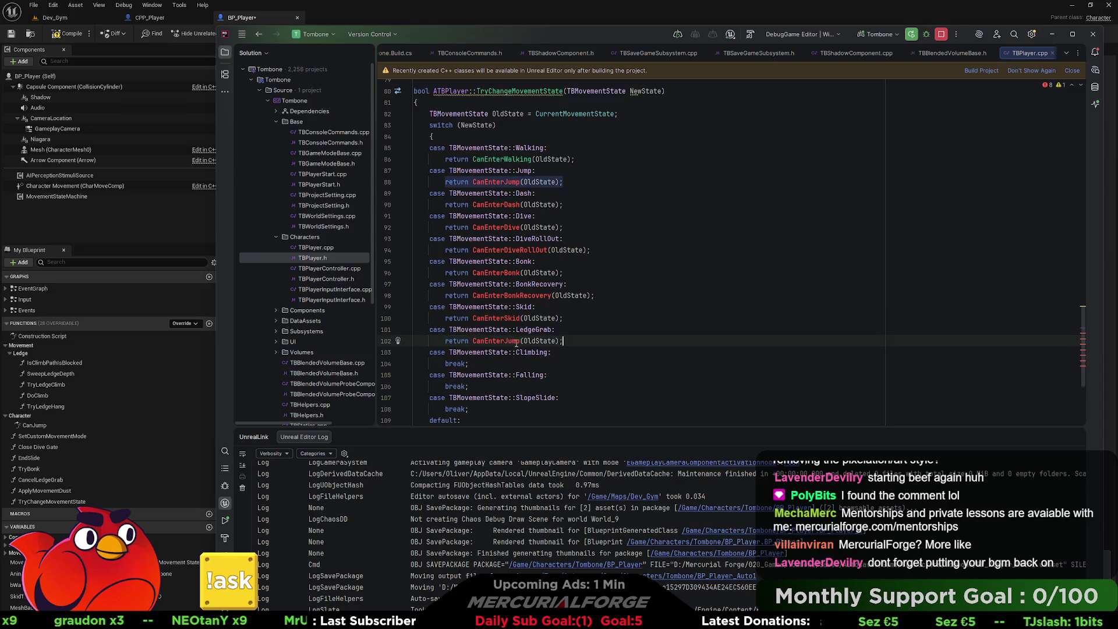
left_click(519, 343)
key("BackSpace")
key("BackSpace")
key("BackSpace")
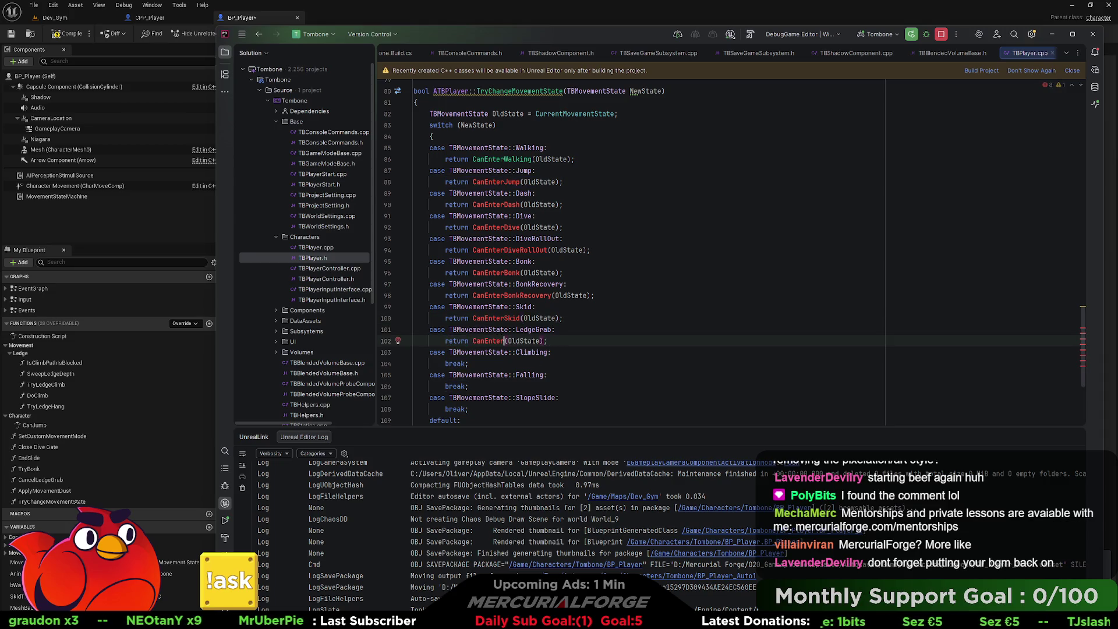
type("Ledge")
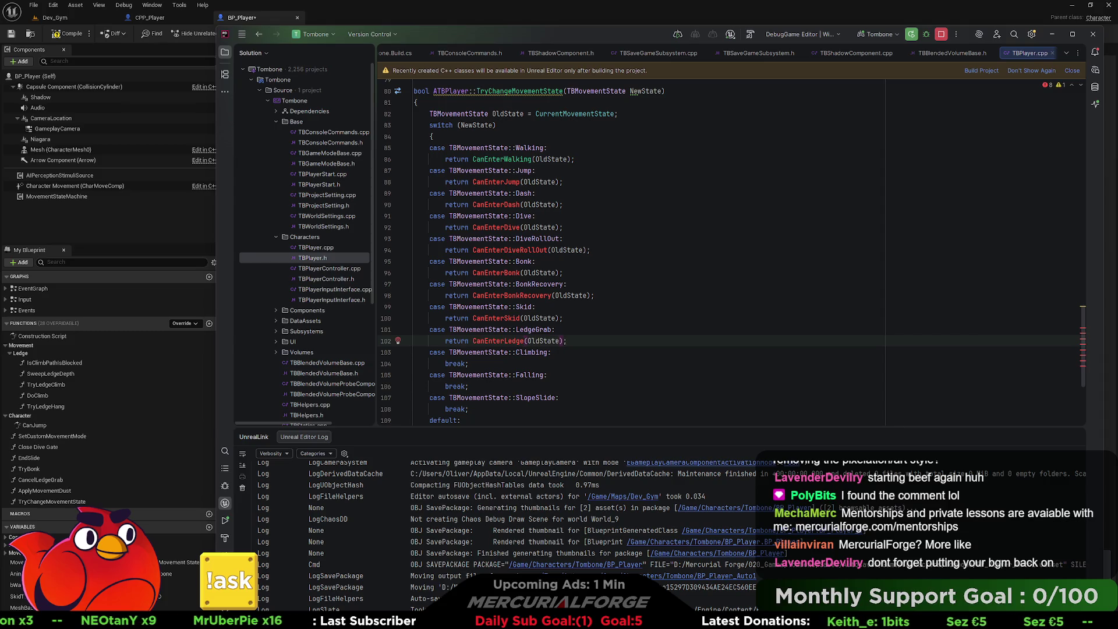
type("Grab")
Make the Climbing case return CanEnterClimbing(OldState), correcting the mistyped capital L.
left_click_drag(469, 364, 445, 363)
type("return CanEnterJump(OldState);")
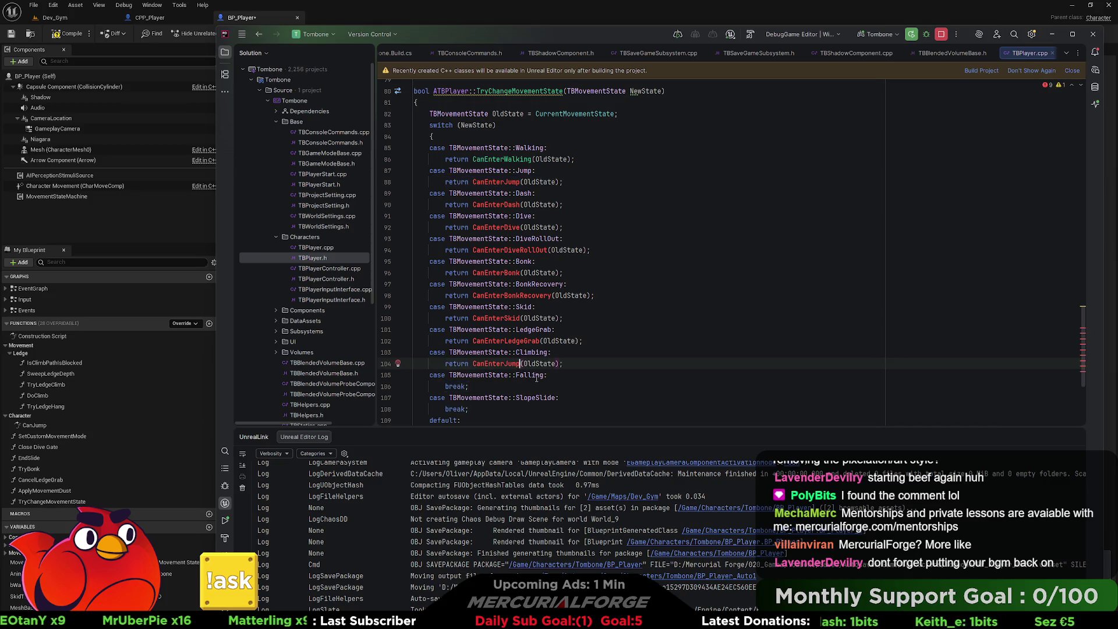
key("BackSpace")
key("BackSpace")
key("BackSpace")
type("CLimbing")
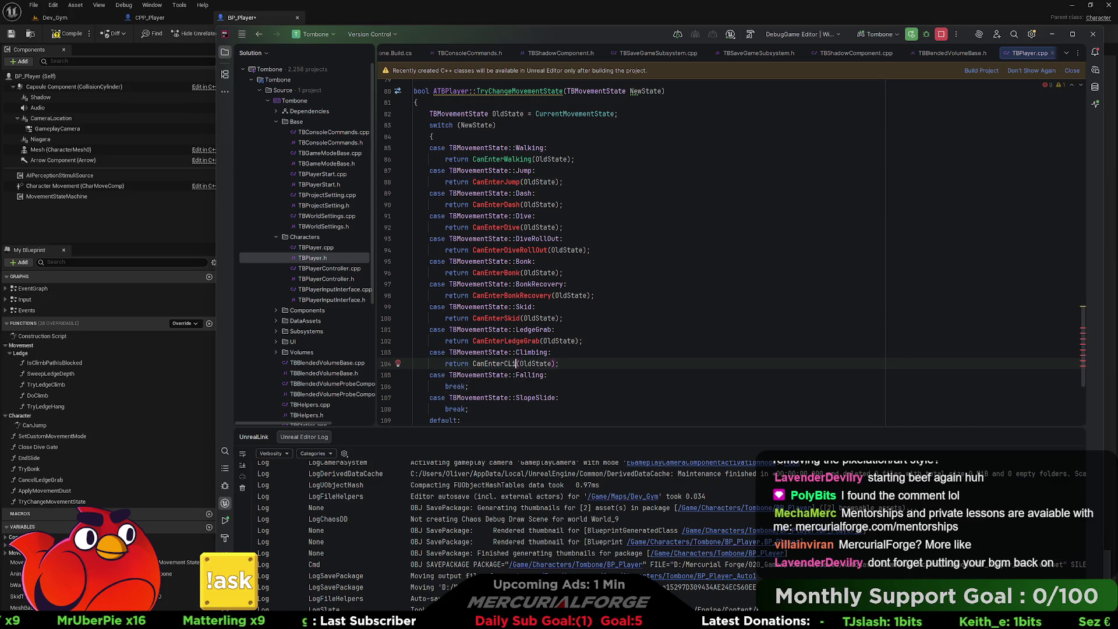
key("Left")
key("Left")
key("Left")
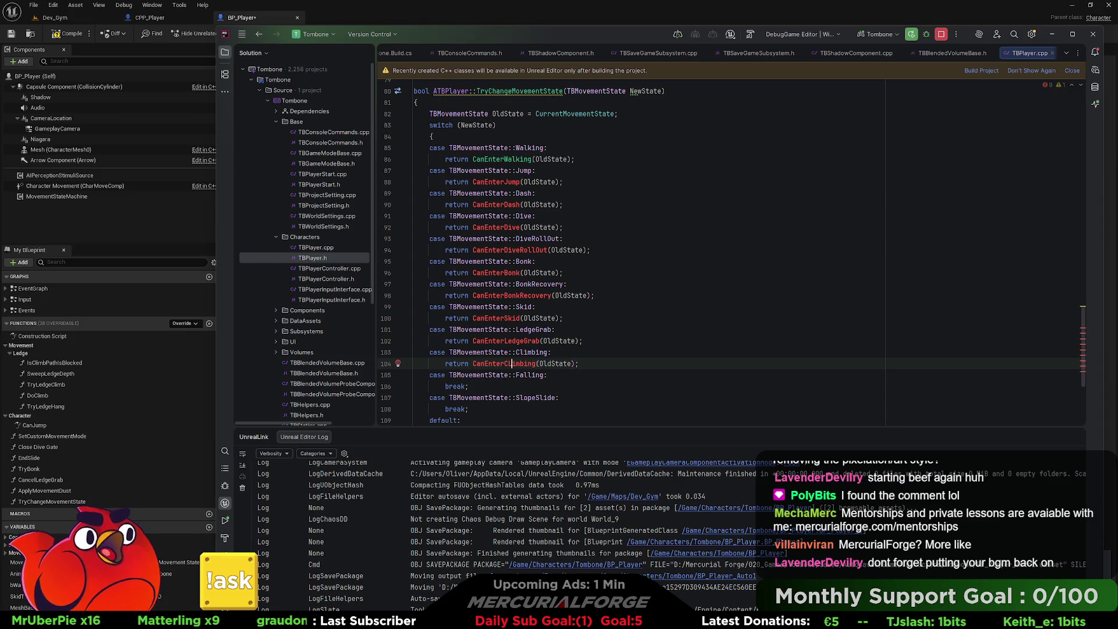
key("BackSpace")
type("l")
Replace the Falling break with return CanEnterFalling(OldState).
scroll(486, 319, "down", 2)
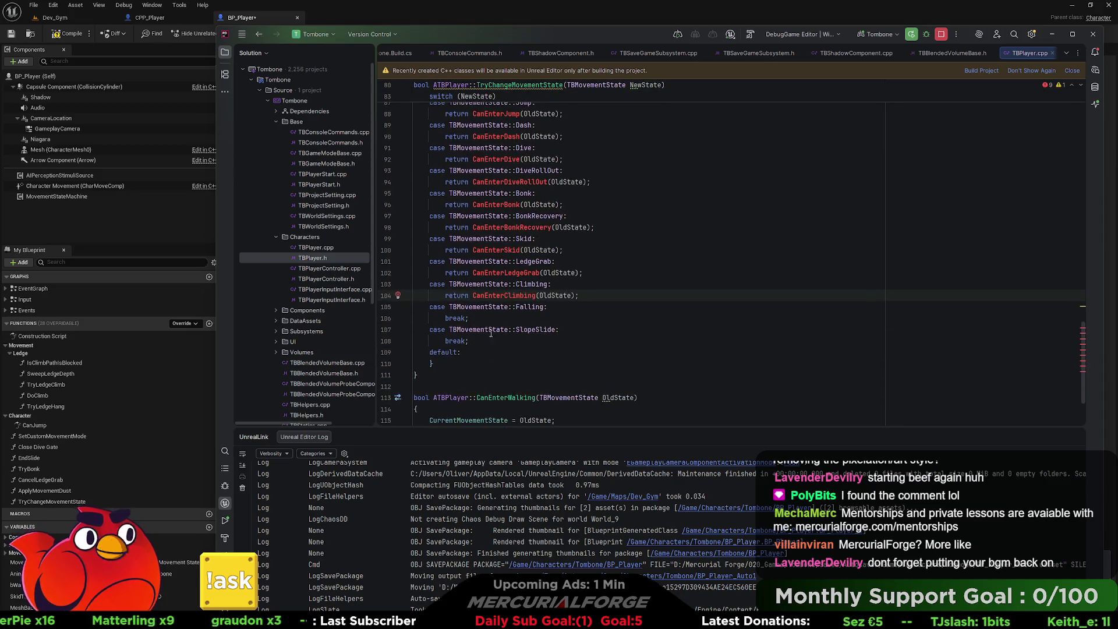
left_click(486, 319)
key("BackSpace")
key("BackSpace")
key("BackSpace")
type("return CanEnterJump(OldState);")
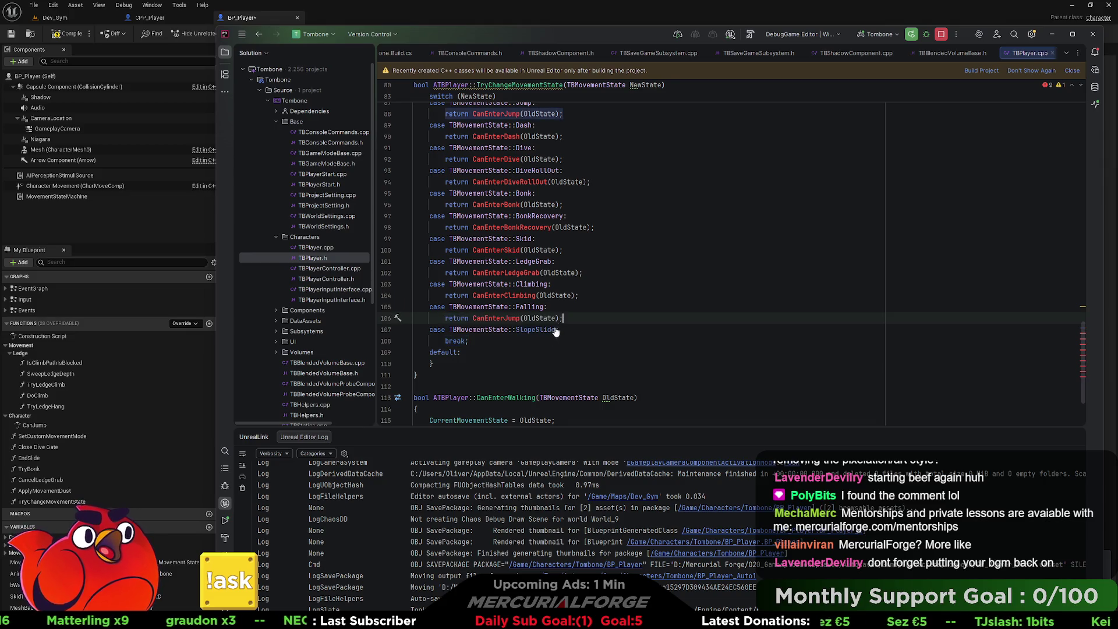
left_click(521, 318)
key("BackSpace")
key("BackSpace")
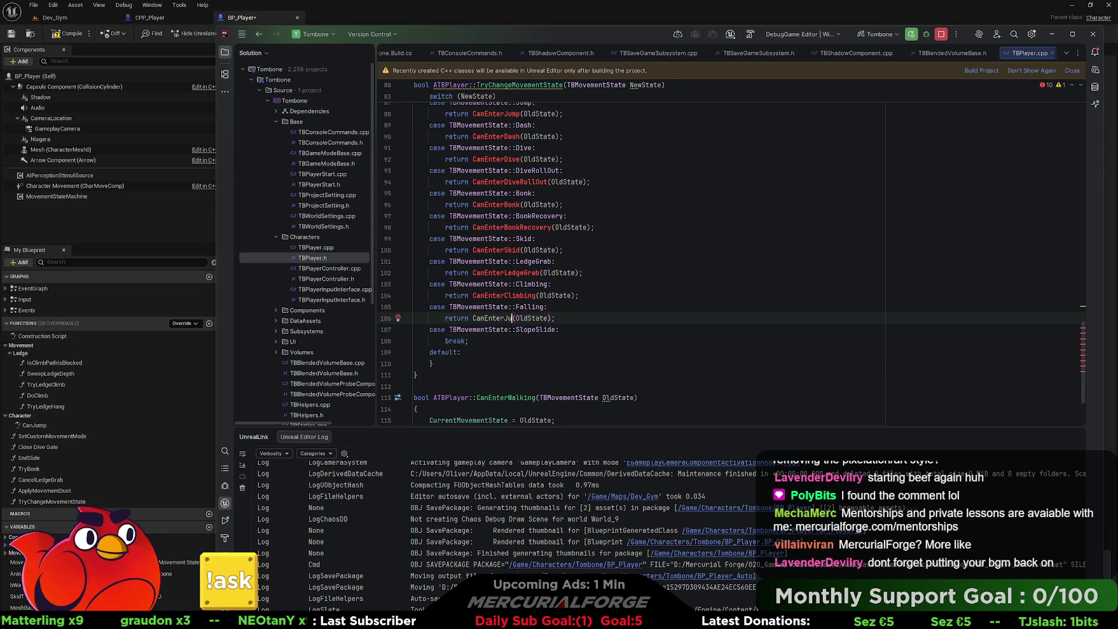
type("Falling")
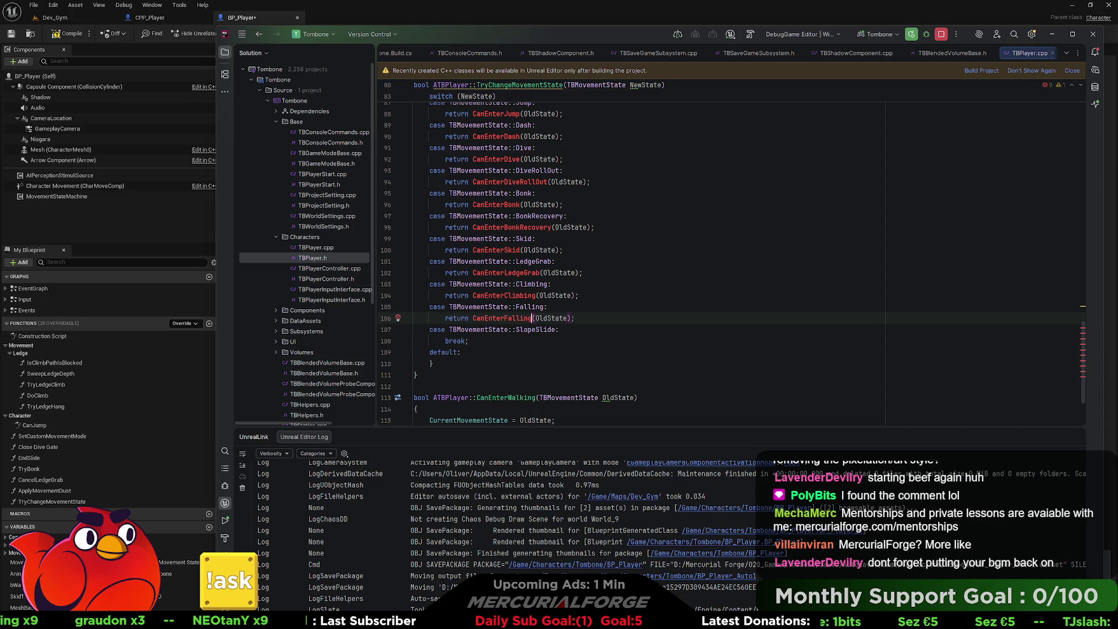
Make the SlopeSlide case return CanEnterSlopeSlide(OldState).
left_click(480, 340)
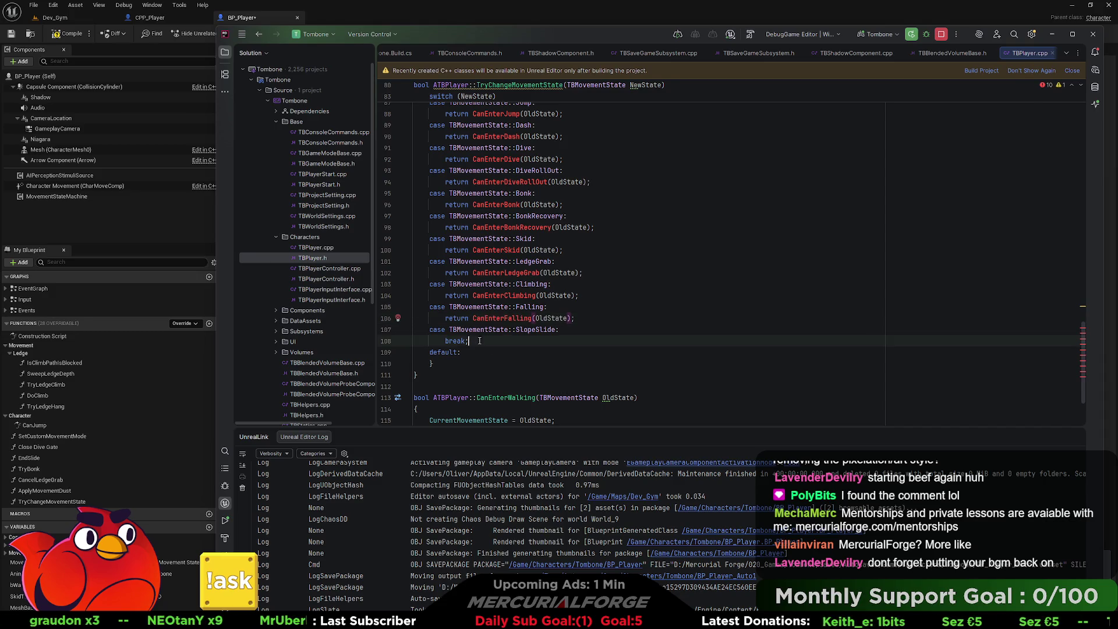
type("return CanEnterJump(OldState);")
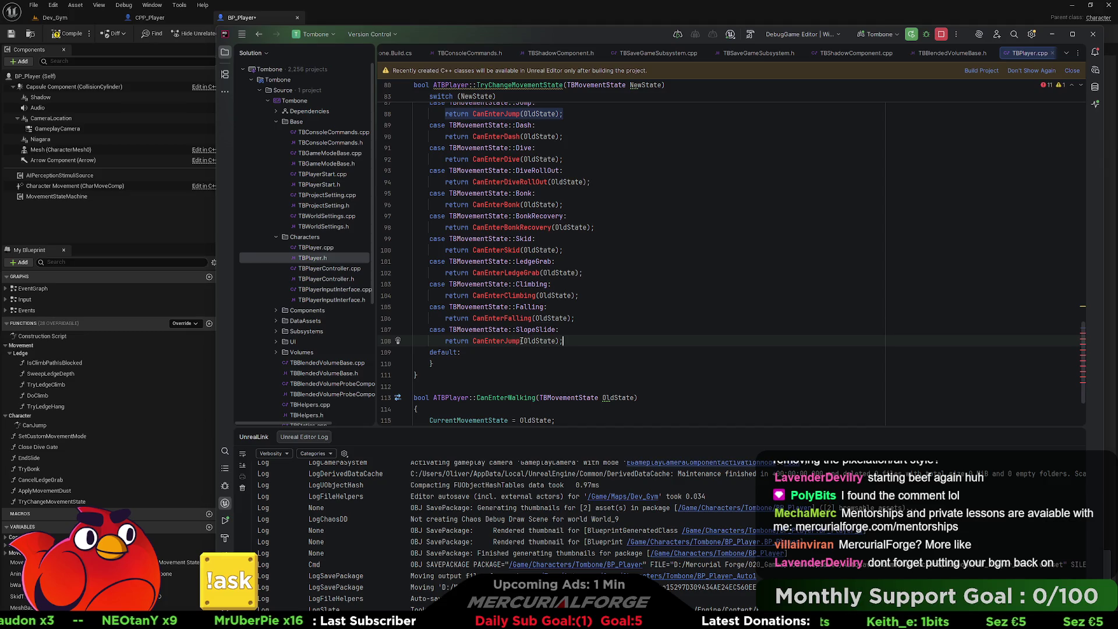
left_click(520, 341)
key("BackSpace")
key("BackSpace")
key("BackSpace")
type("Cli")
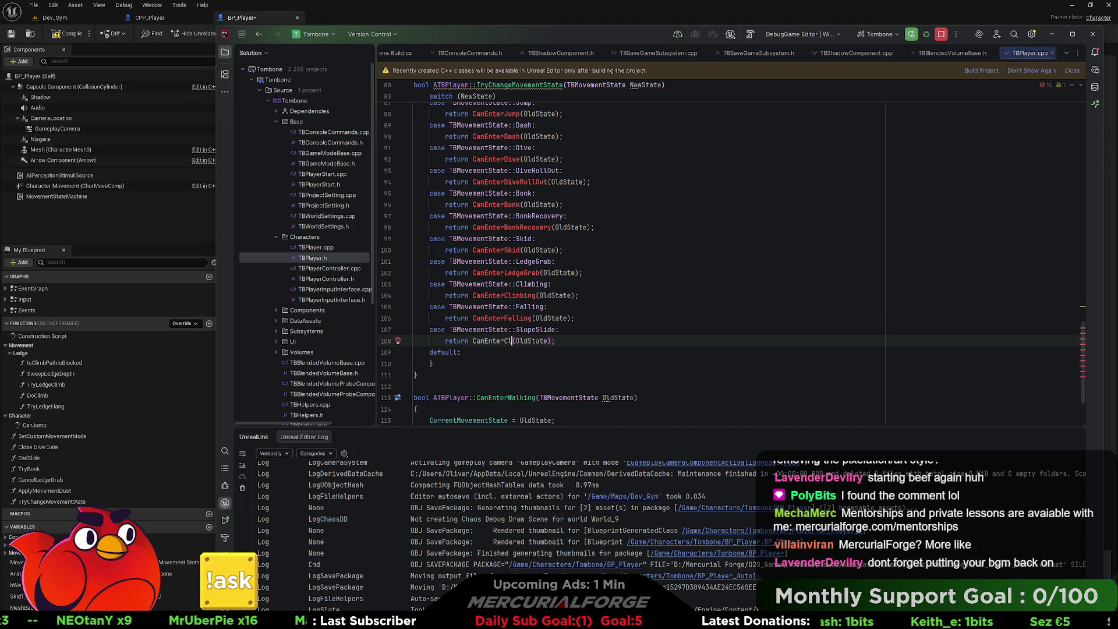
key("BackSpace")
key("BackSpace")
key("BackSpace")
type("Slop")
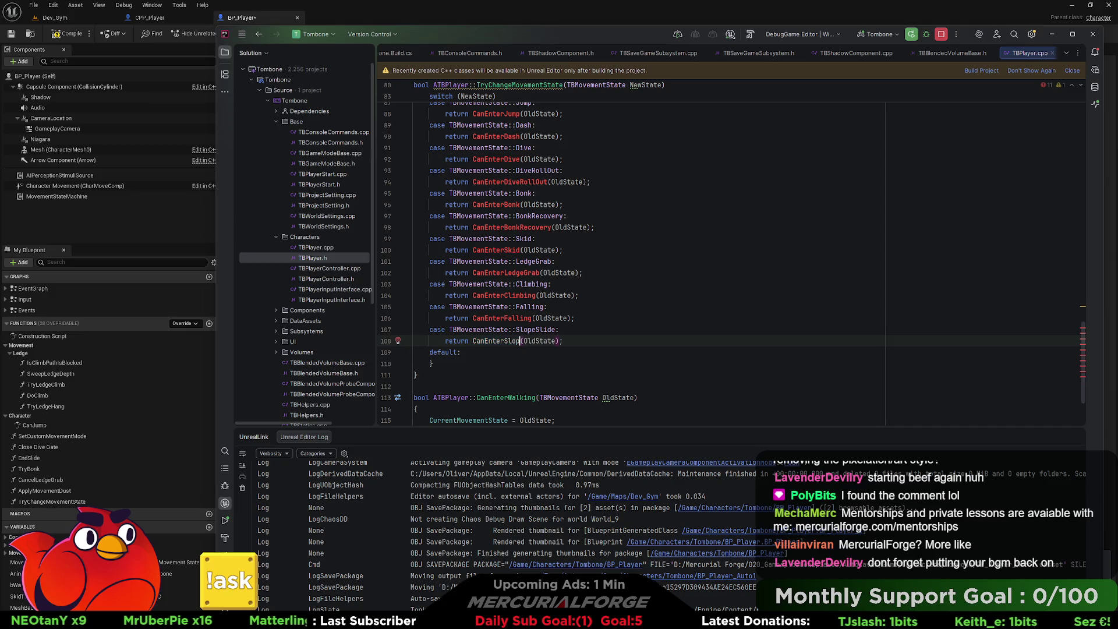
type("eSlide")
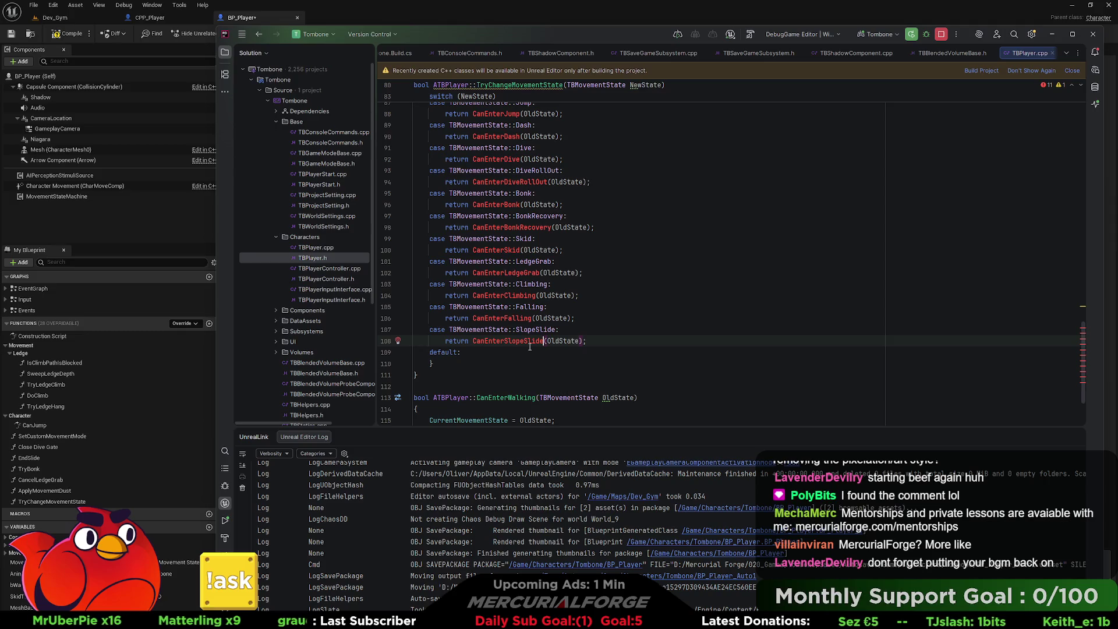
scroll(530, 347, "up", 1)
right_click(505, 147)
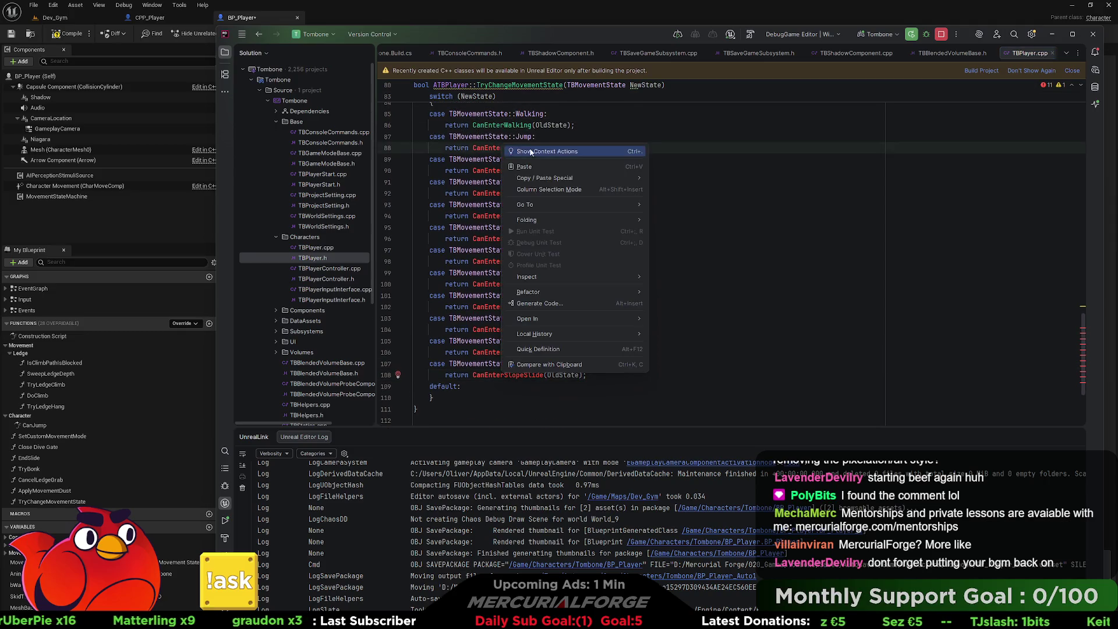
Create CanEnterJump and CanEnterDash member functions in TBPlayer via quick fixes.
left_click(530, 152)
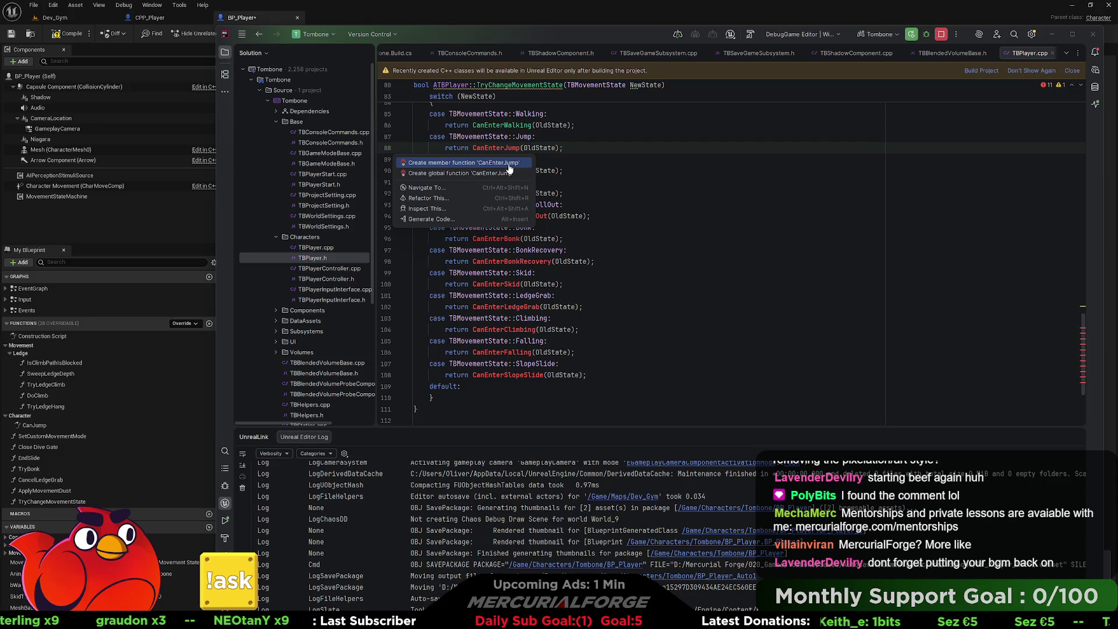
left_click(513, 163)
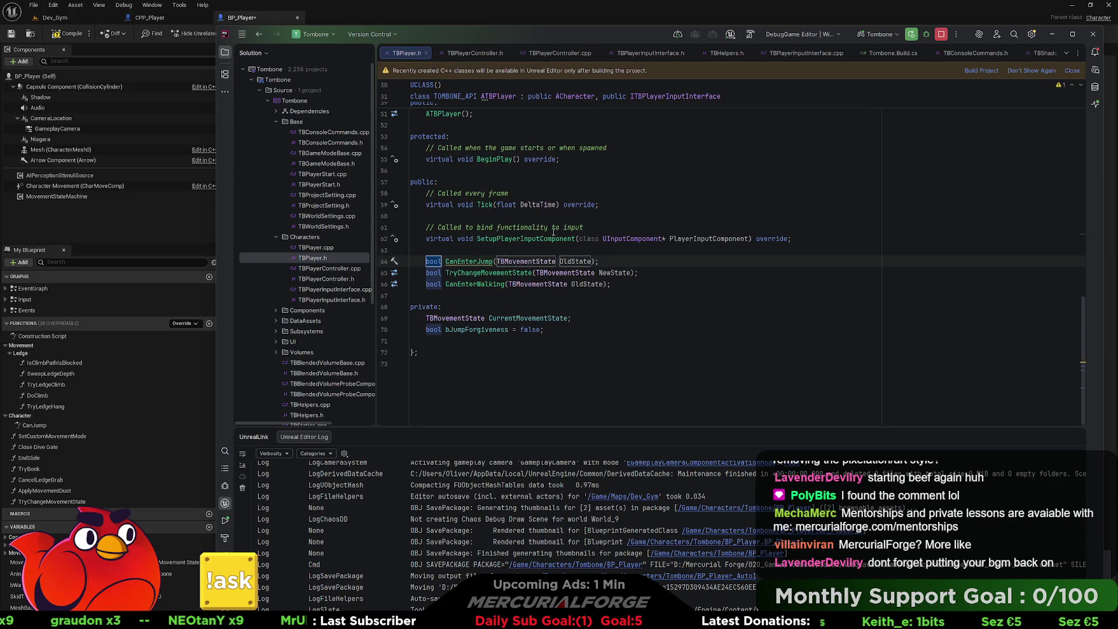
key("ctrl+minus")
right_click(504, 170)
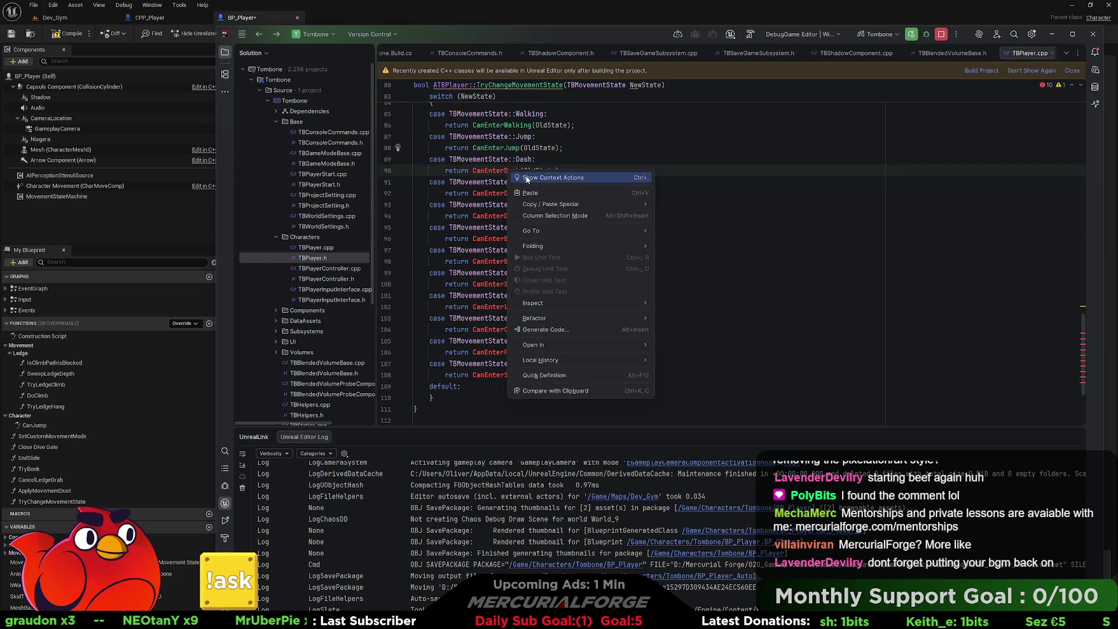
left_click(515, 173)
left_click(511, 185)
key("ctrl+minus")
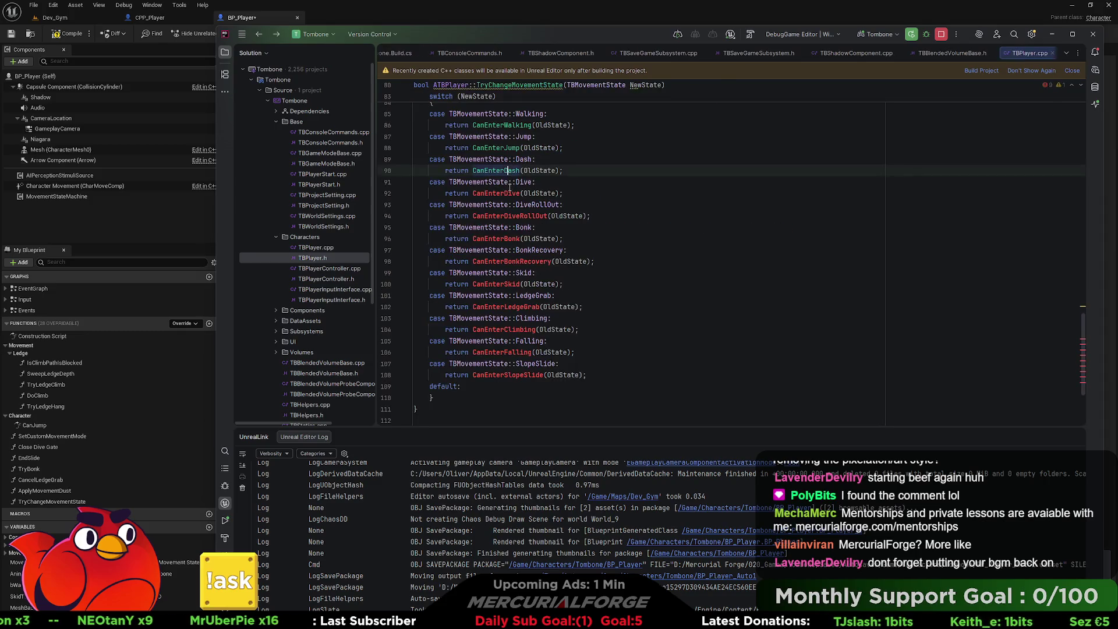
Create the CanEnterDive and CanEnterDiveRollOut member functions via the quick-fix menu.
right_click(514, 194)
left_click(517, 197)
left_click(501, 208)
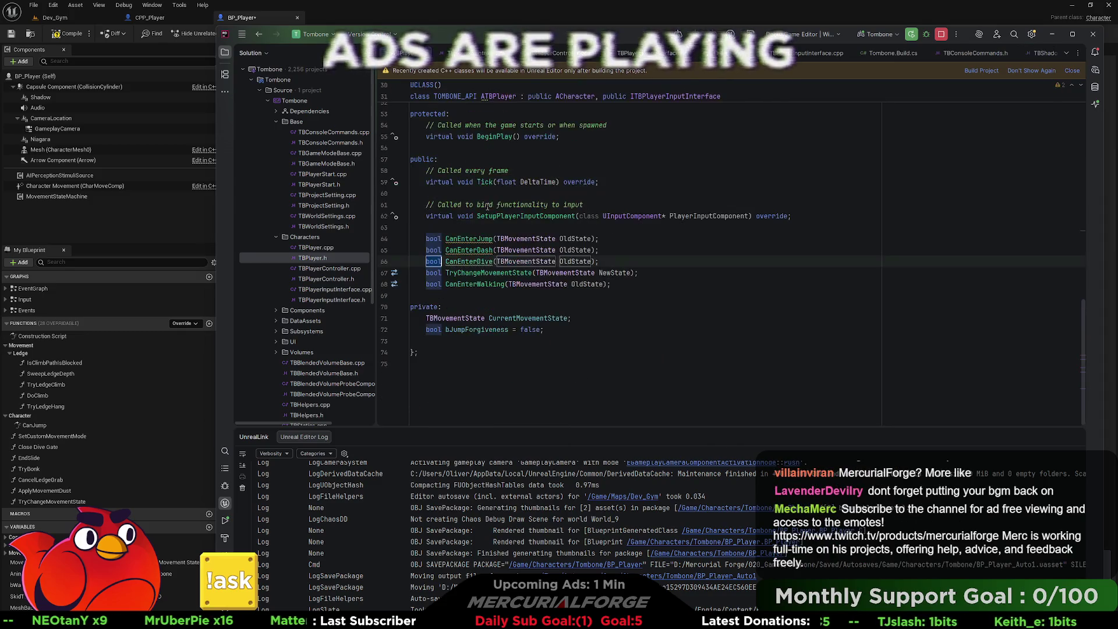
key("ctrl+minus")
right_click(501, 216)
left_click(504, 220)
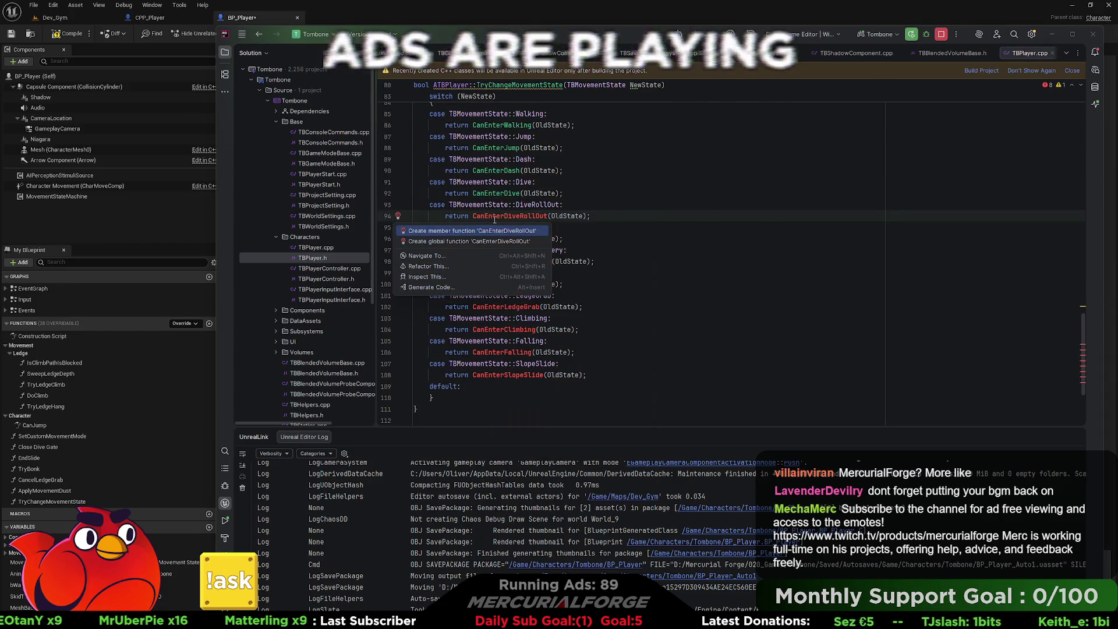
left_click(481, 228)
key("ctrl+minus")
key("alt+Tab")
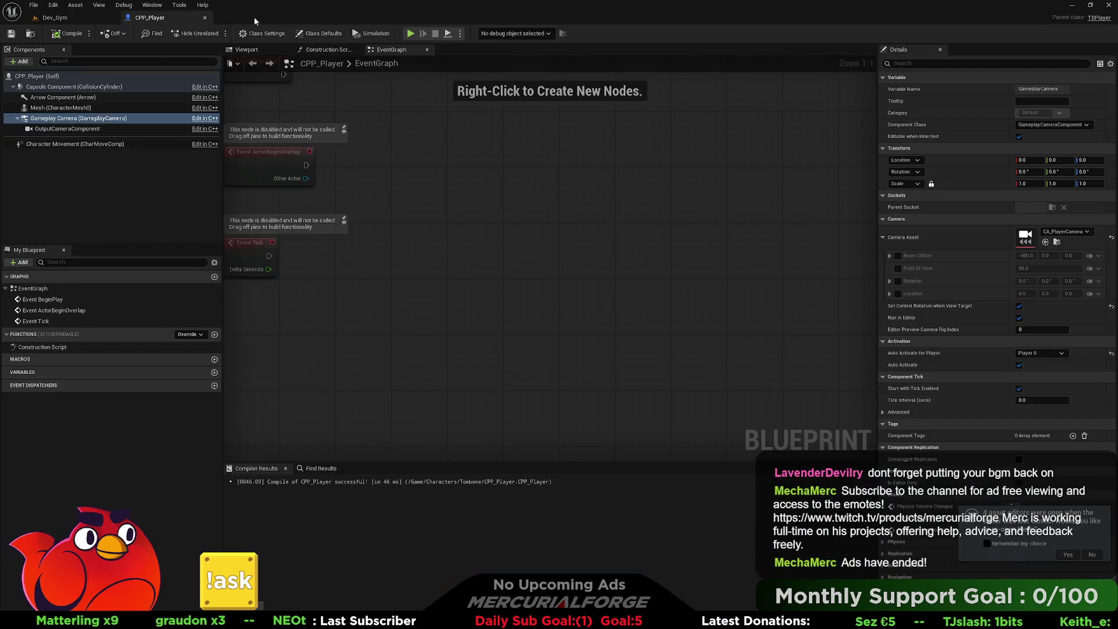
Open ABP_Tombone from the Content Drawer and centre its update-animation nodes.
left_click(55, 18)
key("ctrl+space")
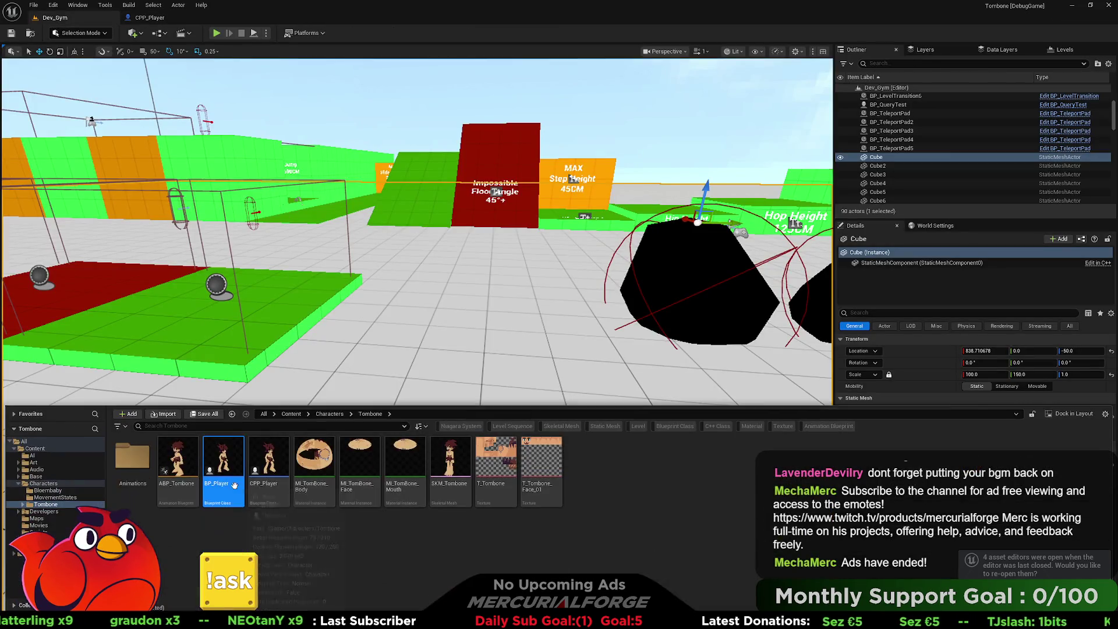
left_click(163, 491)
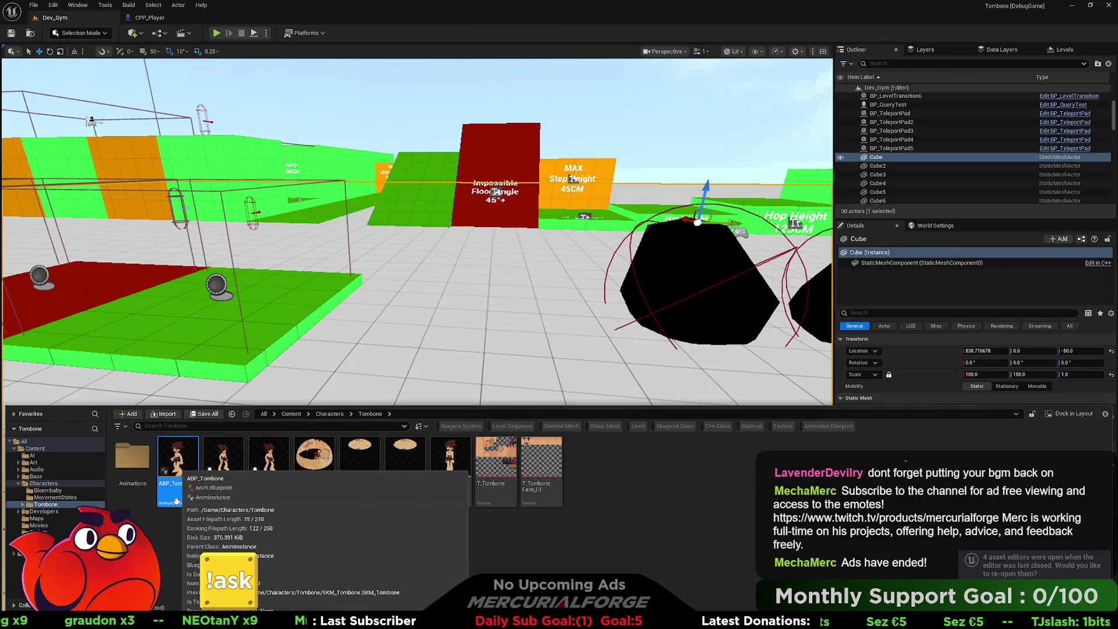
double_click(163, 492)
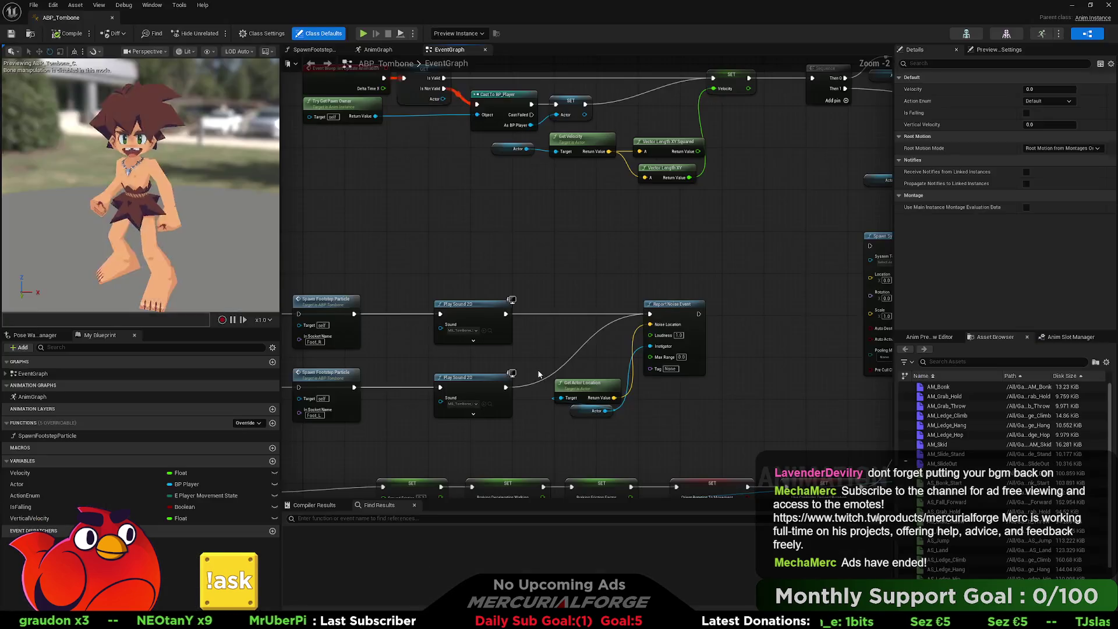
mouse_move(522, 352)
left_mouse_down()
mouse_move(685, 333)
mouse_move(682, 409)
left_mouse_up()
scroll(700, 341, "down", 1)
scroll(601, 272, "up", 3)
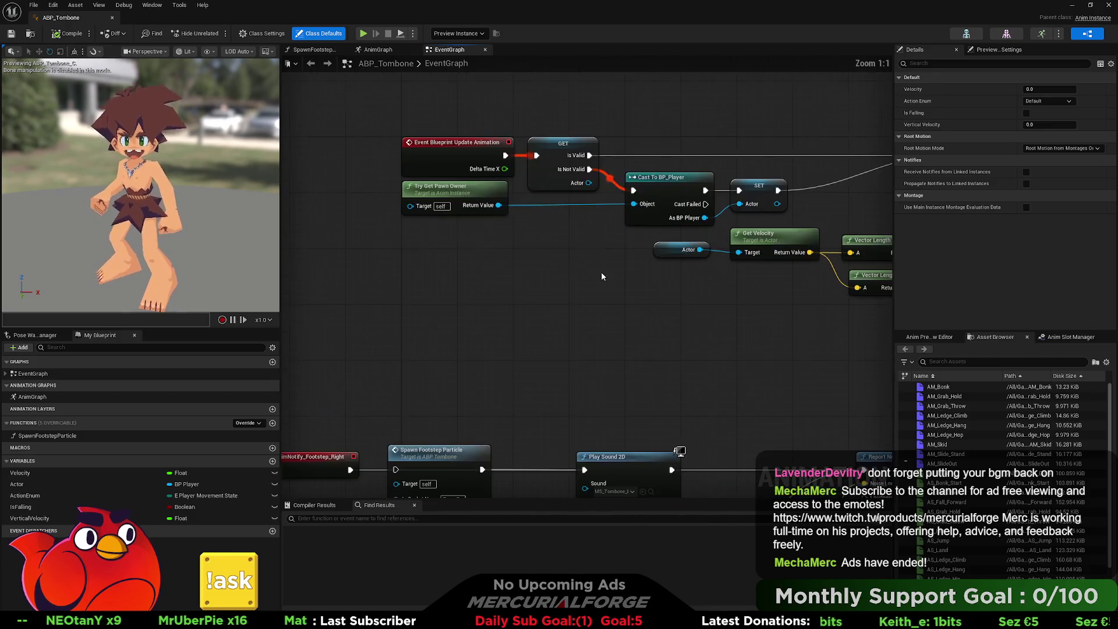
left_click_drag(553, 255, 485, 336)
Change the Actor variable's type to CPP Player Object Reference.
right_click(565, 269)
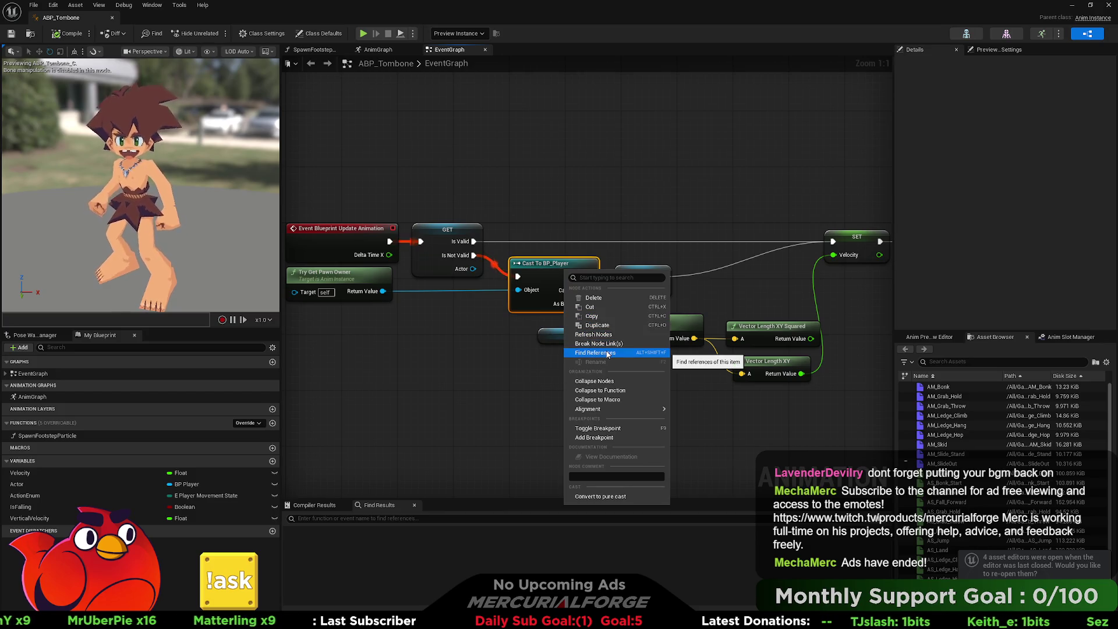
left_click(491, 355)
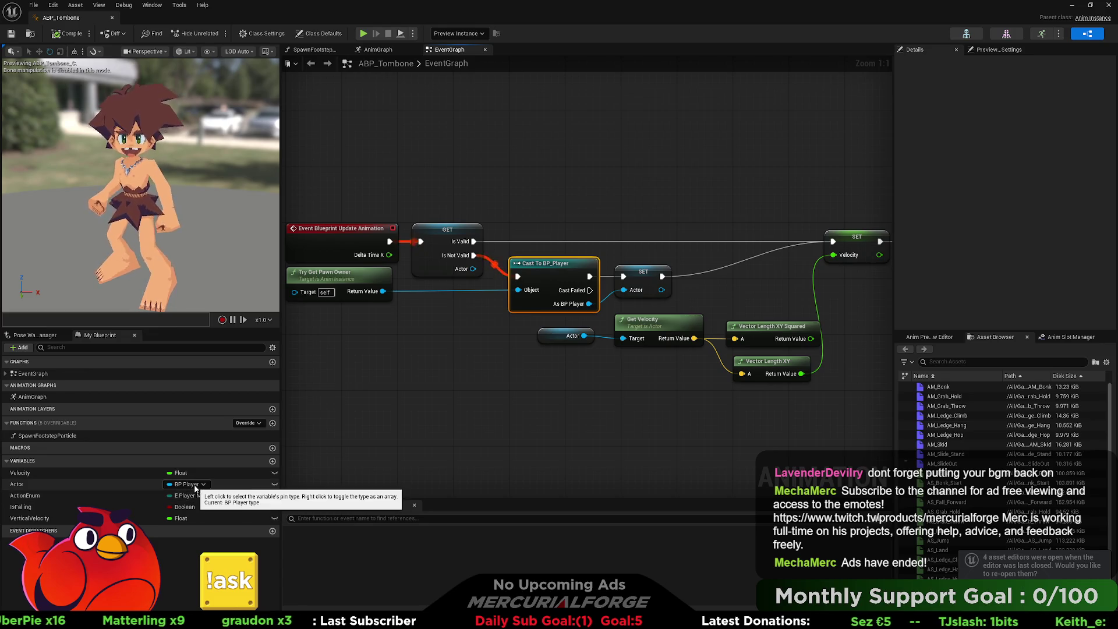
left_click(196, 485)
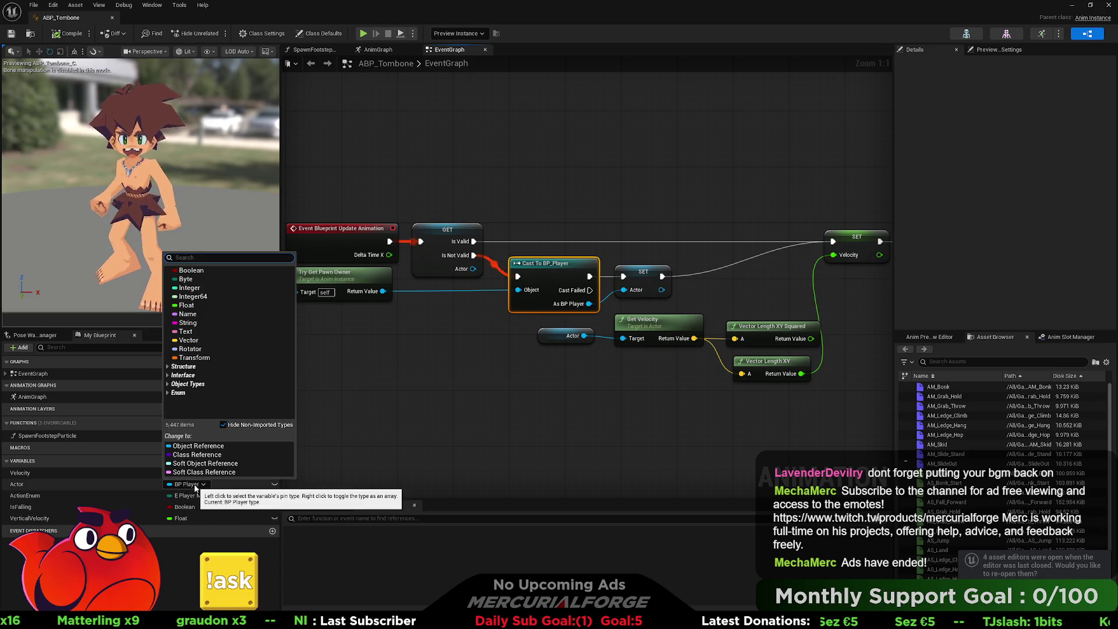
type("cpp")
mouse_move(222, 329)
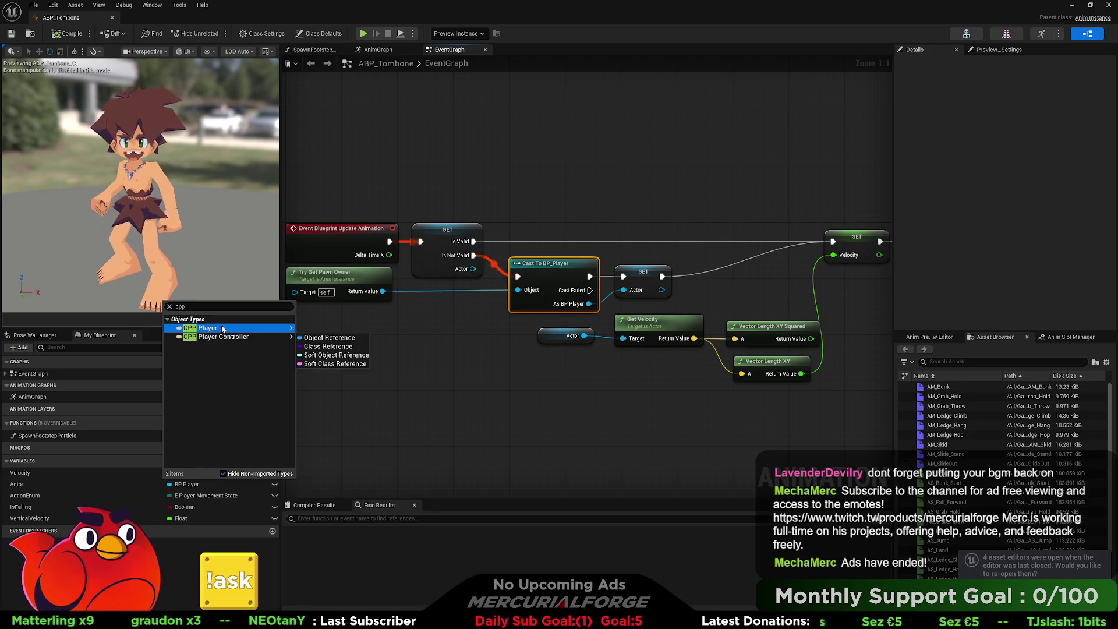
left_click(313, 336)
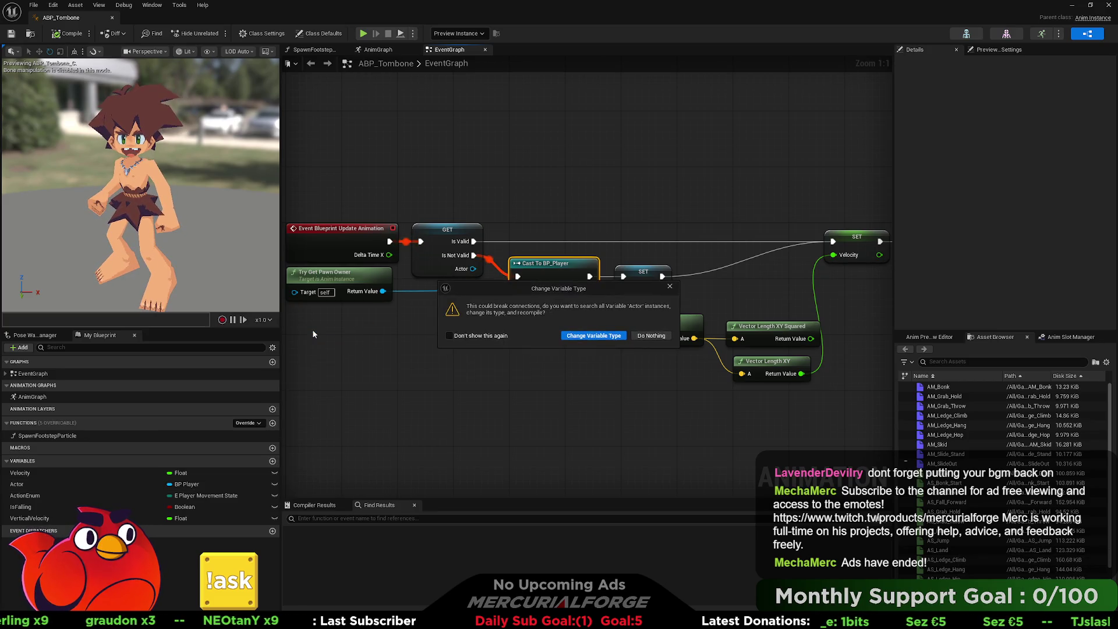
Confirm Actor's CPP Player type and delete the old Cast To BP_Player node.
left_click(594, 337)
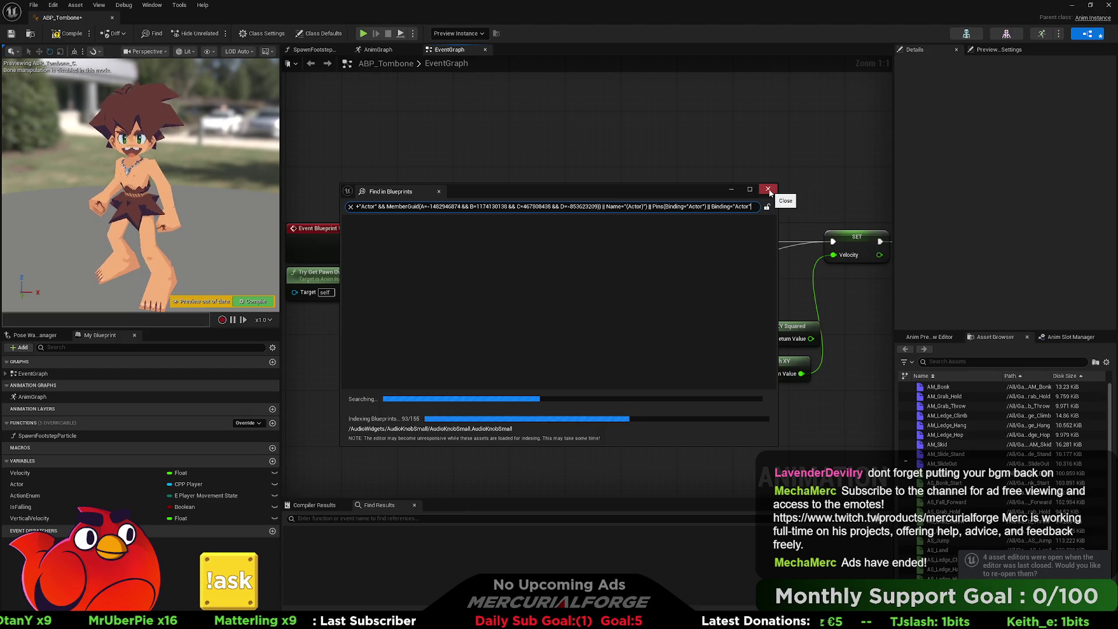
left_click(770, 192)
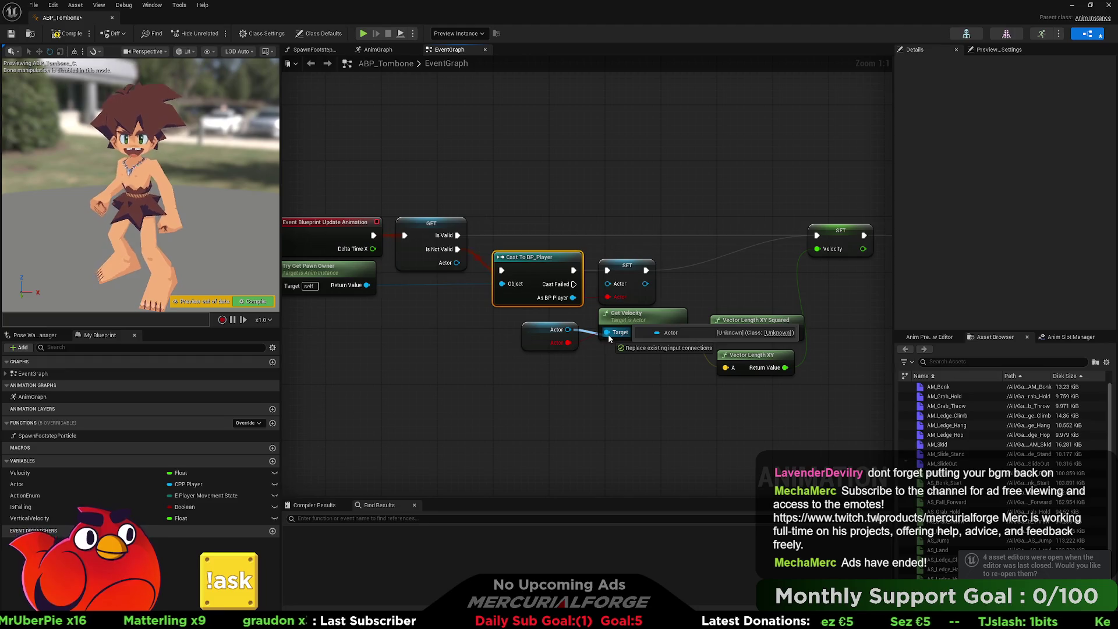
left_click_drag(573, 297, 610, 286)
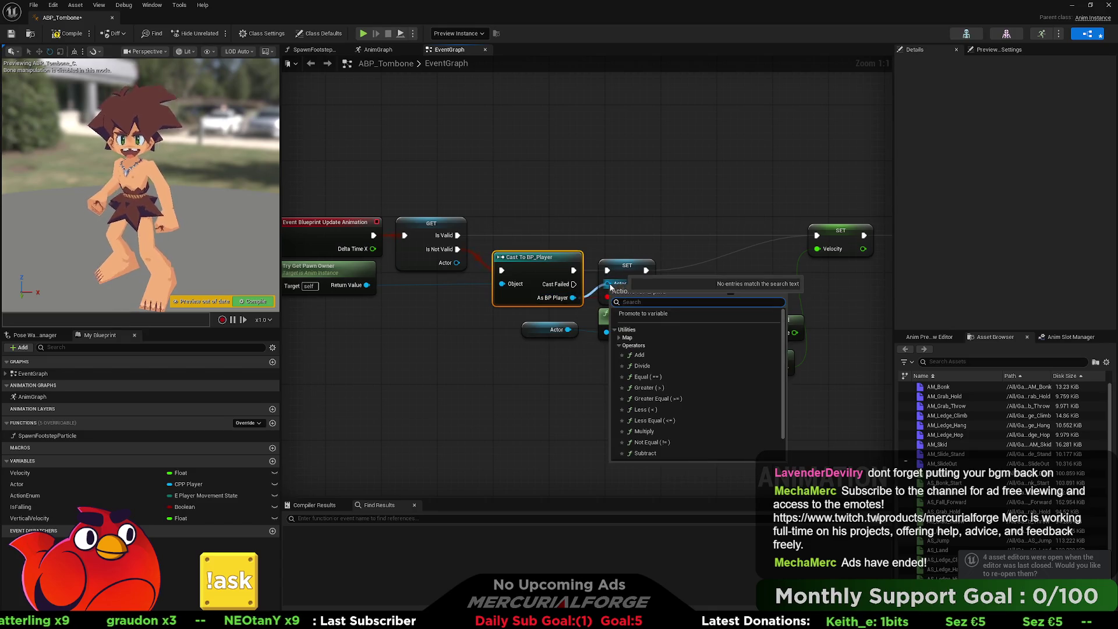
key("Escape")
left_click(539, 267)
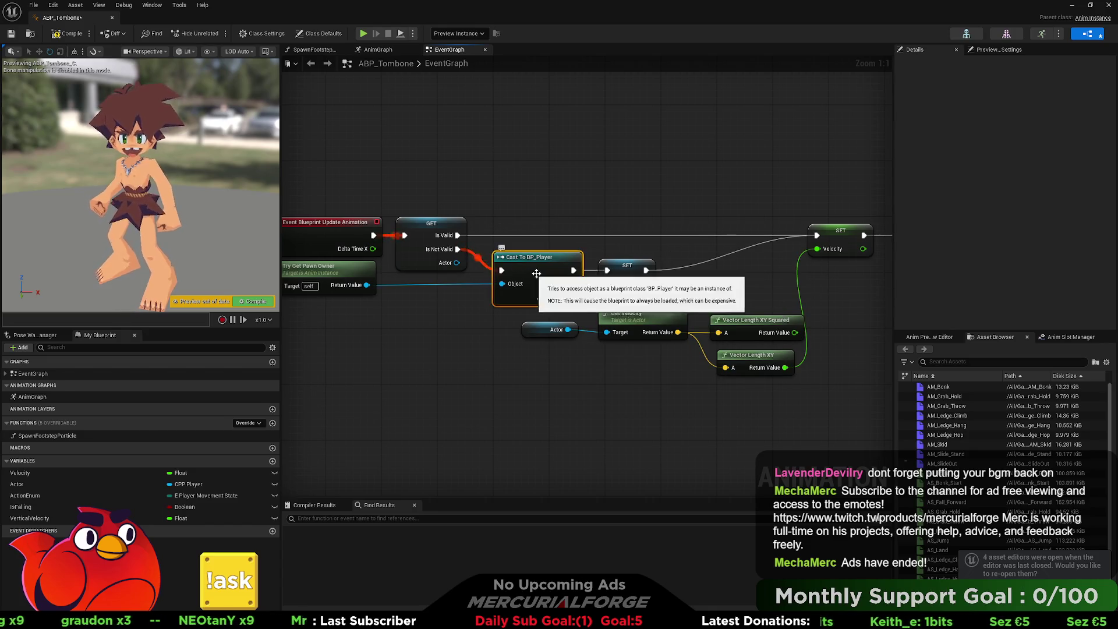
left_click_drag(545, 284, 621, 284)
key("Delete")
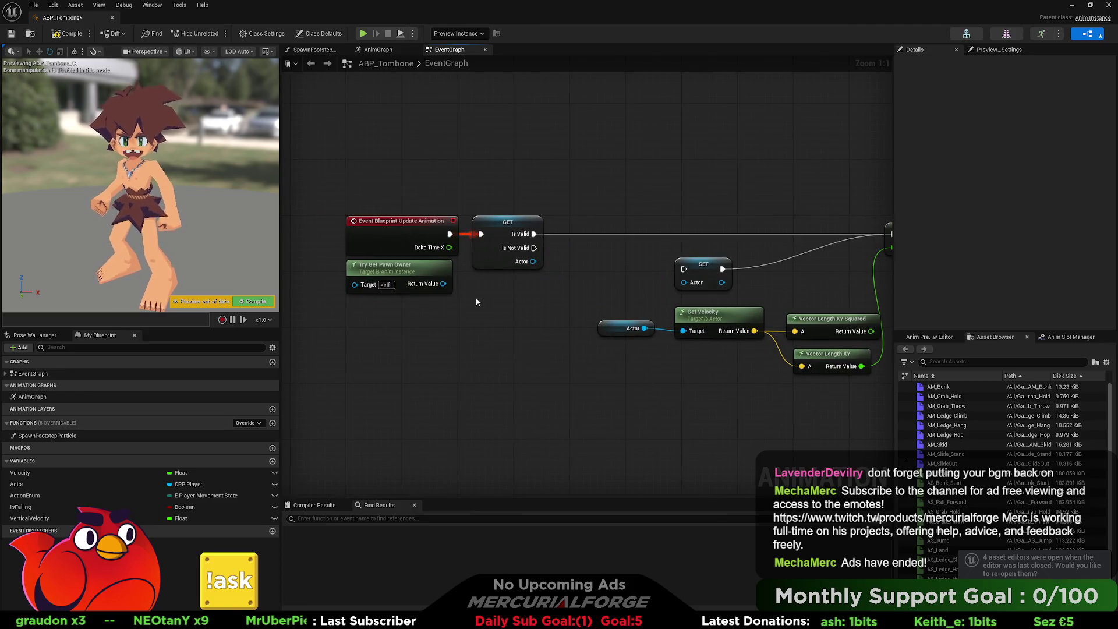
Add a Cast To CPP_Player node fed by Try Get Pawn Owner's Return Value.
left_click_drag(443, 284, 583, 285)
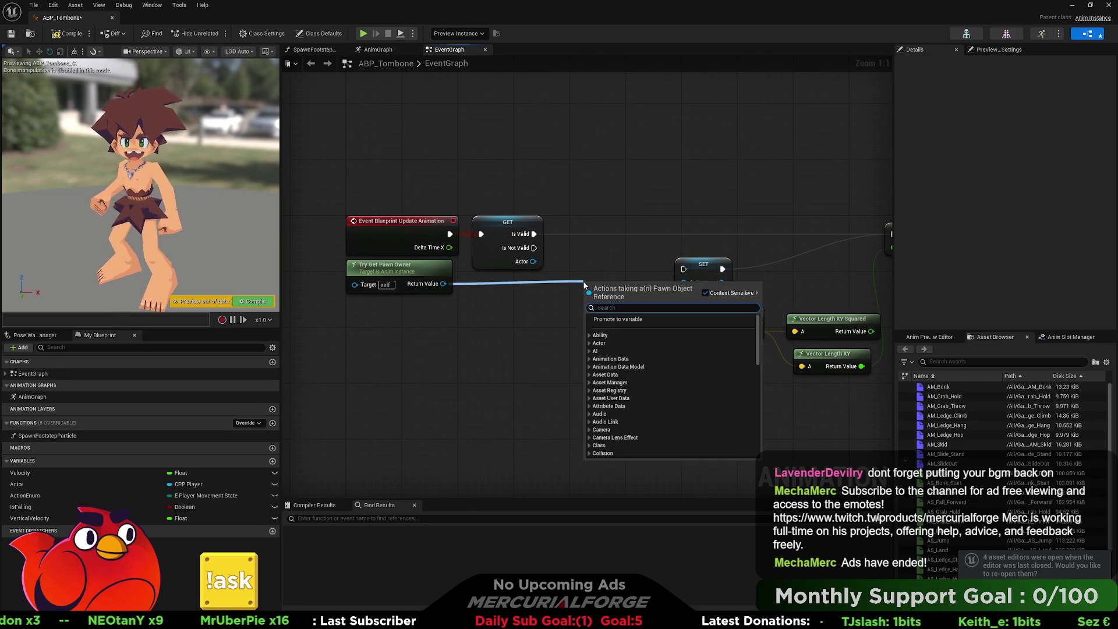
type("cast to cpp")
key("Return")
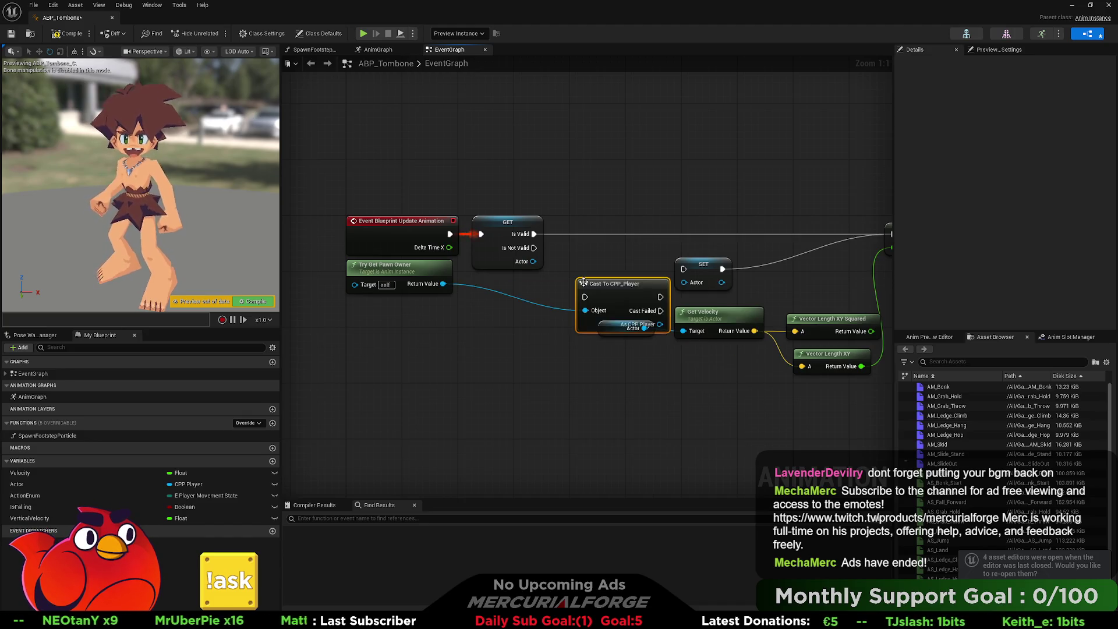
mouse_move(612, 296)
left_mouse_down()
mouse_move(605, 272)
mouse_move(512, 247)
mouse_move(534, 240)
mouse_move(512, 249)
mouse_move(544, 272)
mouse_move(550, 261)
mouse_move(533, 248)
mouse_move(557, 284)
mouse_move(618, 263)
mouse_move(606, 287)
mouse_move(619, 277)
left_mouse_up()
key("Escape")
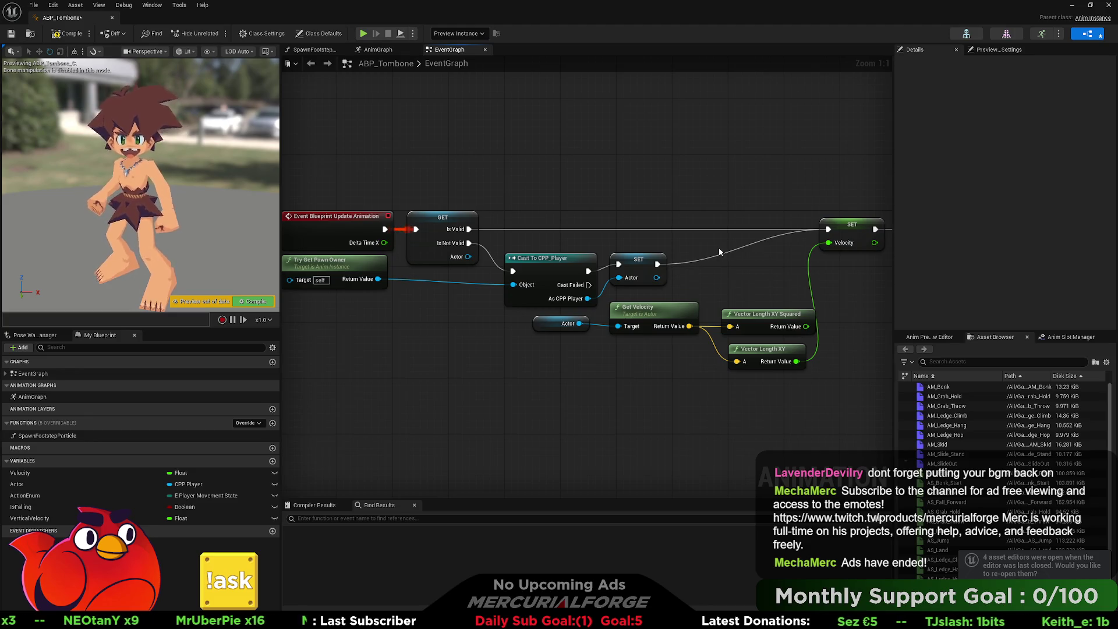
Wire the Actor getters into the Movement State node's Target pins.
scroll(719, 247, "down", 4)
left_click_drag(607, 199, 524, 155)
scroll(509, 218, "up", 3)
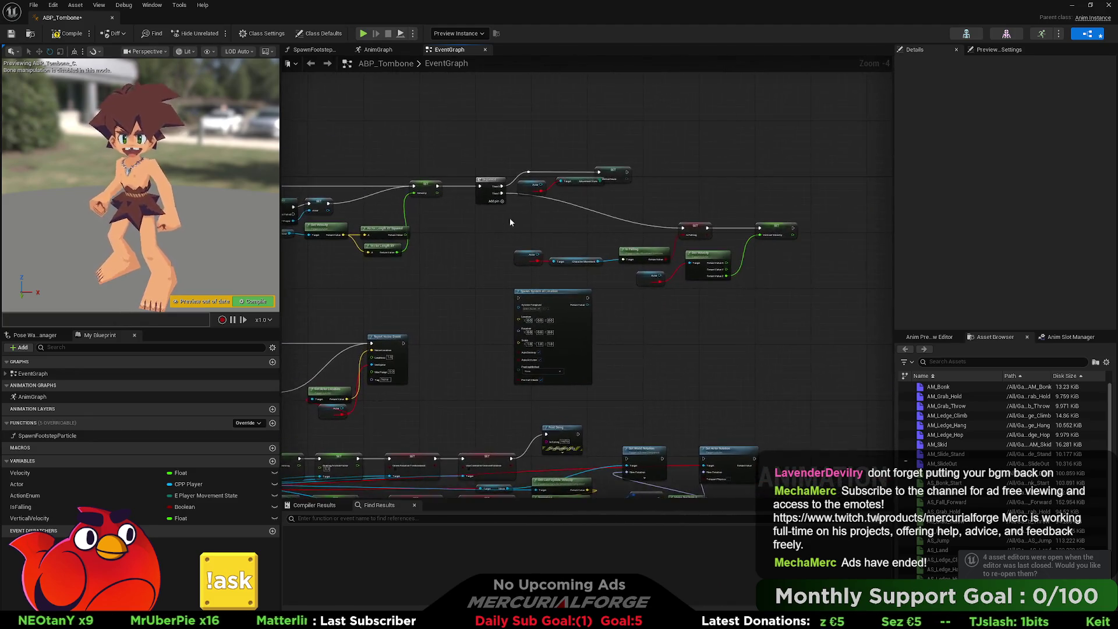
left_click_drag(552, 287, 580, 299)
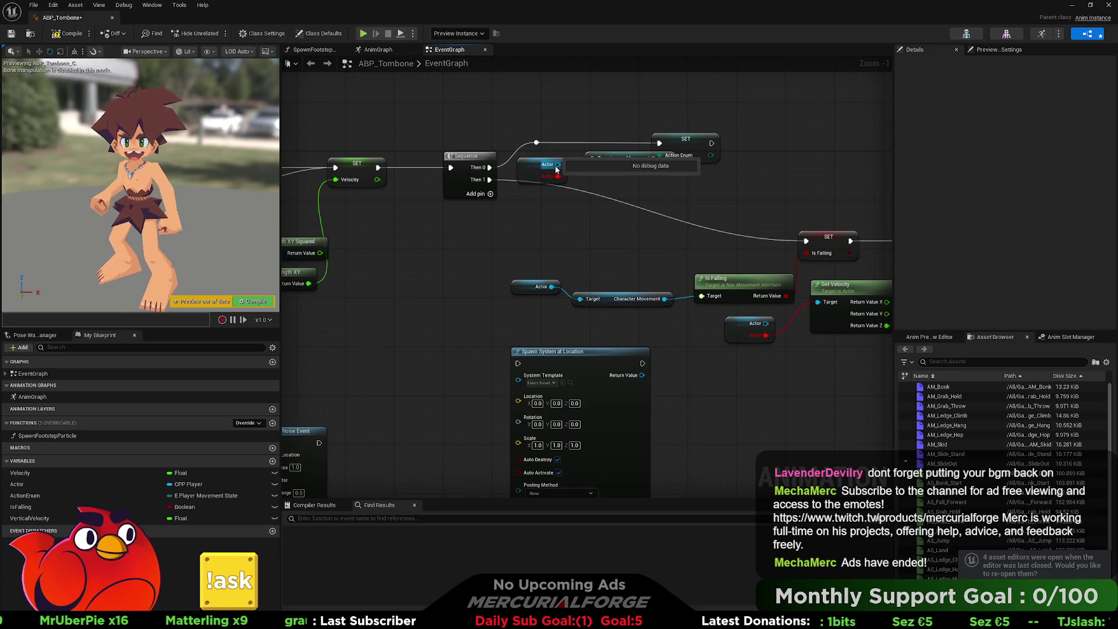
left_click_drag(558, 164, 593, 159)
Shift the Movement State getter left, abandoning a 'get currentmove' node search.
right_click(595, 165)
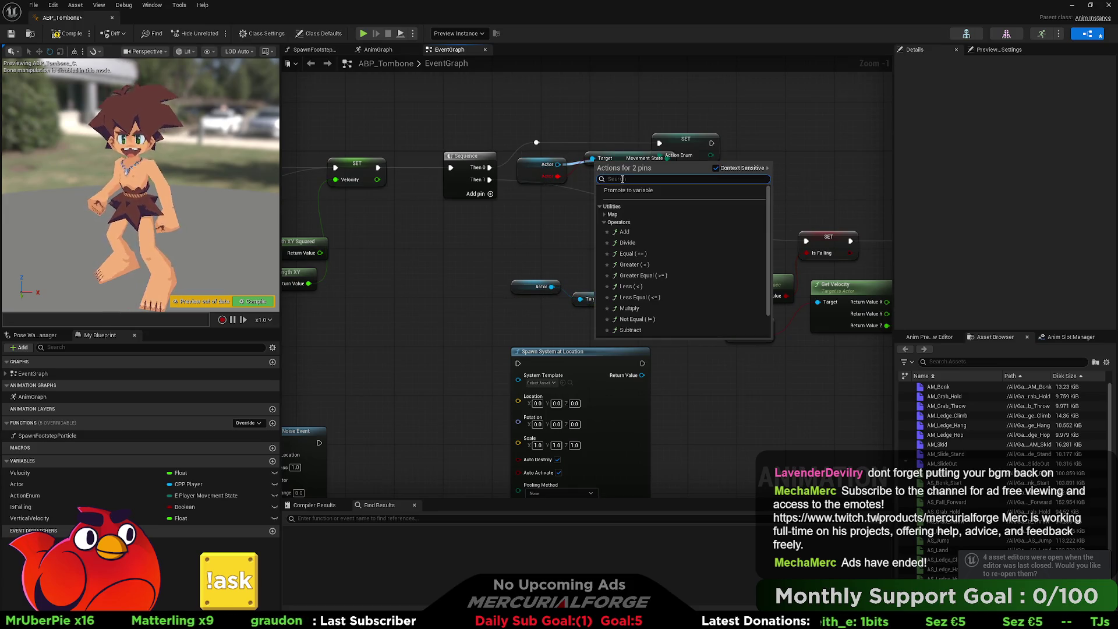
left_click(585, 181)
right_click(595, 161)
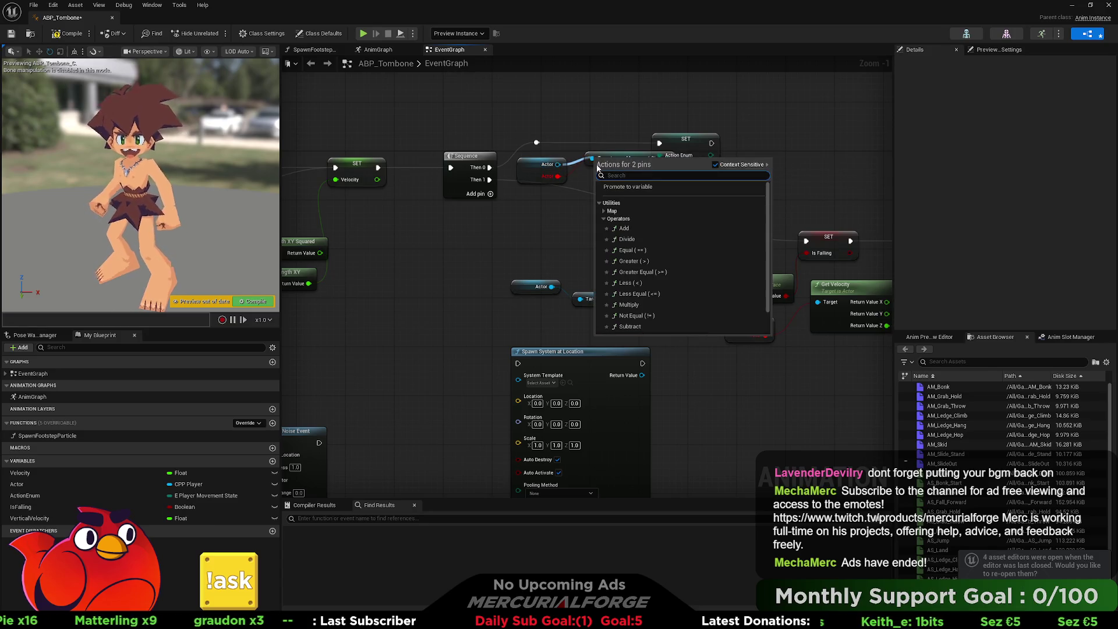
left_click(585, 174)
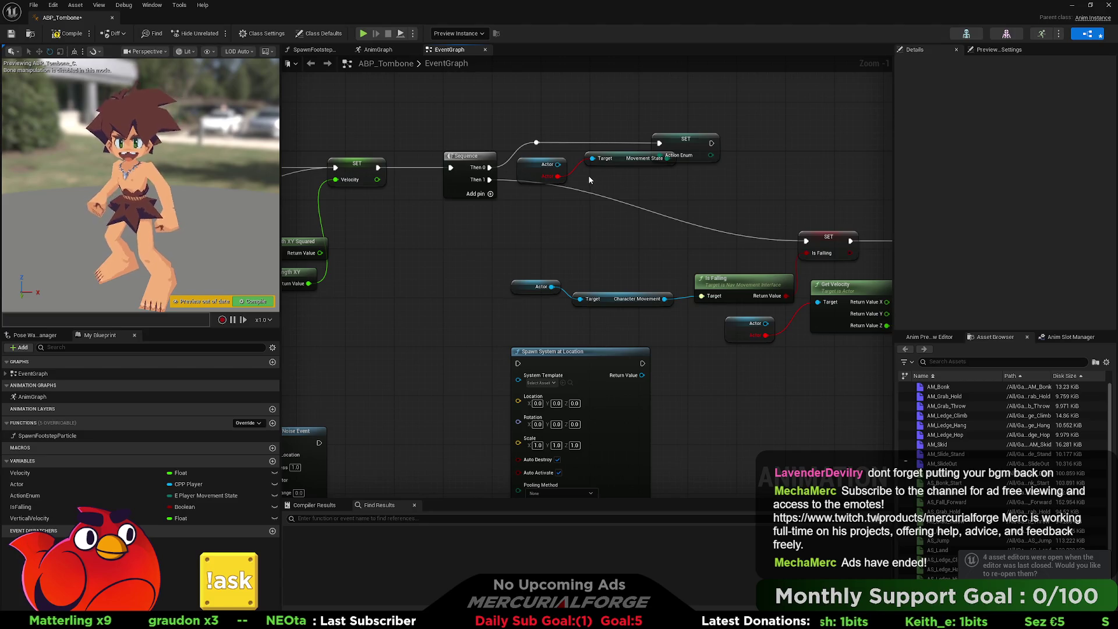
mouse_move(625, 165)
left_mouse_down()
mouse_move(606, 166)
mouse_move(595, 184)
left_mouse_up()
type("get")
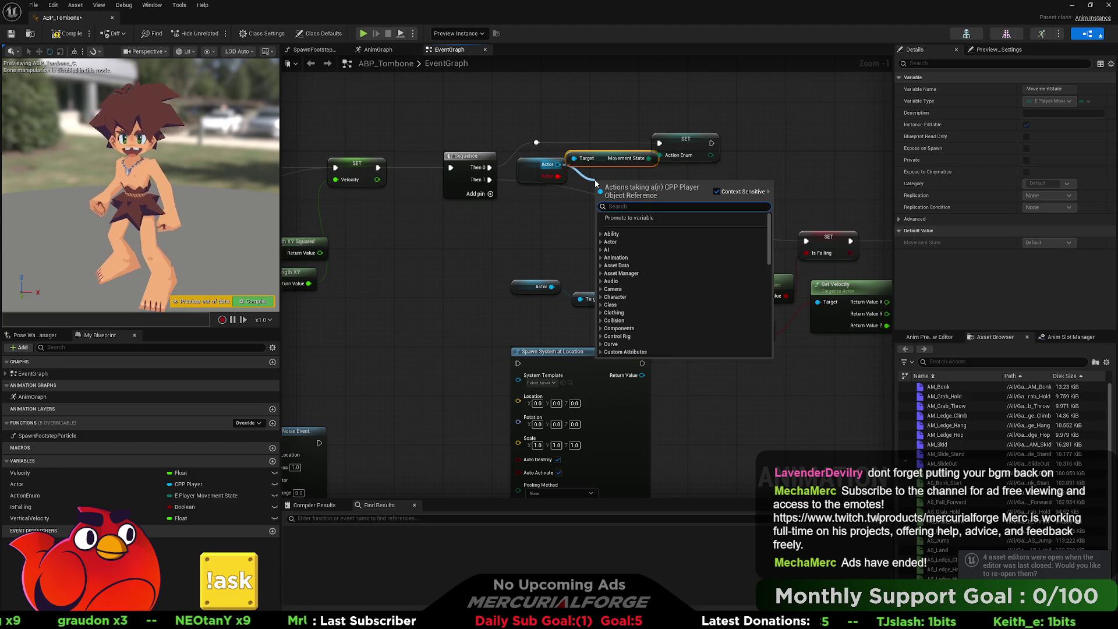
type(" current")
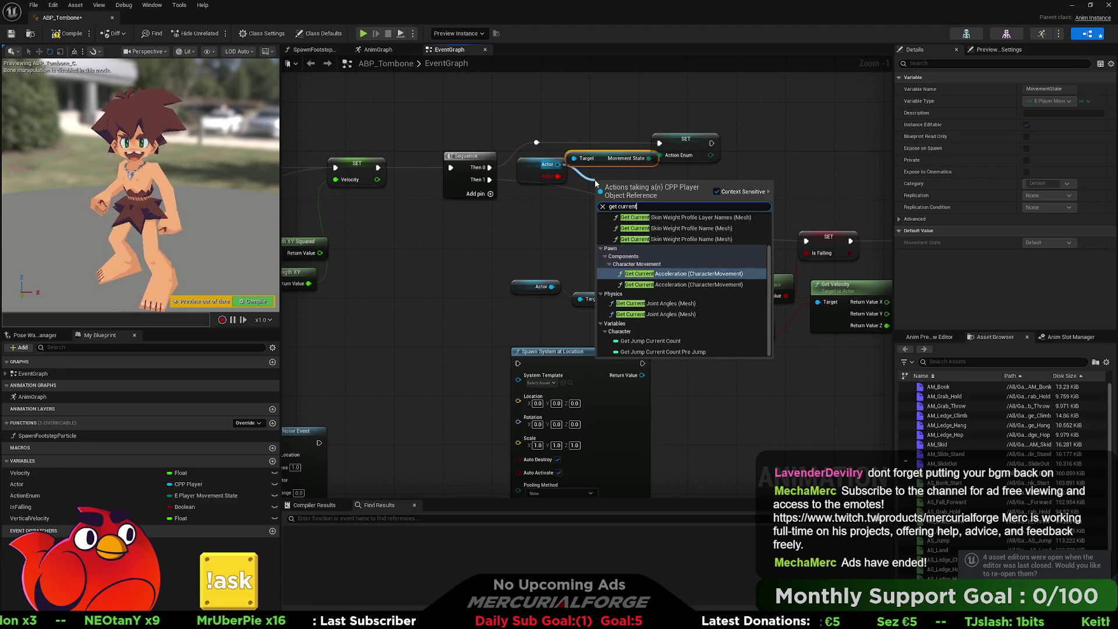
type("move")
key("BackSpace")
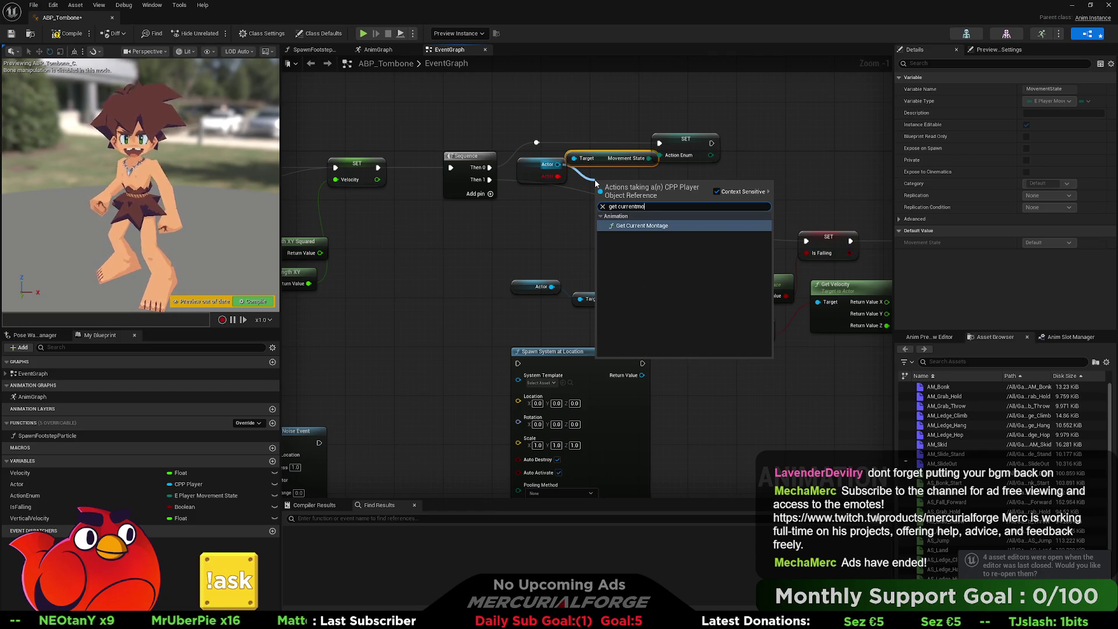
left_click(725, 156)
left_click(760, 151)
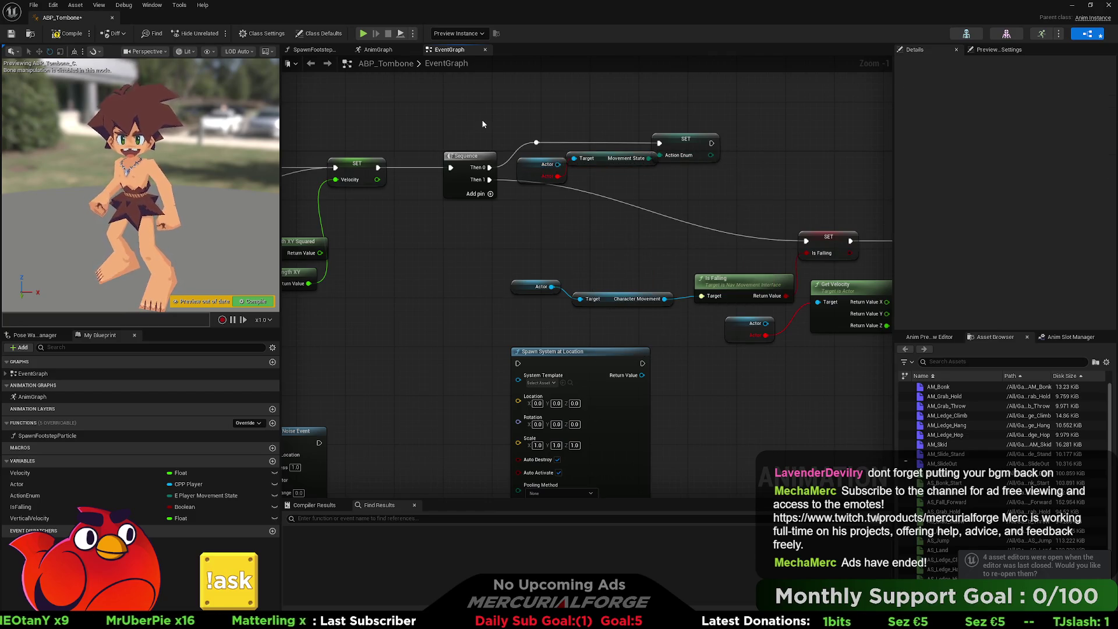
key("alt+Tab")
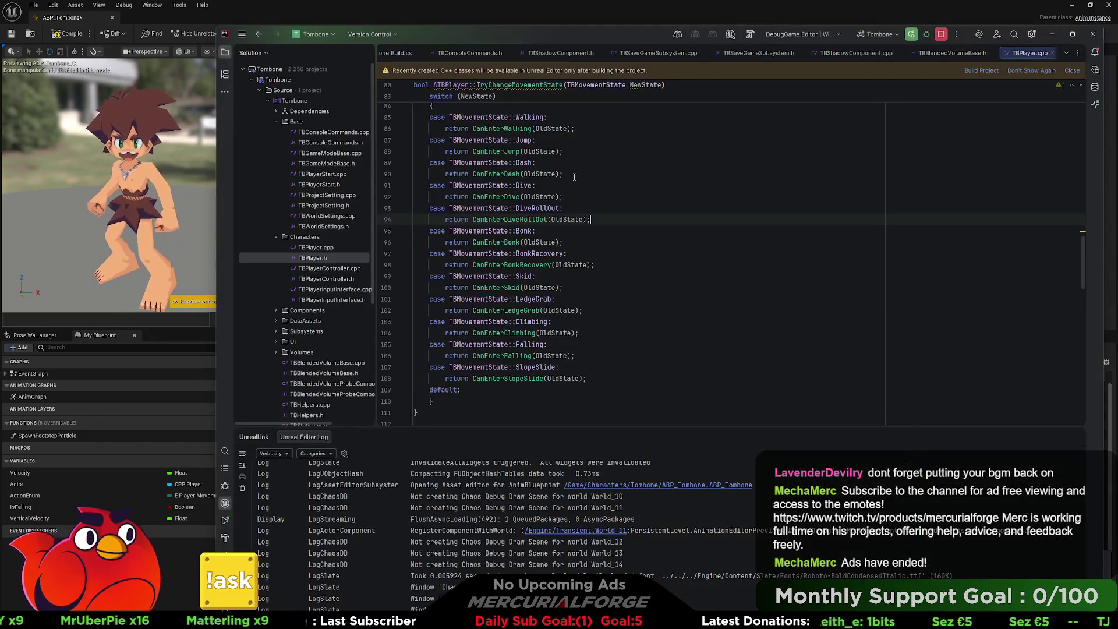
Open the TBPlayer.h header from the project tree.
scroll(581, 318, "down", 5)
key("Down")
key("Down")
key("Down")
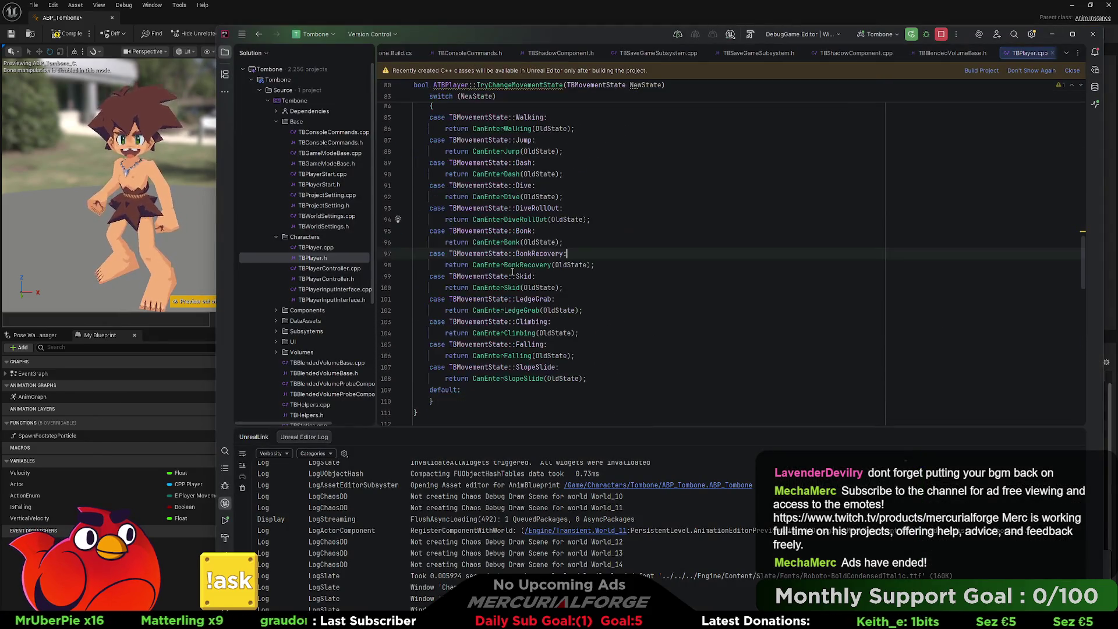
scroll(510, 273, "down", 1)
scroll(510, 272, "down", 10)
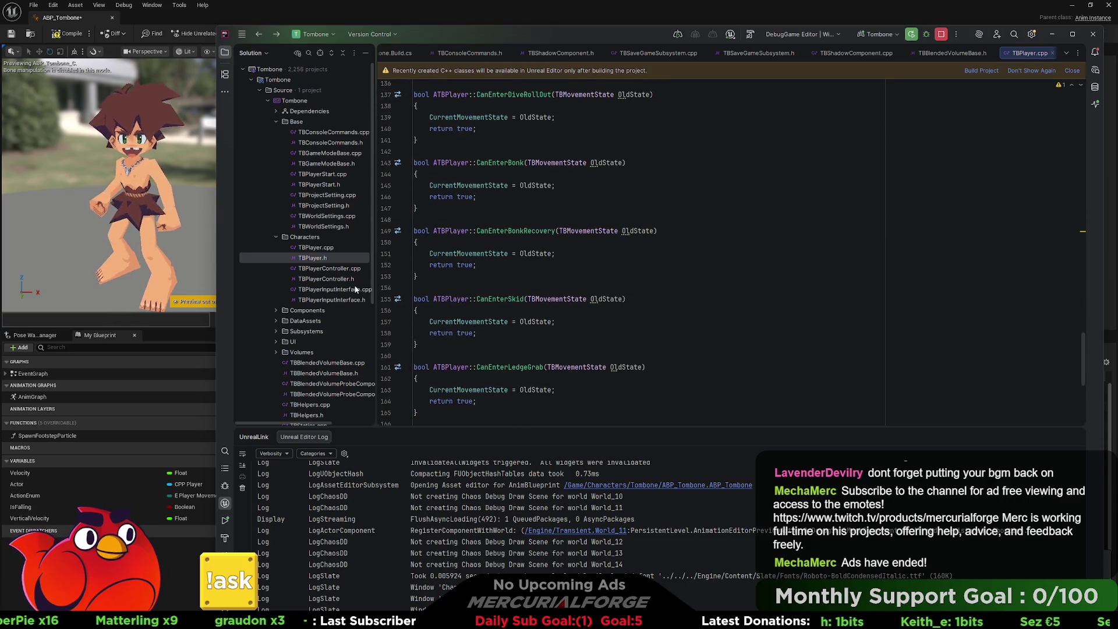
left_click(324, 260)
double_click(324, 259)
scroll(599, 312, "down", 10)
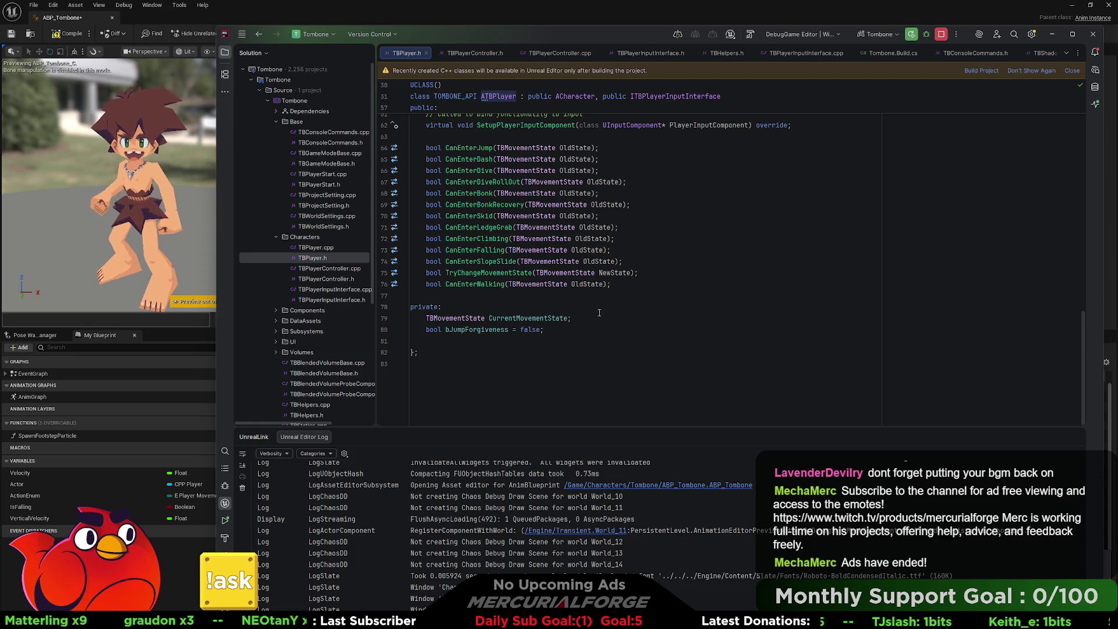
scroll(599, 313, "up", 2)
Add the inline getter 'TBMovementState GetMovementState() const {return CurrentMovementState;}' to TBPlayer.h.
left_click(664, 206)
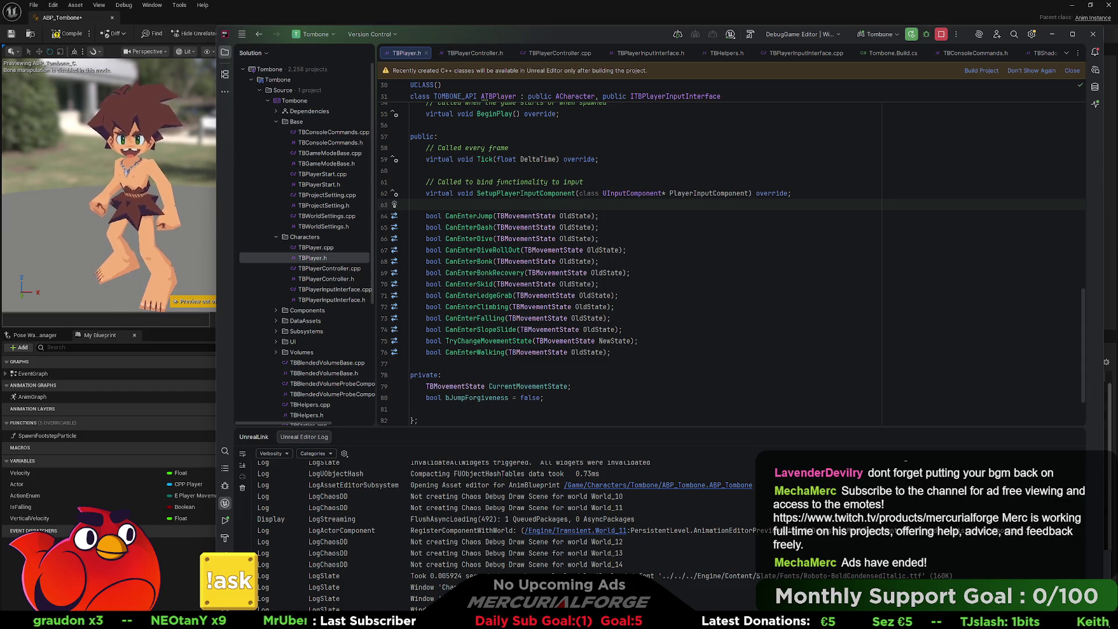
type("TBCur")
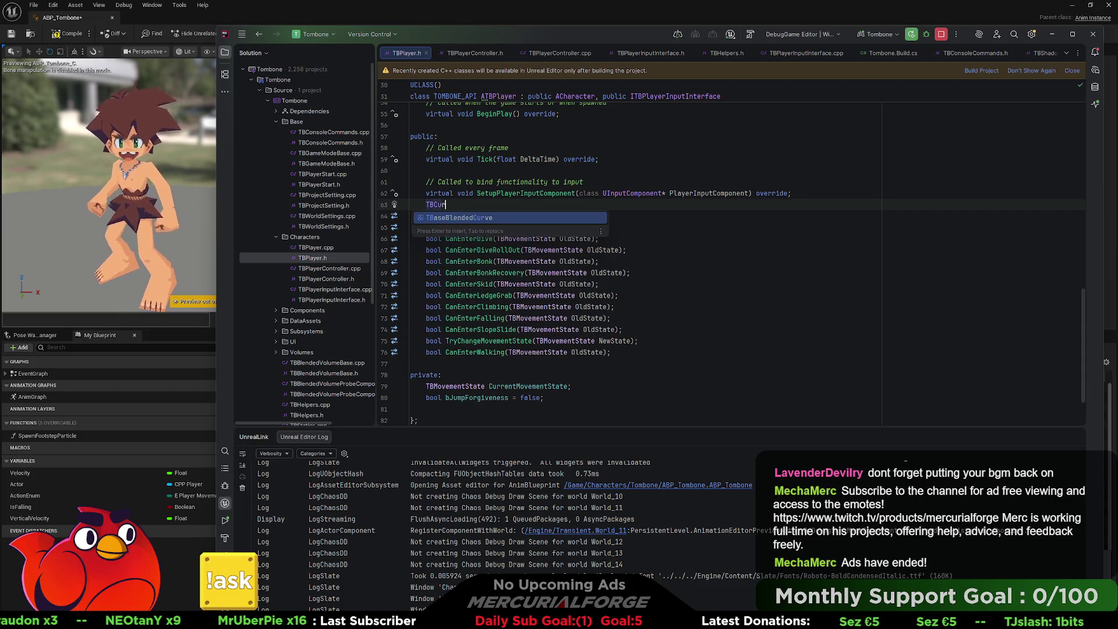
key("BackSpace")
key("BackSpace")
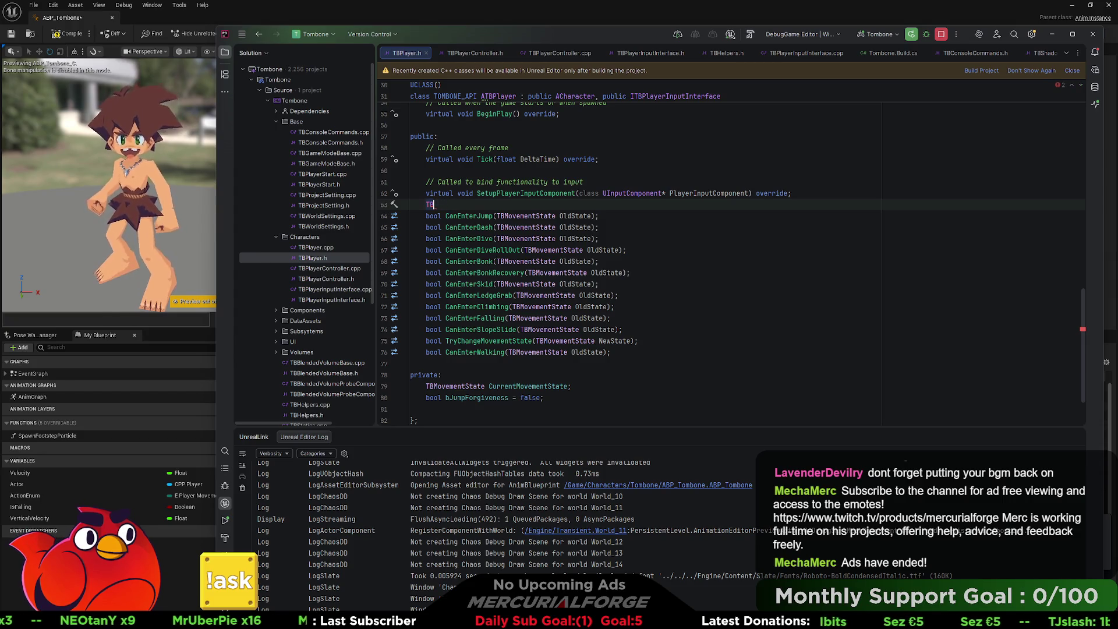
type("Movemen")
key("Return")
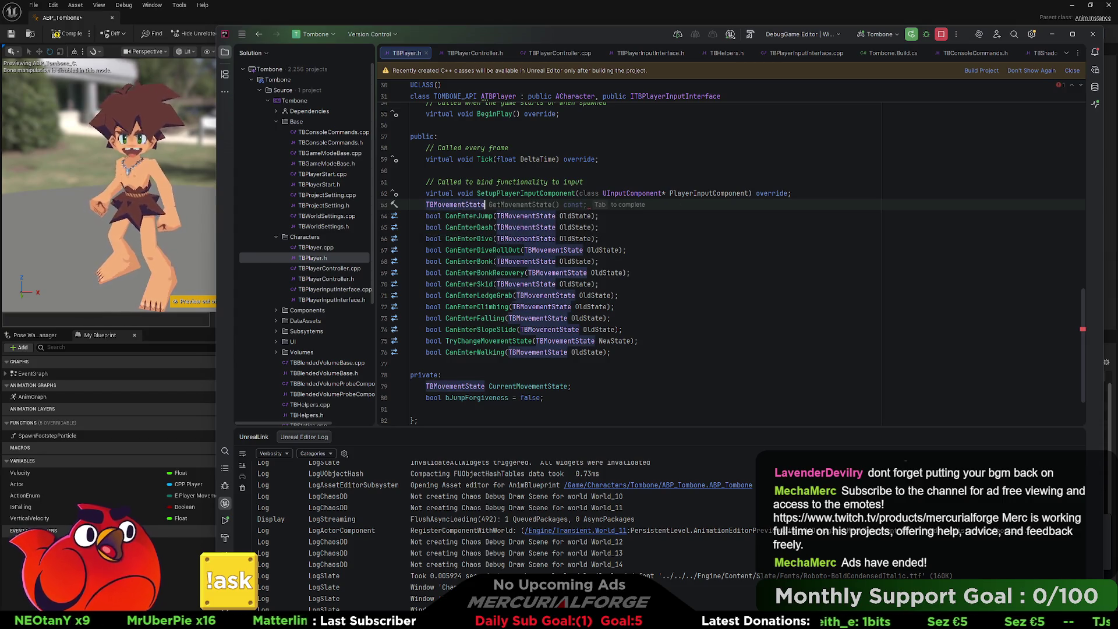
key("Tab")
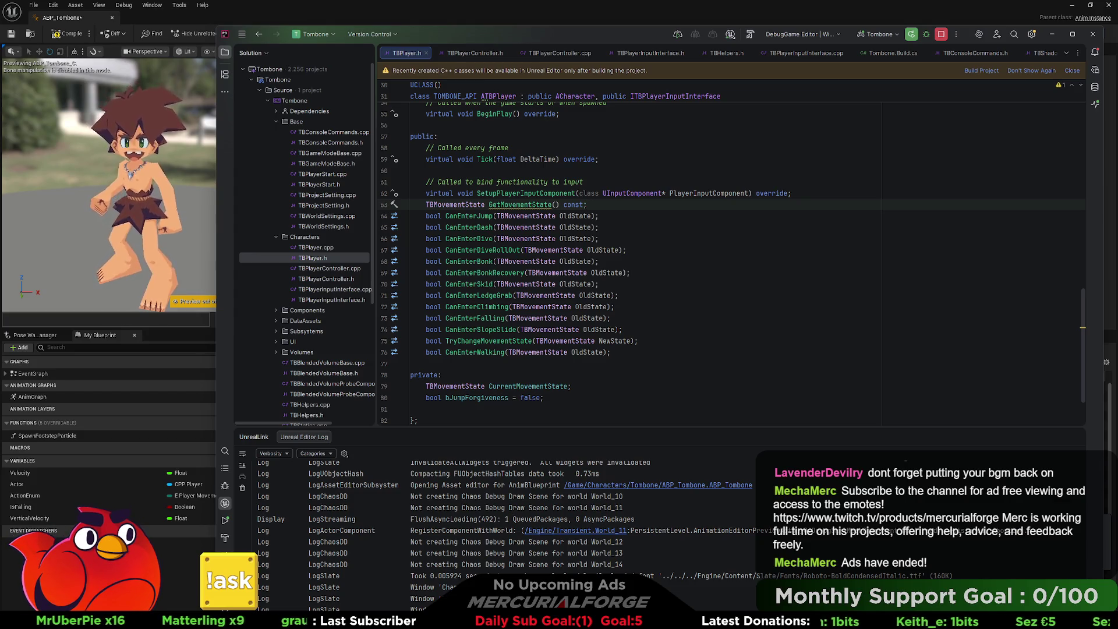
key("BackSpace")
type("{")
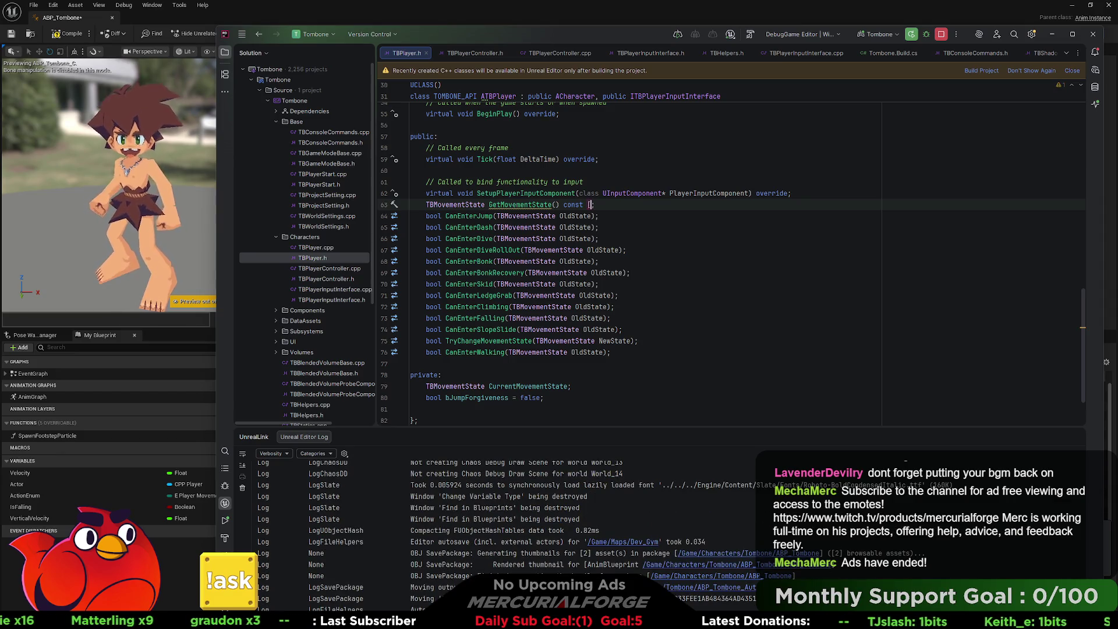
type("return CurrentMovementState;")
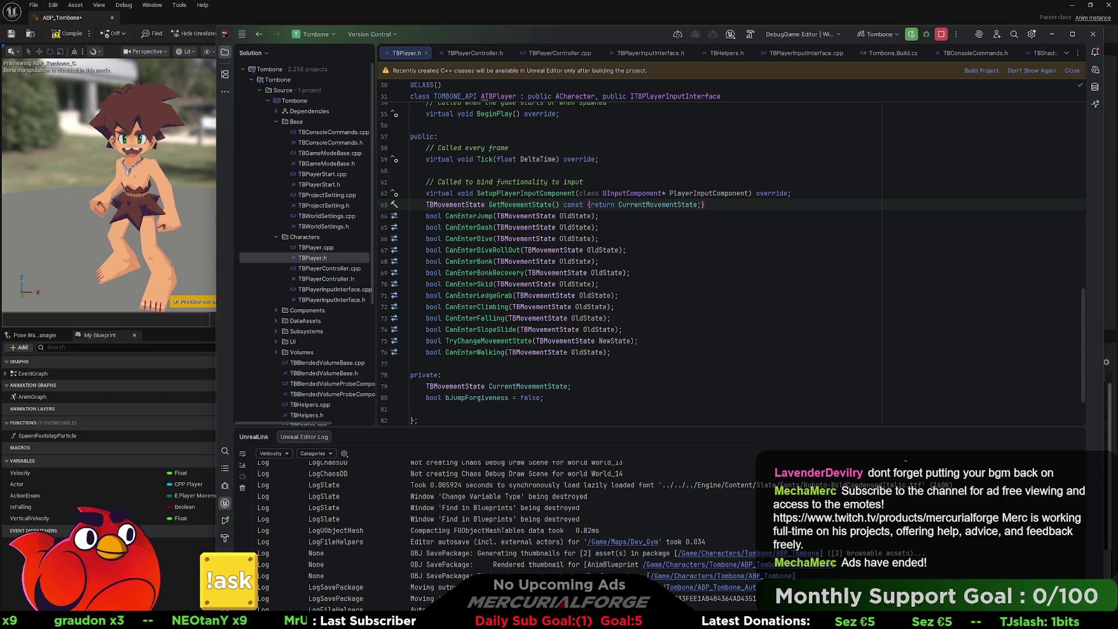
Mark the TBMovementState enum UENUM(BlueprintType) and trigger a Live Coding recompile with Ctrl+Alt+F11.
scroll(606, 294, "up", 15)
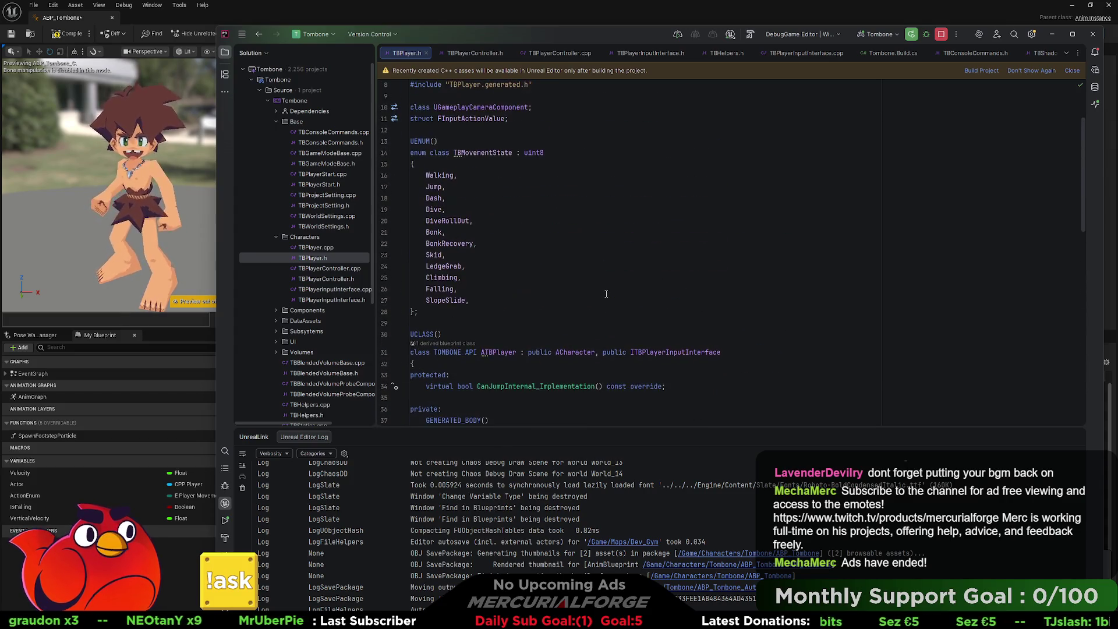
scroll(606, 294, "up", 3)
left_click(434, 222)
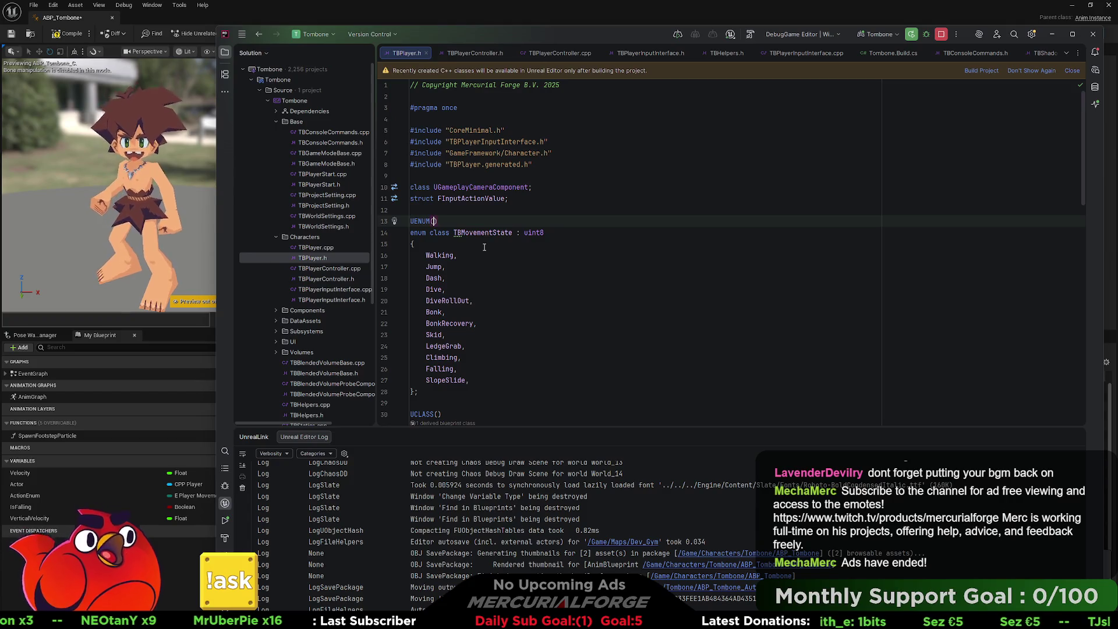
type("Blue")
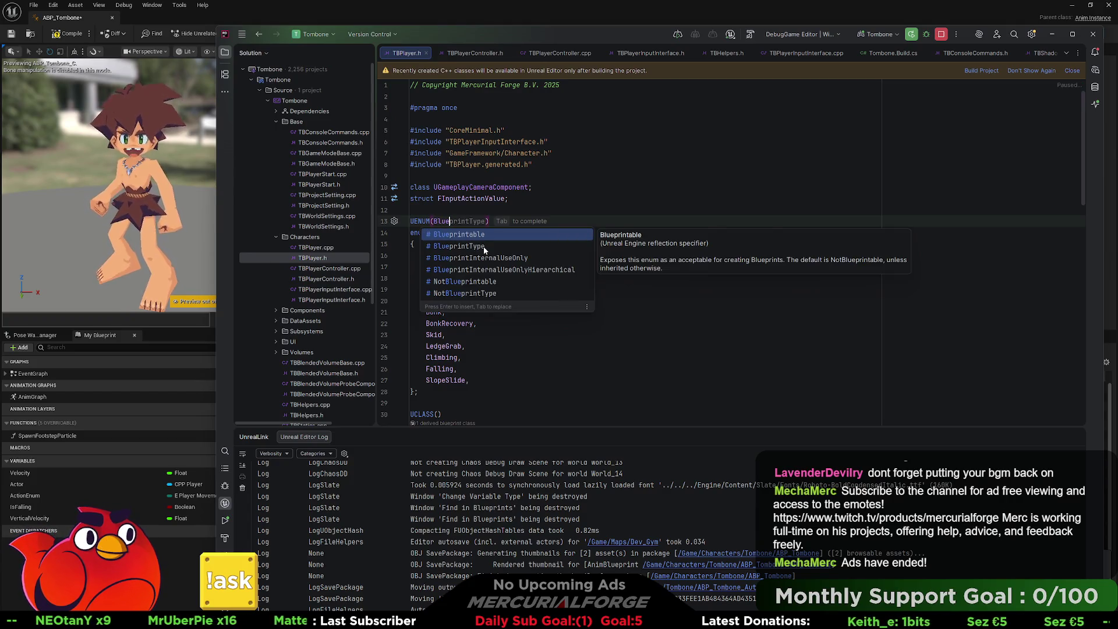
left_click(484, 246)
key("Return")
scroll(645, 306, "down", 15)
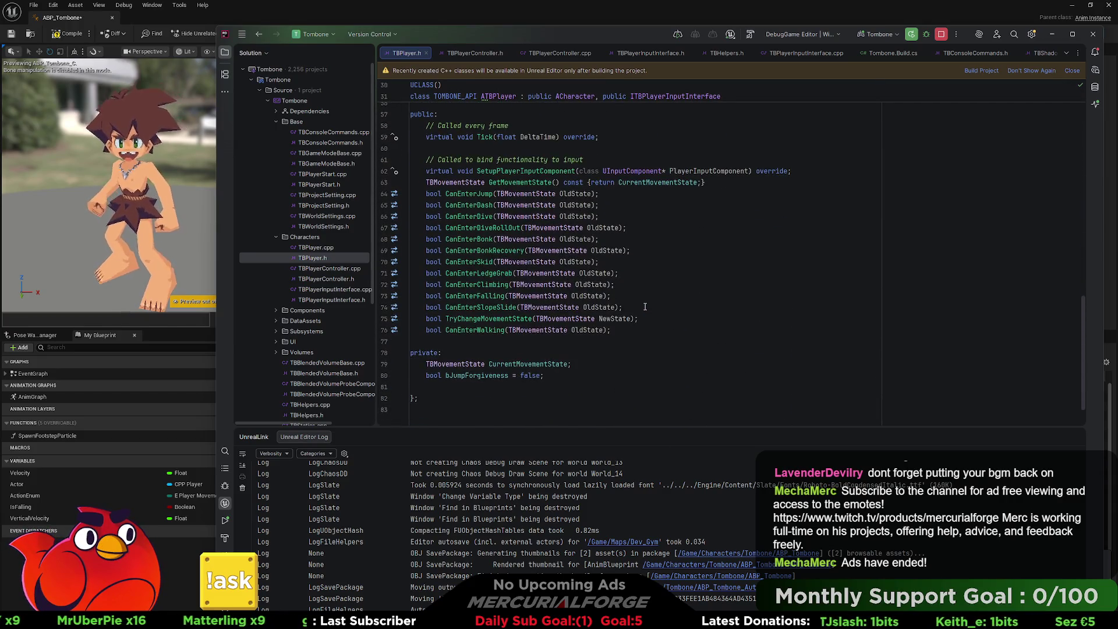
key("ctrl+alt+F11")
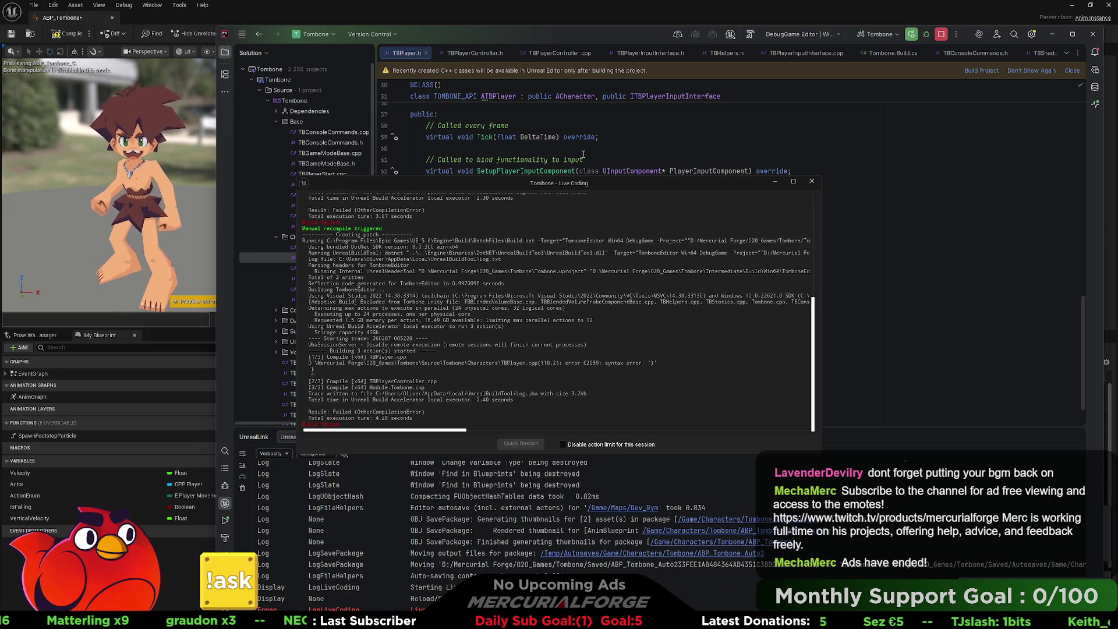
Close ABP_Tombone in Unreal, then build the Tombone configuration in maximized Rider.
key("alt+Tab")
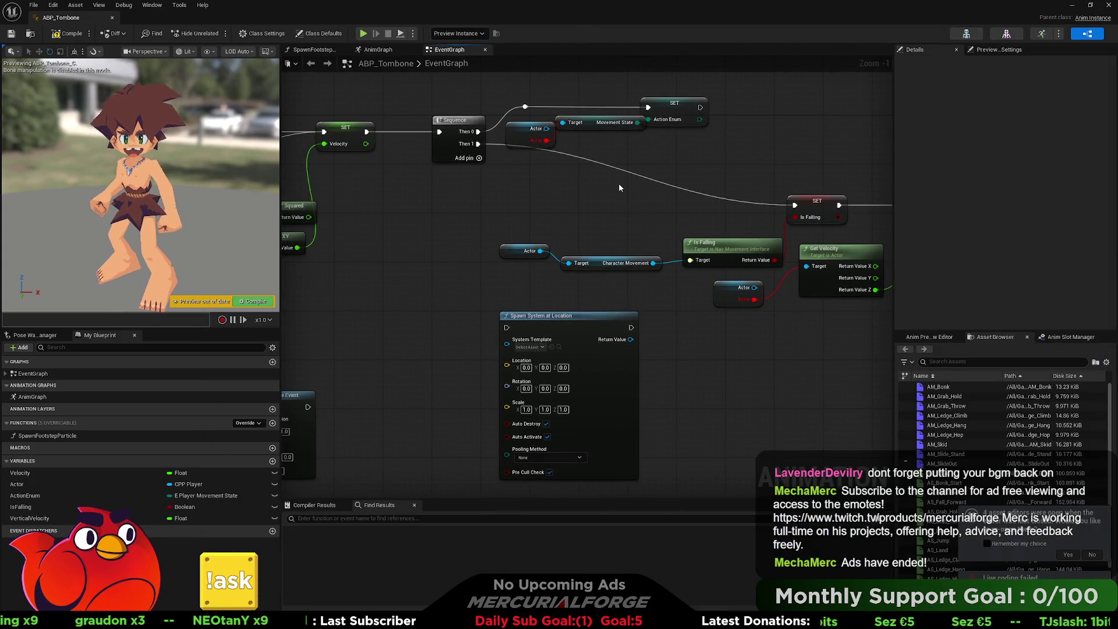
left_click(1102, 8)
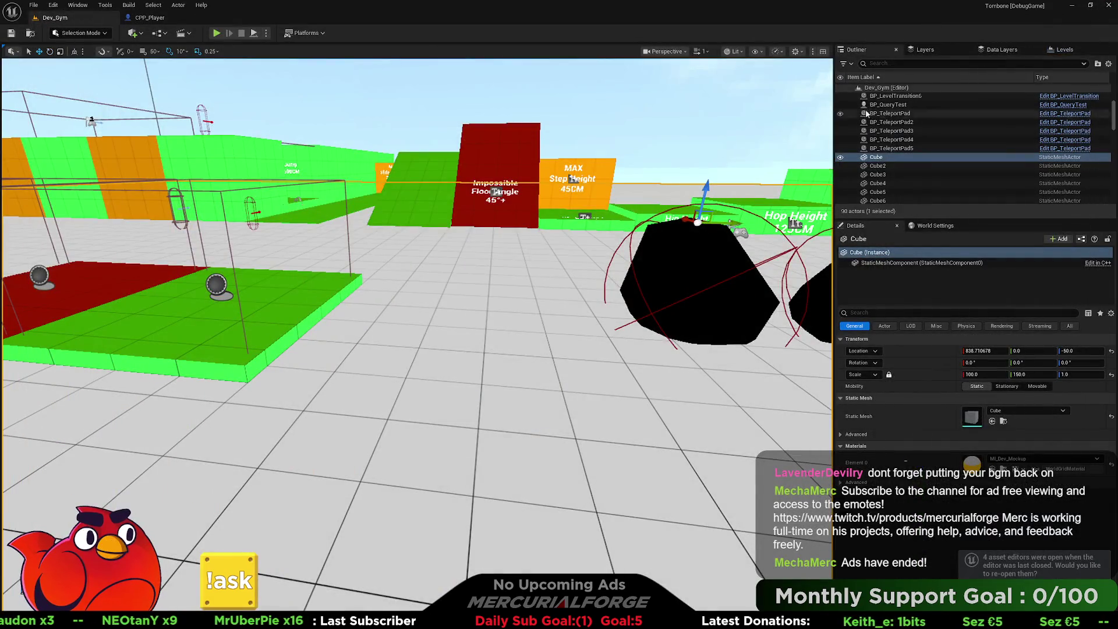
key("alt+Tab")
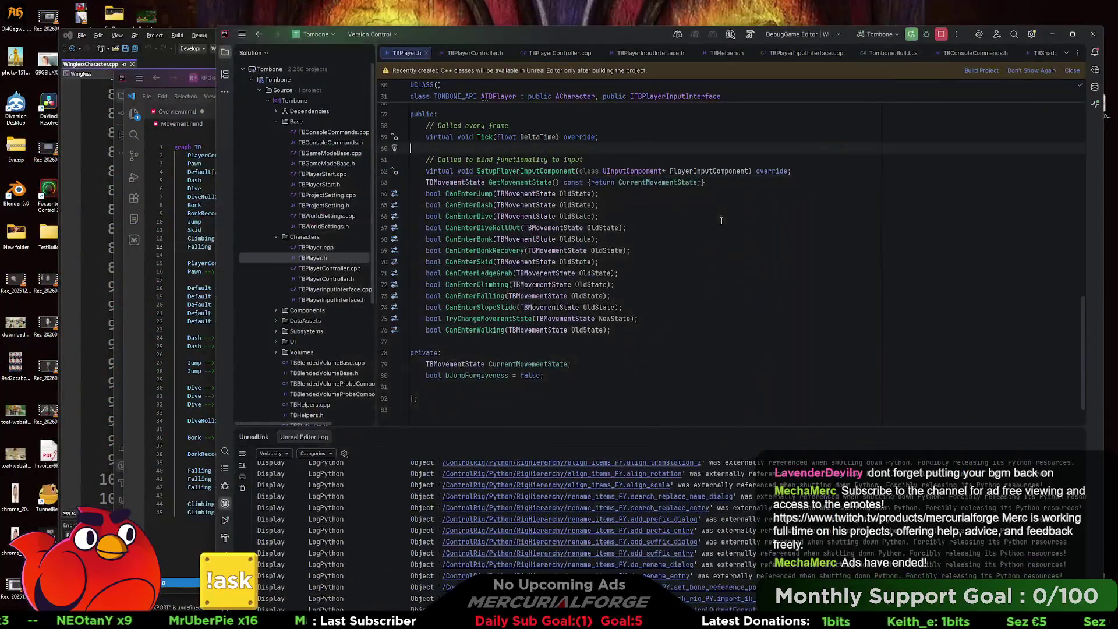
left_click(1073, 35)
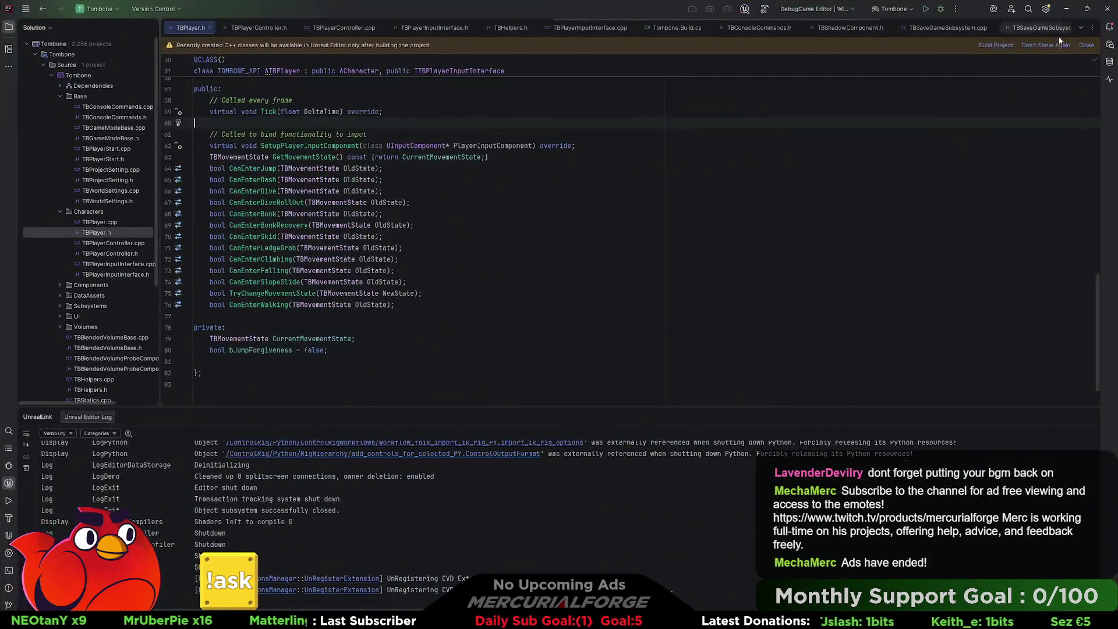
left_click(915, 10)
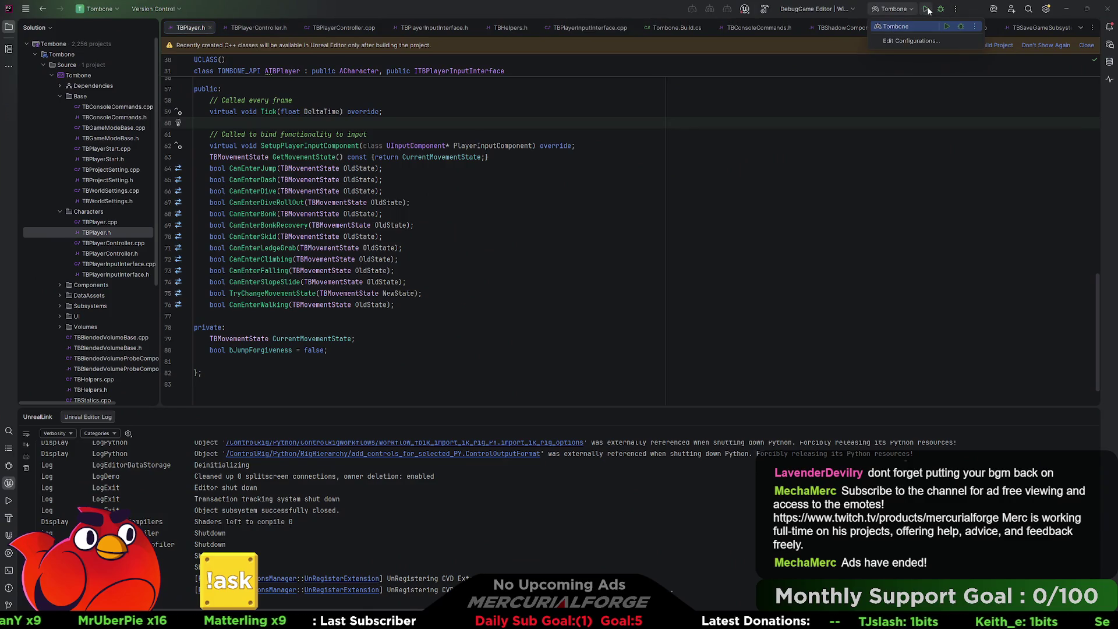
left_click(935, 25)
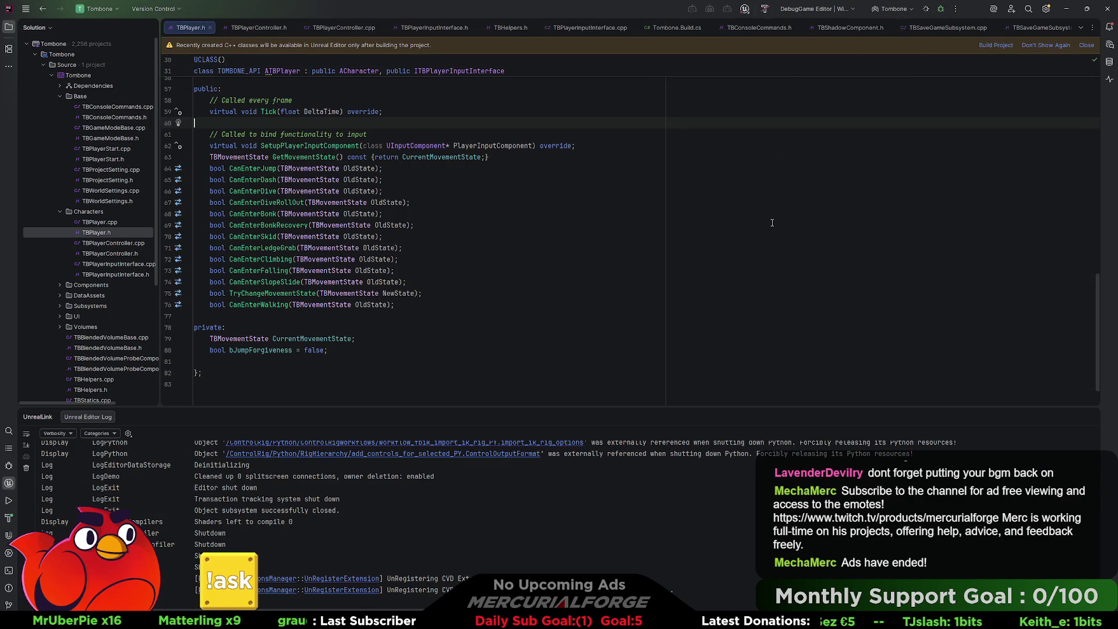
scroll(772, 222, "up", 5)
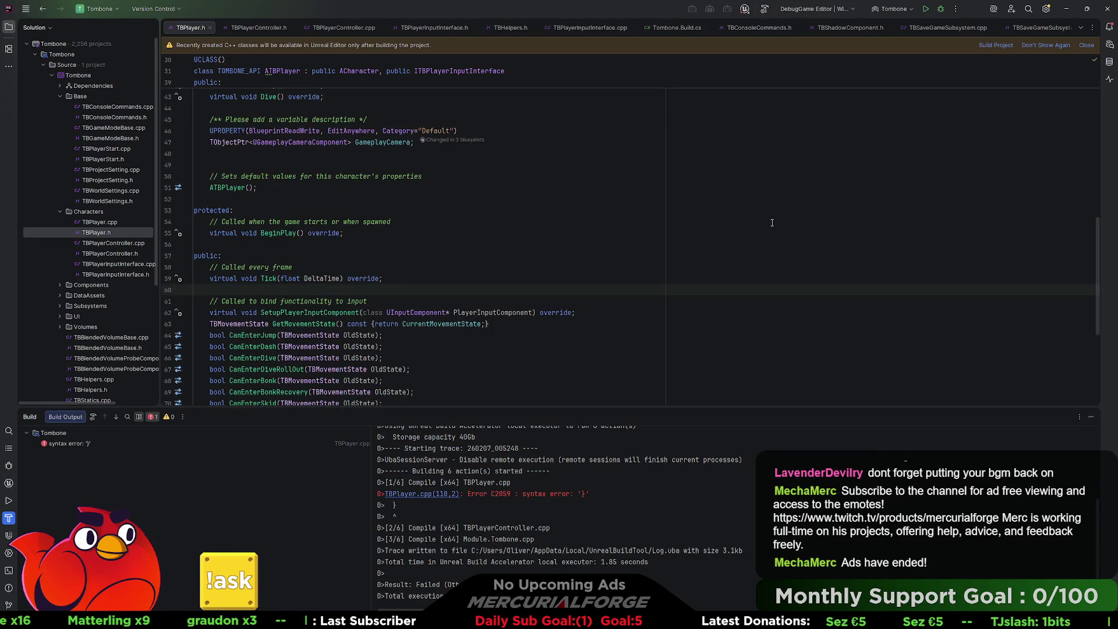
Add 'break;' after the default: case in TBPlayer.cpp and rebuild with Ctrl+Shift+B.
left_click(429, 496)
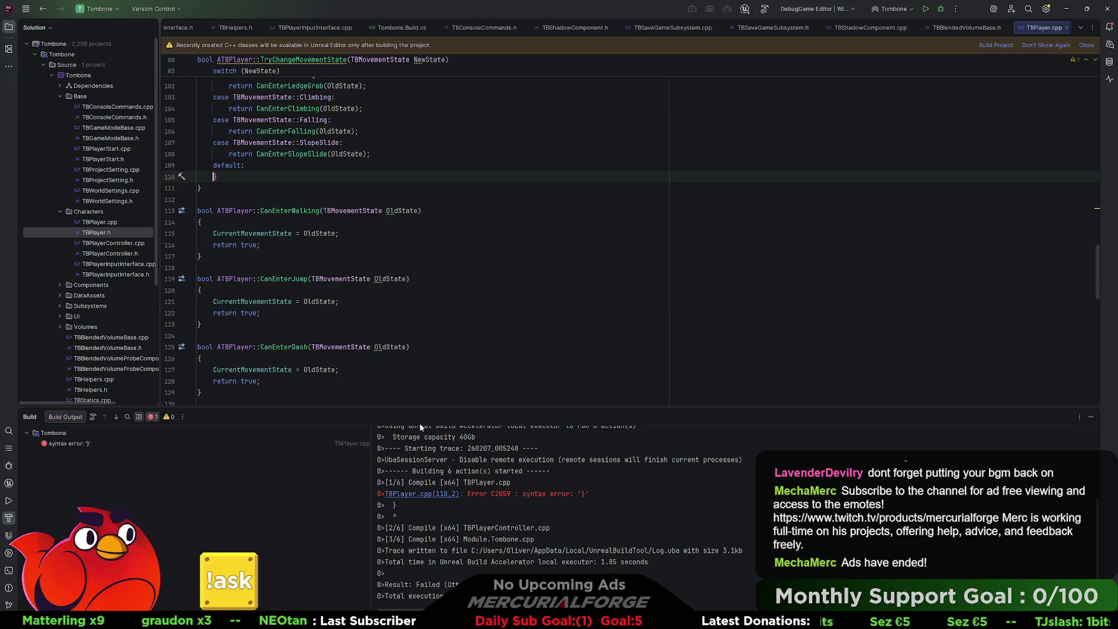
scroll(265, 309, "up", 3)
scroll(266, 310, "up", 7)
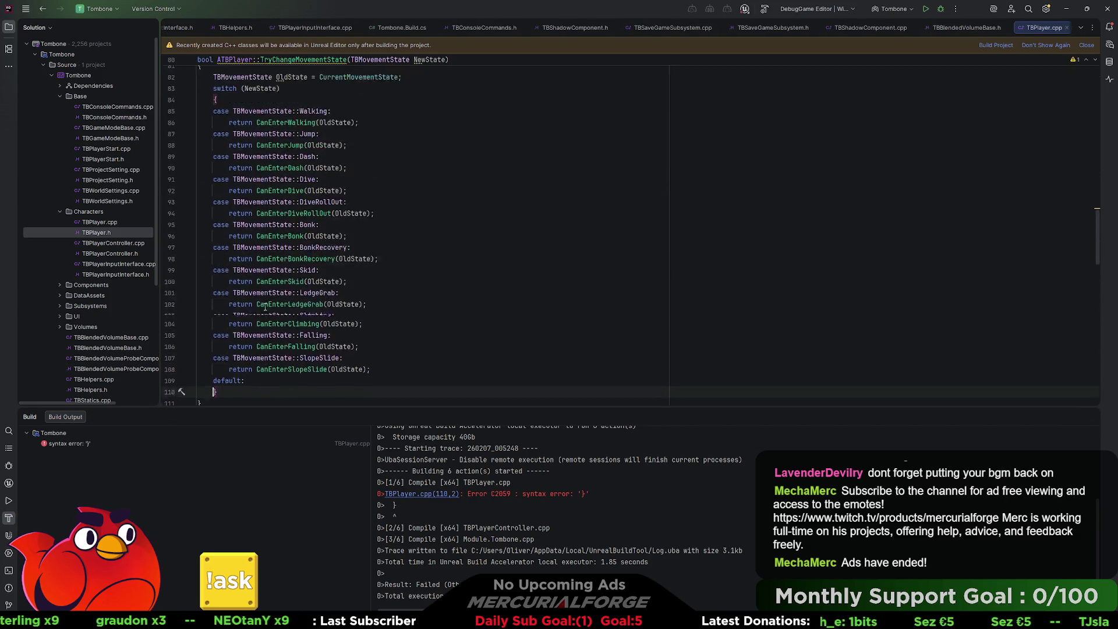
scroll(264, 307, "down", 1)
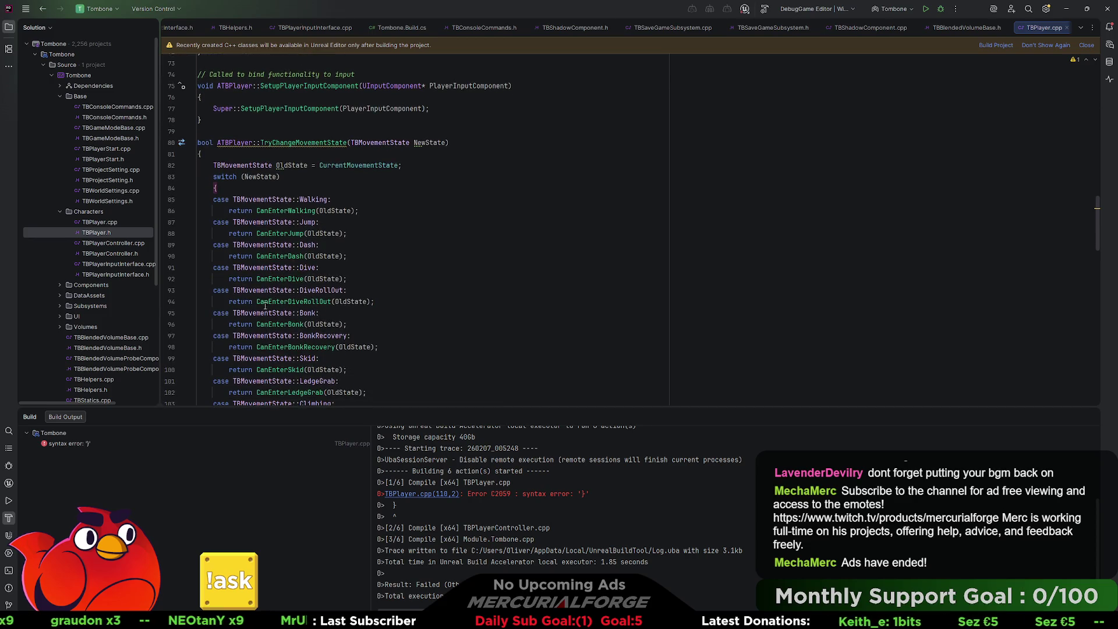
scroll(265, 306, "down", 2)
scroll(266, 293, "down", 3)
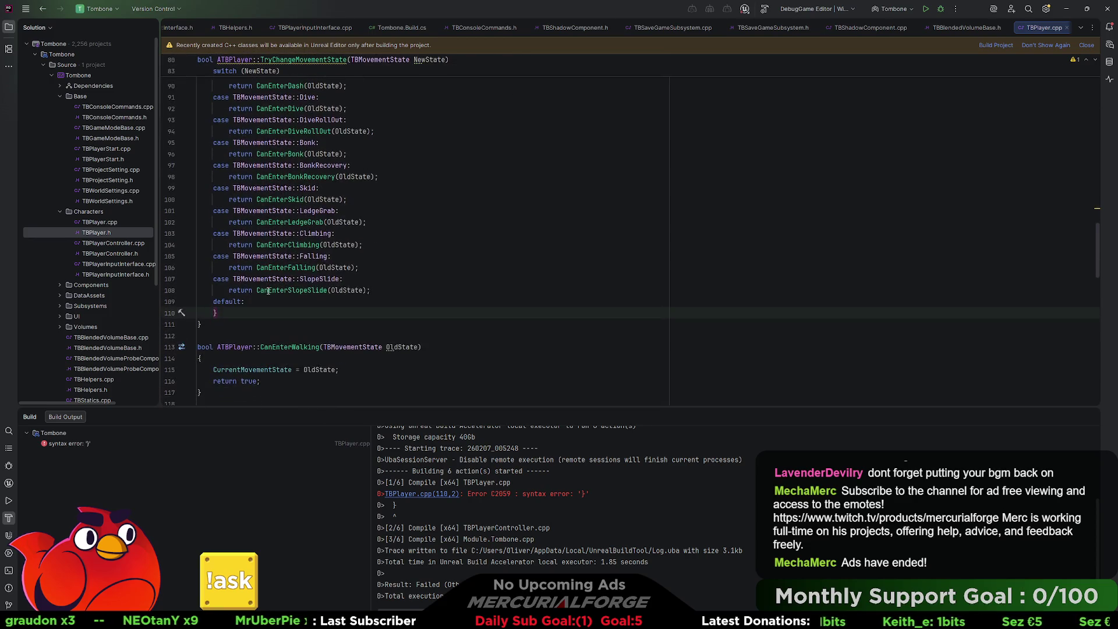
left_click(264, 304)
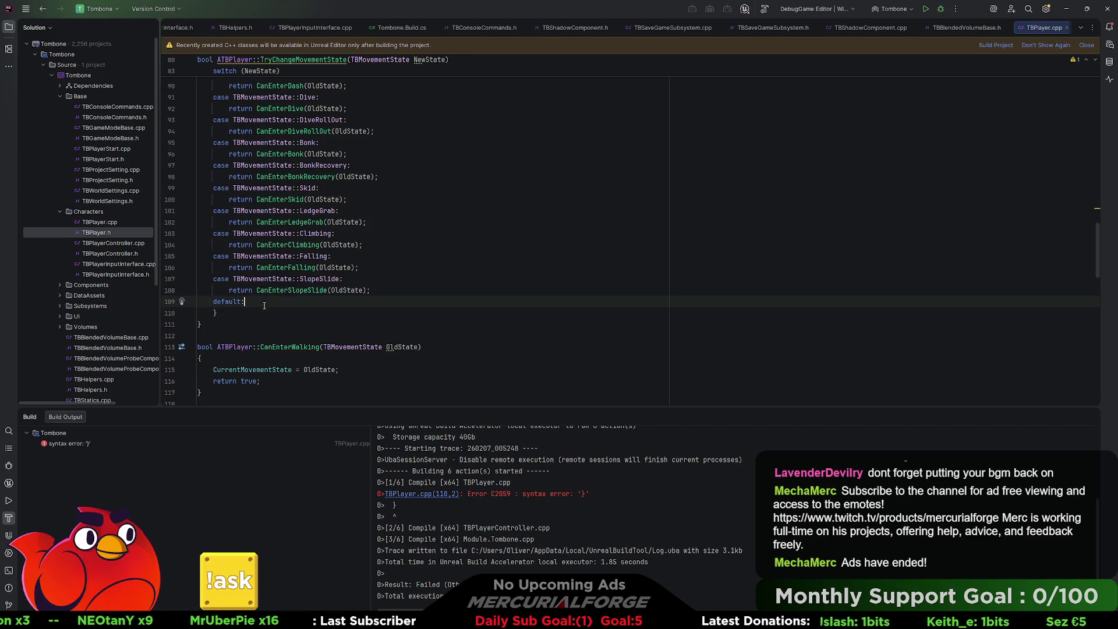
key("Return")
type("brea")
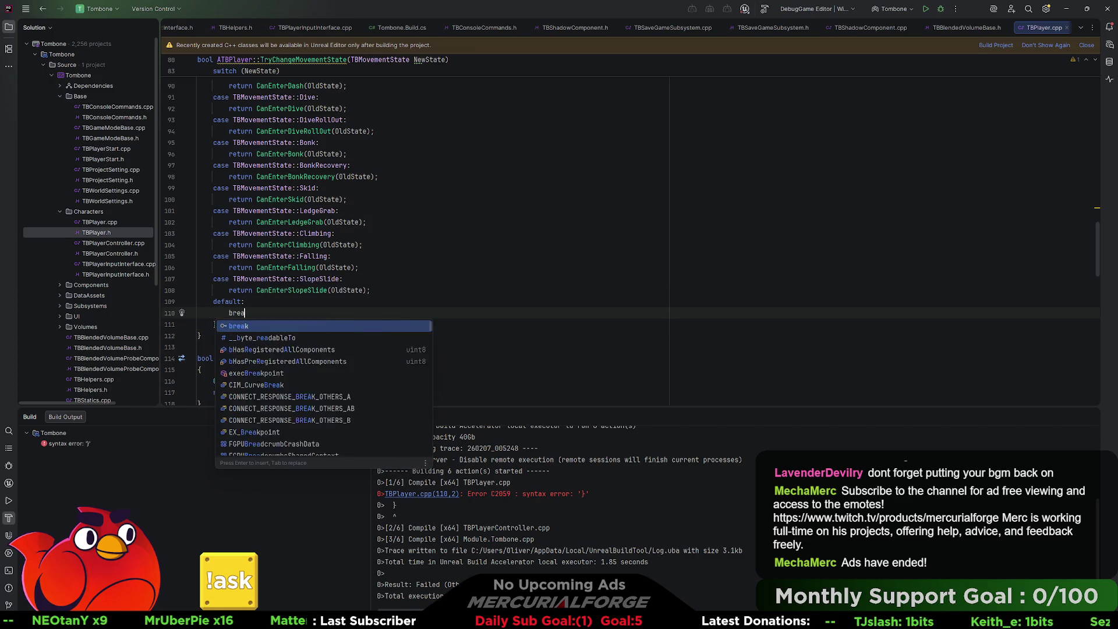
type("k;")
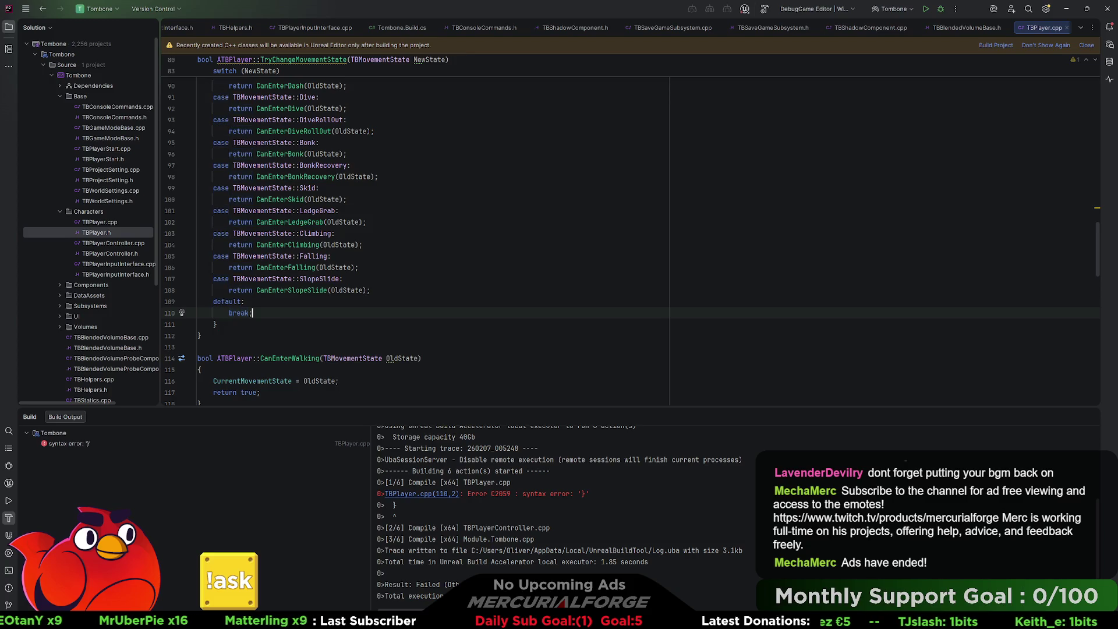
key("ctrl+shift+b")
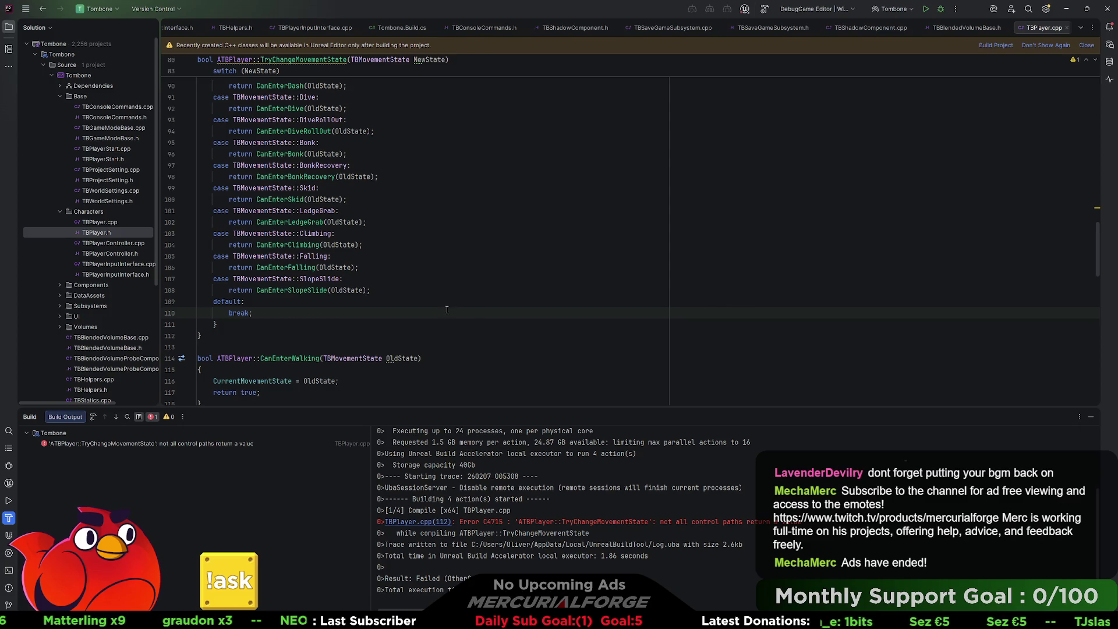
Add 'return false;' after the switch block and rebuild the project.
key("Down")
key("Down")
key("Up")
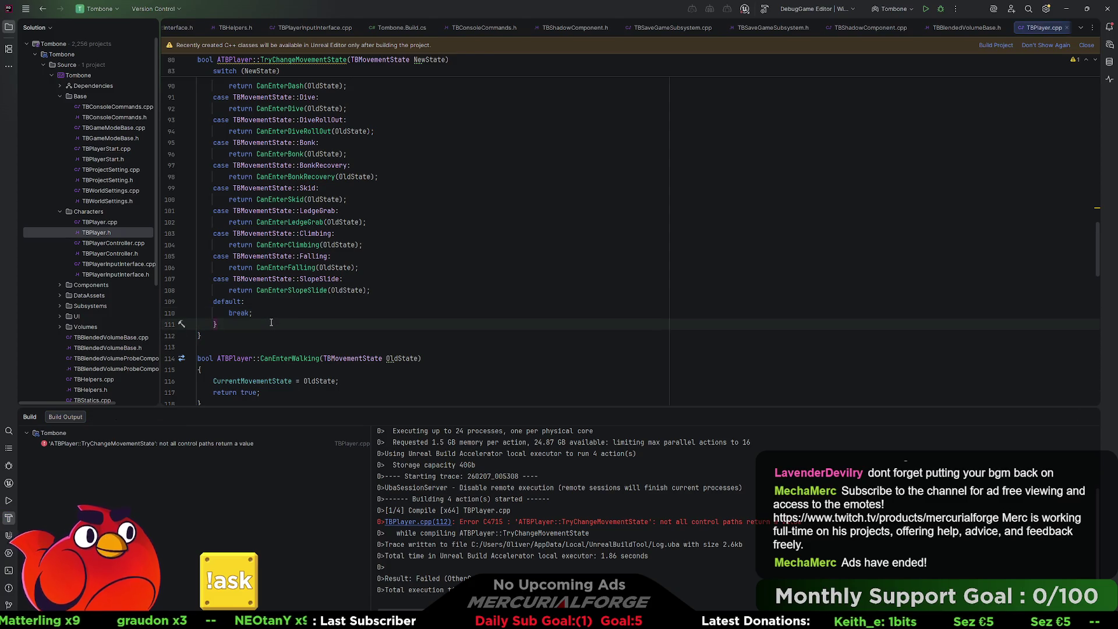
key("Return")
type("return false;")
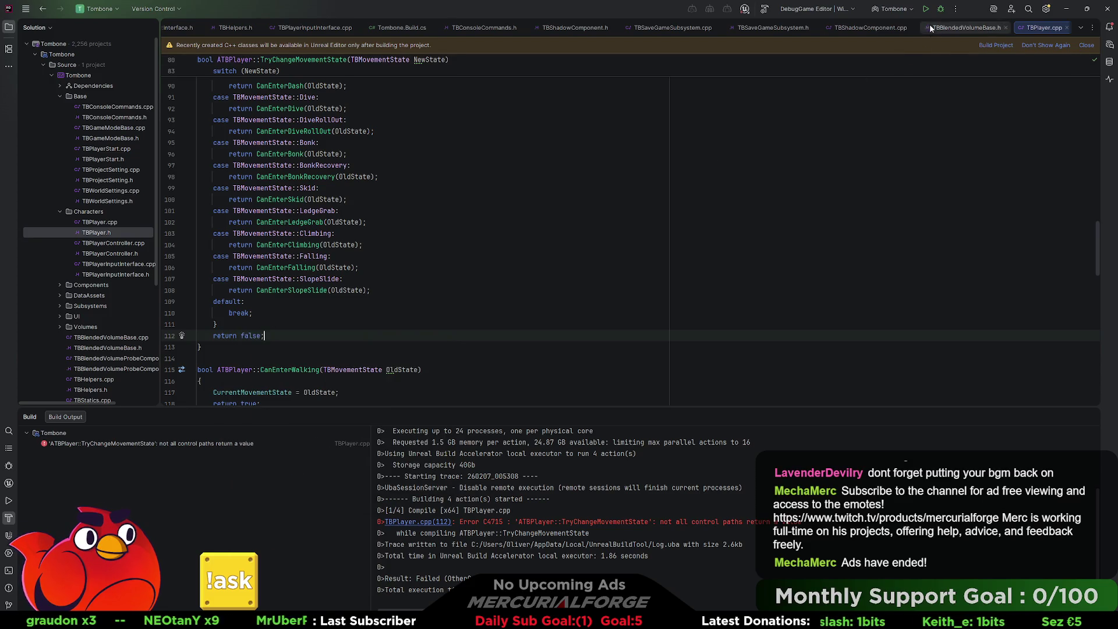
key("ctrl+shift+b")
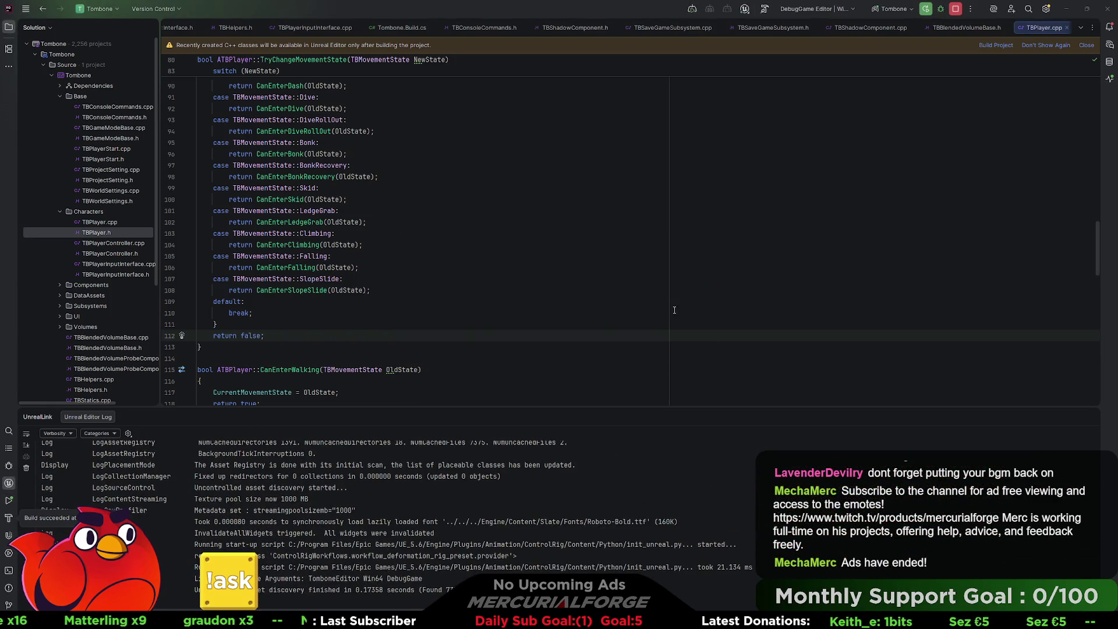
Open ABP_Tombone in Unreal and browse its graphs, ending on the EventGraph.
key("alt+Tab")
key("ctrl+space")
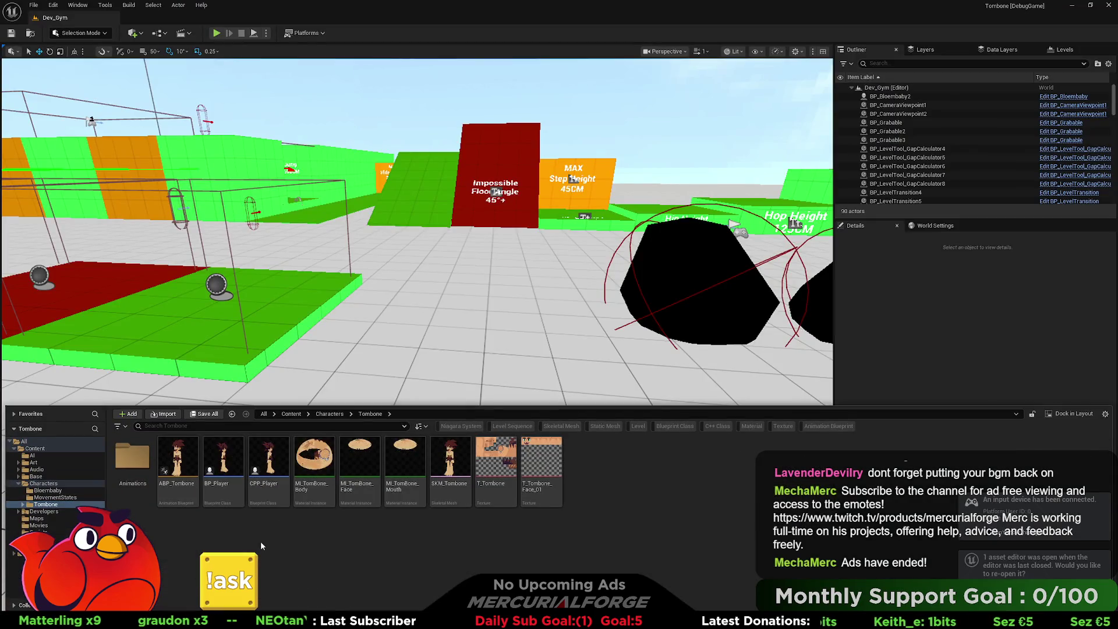
double_click(171, 460)
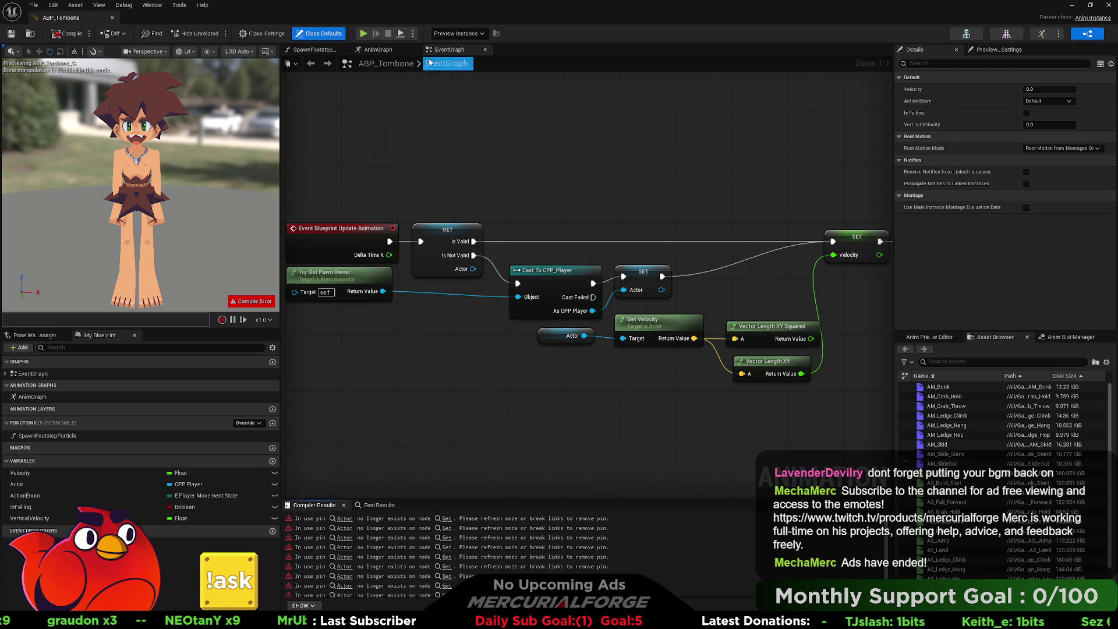
left_click(378, 50)
left_click(443, 50)
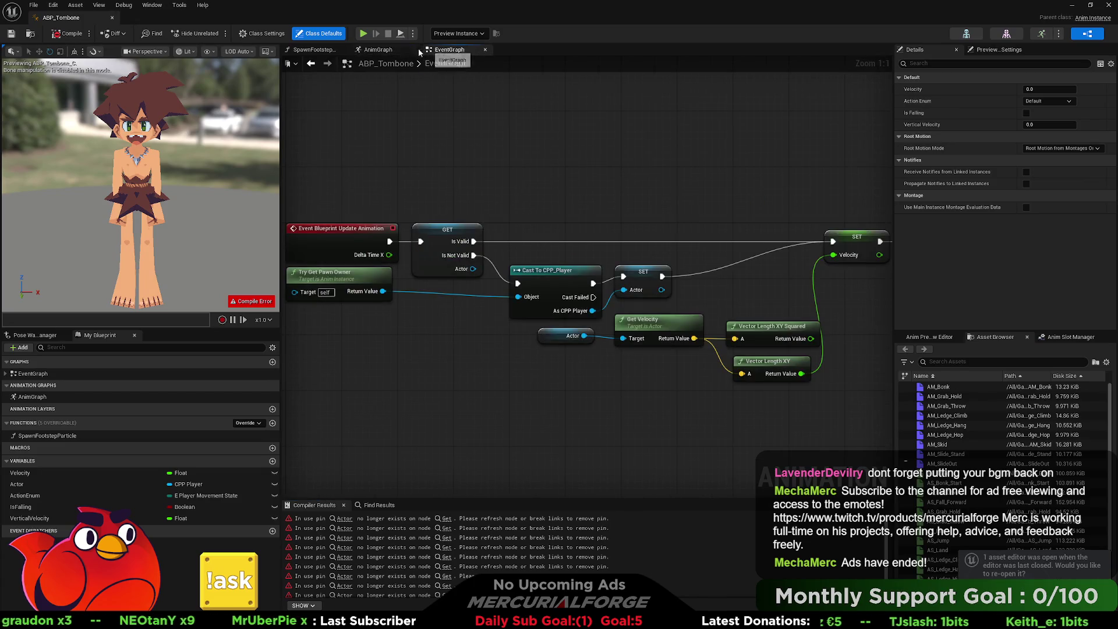
left_click(314, 51)
left_click(446, 50)
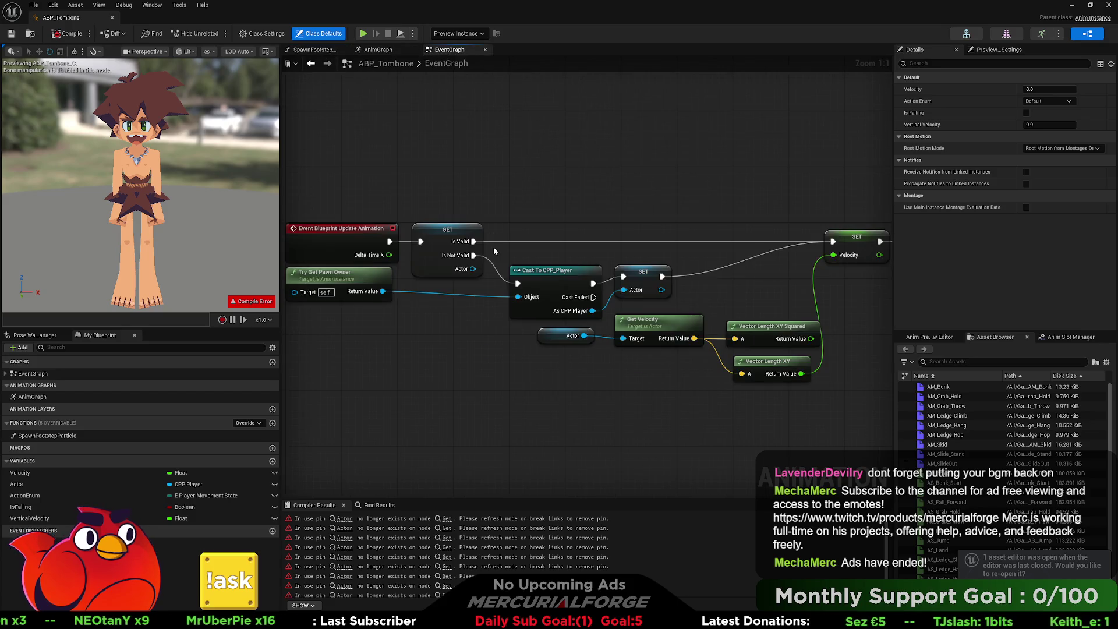
scroll(605, 262, "down", 5)
scroll(606, 278, "up", 5)
Search 'getcurrentmove' from the Actor pin, find nothing, and return to Rider.
left_click_drag(606, 278, 566, 288)
type("g")
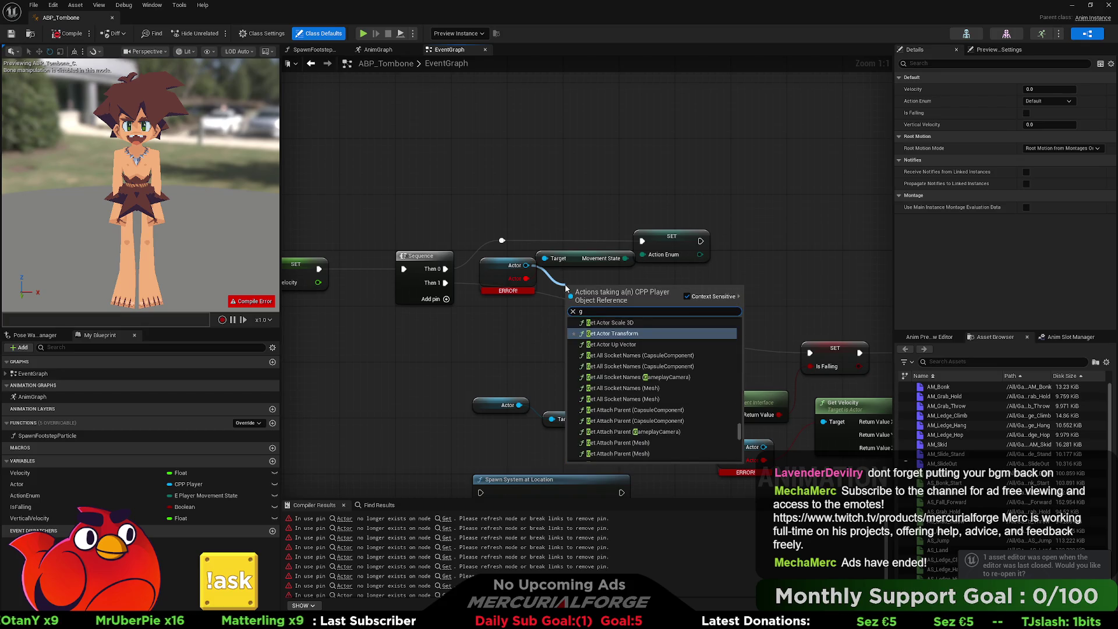
type("etcurrent")
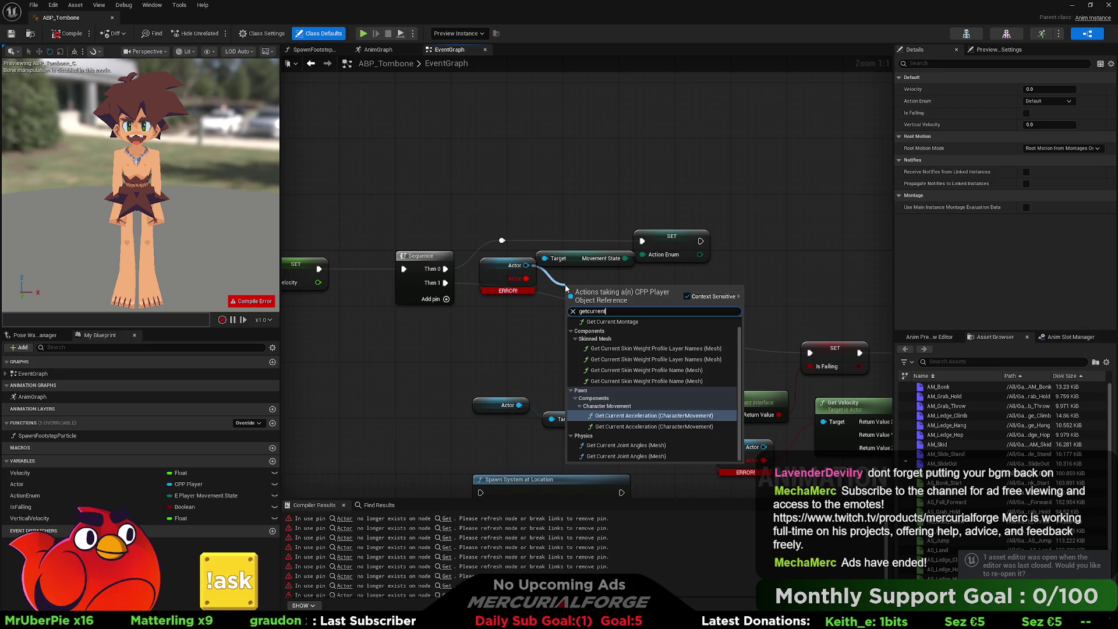
type("move")
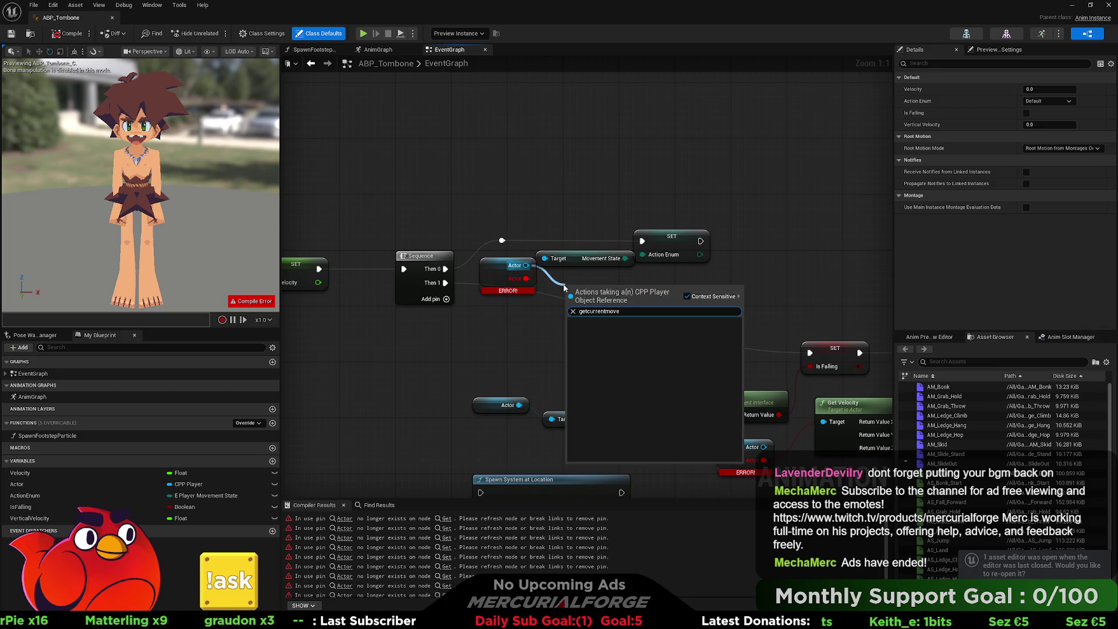
key("Escape")
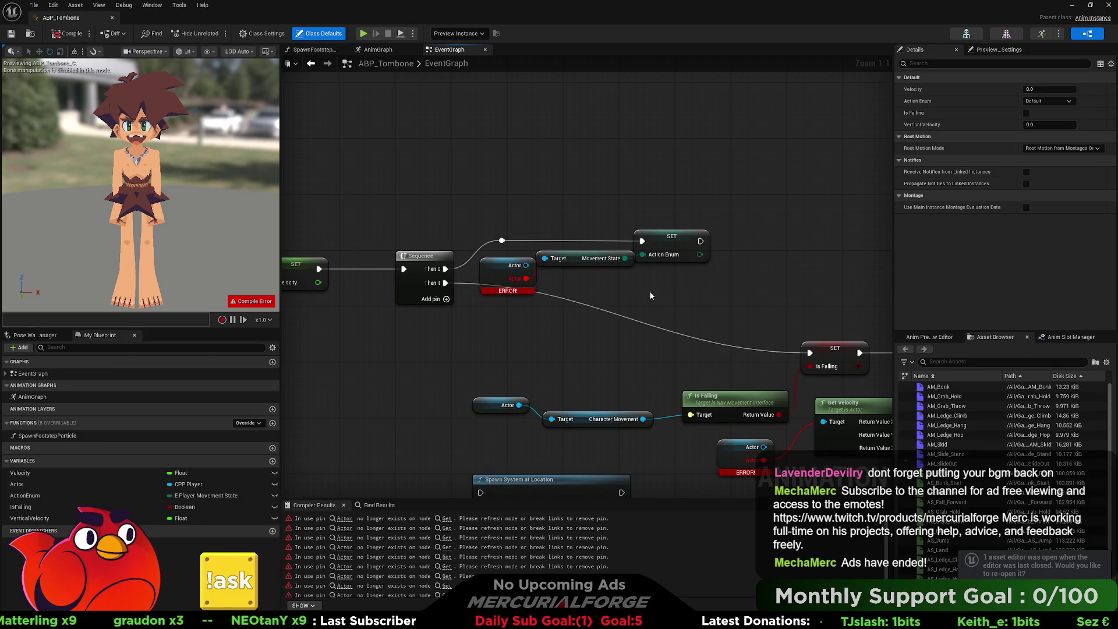
key("alt+Tab")
scroll(357, 333, "up", 8)
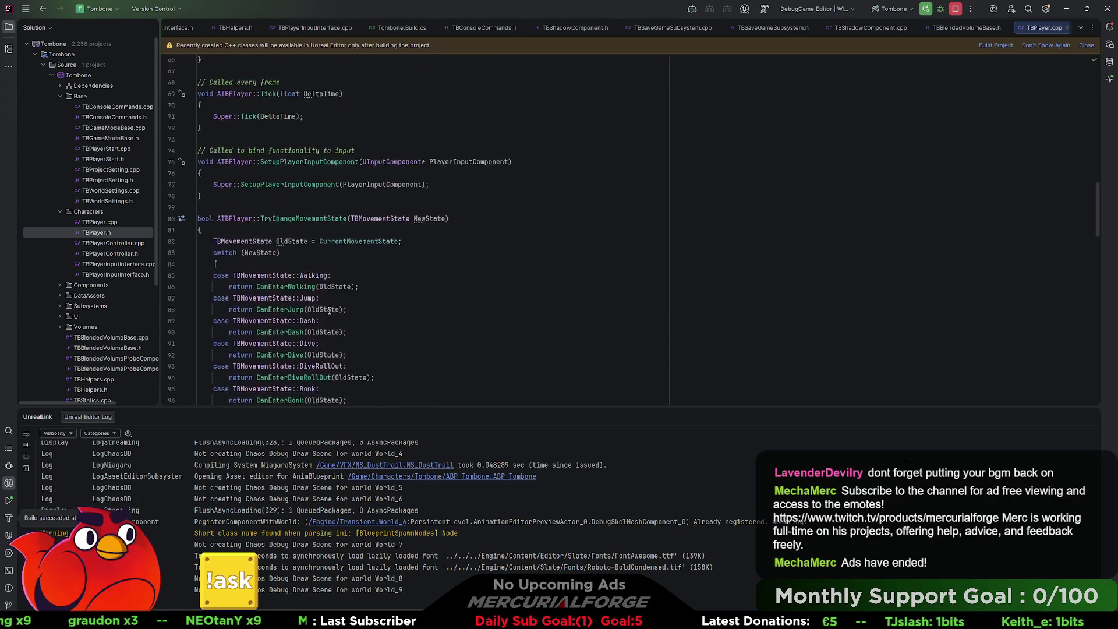
Tag GetMovementState in TBPlayer.h with UFUNCTION(BlueprintCallable, BlueprintPure) and Live Coding recompile.
left_click(99, 224)
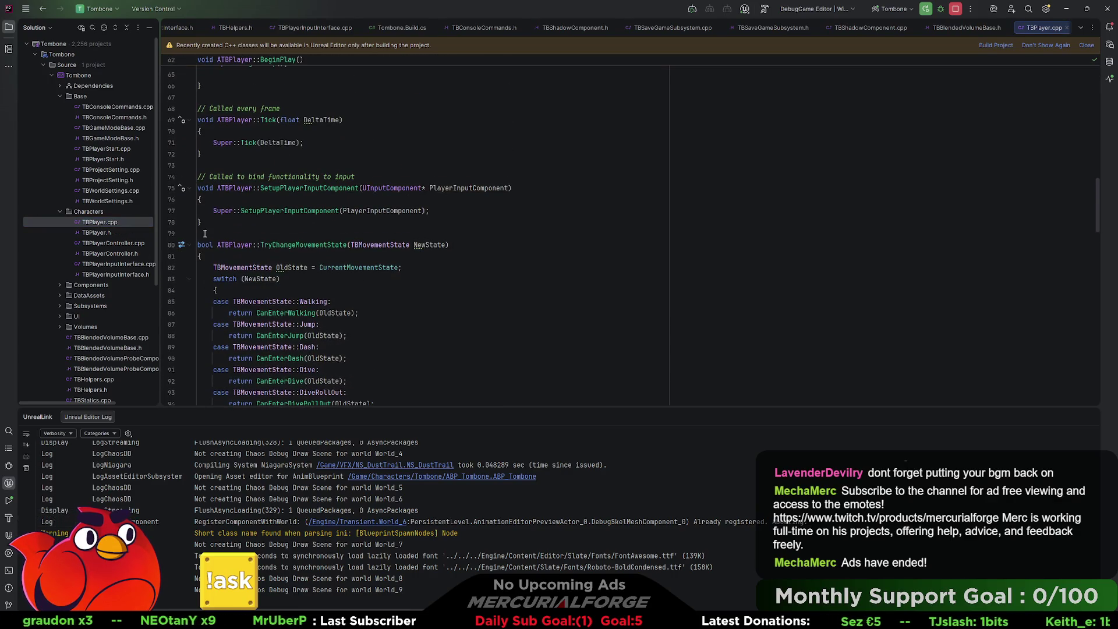
double_click(95, 233)
scroll(287, 284, "down", 1)
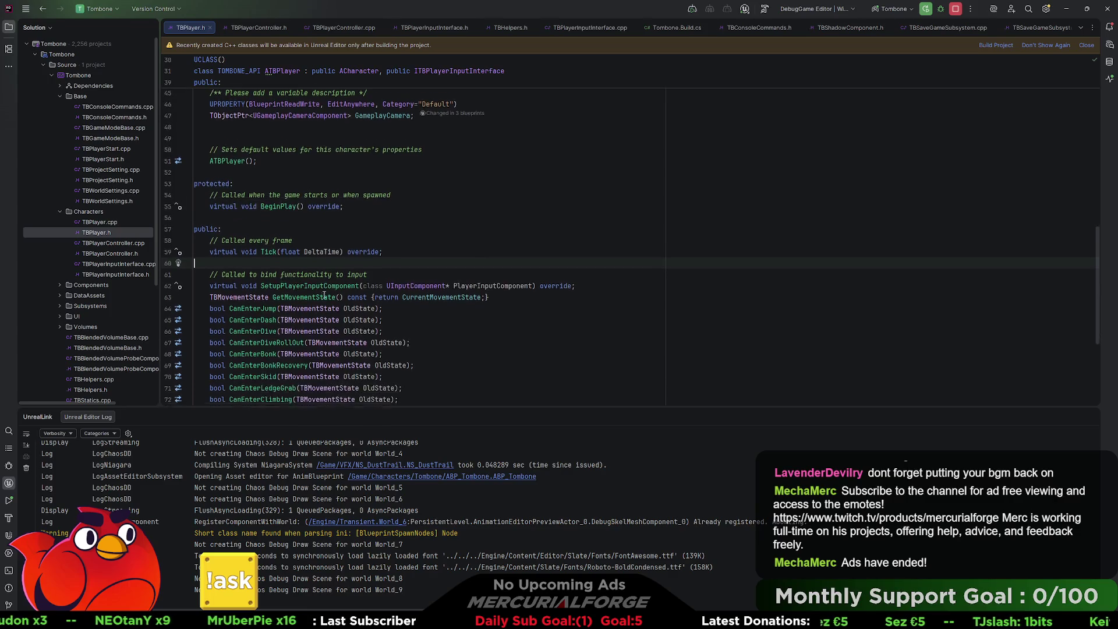
left_click(596, 279)
key("Return")
key("Return")
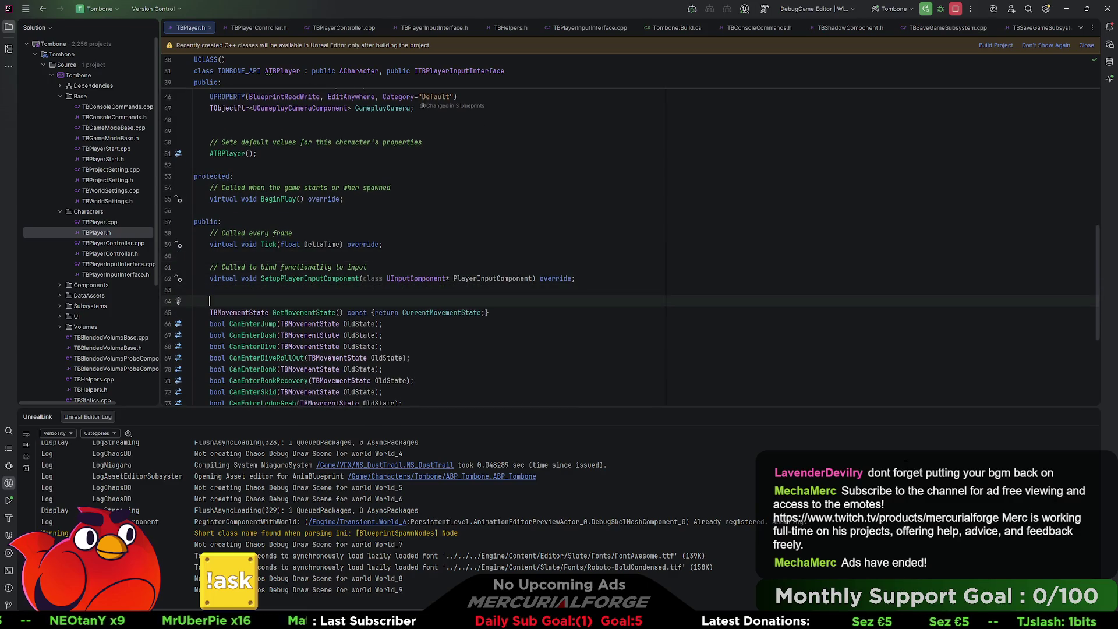
type("UFU")
key("Tab")
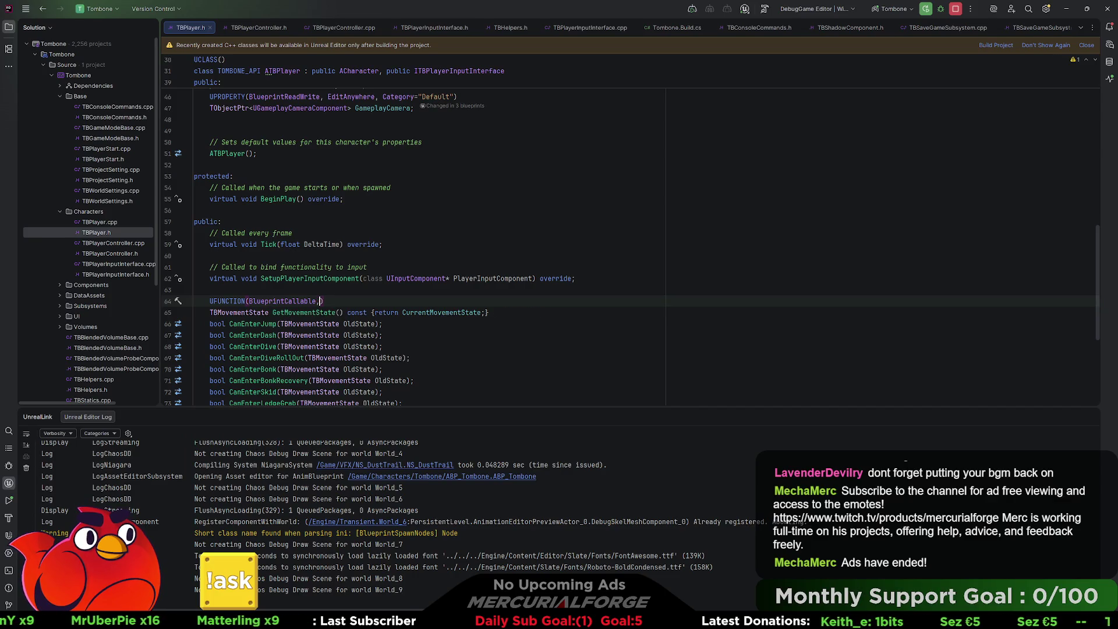
type("bl")
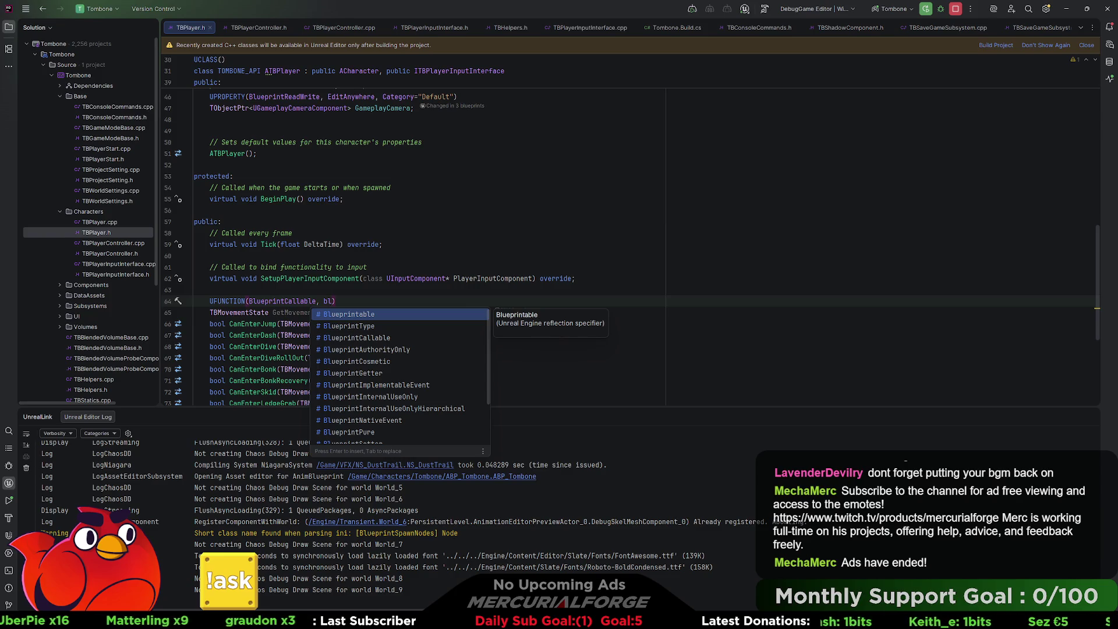
key("Down")
key("Down")
key("Down")
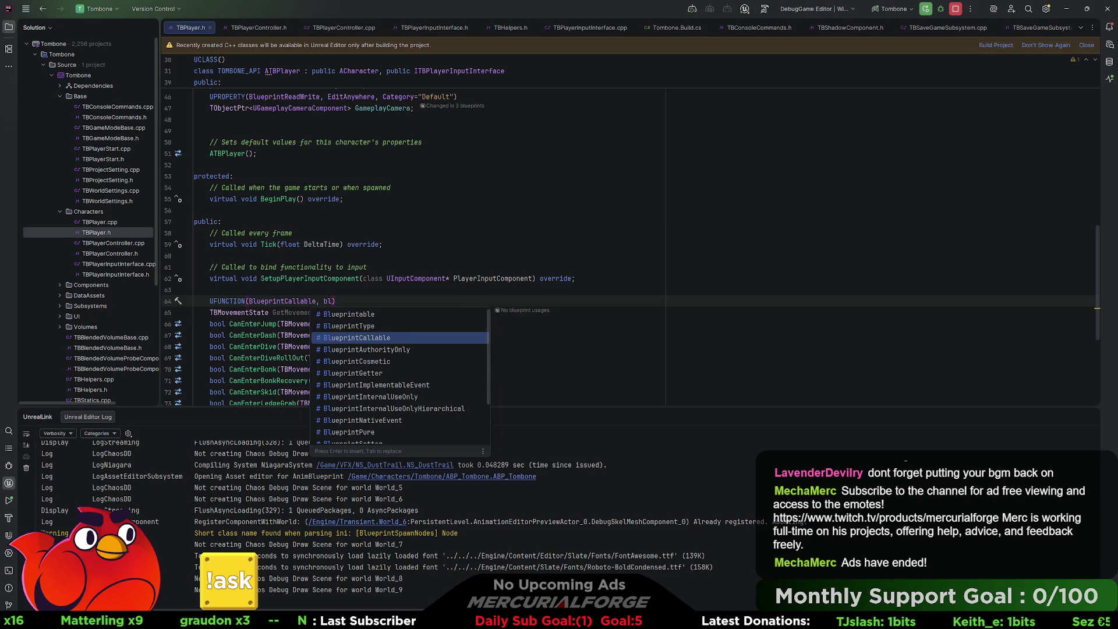
key("Return")
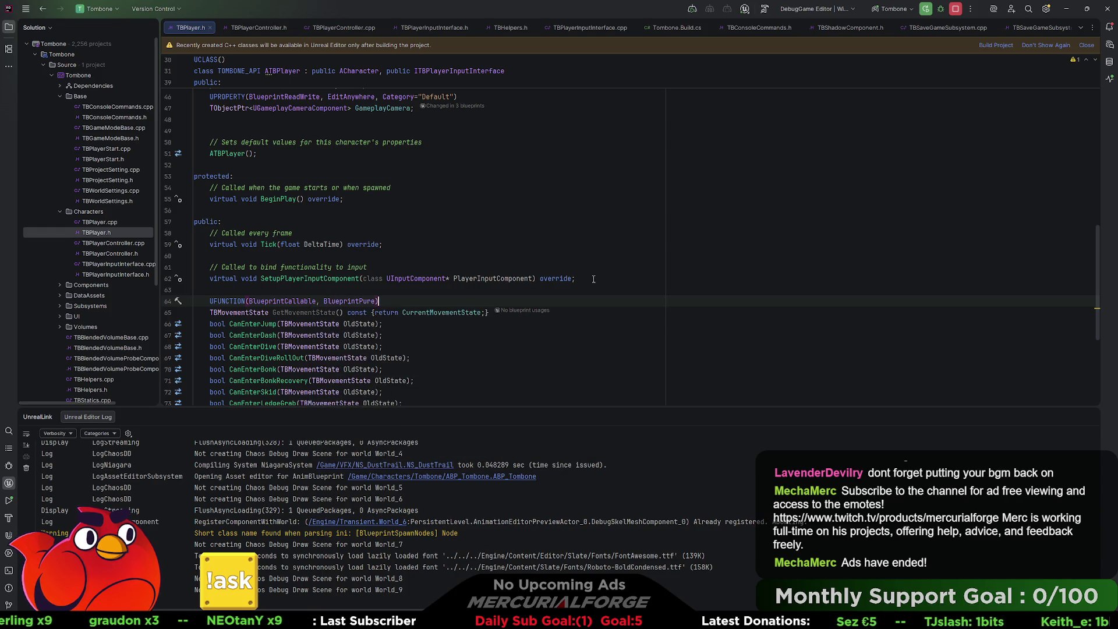
key("ctrl+alt+F11")
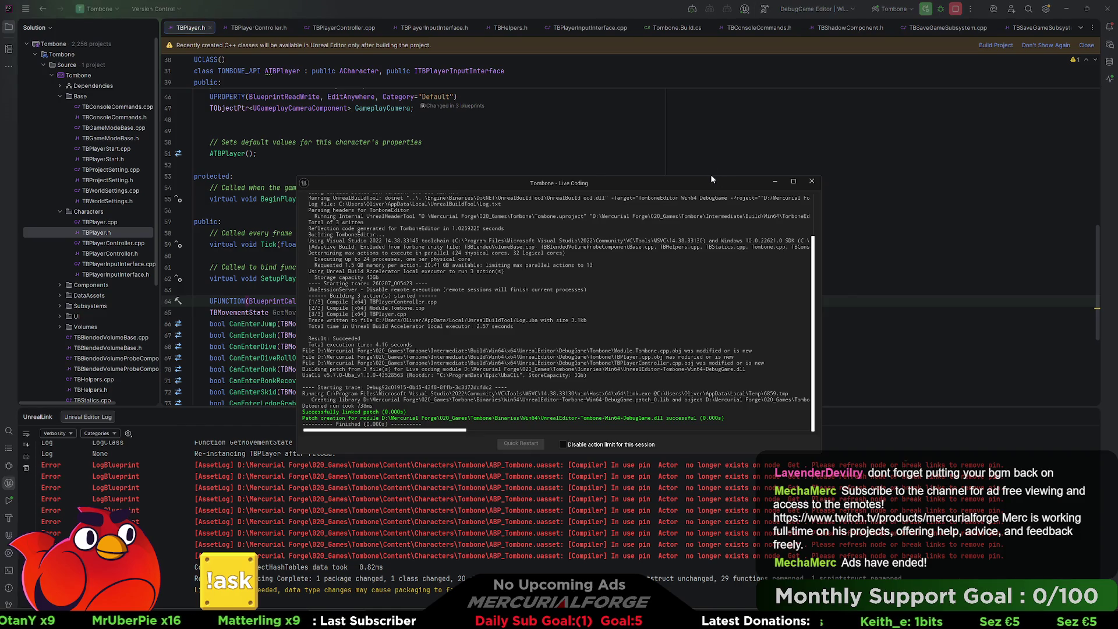
key("alt+Tab")
key("alt+Tab")
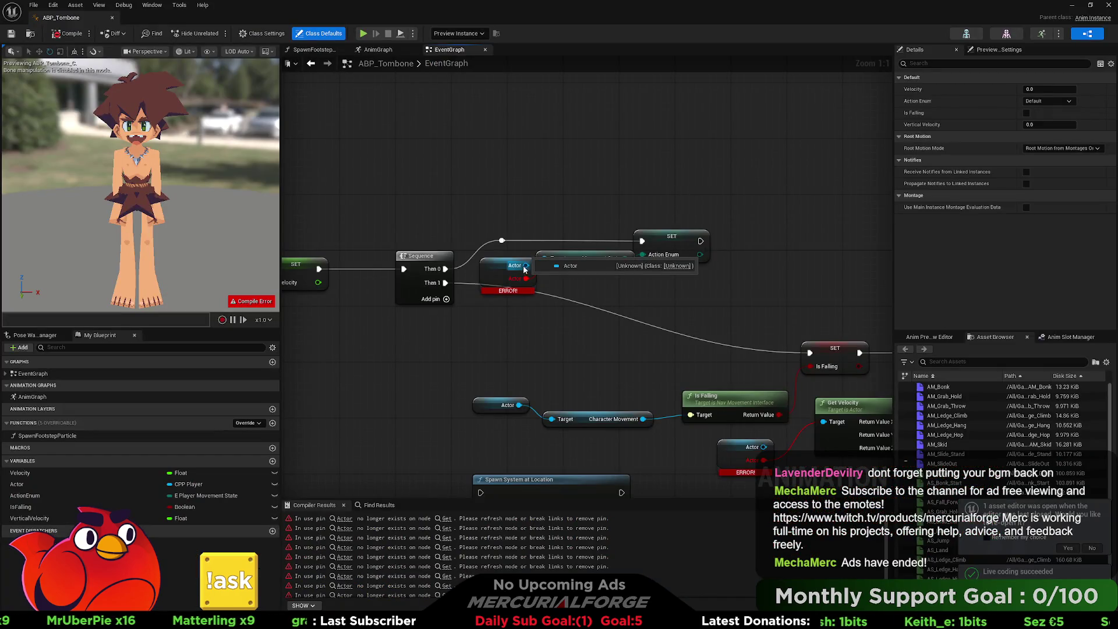
Delete the broken Actor node and drop a fresh Actor getter into the EventGraph.
left_click_drag(526, 265, 565, 285)
type("get")
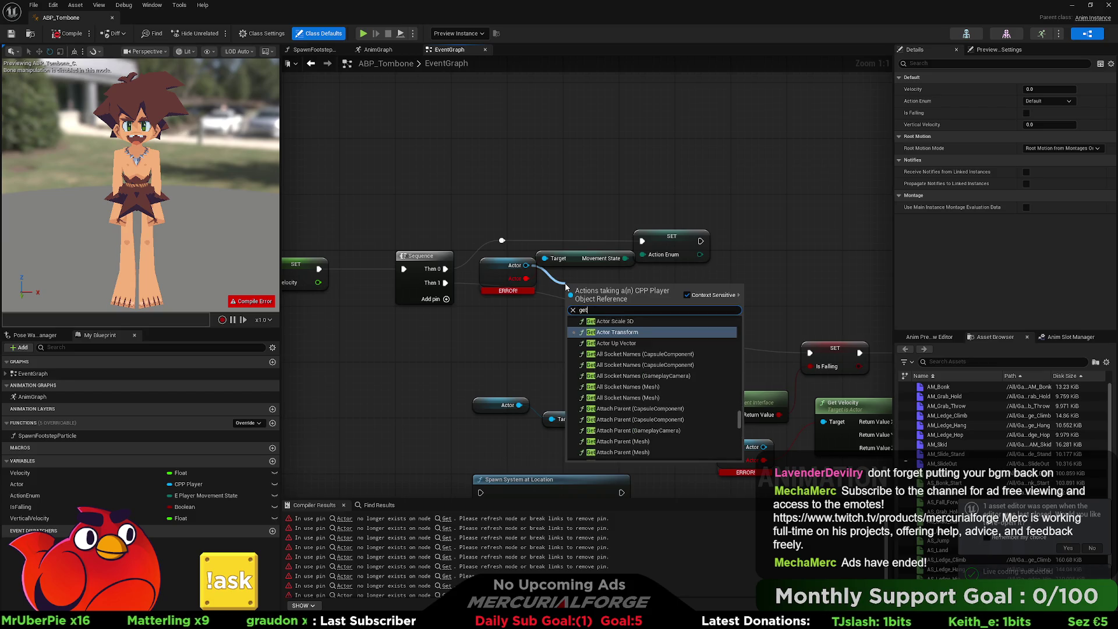
type("currentmove")
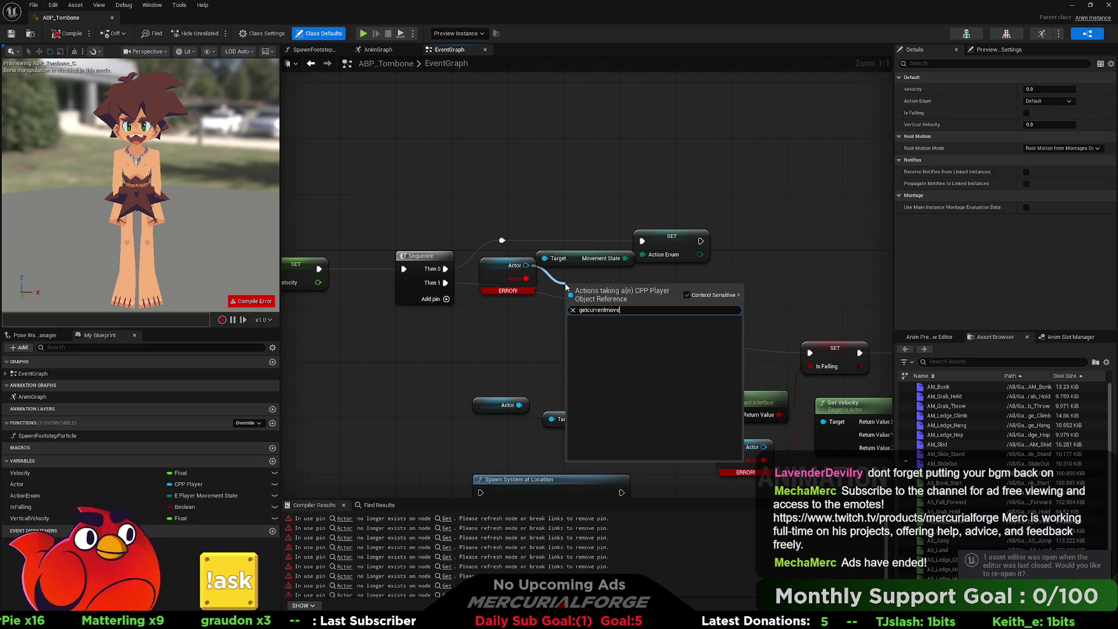
key("Escape")
left_click(508, 271)
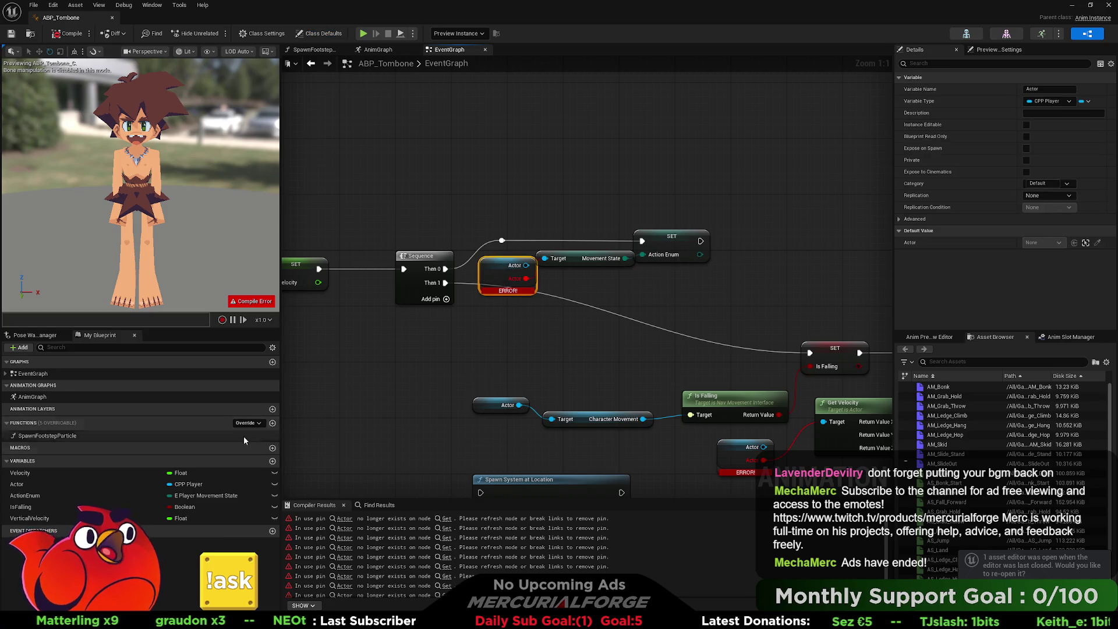
key("Delete")
left_click(17, 484)
left_click_drag(16, 484, 490, 320)
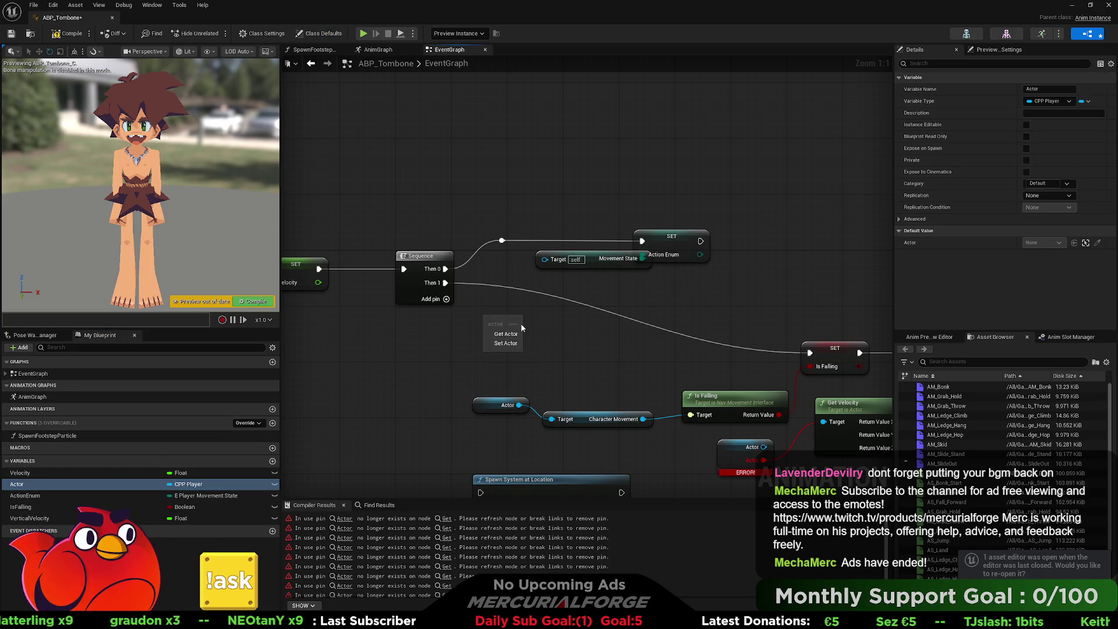
Add Get Movement State from Actor and connect its Return Value into Action Enum.
left_click_drag(602, 316, 602, 316)
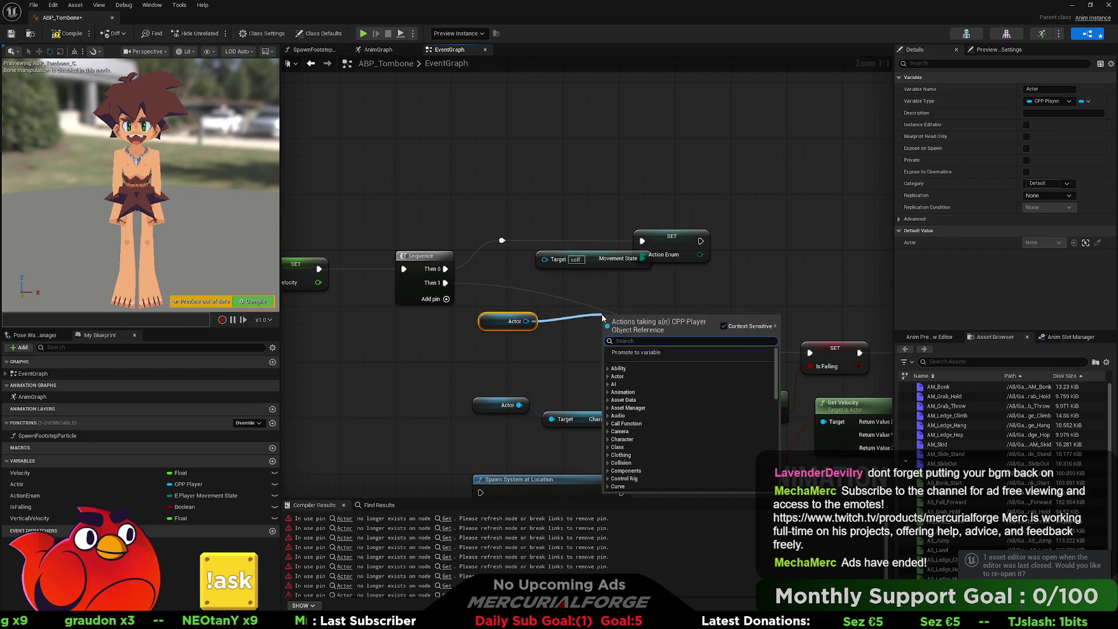
type("movementstate")
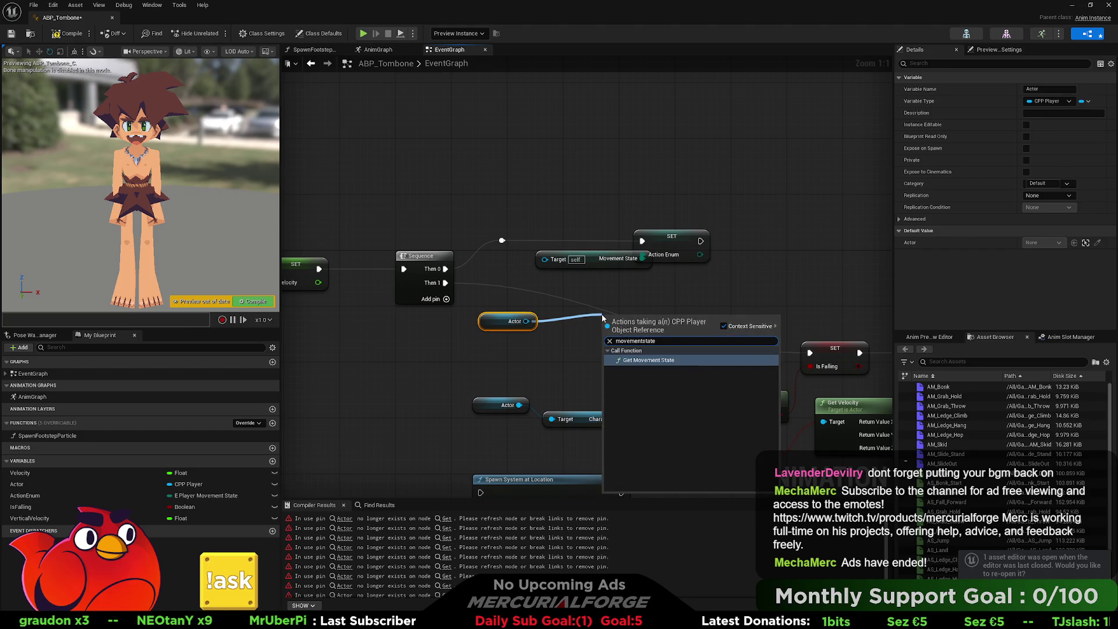
key("Return")
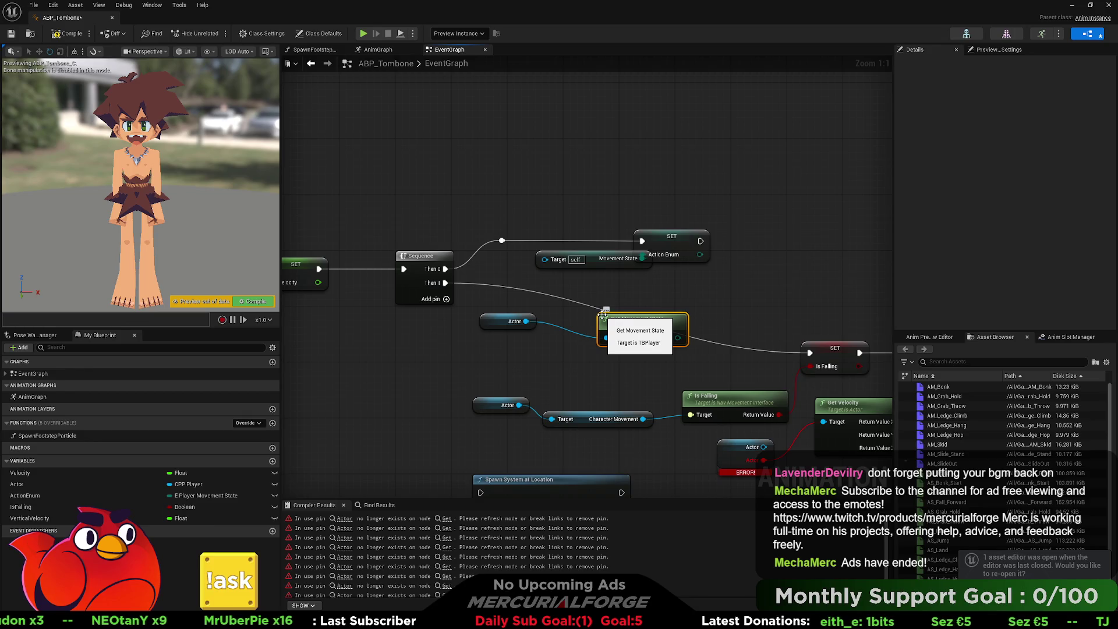
mouse_move(641, 327)
left_mouse_down()
mouse_move(598, 312)
mouse_move(637, 299)
mouse_move(646, 255)
left_mouse_up()
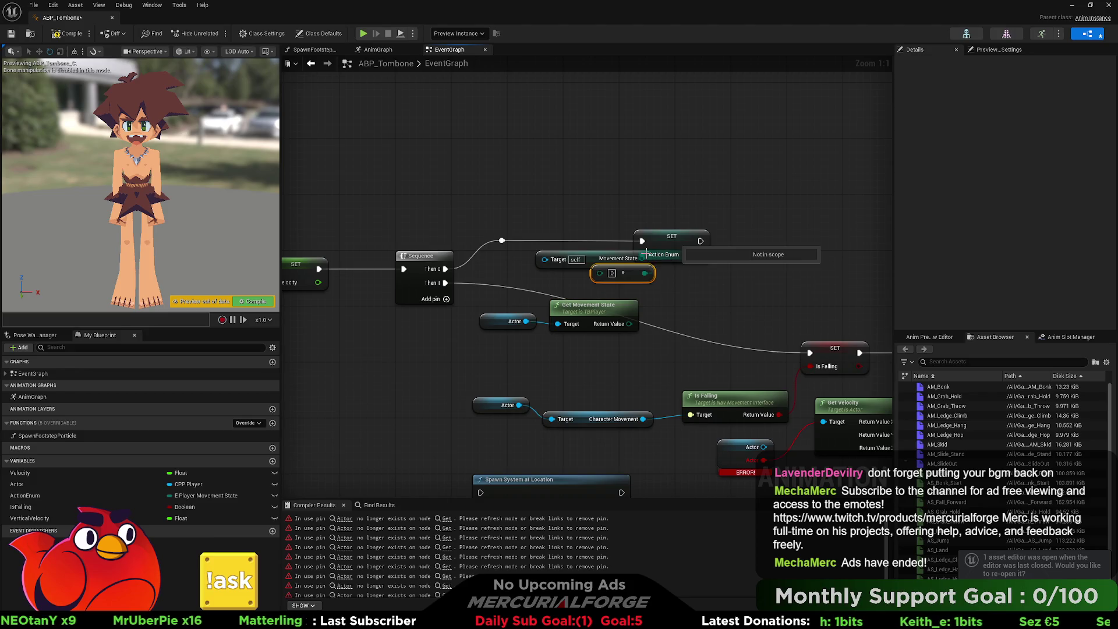
key("Delete")
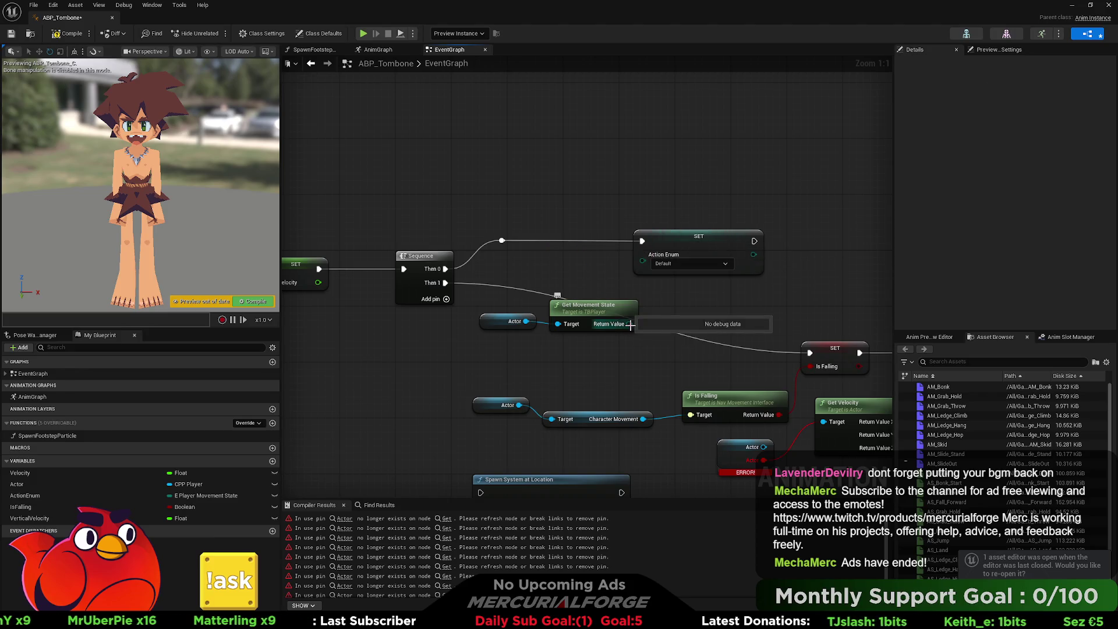
left_click_drag(628, 323, 645, 266)
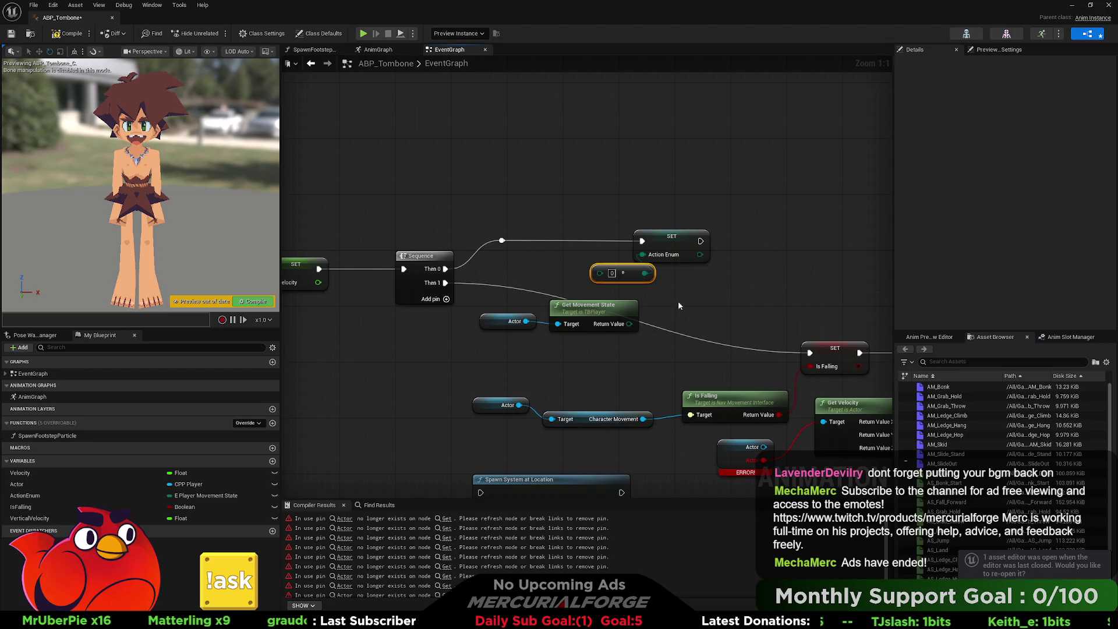
Reposition the Actor and Get Movement State nodes and pull a new wire from Actor.
mouse_move(666, 302)
left_mouse_down()
mouse_move(539, 334)
mouse_move(478, 334)
left_mouse_up()
left_click_drag(602, 312, 672, 297)
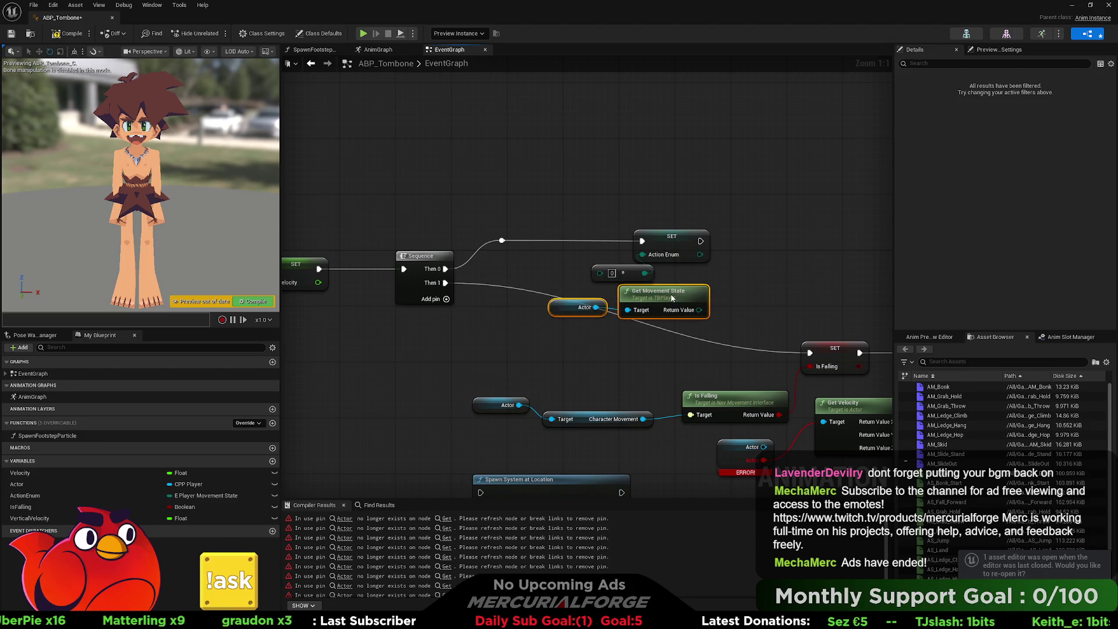
left_click_drag(672, 340, 511, 255)
mouse_move(604, 362)
left_mouse_down()
mouse_move(662, 350)
mouse_move(664, 338)
left_mouse_up()
scroll(652, 396, "down", 5)
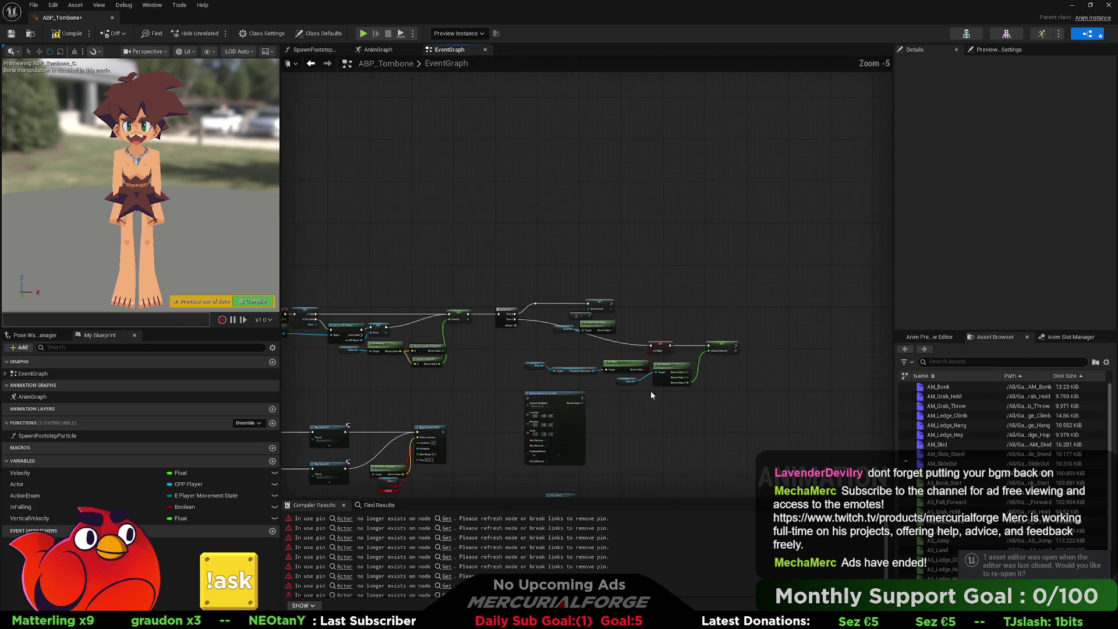
Inspect the Actor getter node and review the Blend Poses nodes in the AnimGraph.
scroll(437, 386, "up", 4)
scroll(648, 343, "up", 1)
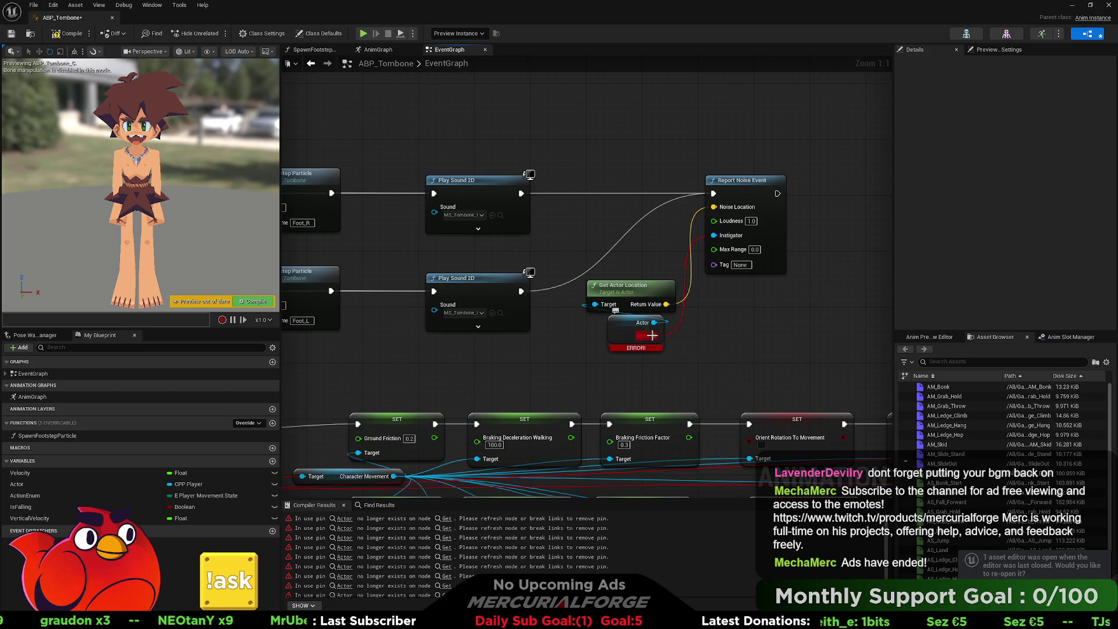
left_click(641, 322)
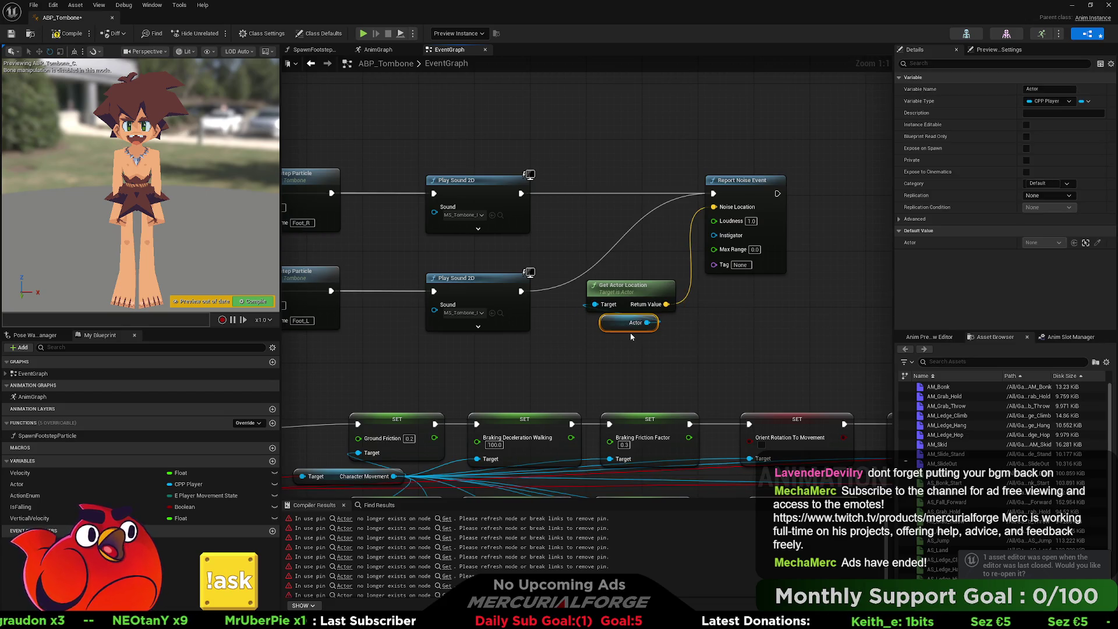
scroll(629, 333, "down", 4)
scroll(524, 372, "up", 4)
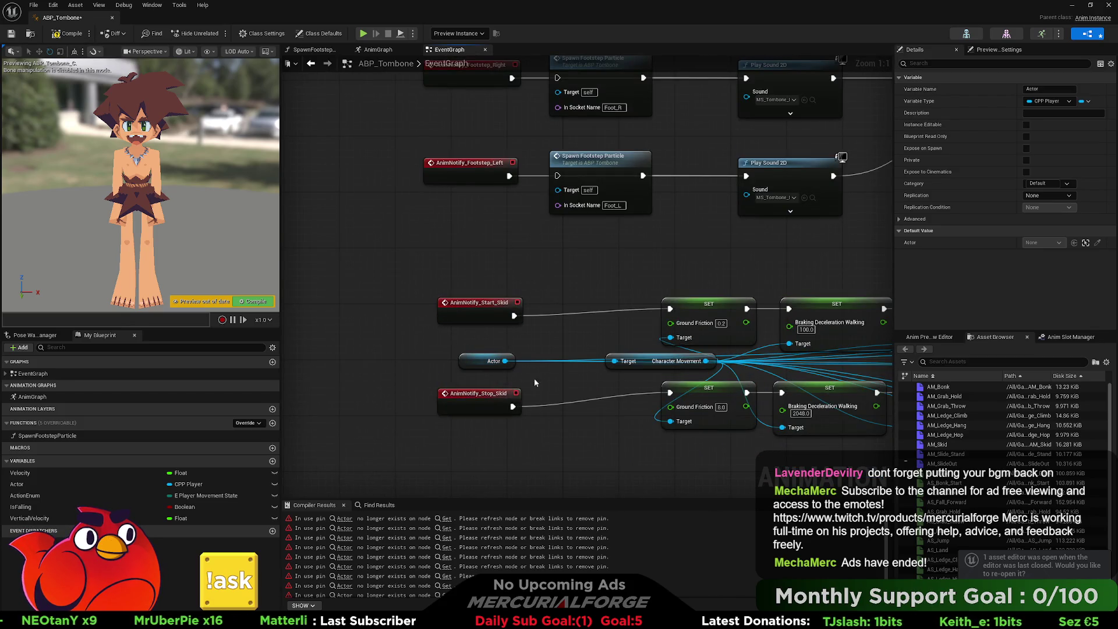
left_click(534, 379)
scroll(567, 383, "down", 7)
scroll(561, 323, "up", 4)
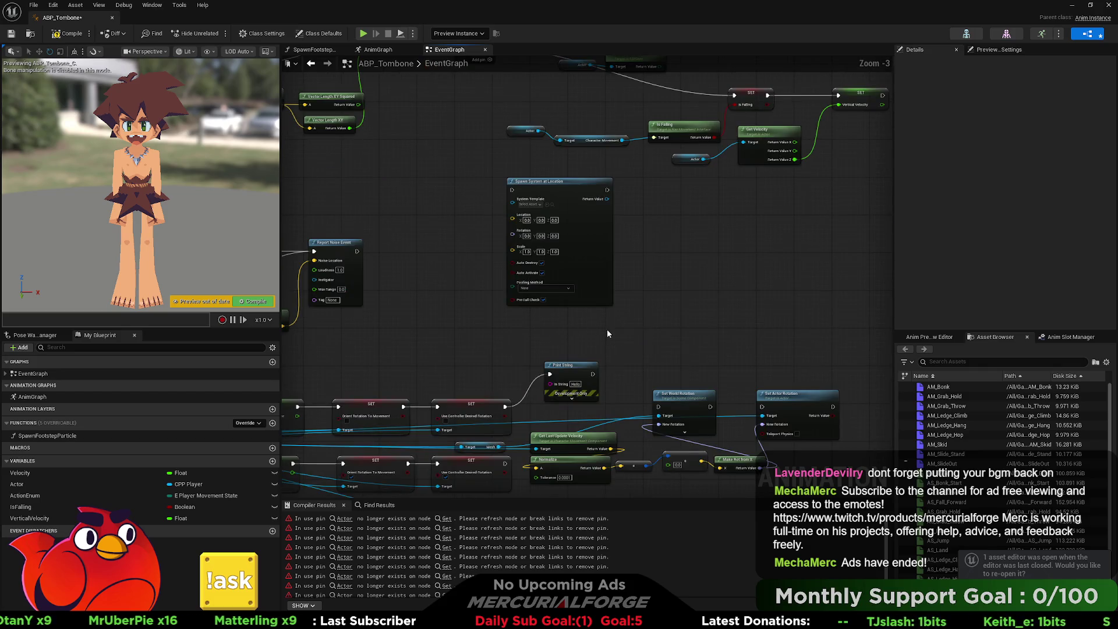
scroll(607, 329, "down", 3)
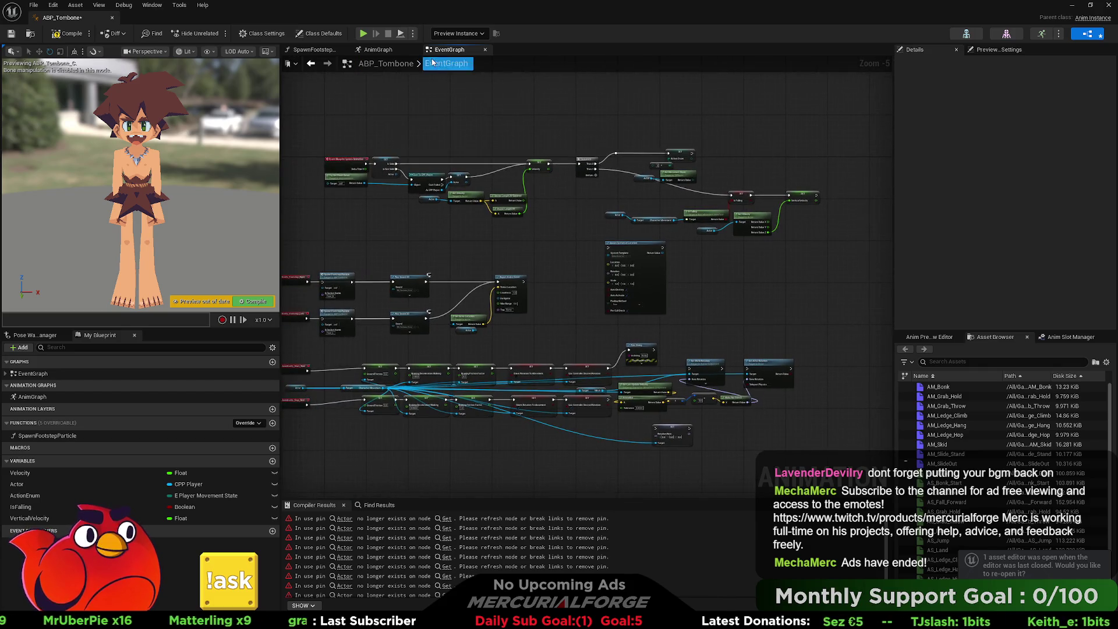
left_click(378, 50)
scroll(583, 203, "down", 4)
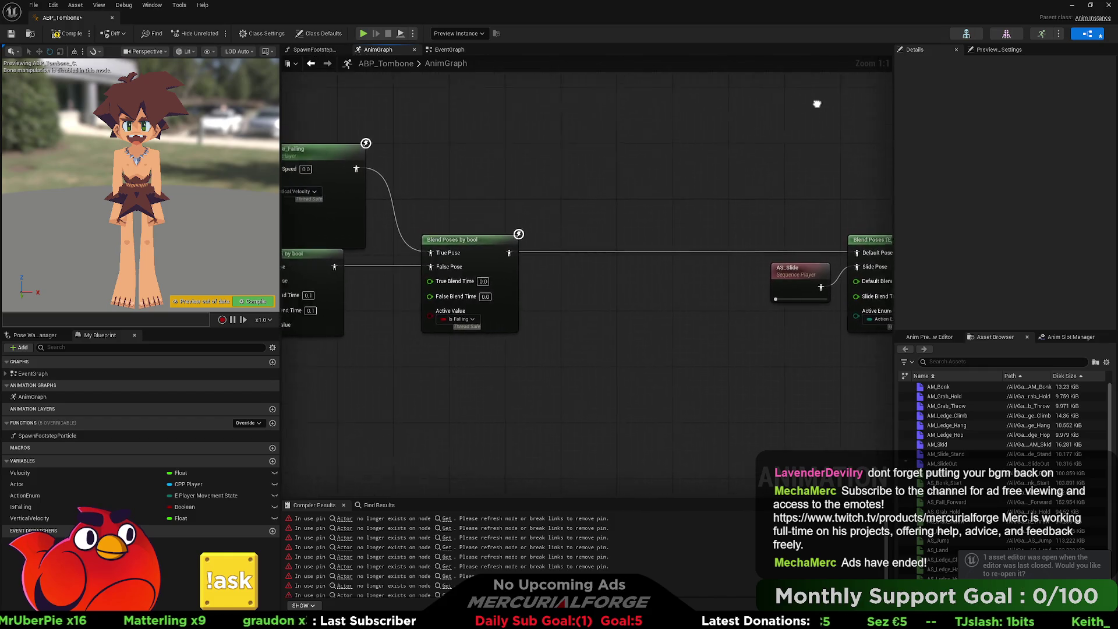
left_click_drag(850, 162, 727, 192)
scroll(641, 218, "up", 3)
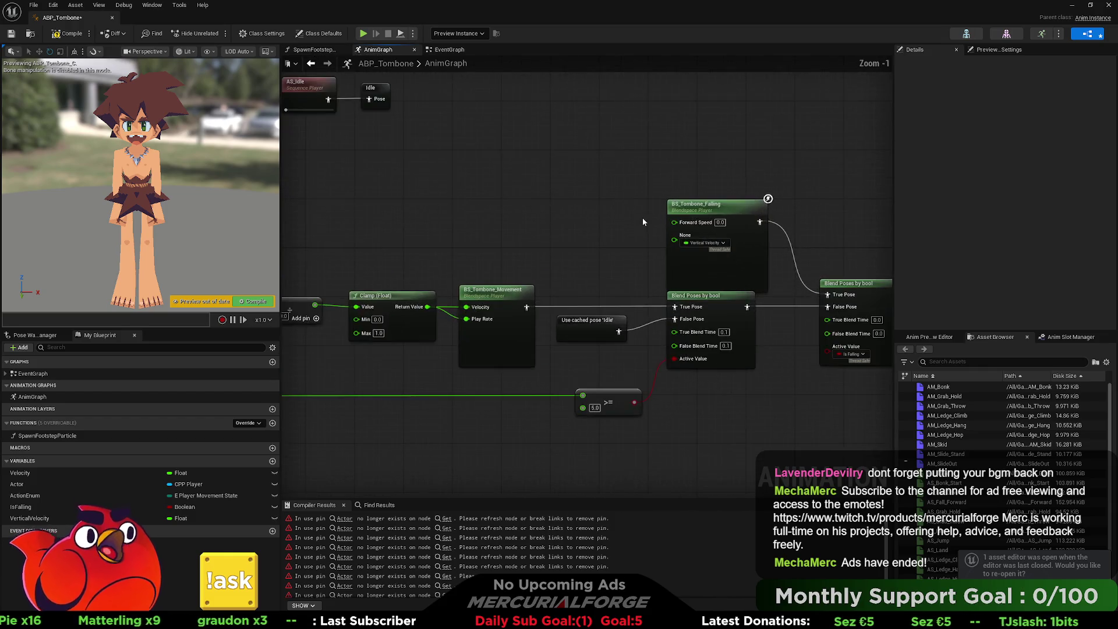
Wire Actor into Get Socket Location's Target in SpawnFootstepParticle and compile ABP_Tombone.
left_click(333, 51)
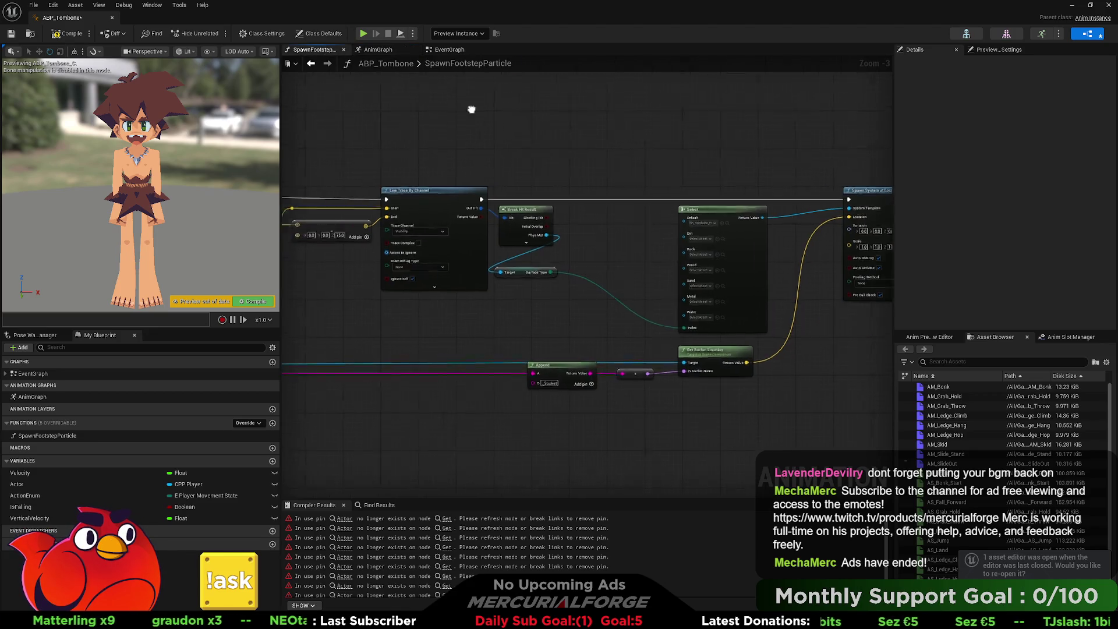
scroll(540, 222, "up", 3)
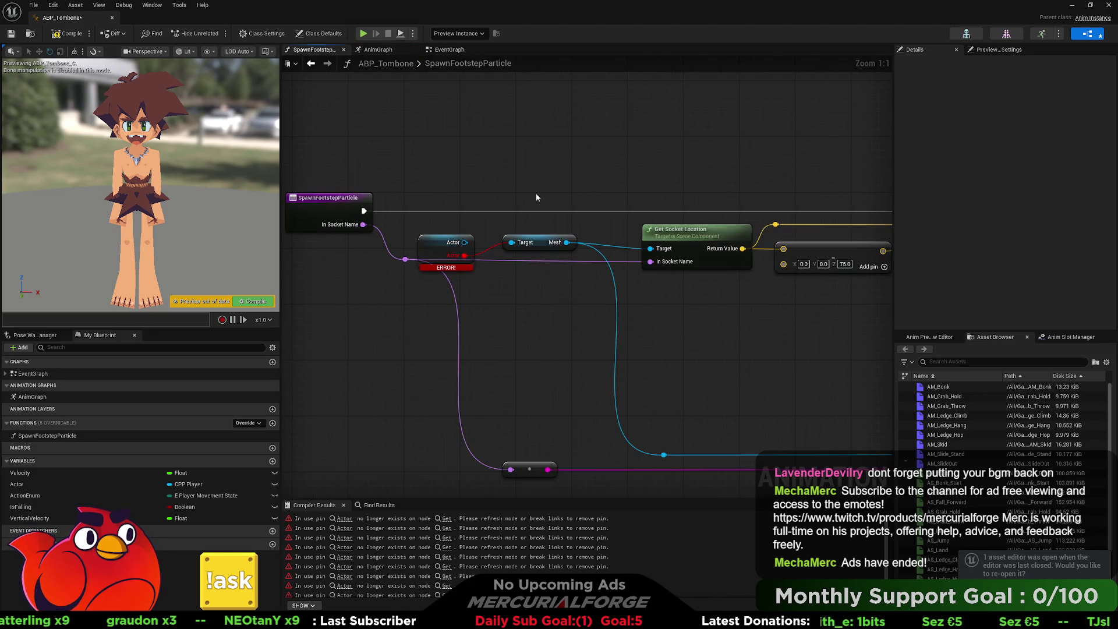
left_click_drag(507, 241, 466, 242)
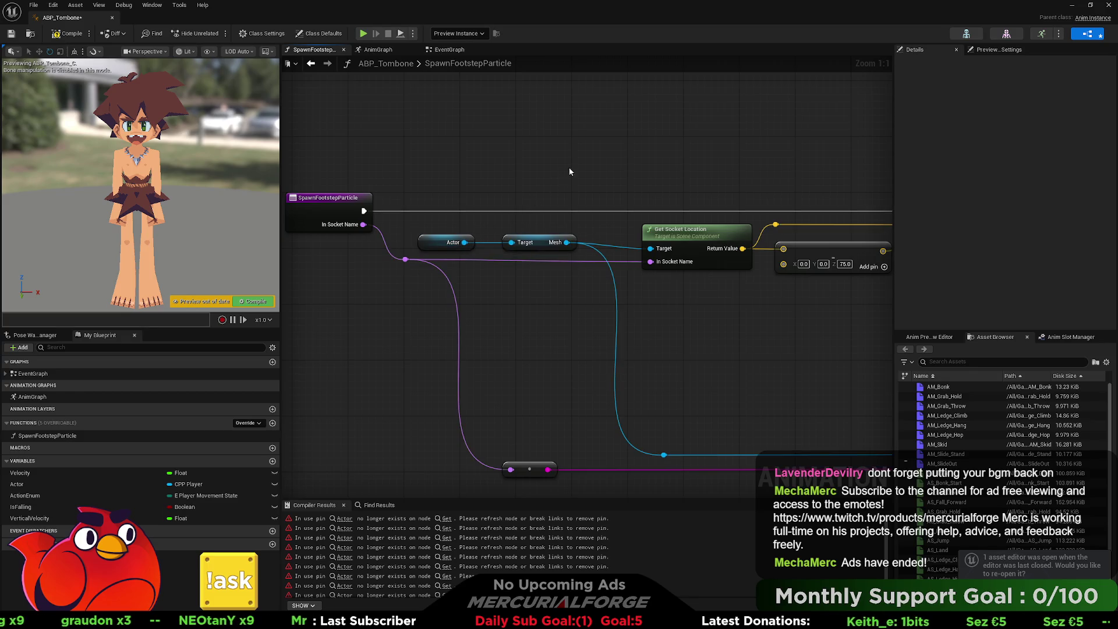
scroll(742, 159, "down", 2)
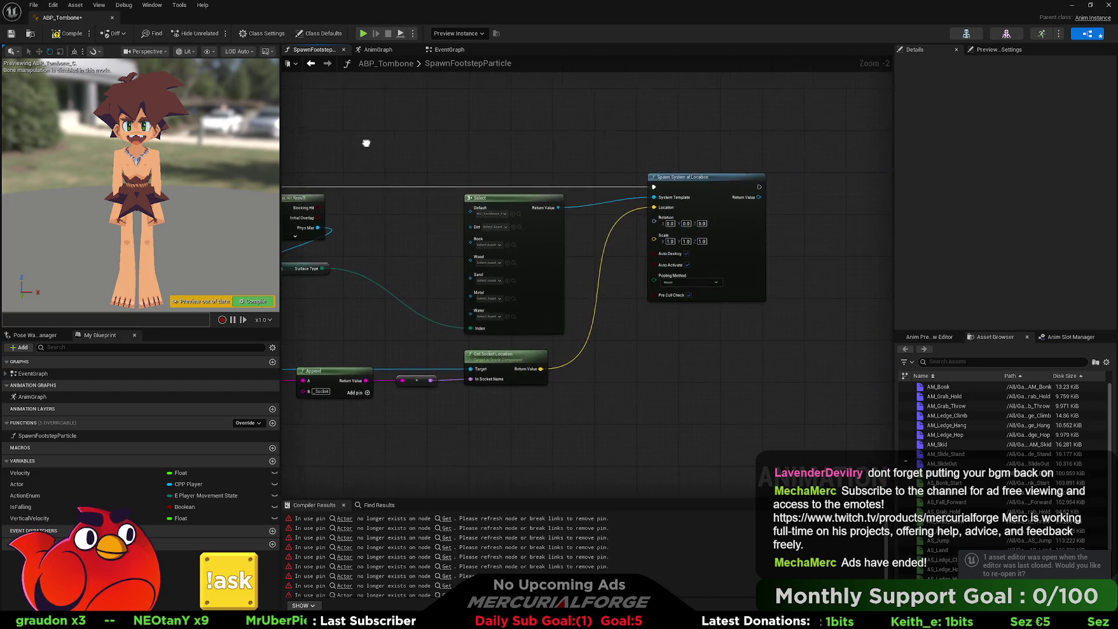
left_click_drag(369, 142, 508, 147)
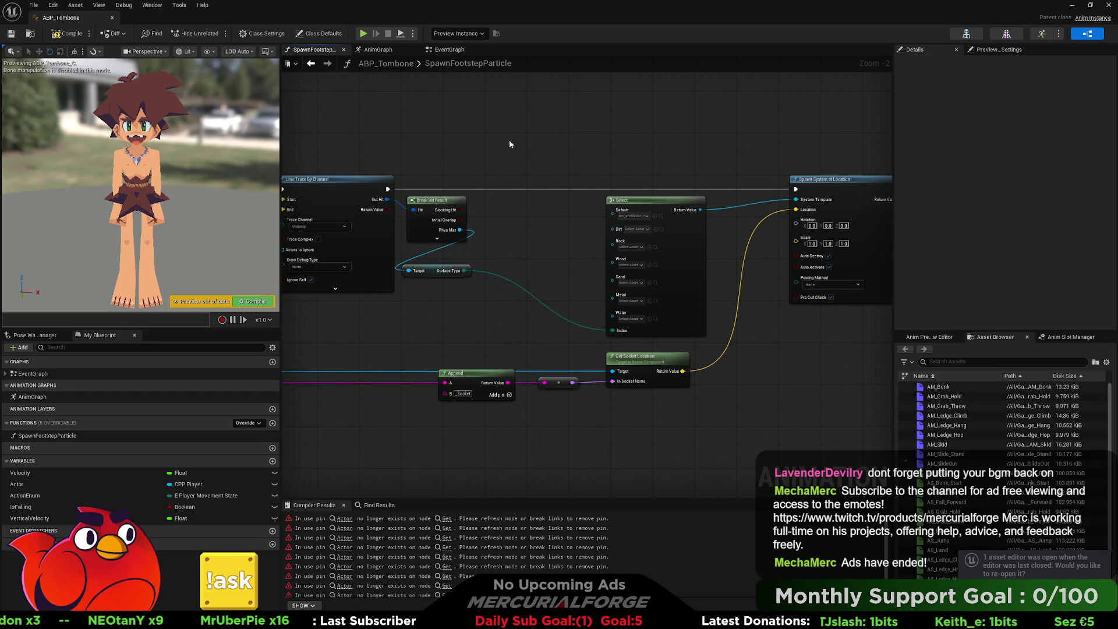
left_click(71, 35)
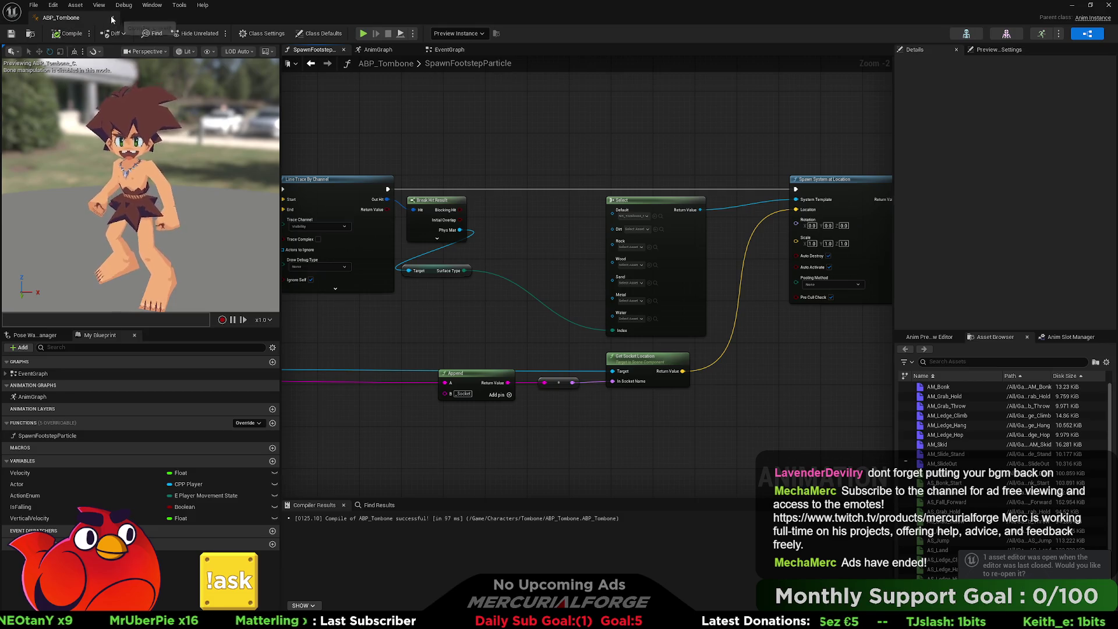
Review the Blend Poses by E_PlayerMovementState slide blend in the AnimGraph, then close ABP_Tombone.
left_click(377, 50)
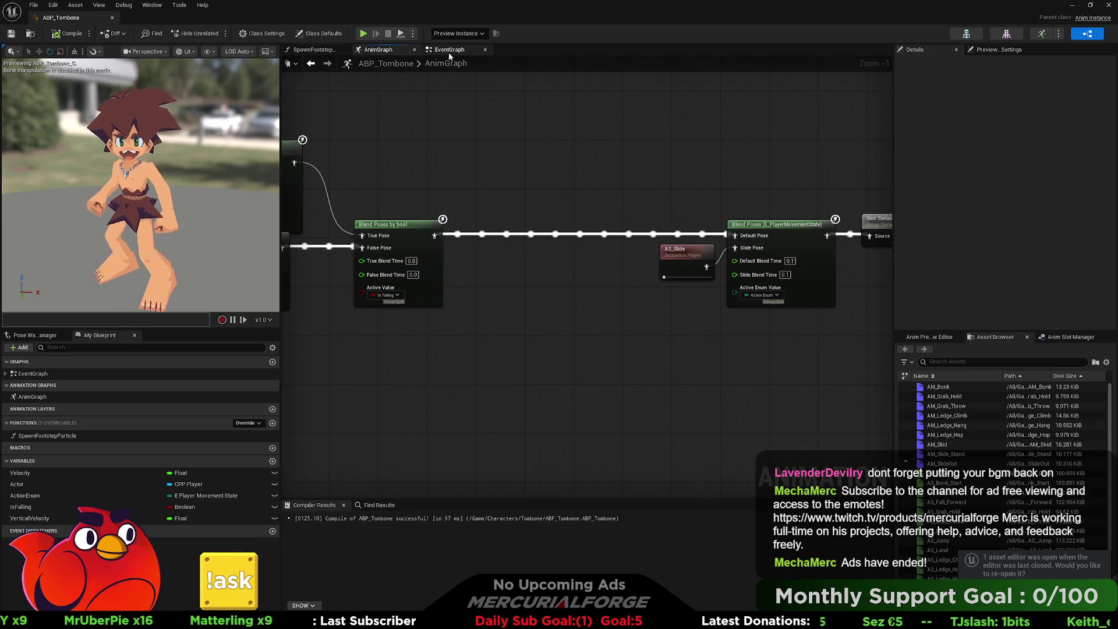
left_click(449, 50)
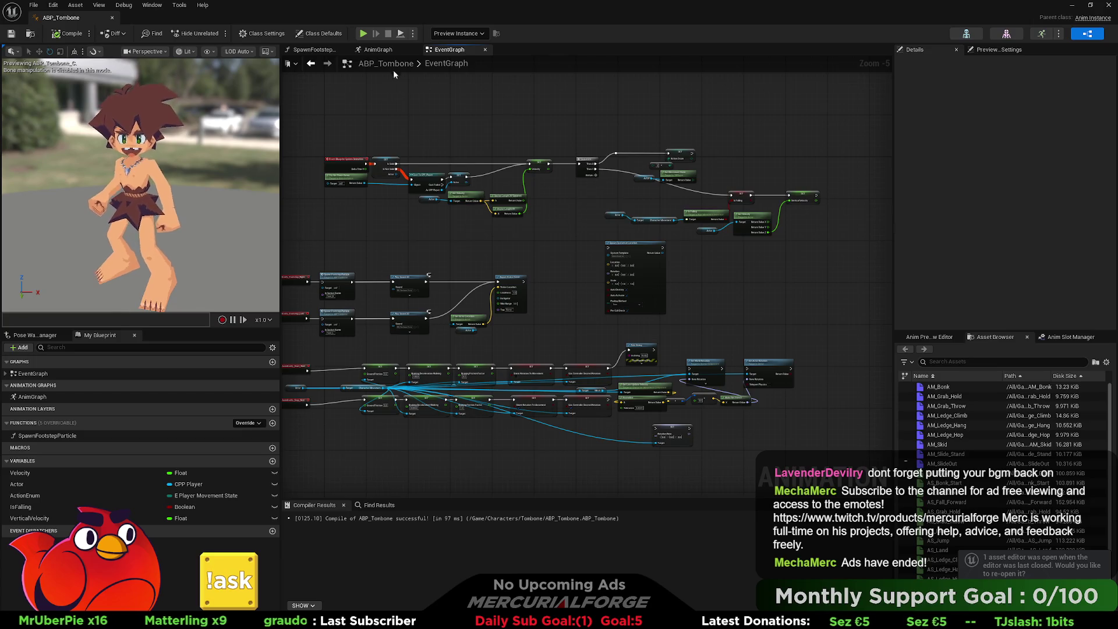
left_click(383, 52)
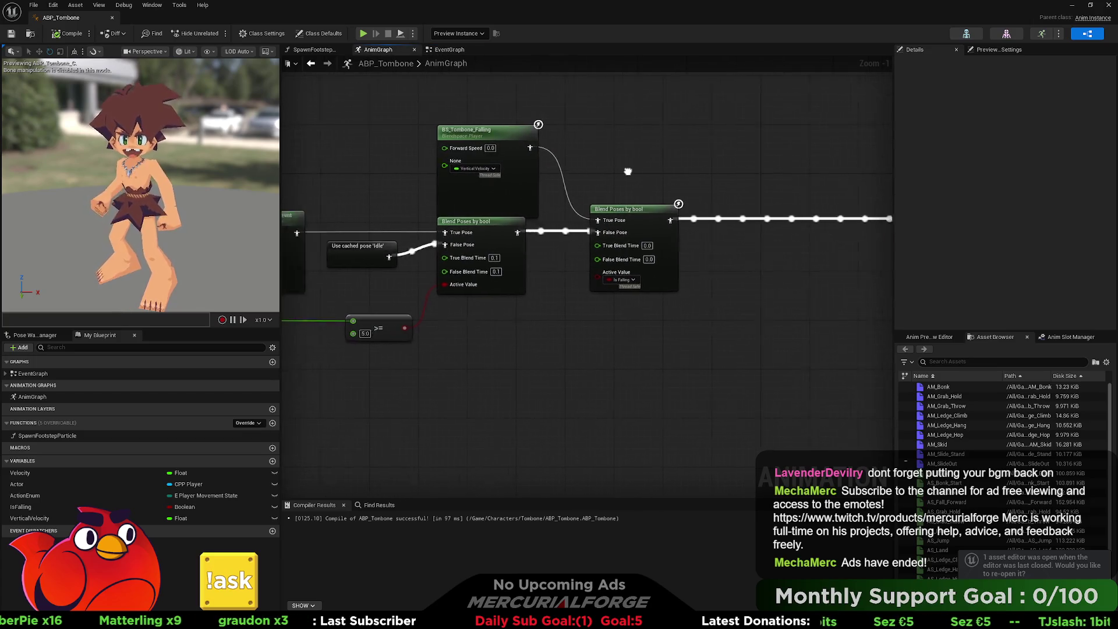
mouse_move(628, 171)
left_mouse_down()
mouse_move(776, 175)
mouse_move(245, 161)
left_mouse_up()
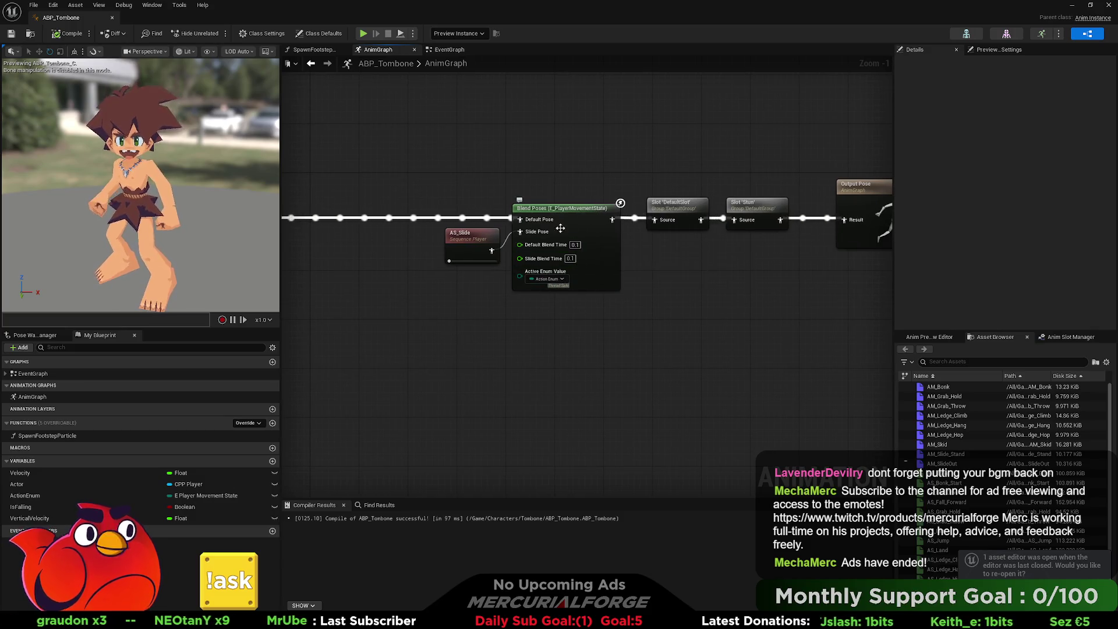
scroll(544, 299, "up", 1)
left_click_drag(544, 299, 544, 326)
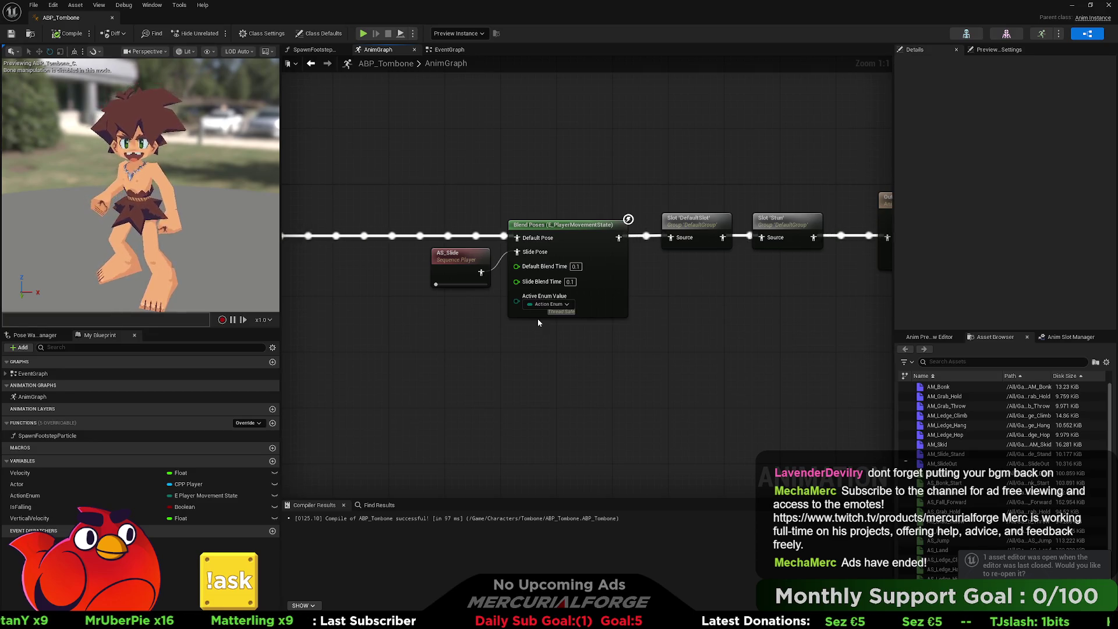
left_click(113, 18)
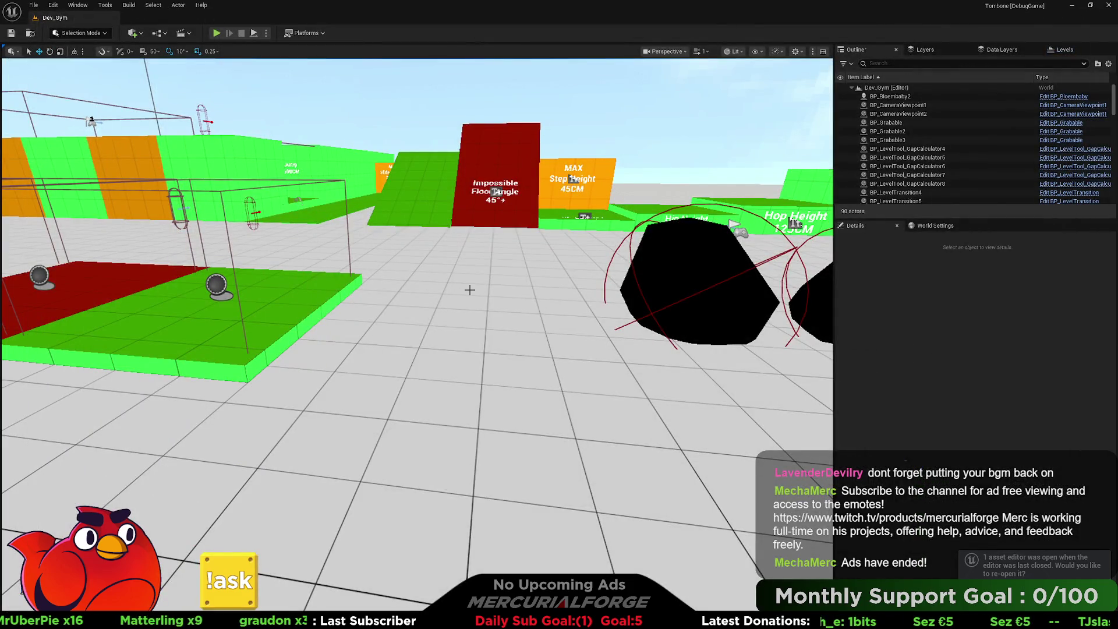
Start Play In Editor with Alt+P in Dev_Gym and run the character toward the red wall.
right_click(469, 289)
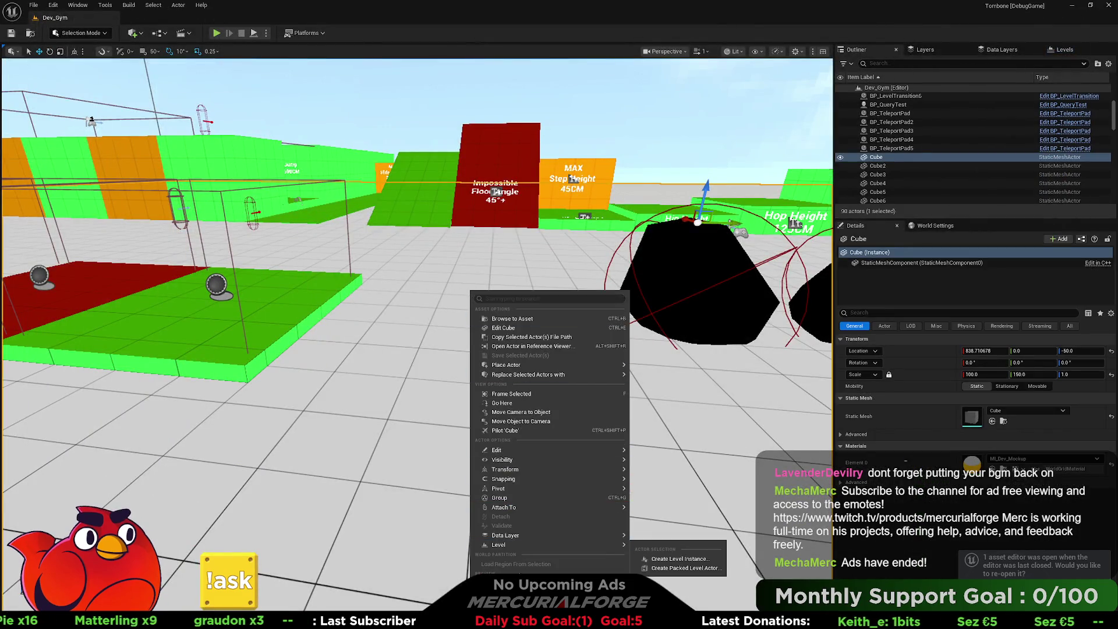
key("Escape")
key("alt+p")
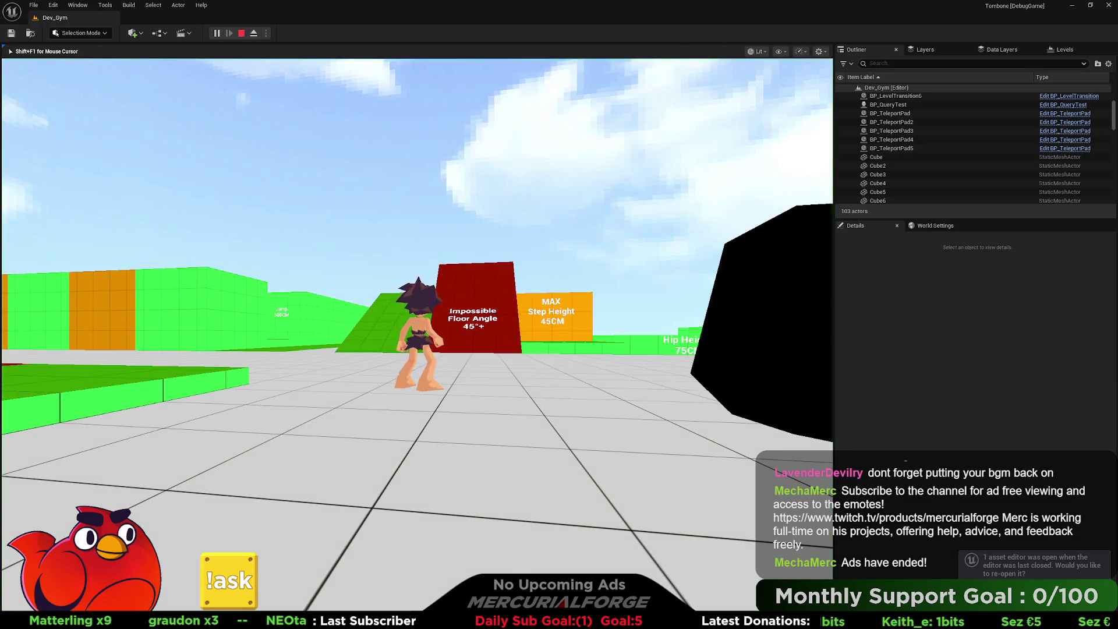
key("w")
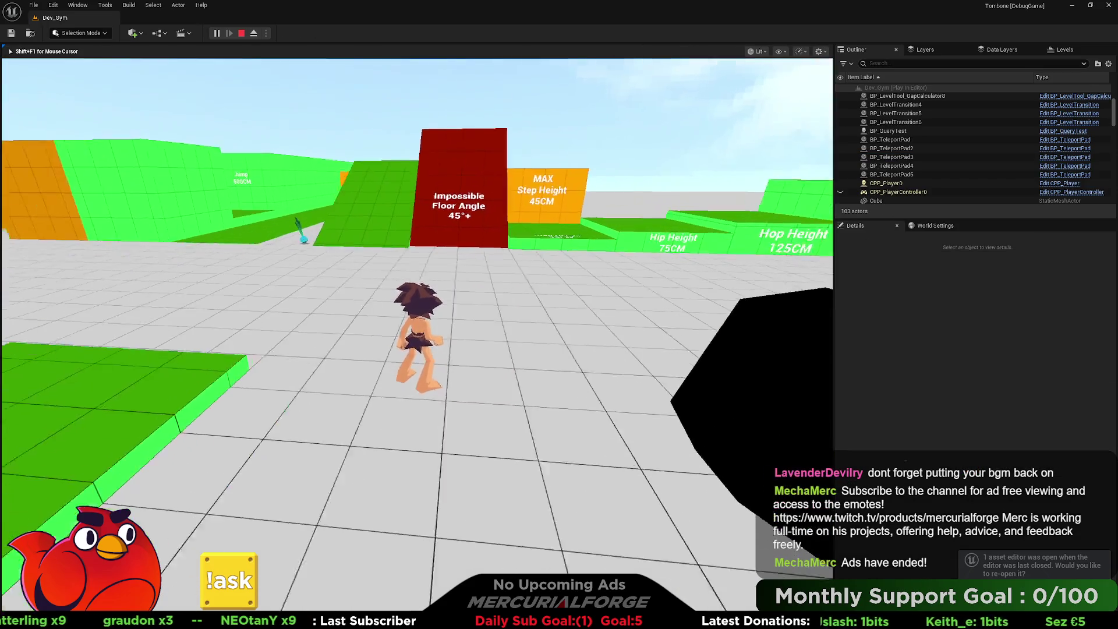
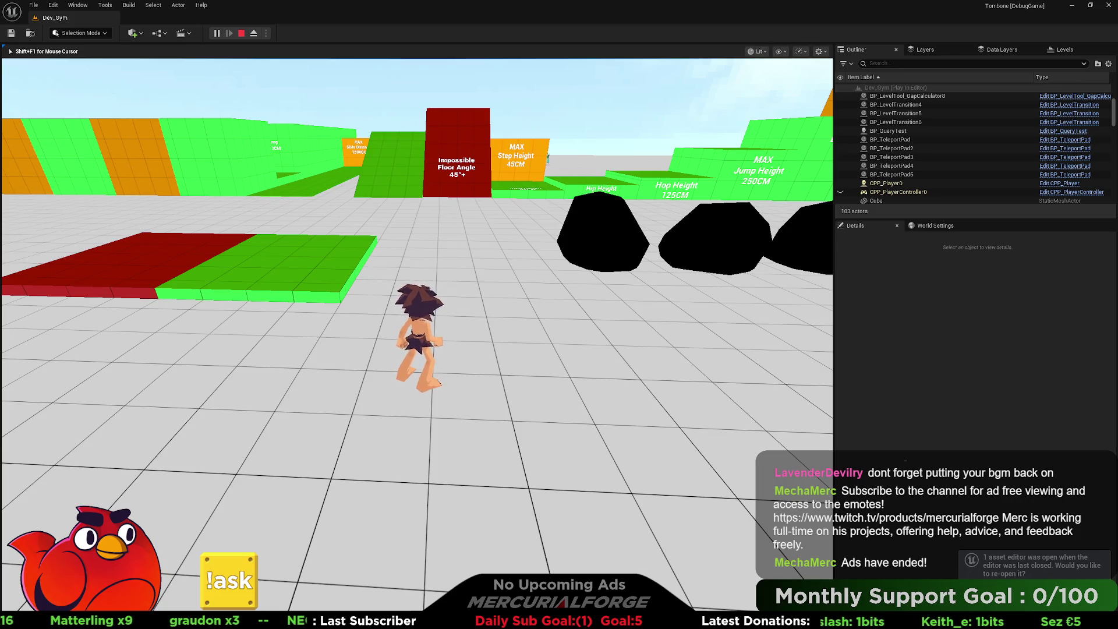
Eject to inspect CPP_Player0's properties in Details, then stop the Dev_Gym play session.
left_click(255, 34)
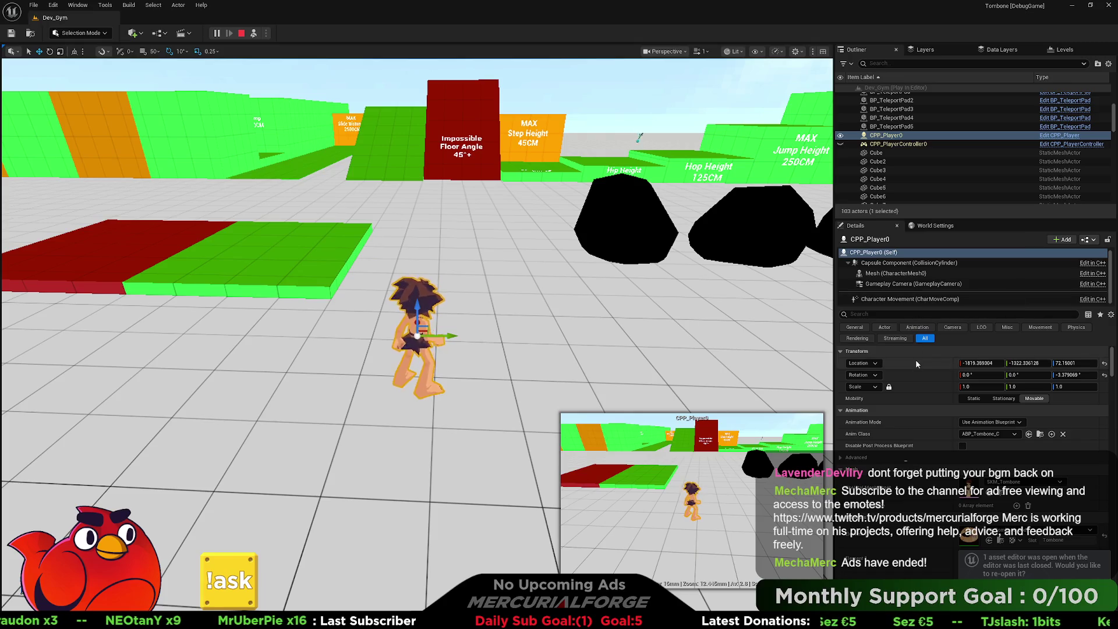
scroll(903, 401, "down", 3)
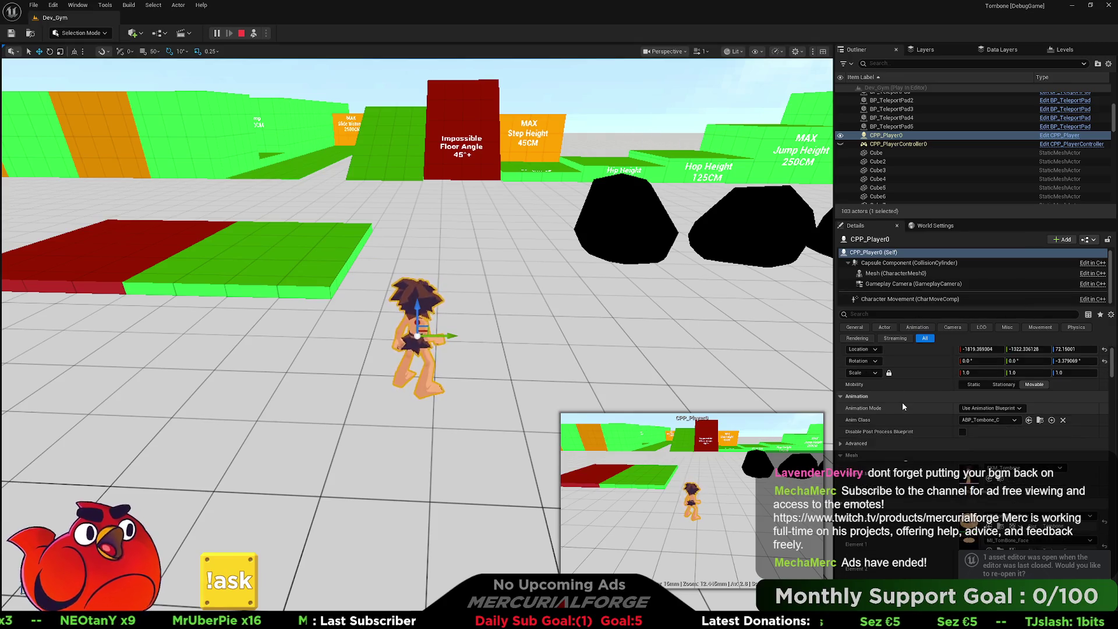
scroll(903, 403, "down", 5)
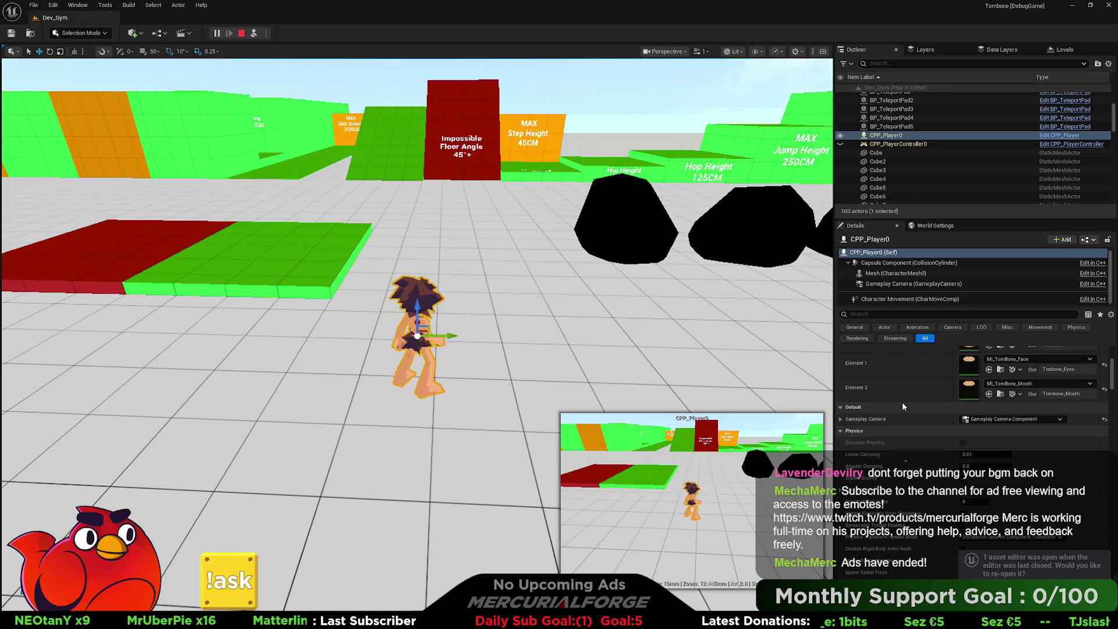
left_click(243, 34)
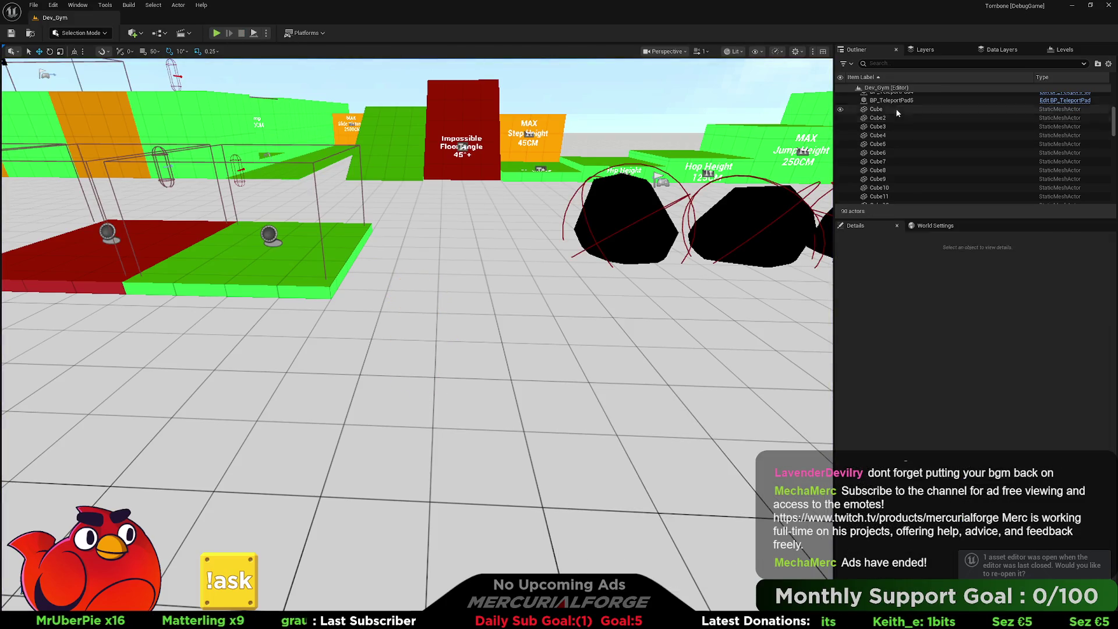
Open CPP_Player in the full Blueprint editor and show its Character Movement settings.
key("ctrl+space")
double_click(257, 459)
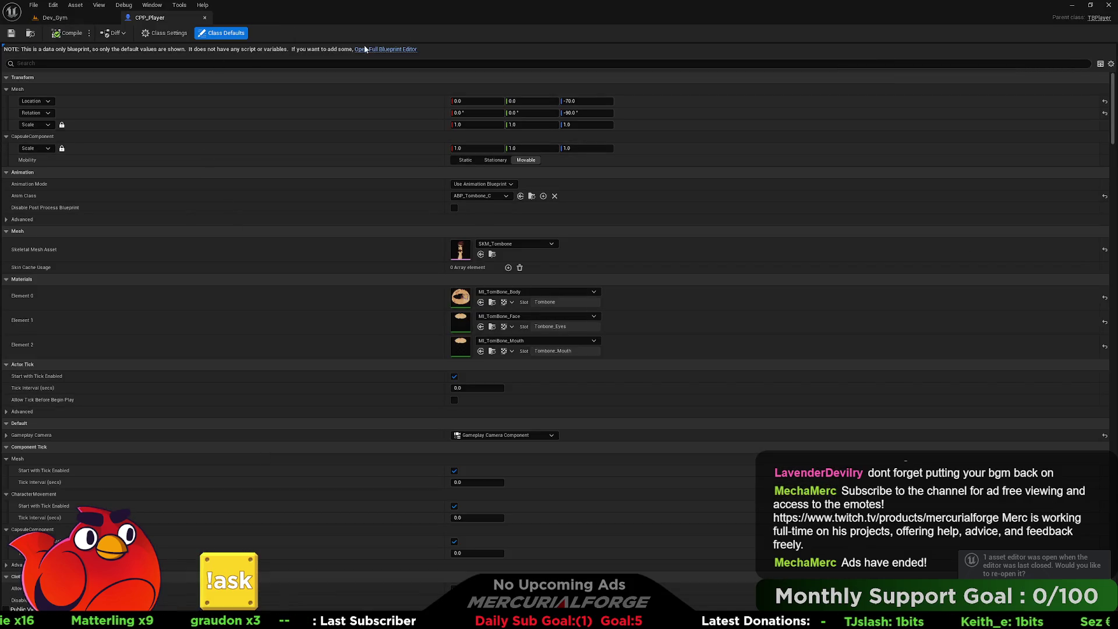
left_click(372, 50)
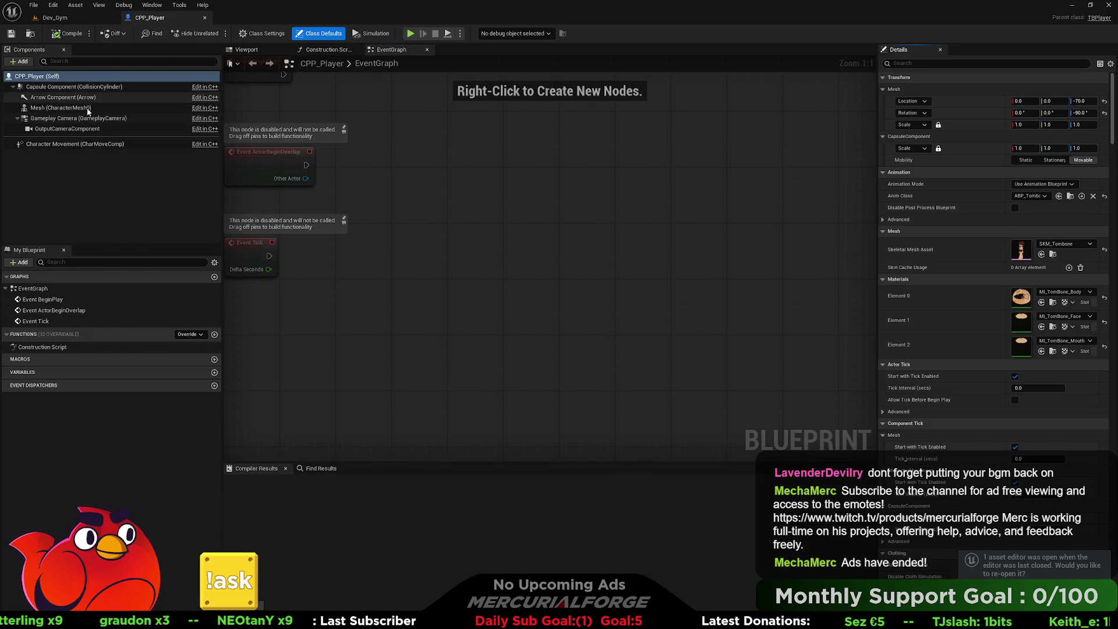
left_click(75, 144)
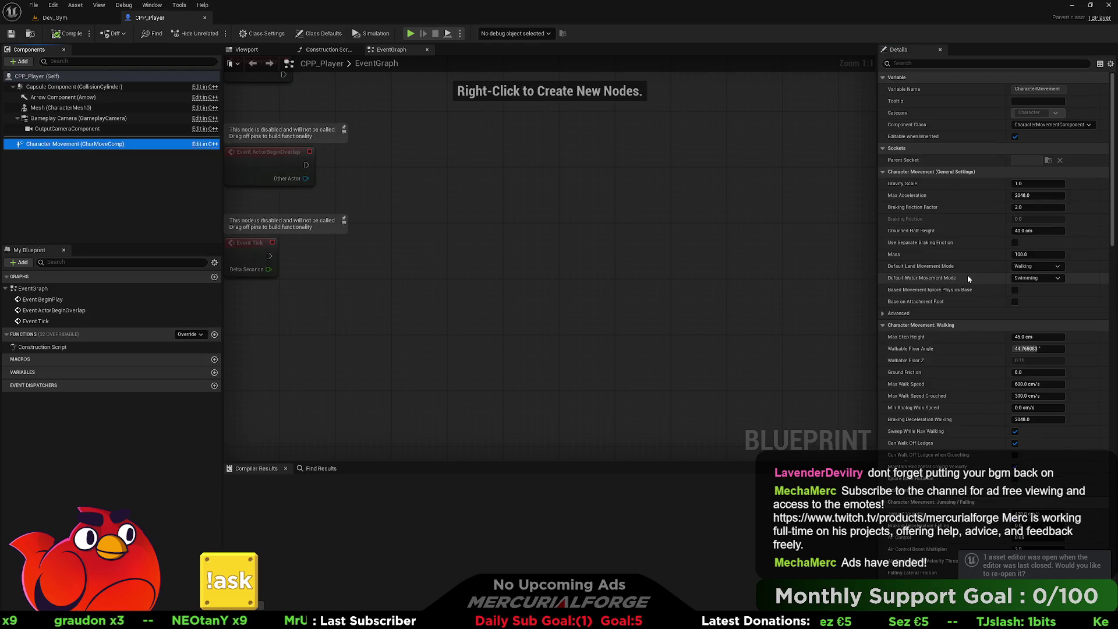
scroll(966, 277, "down", 5)
scroll(967, 277, "down", 10)
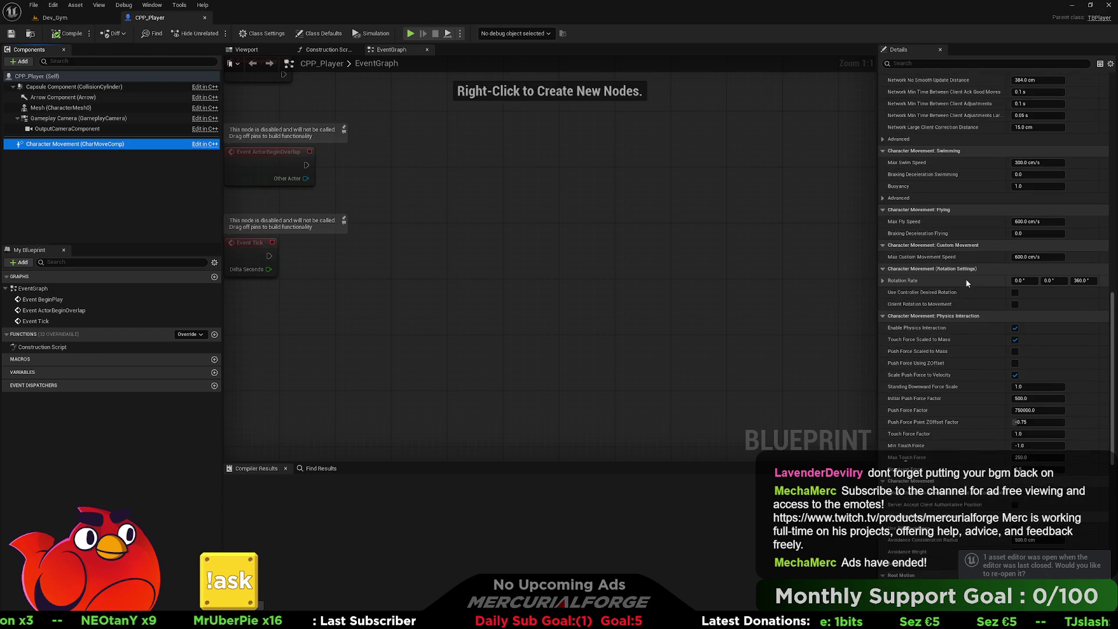
Open BP_Player and show its Character Movement settings for comparison with CPP_Player.
key("ctrl+space")
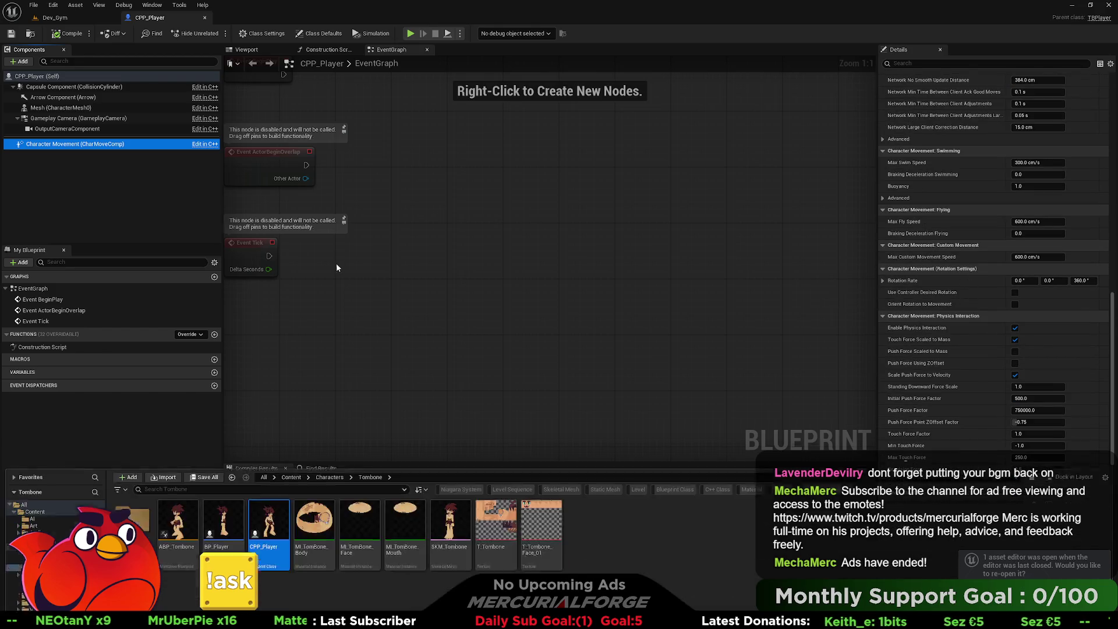
double_click(233, 462)
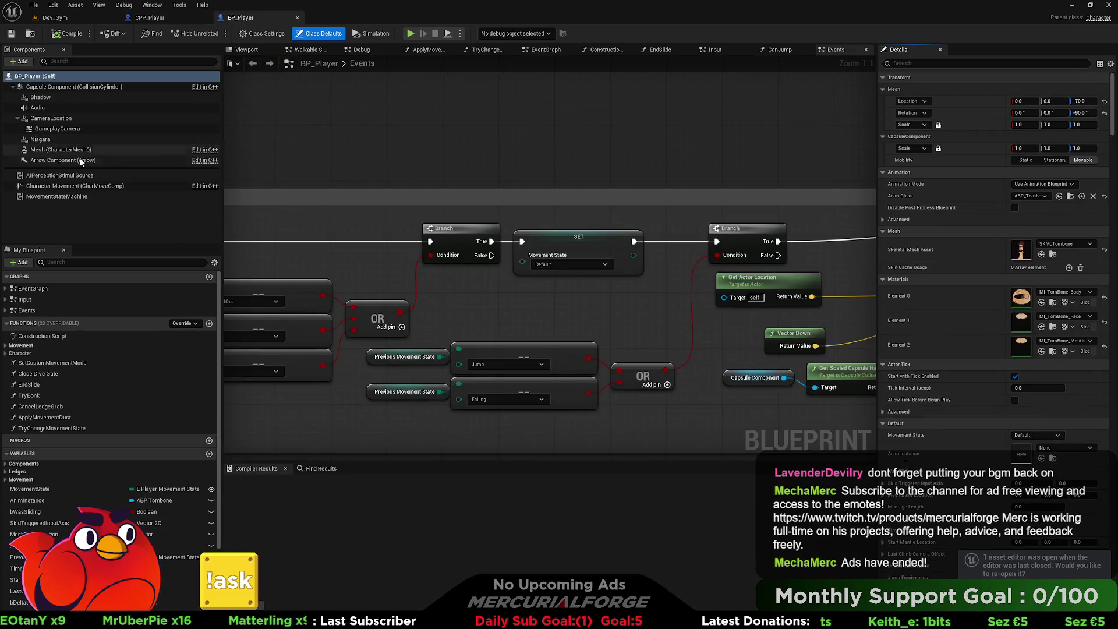
left_click(76, 186)
scroll(583, 262, "down", 4)
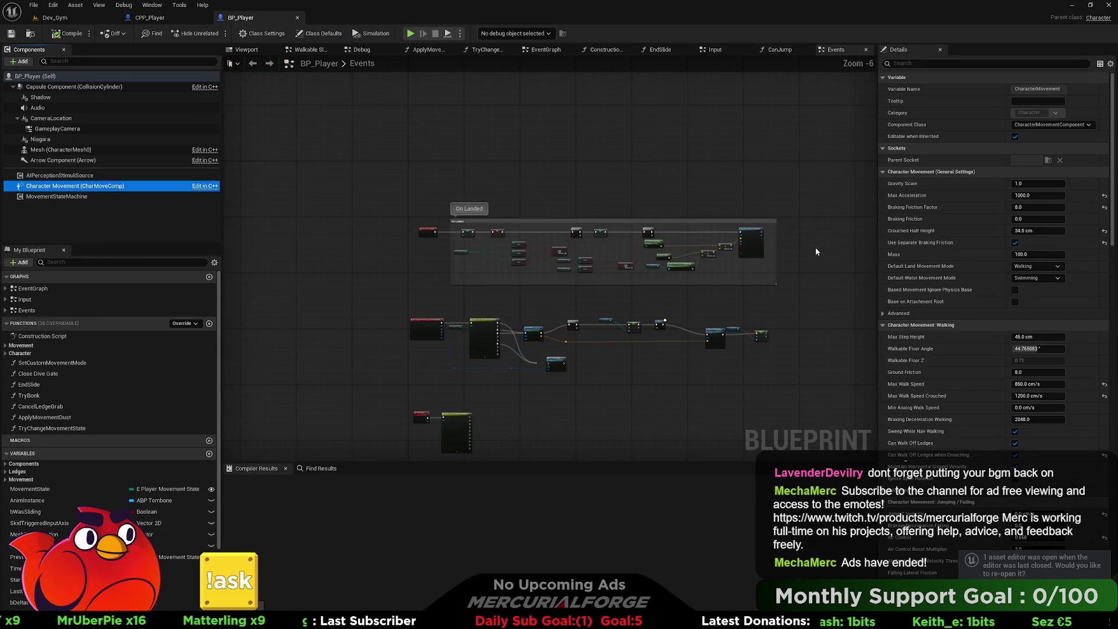
scroll(815, 247, "up", 4)
scroll(926, 243, "down", 15)
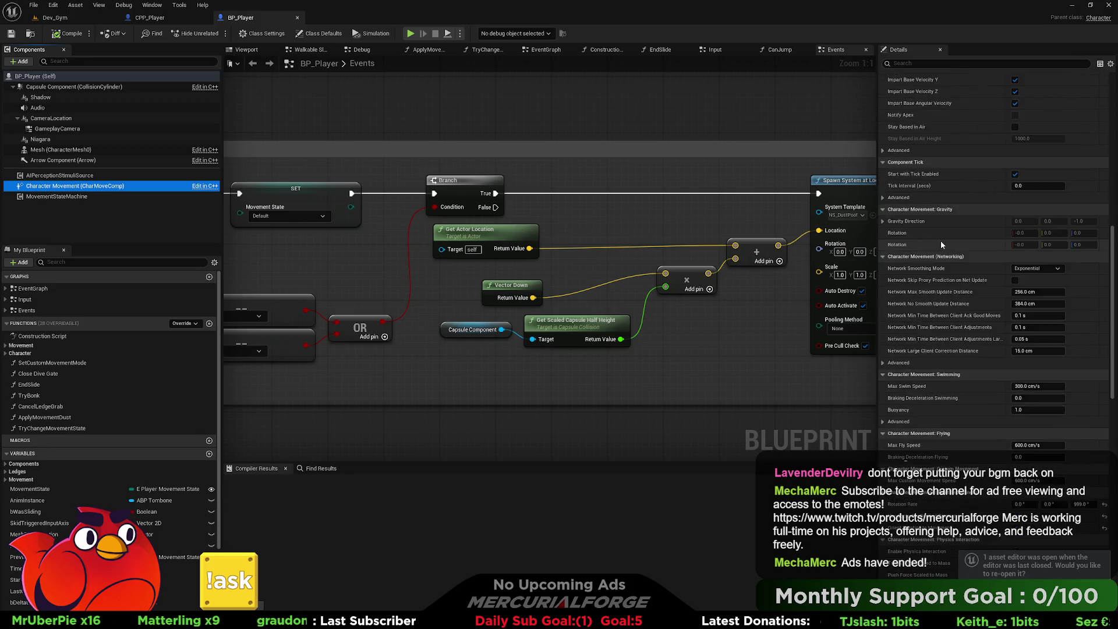
scroll(941, 239, "down", 2)
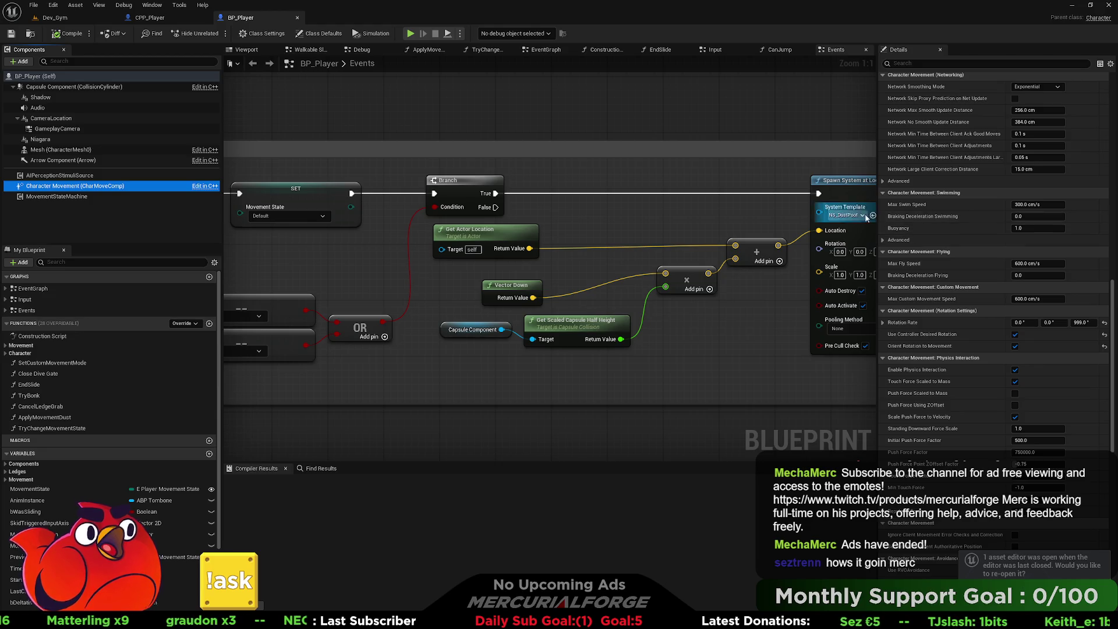
left_click(184, 19)
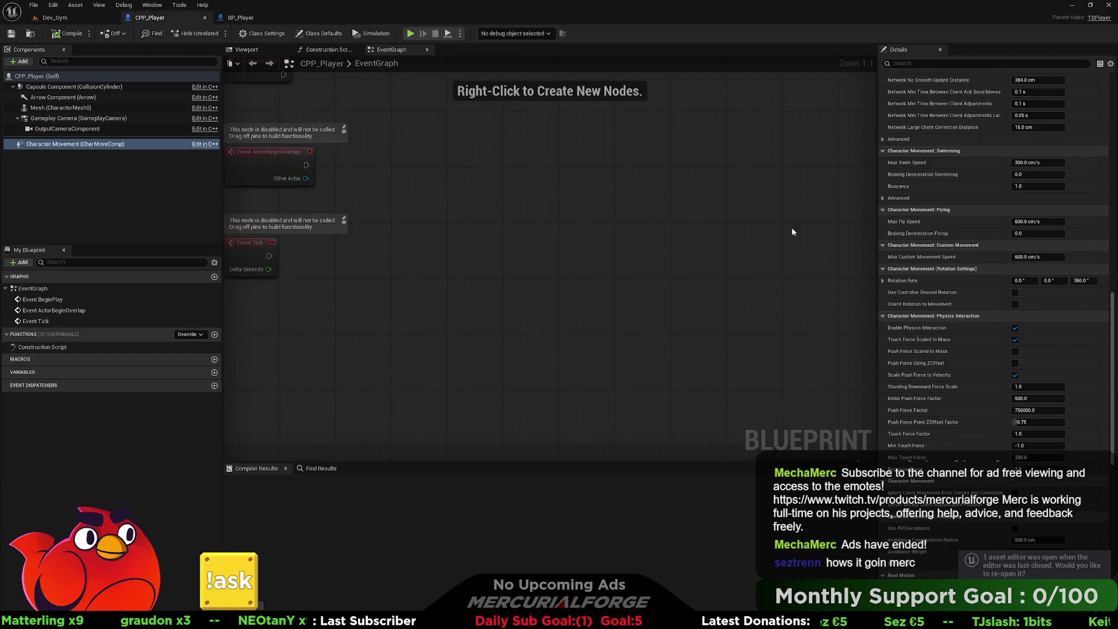
Enable Orient Rotation to Movement on CPP_Player's Character Movement, checking against BP_Player.
left_click(1015, 303)
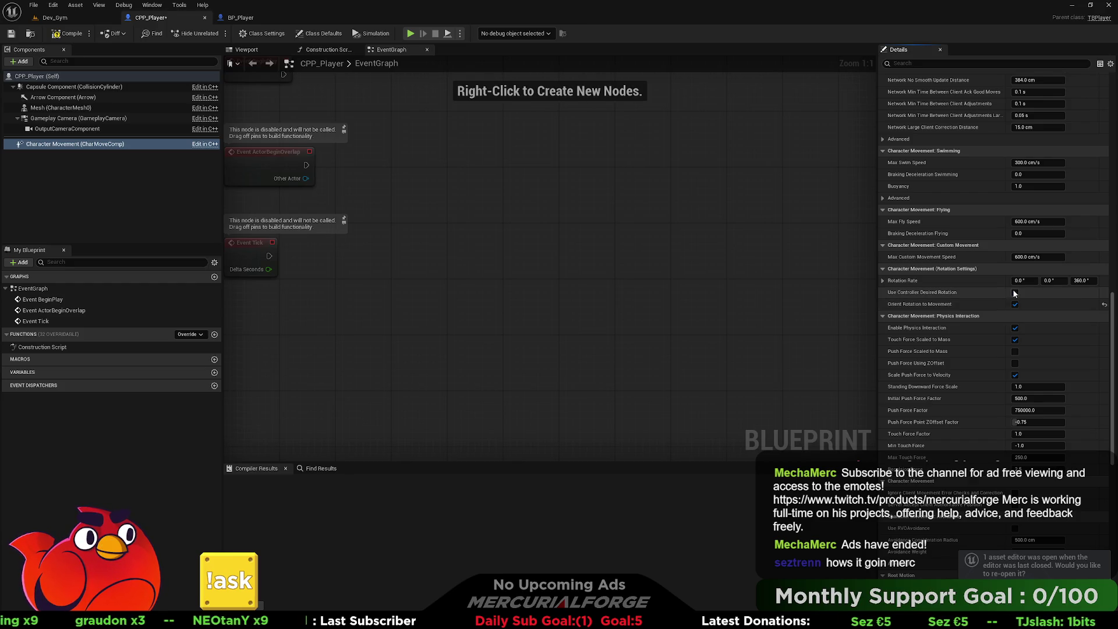
scroll(1013, 300, "up", 10)
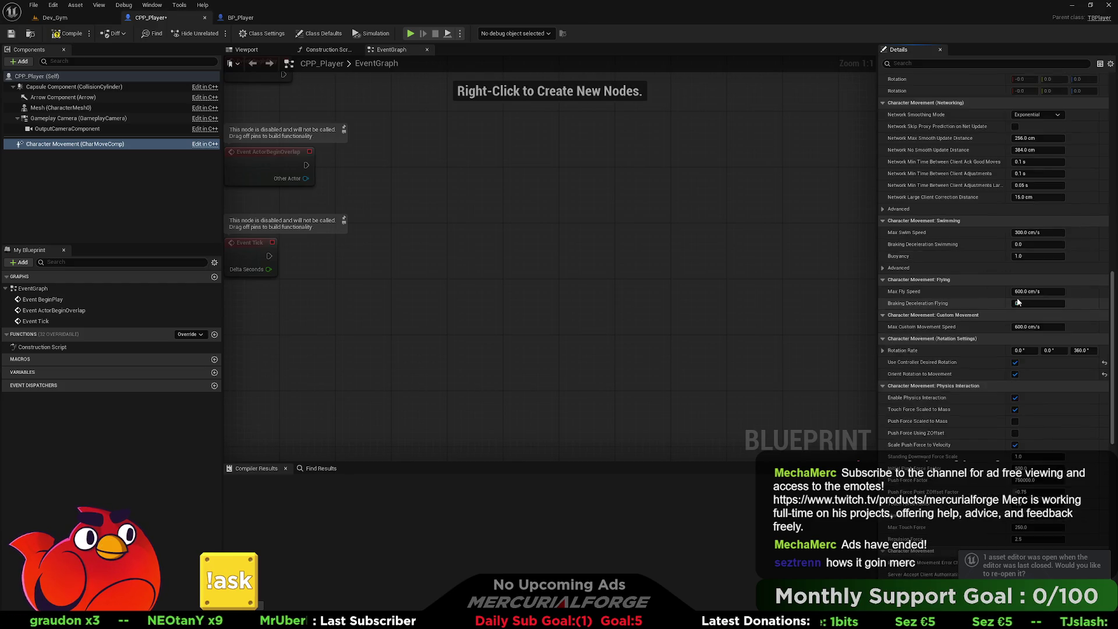
scroll(988, 302, "up", 10)
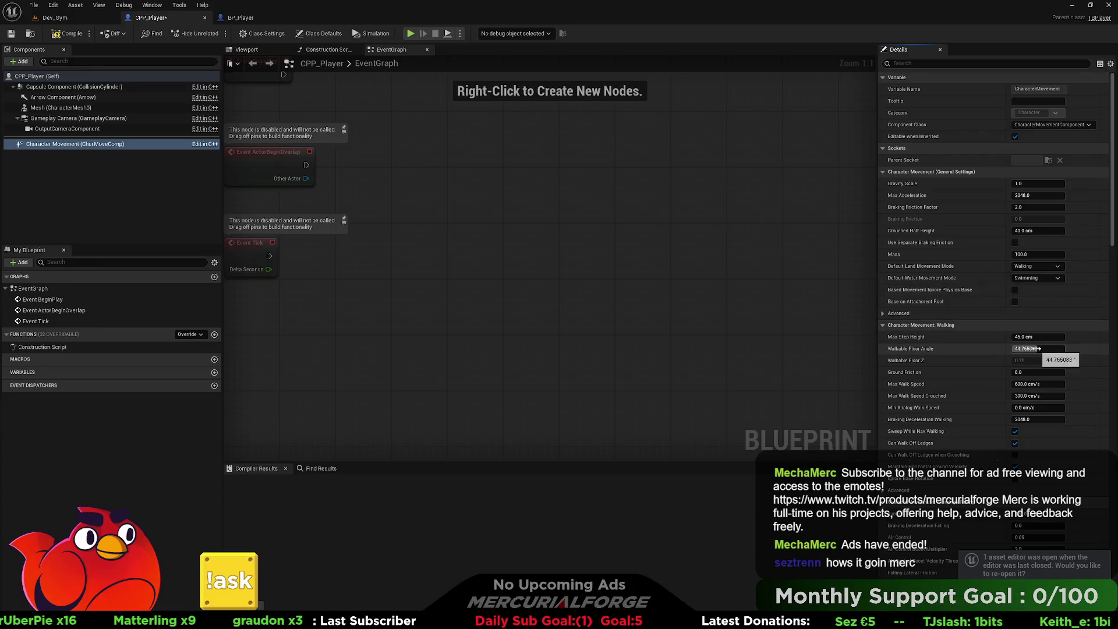
scroll(1035, 344, "down", 5)
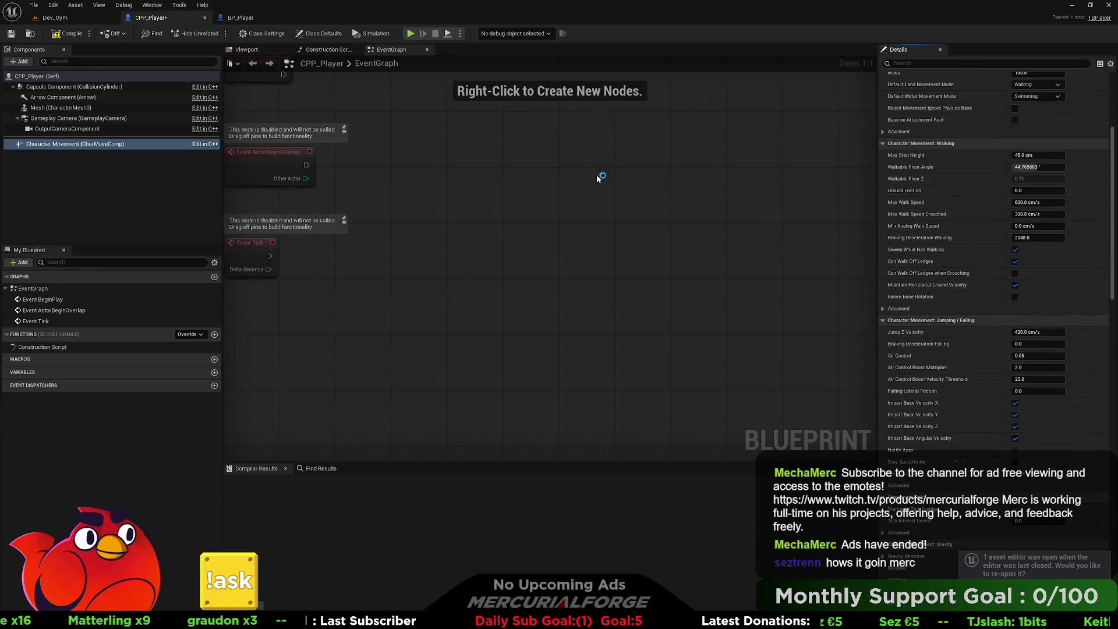
left_click(238, 17)
left_click(175, 18)
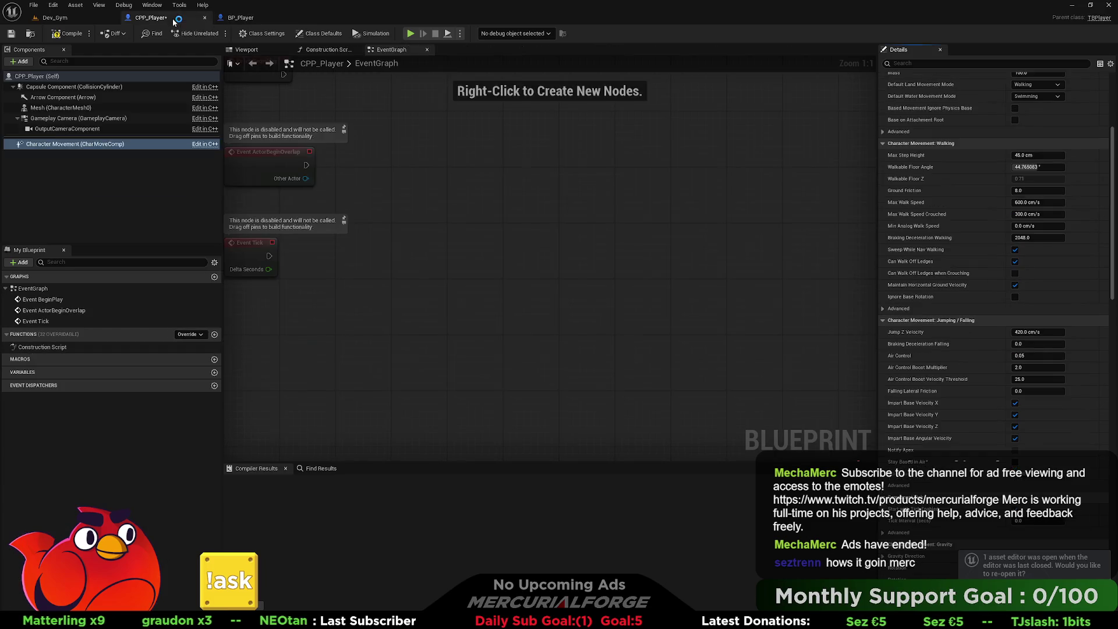
Set CPP_Player's Air Control to 0.6 and update Jump Z Velocity to match BP_Player.
left_click(1038, 356)
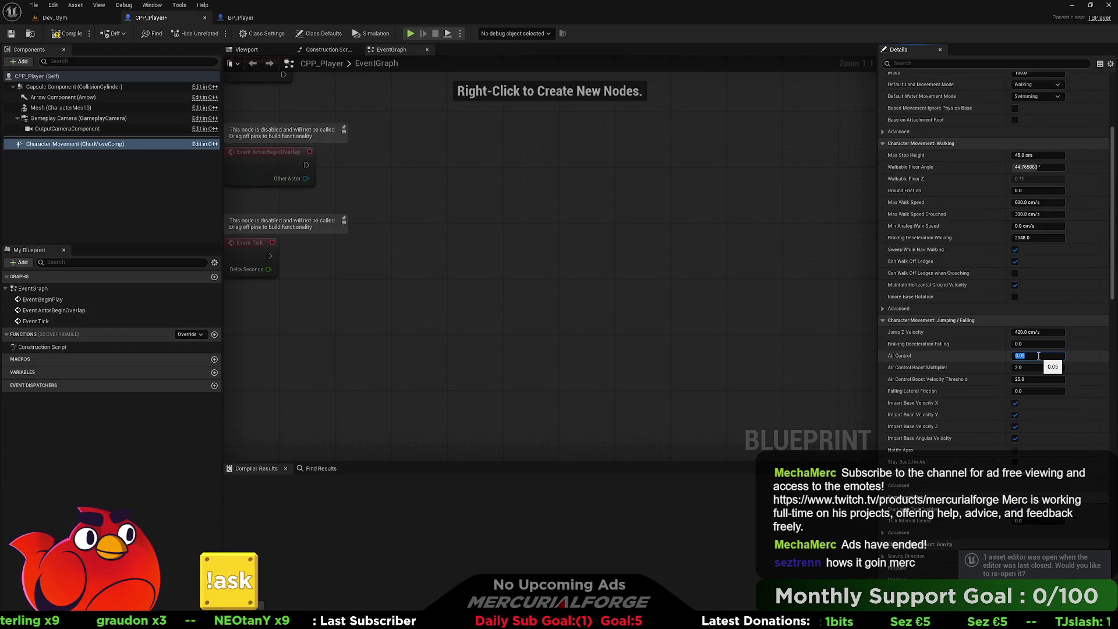
type("1")
type("0.6")
key("Return")
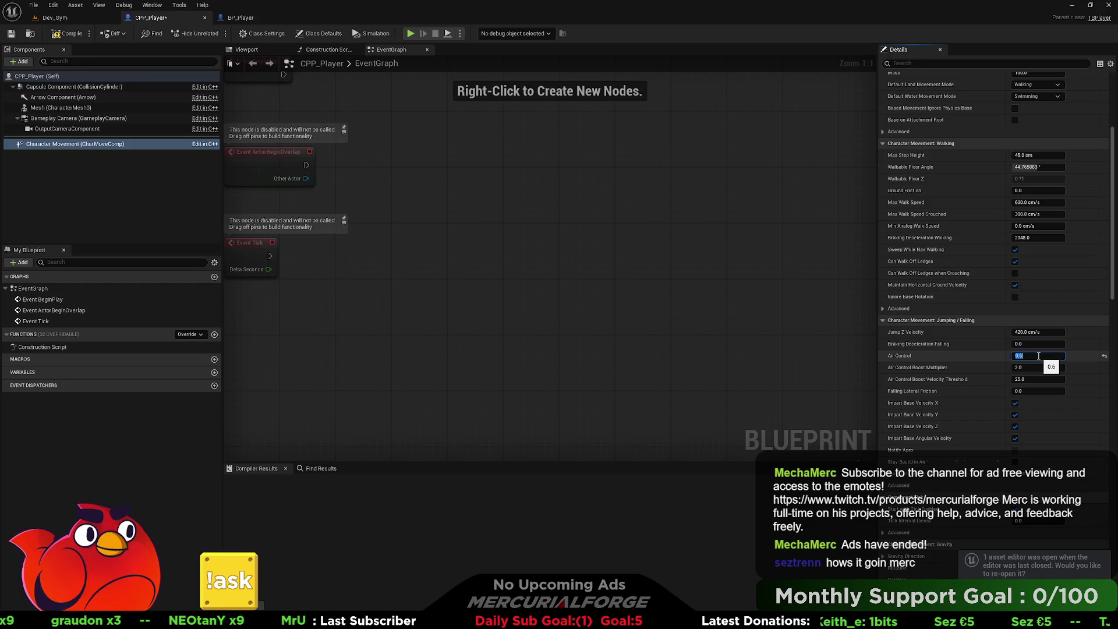
left_click(1039, 332)
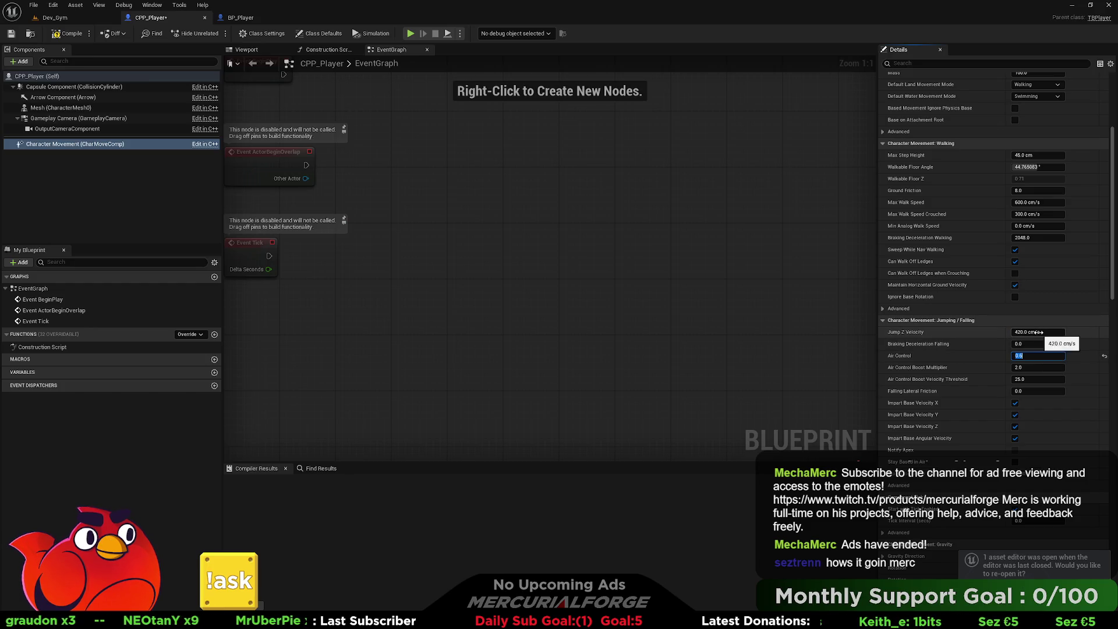
type("0")
key("Return")
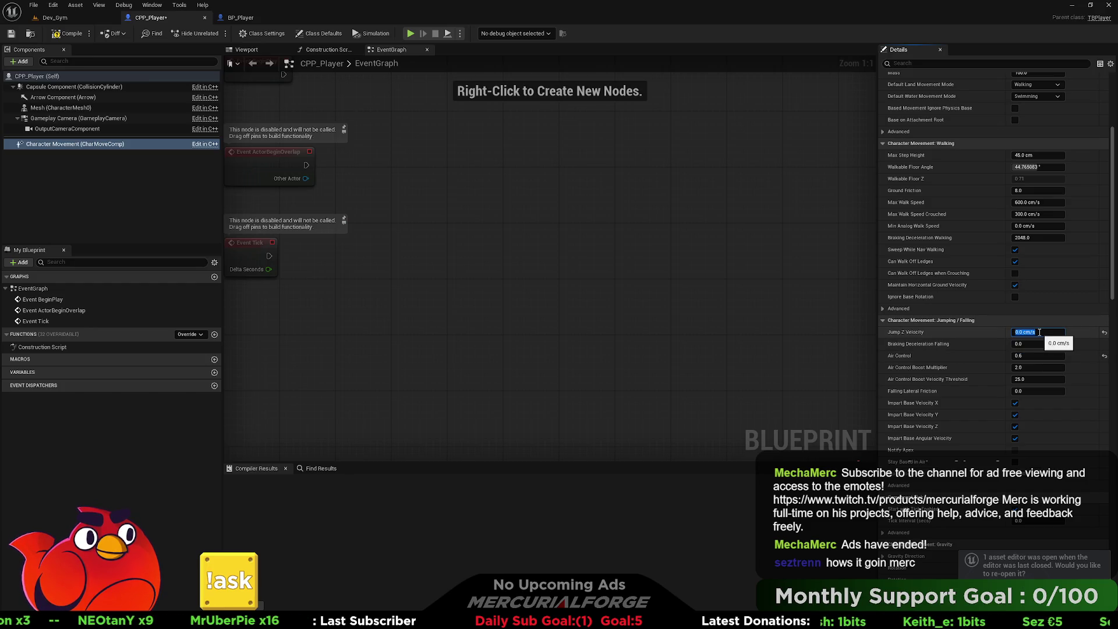
left_click(241, 17)
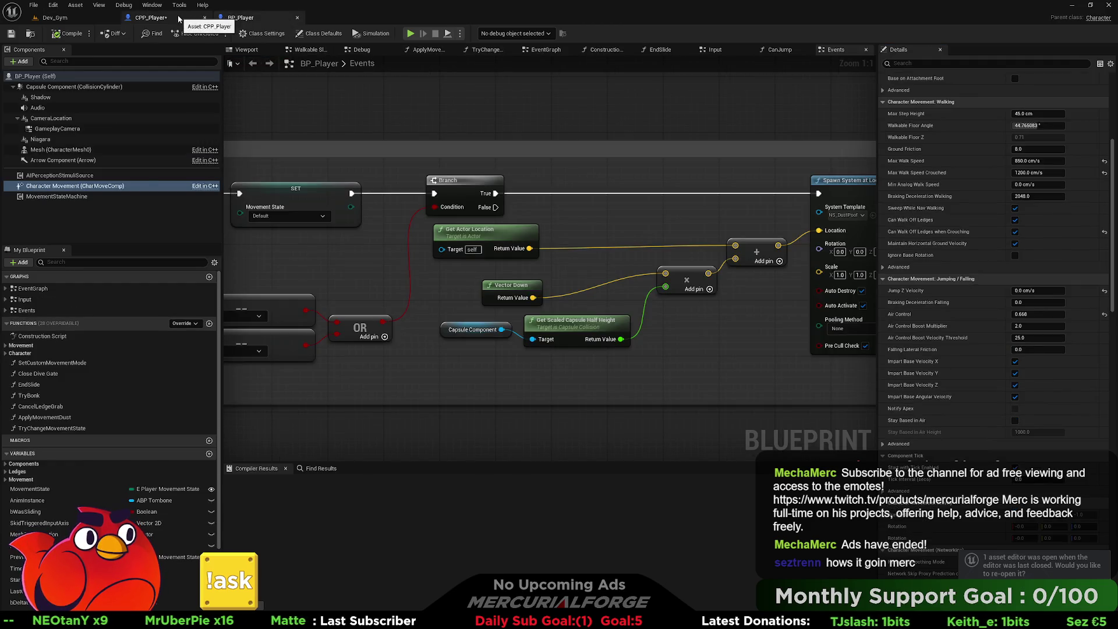
left_click(178, 20)
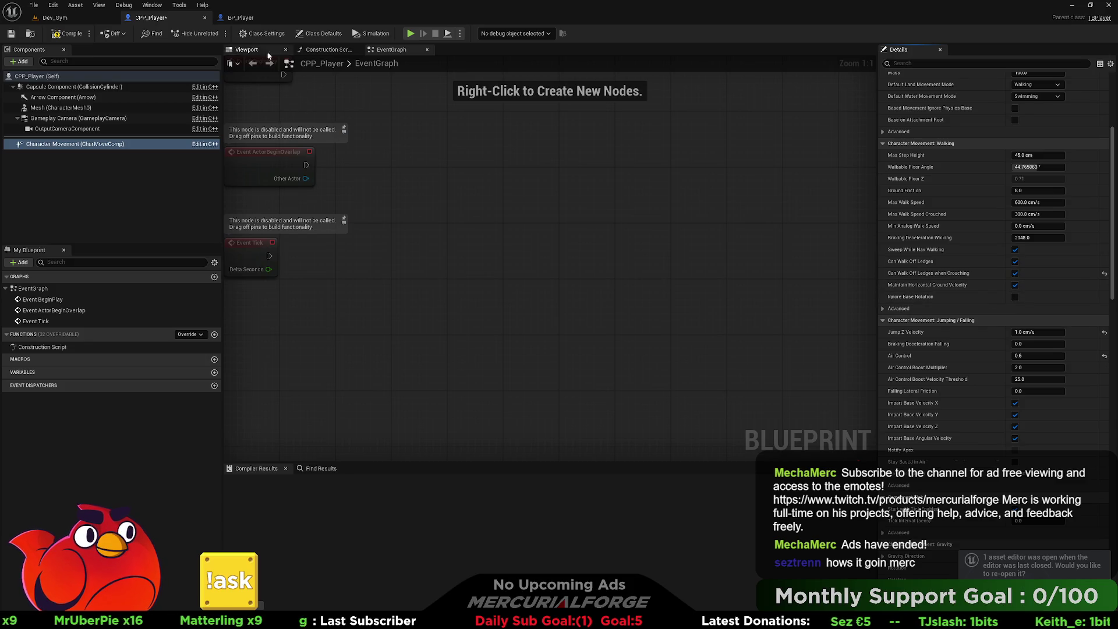
Set CPP_Player's Max Walk Speed to 850 cm/s, matching BP_Player's walking values.
left_click(241, 18)
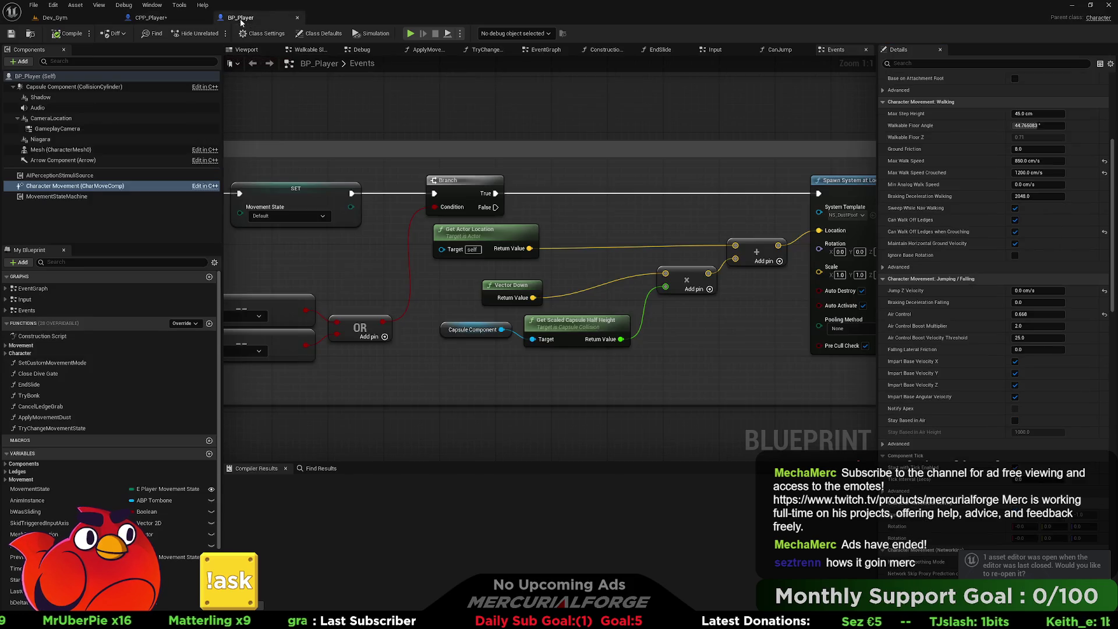
left_click(164, 19)
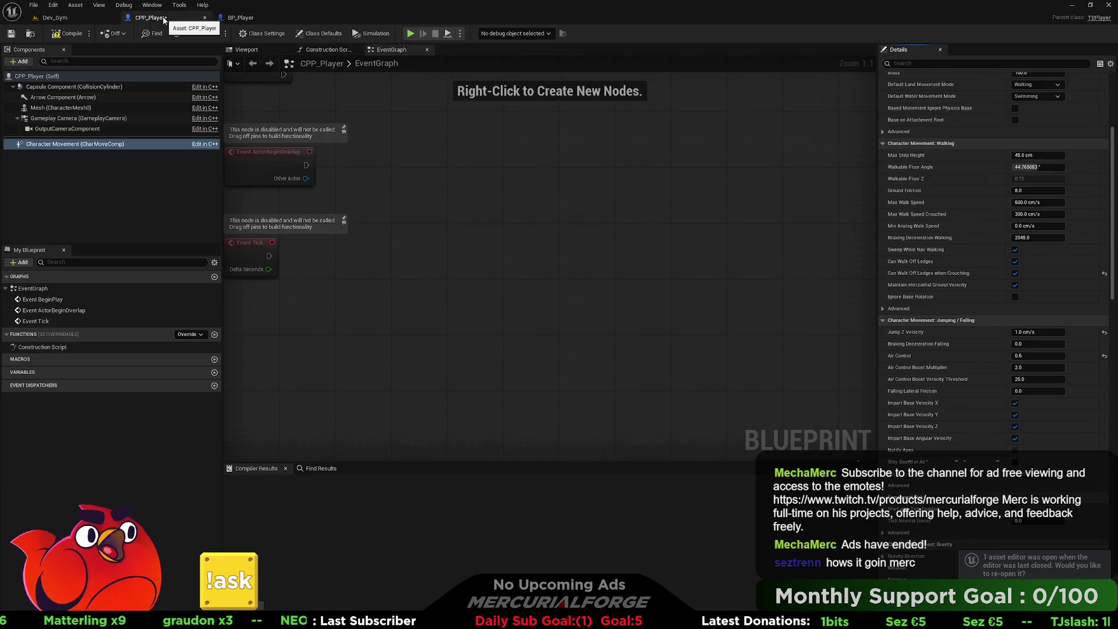
left_click(1046, 202)
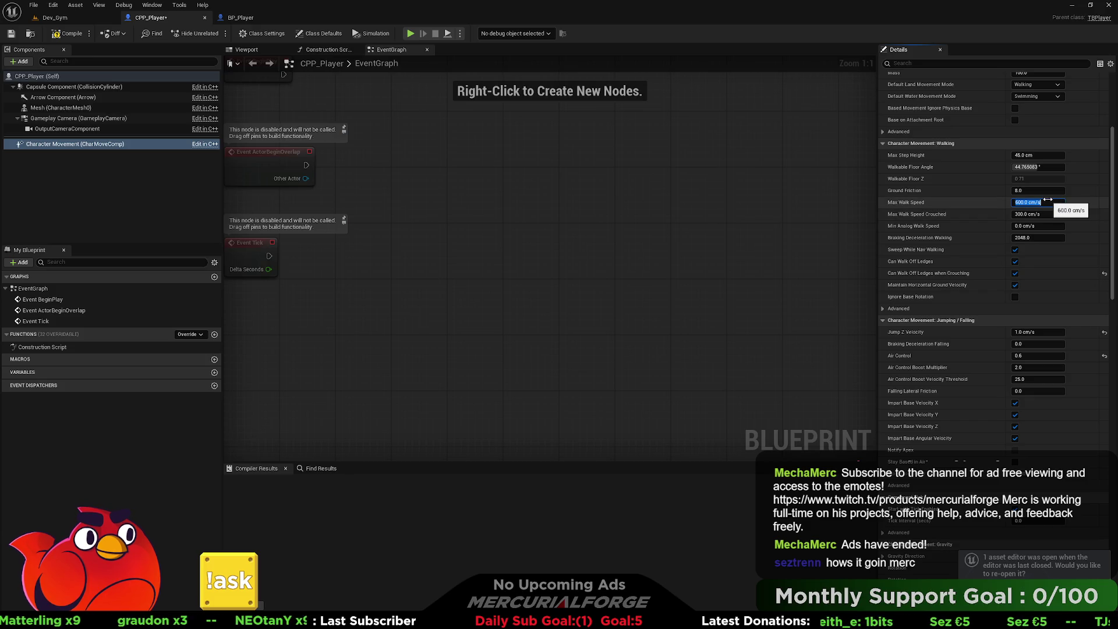
type("850")
key("Tab")
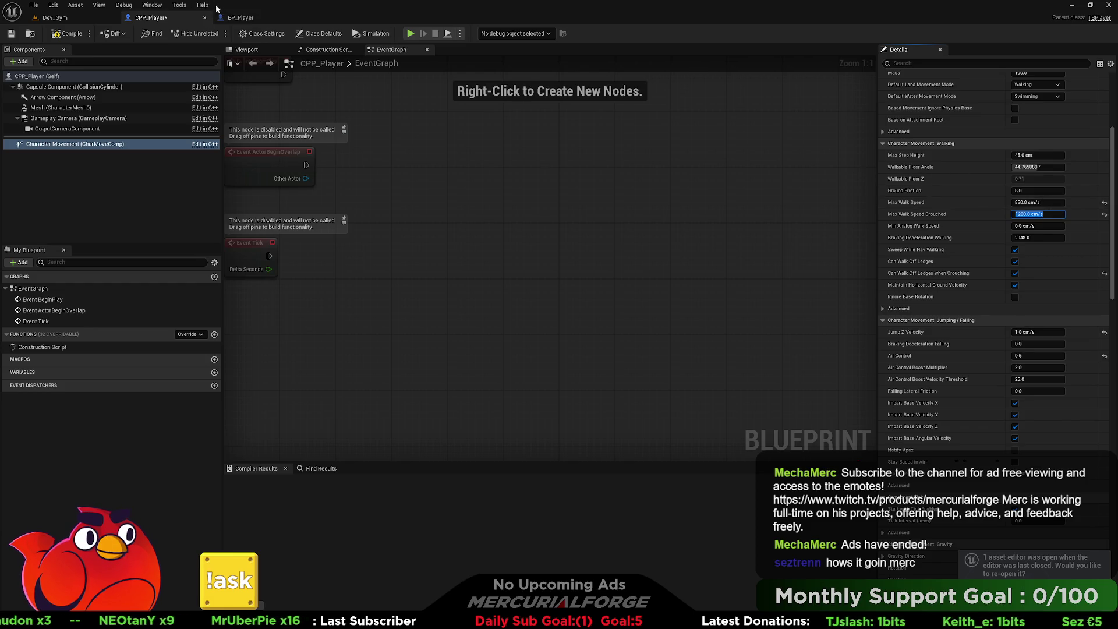
left_click(240, 18)
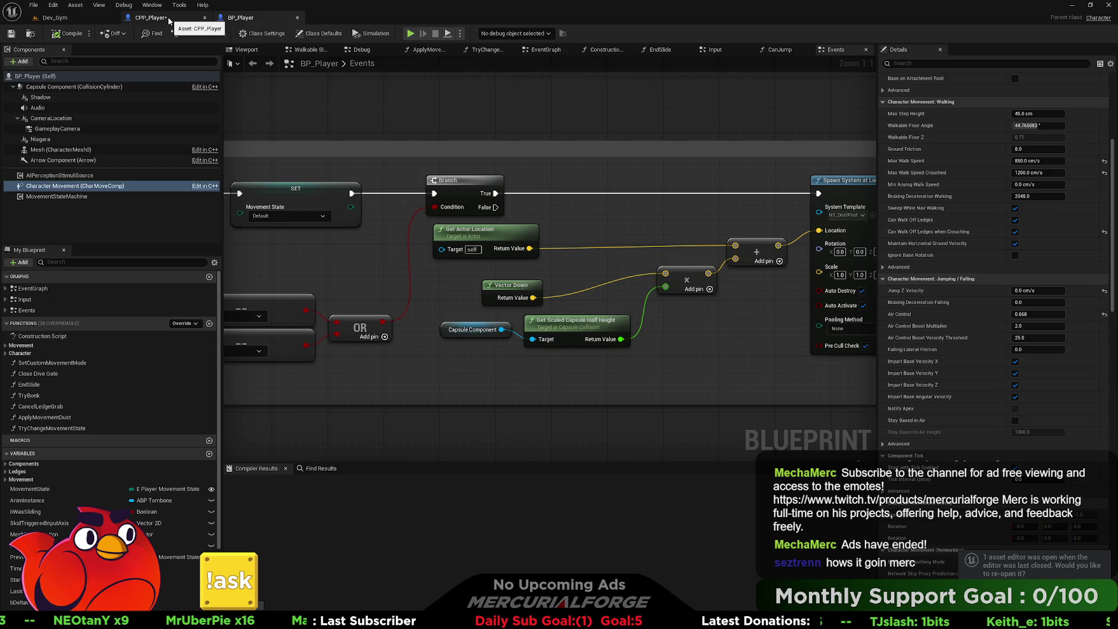
left_click(168, 20)
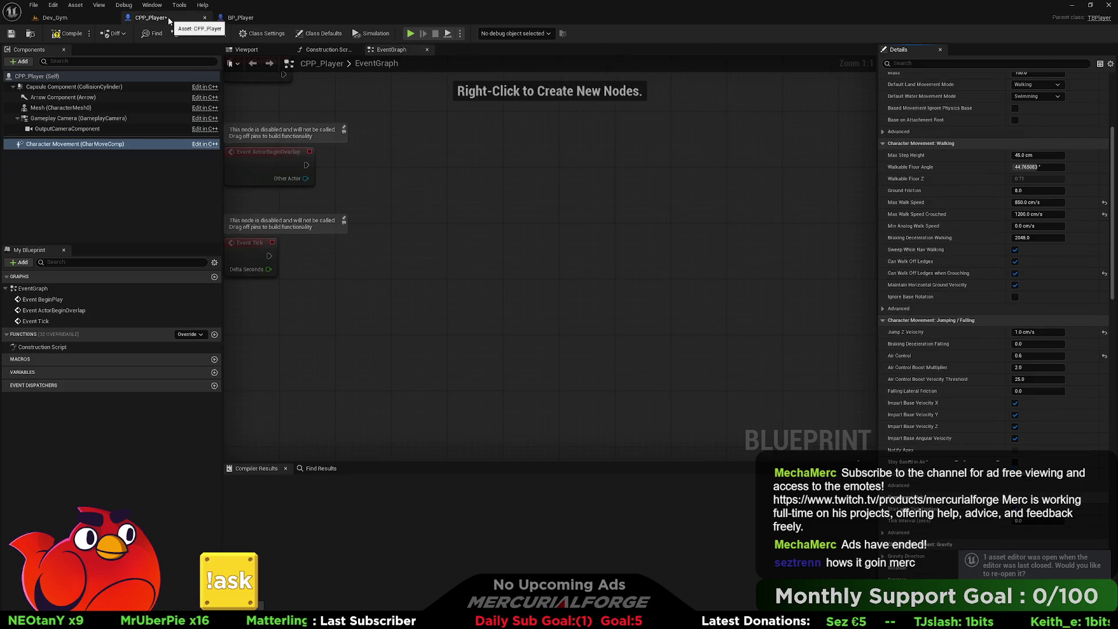
scroll(1059, 263, "up", 5)
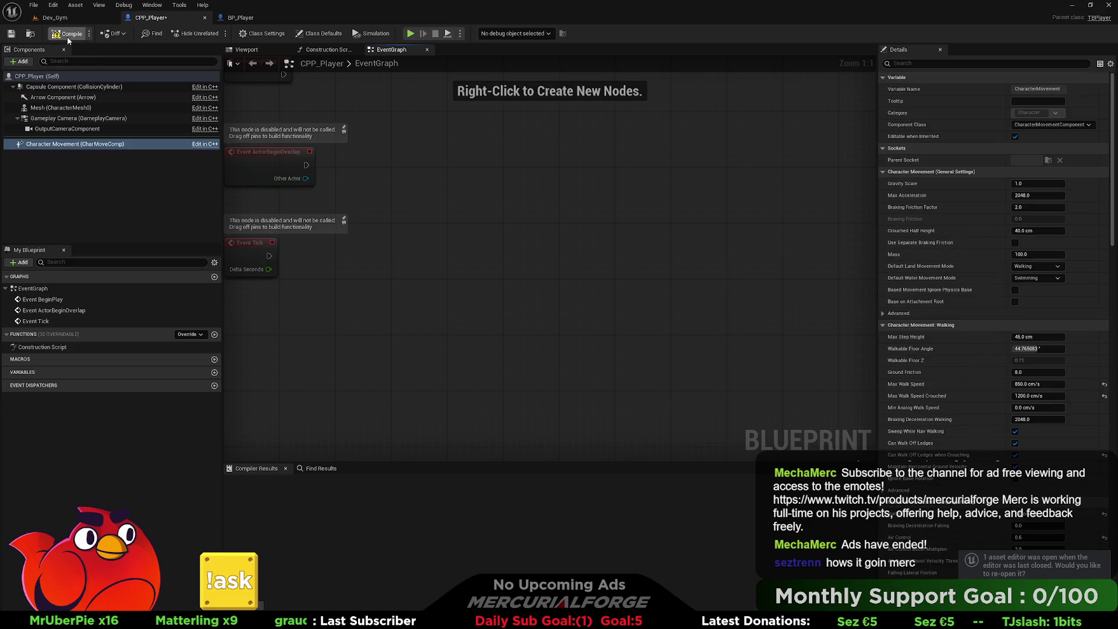
Start a Play In Editor session of the Dev_Gym level.
left_click(55, 17)
right_click(469, 307)
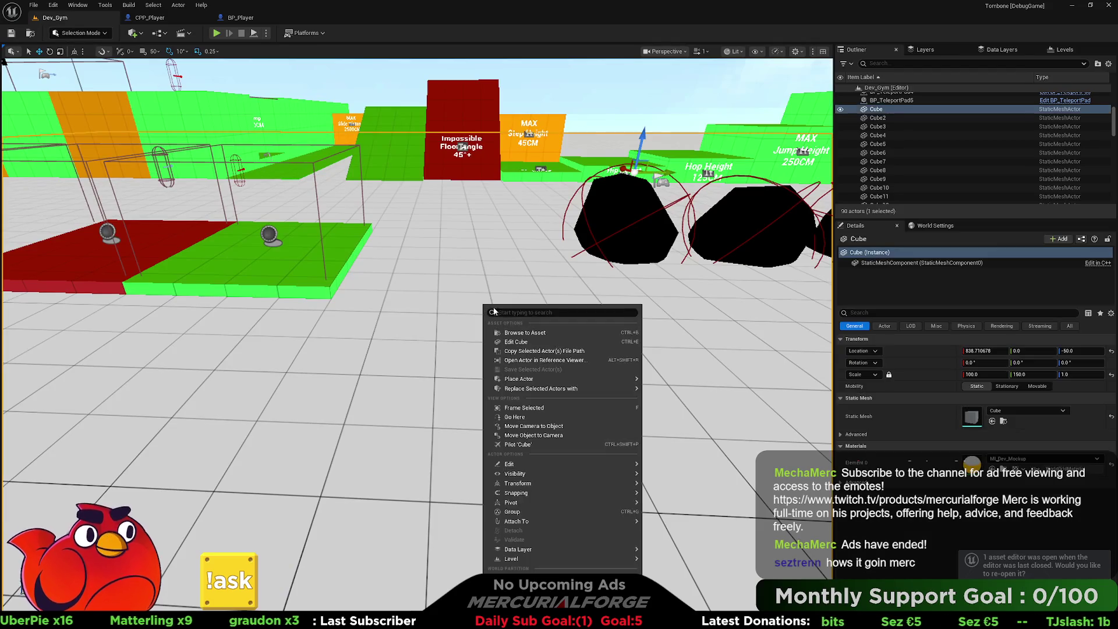
left_click(528, 548)
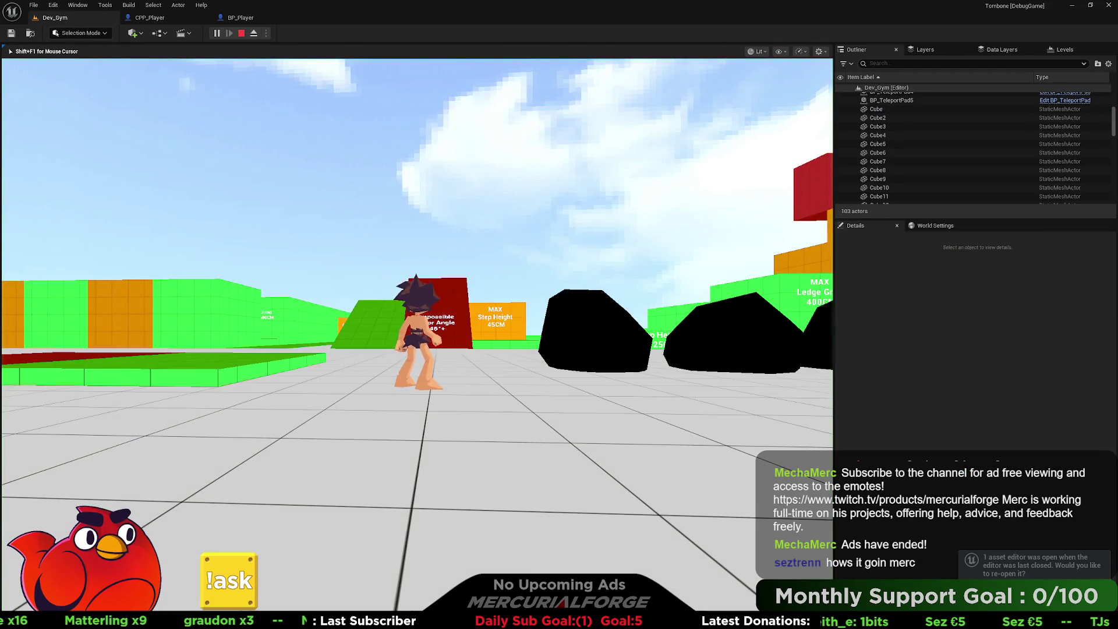
Run CPP_Player past the ramps, slabs, step blocks and rocks, then end the session.
key("w")
key("w")
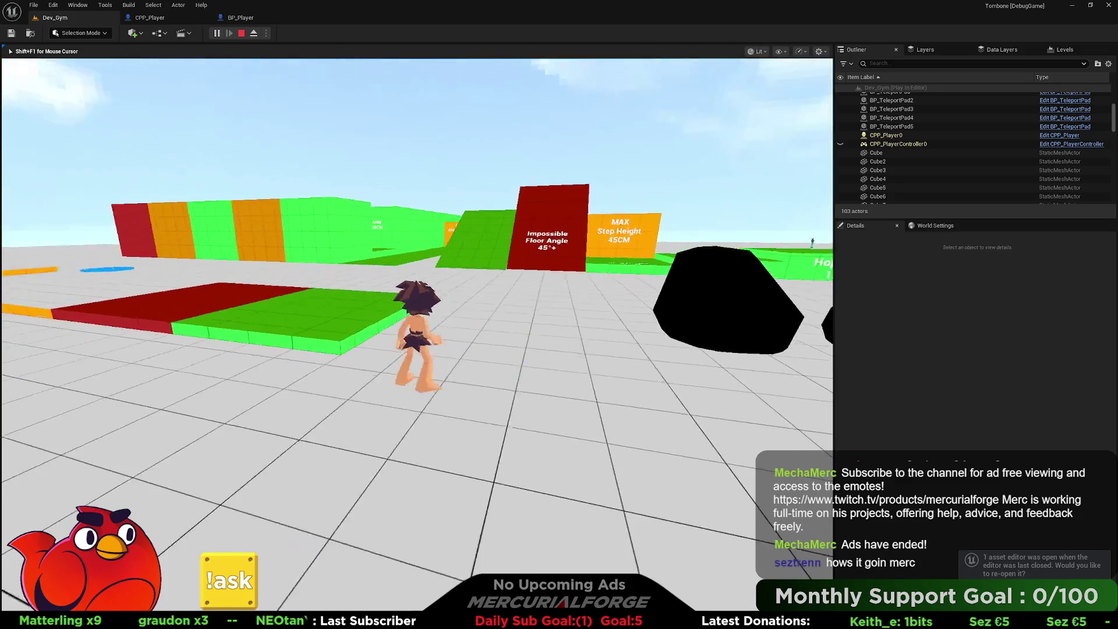
key("w")
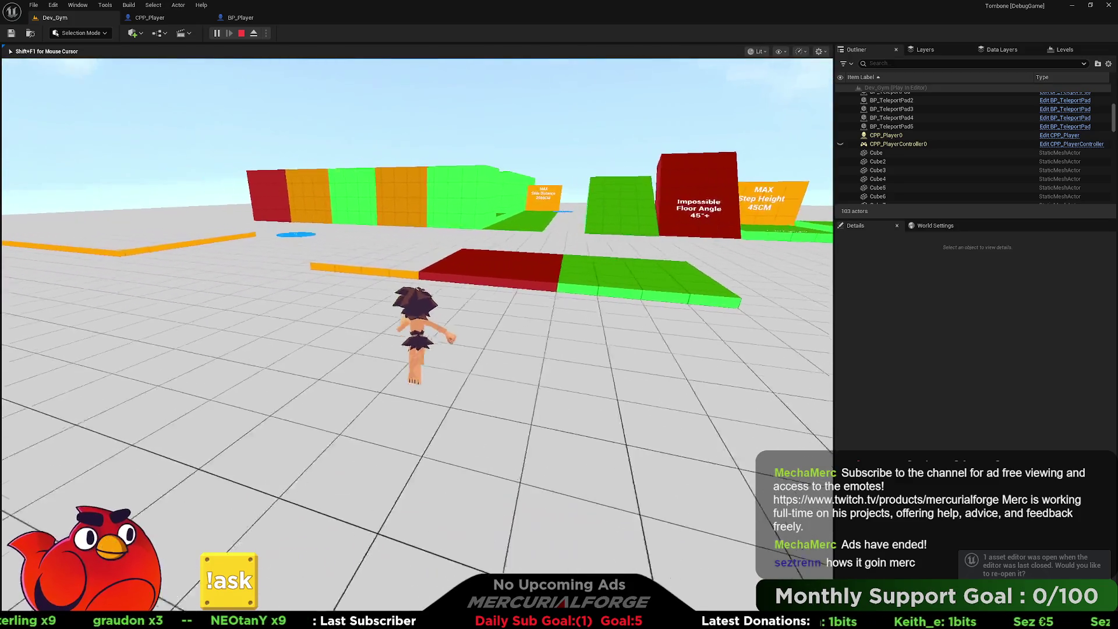
key("w")
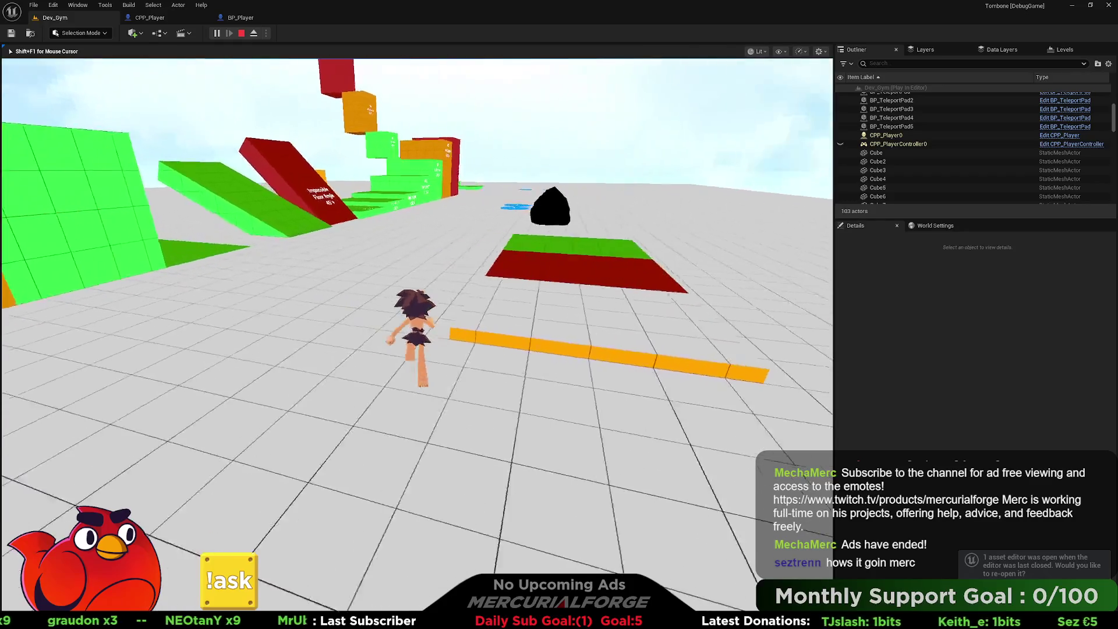
key("w")
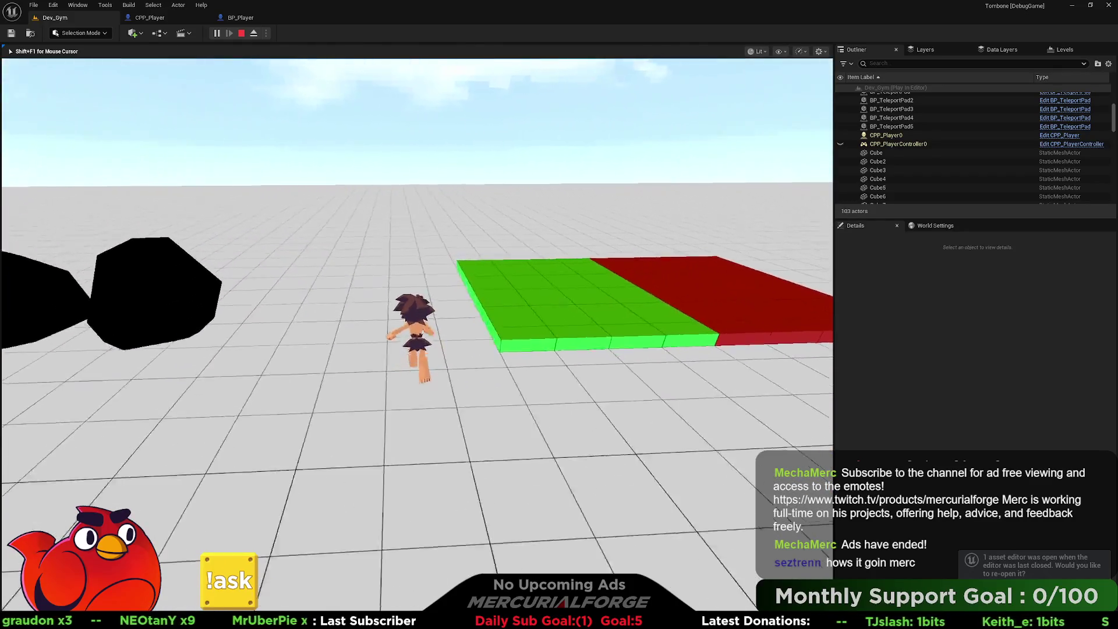
key("w")
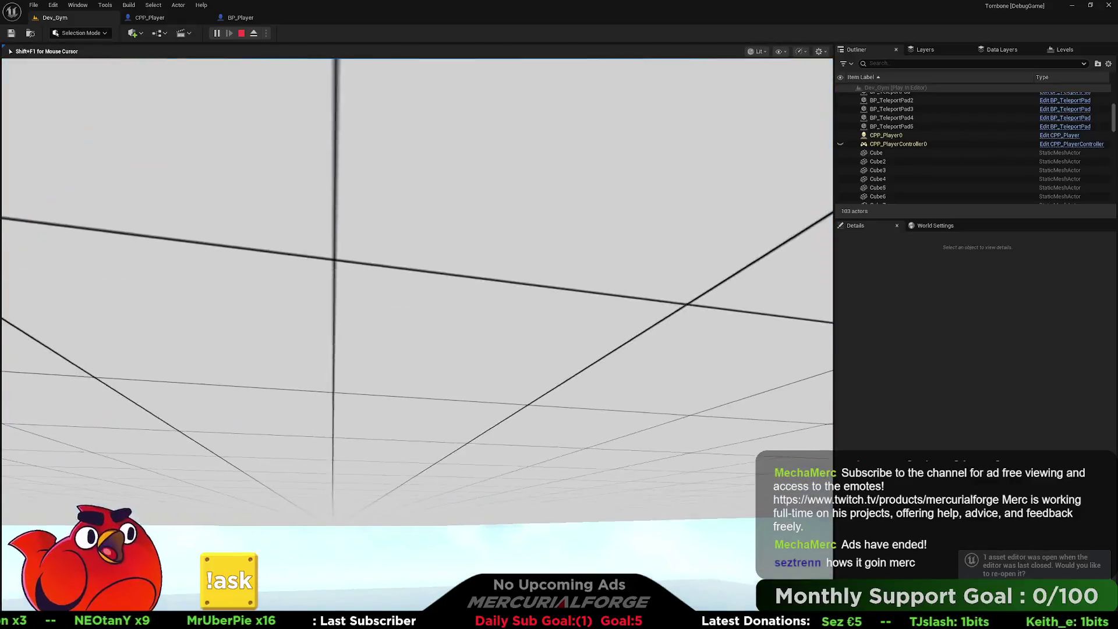
key("w")
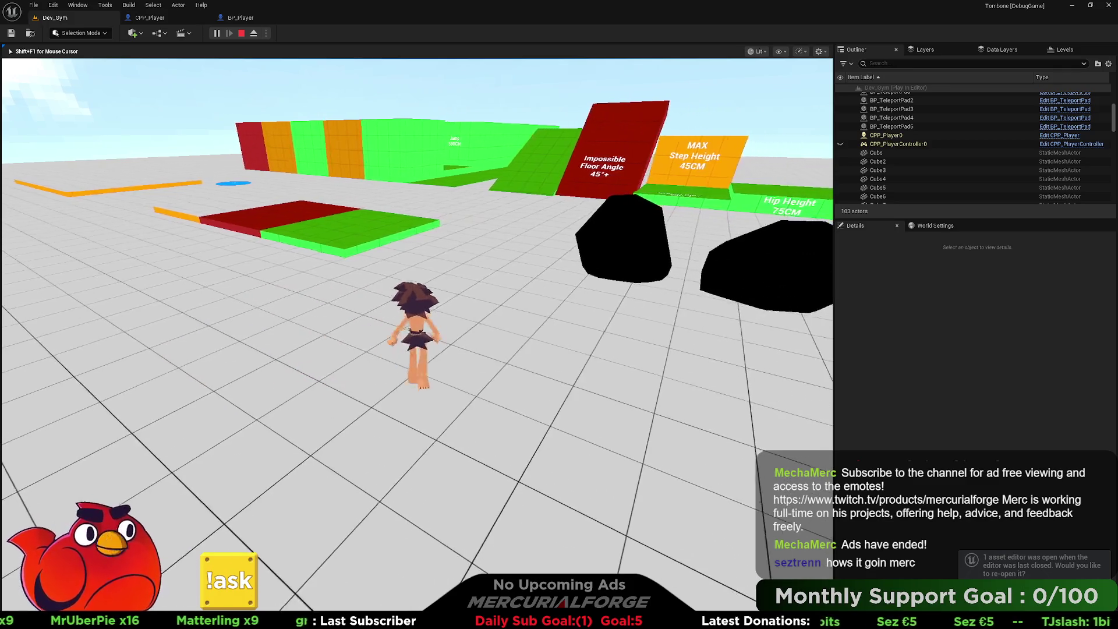
key("w")
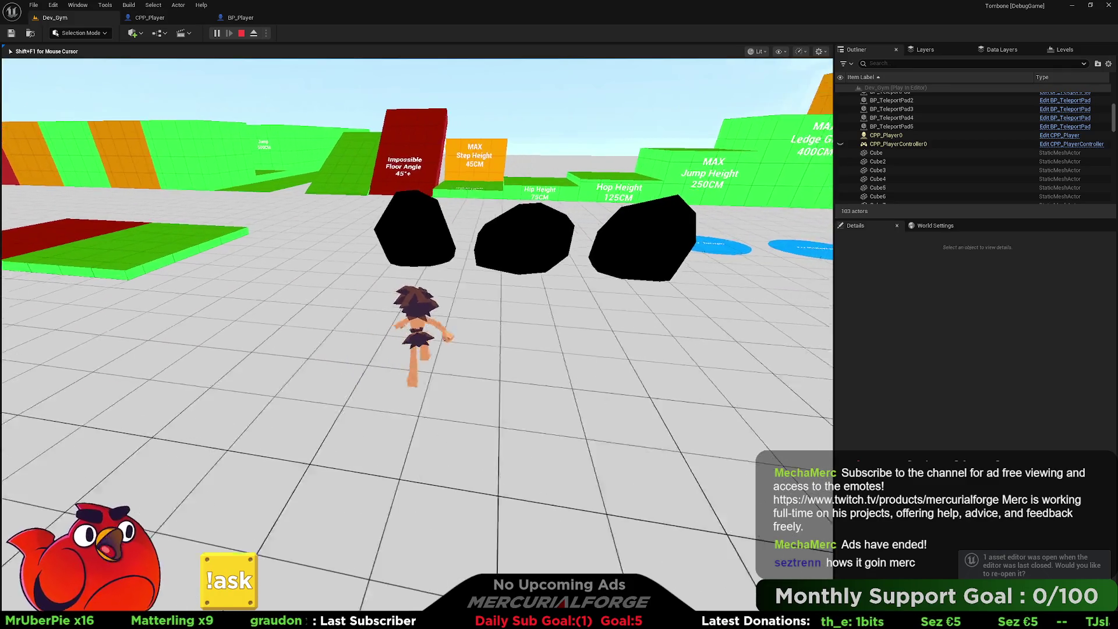
key("w")
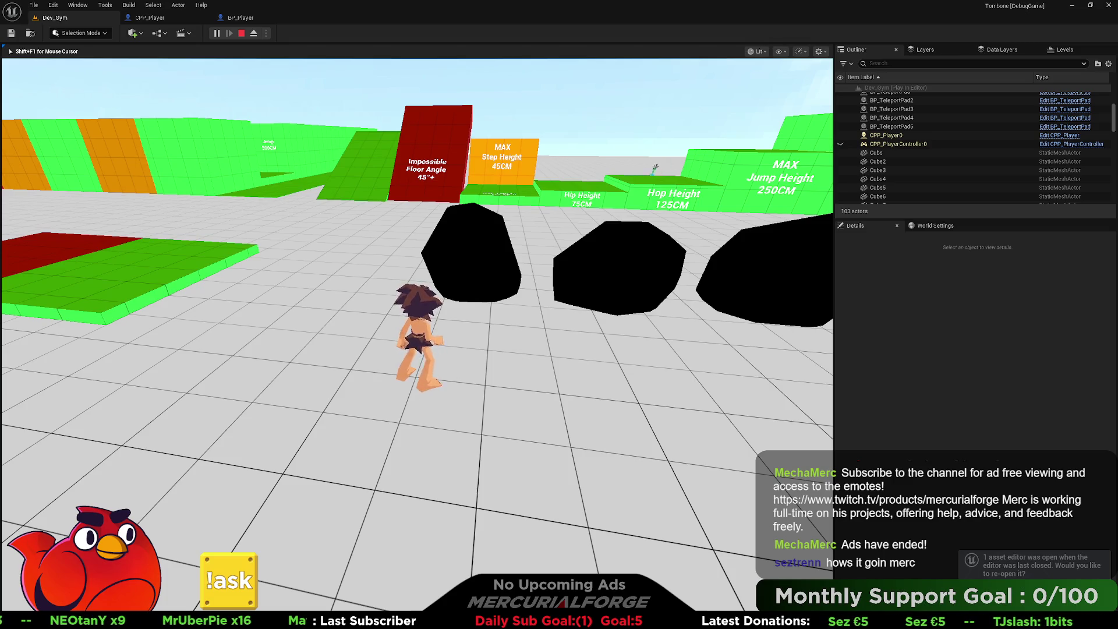
key("Escape")
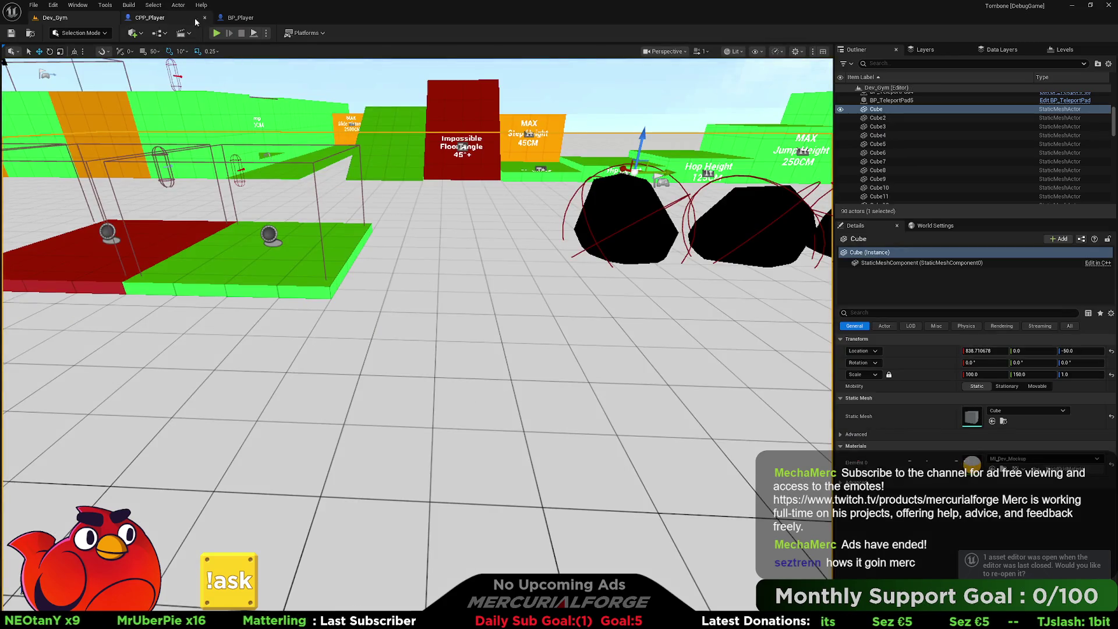
Compare the Events graphs of the CPP_Player and BP_Player blueprints.
left_click(235, 16)
left_click(152, 18)
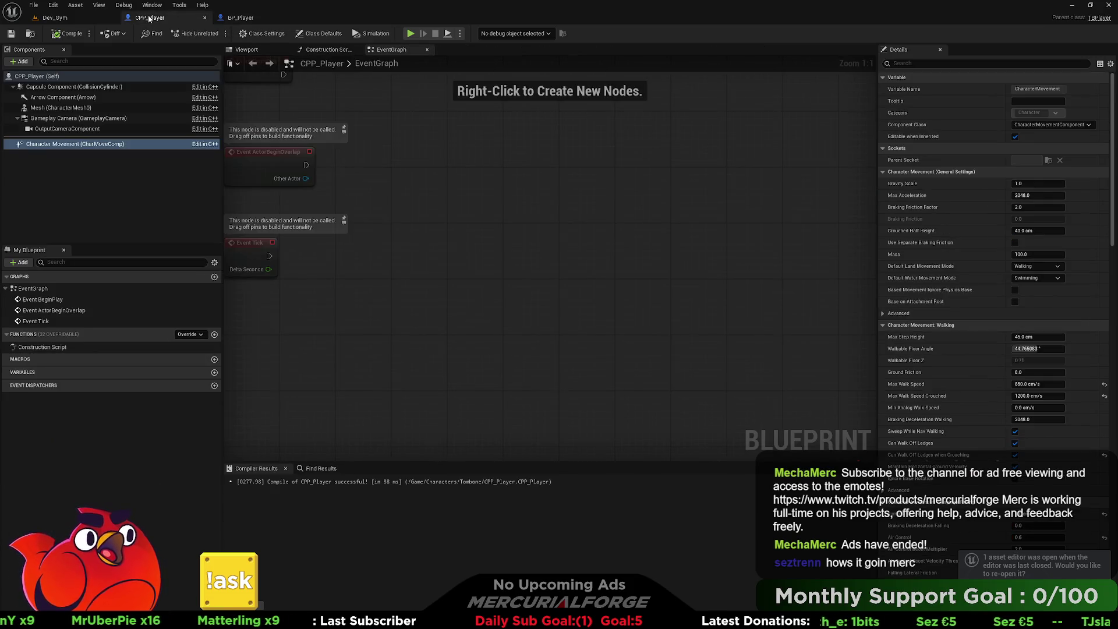
left_click(55, 18)
left_click(240, 17)
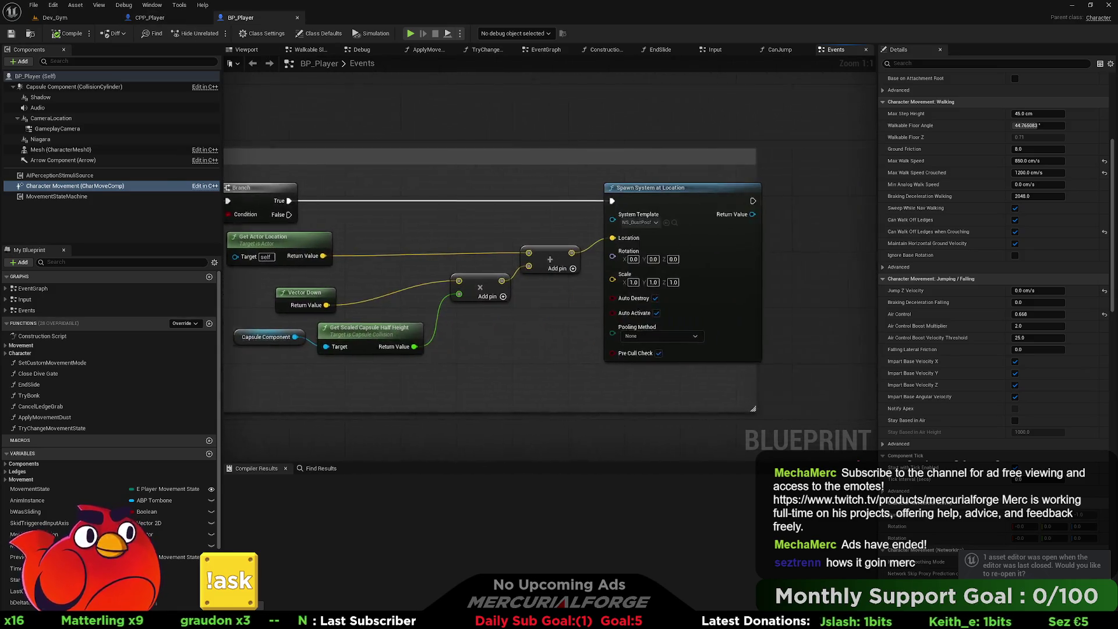
left_click(160, 19)
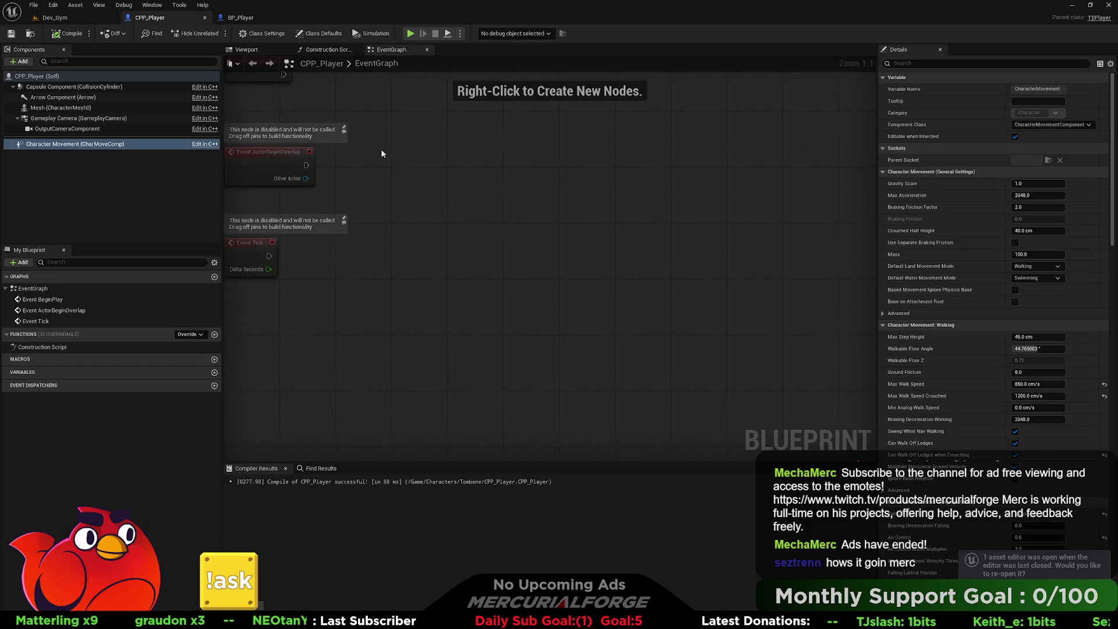
left_click(252, 19)
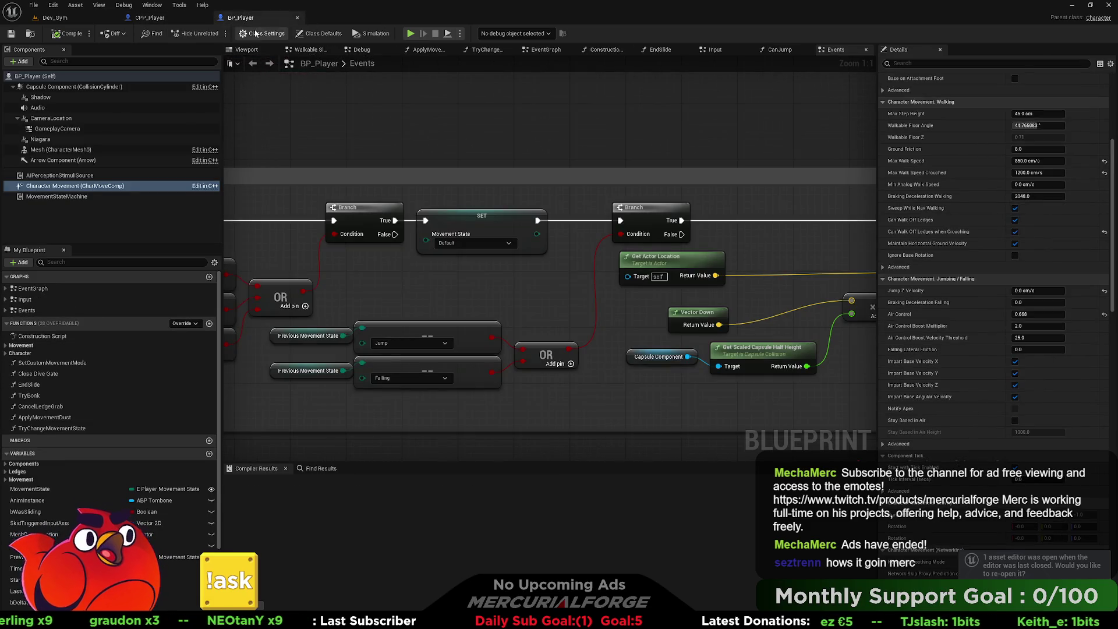
Zoom out and pan BP_Player's Events graph to On Landed, then bring up TBPlayer.h in Rider.
scroll(386, 163, "down", 3)
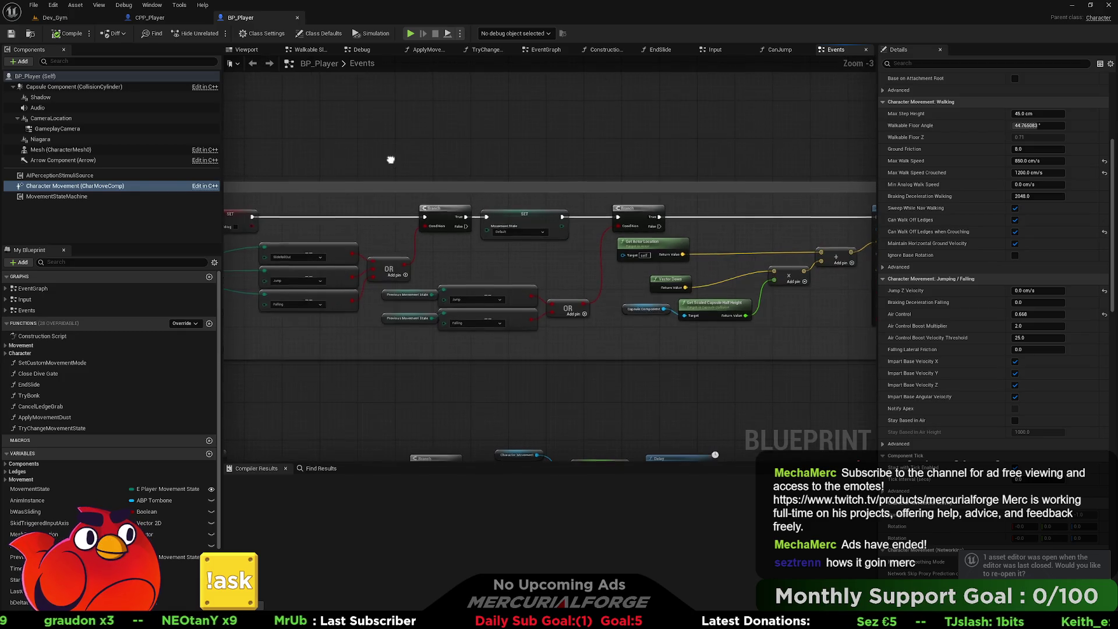
left_click_drag(452, 173, 509, 166)
key("ctrl+space")
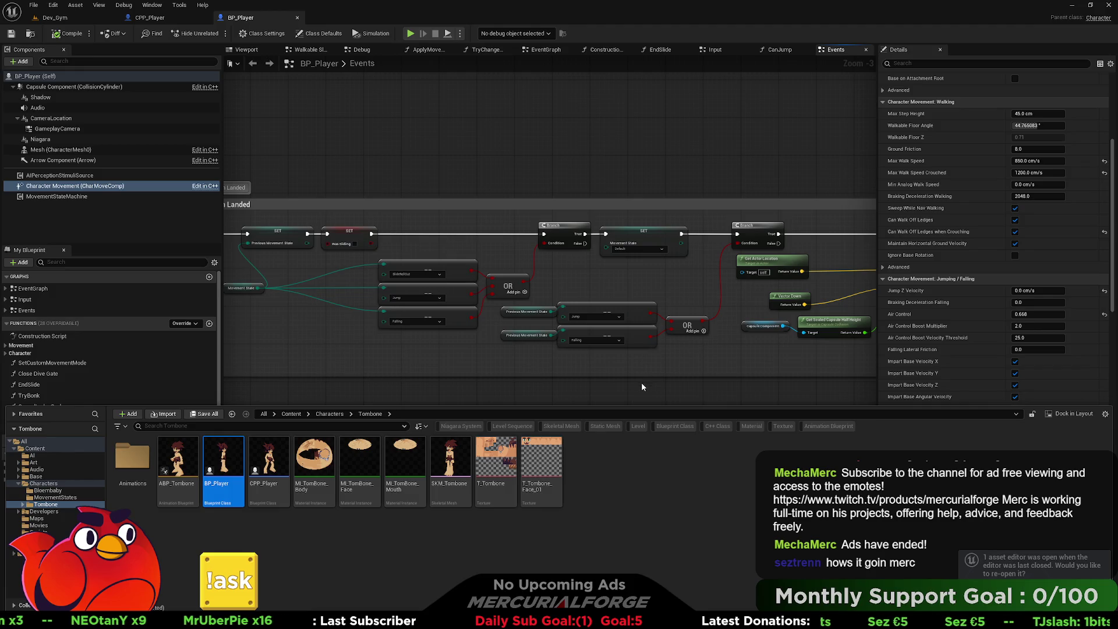
key("alt+Tab")
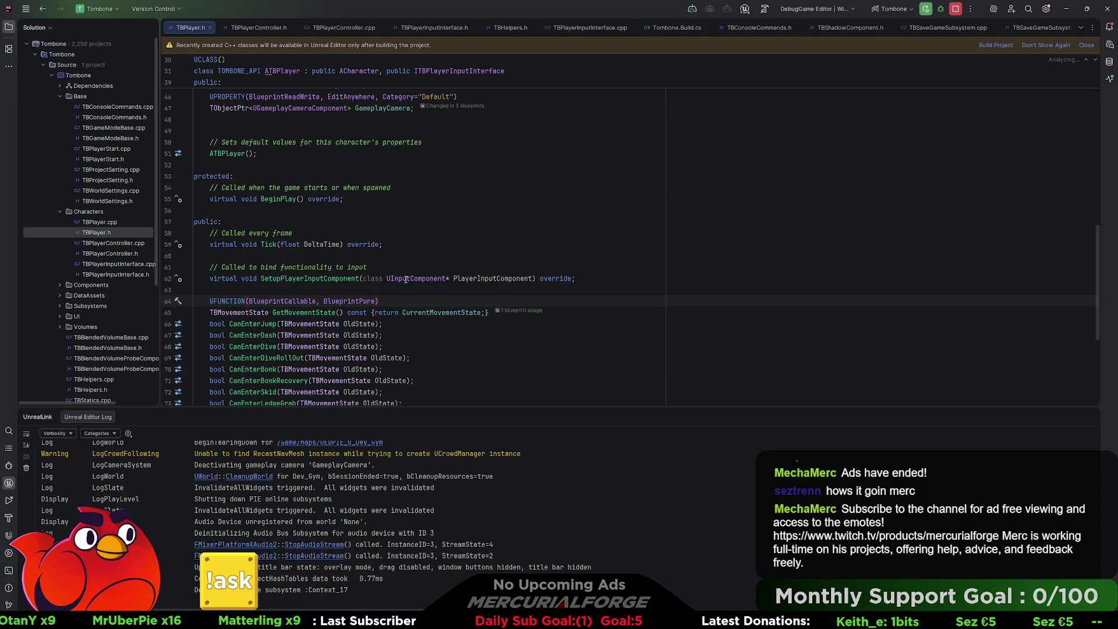
Scroll through TBPlayer.h's movement-state declarations, then return to the Unreal Editor.
scroll(281, 289, "down", 2)
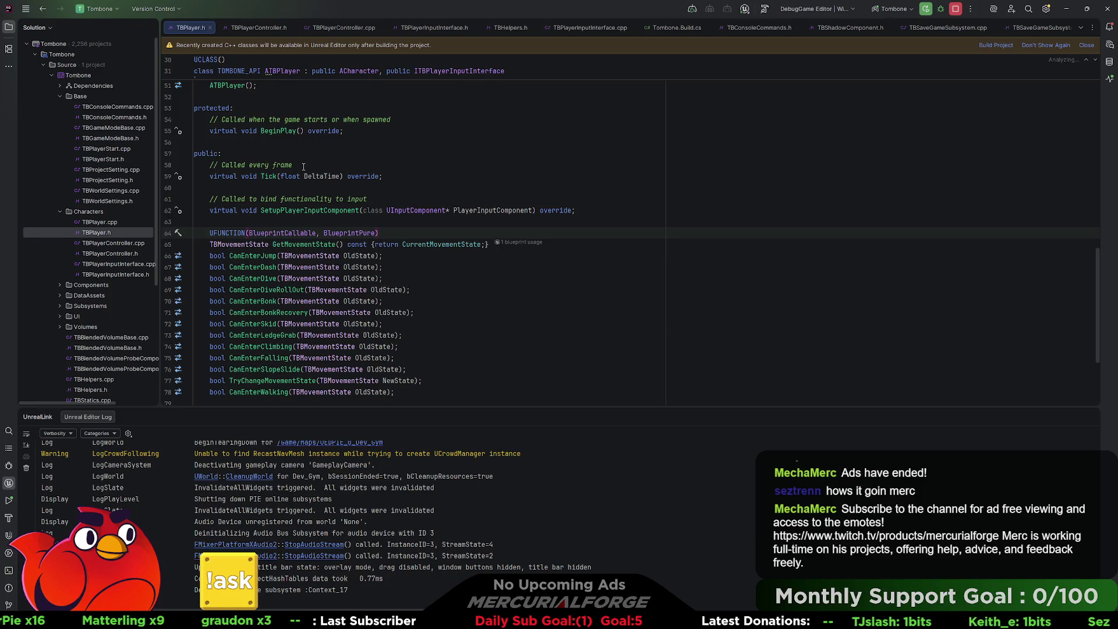
key("alt+Tab")
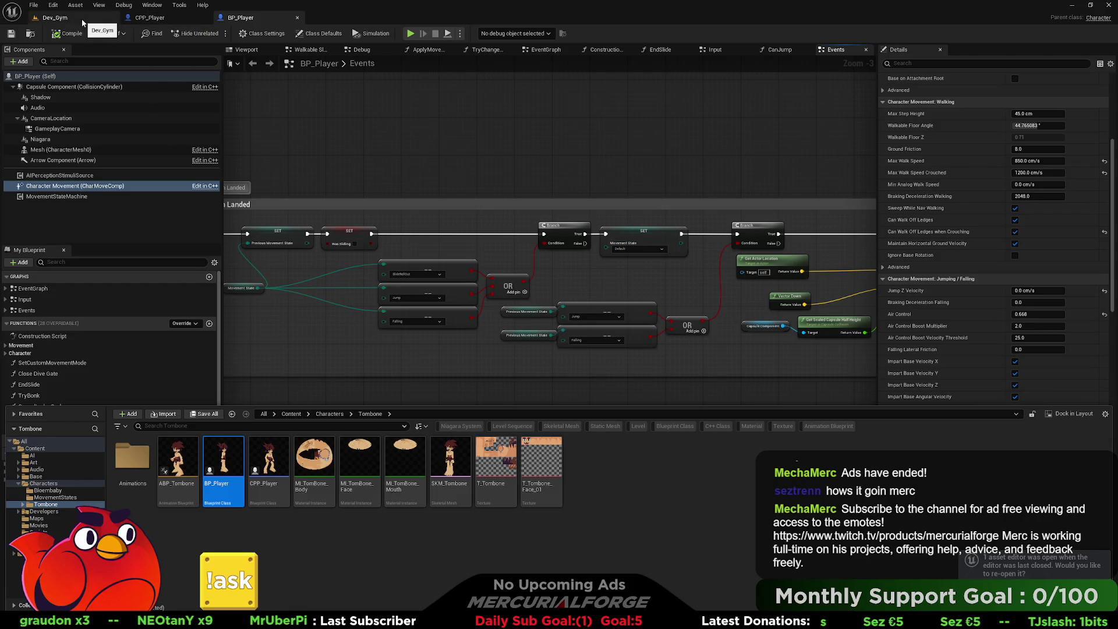
Compare CPP_Player's Gameplay Camera component with BP_Player's CameraLocation, finishing on Dev_Gym.
left_click(161, 22)
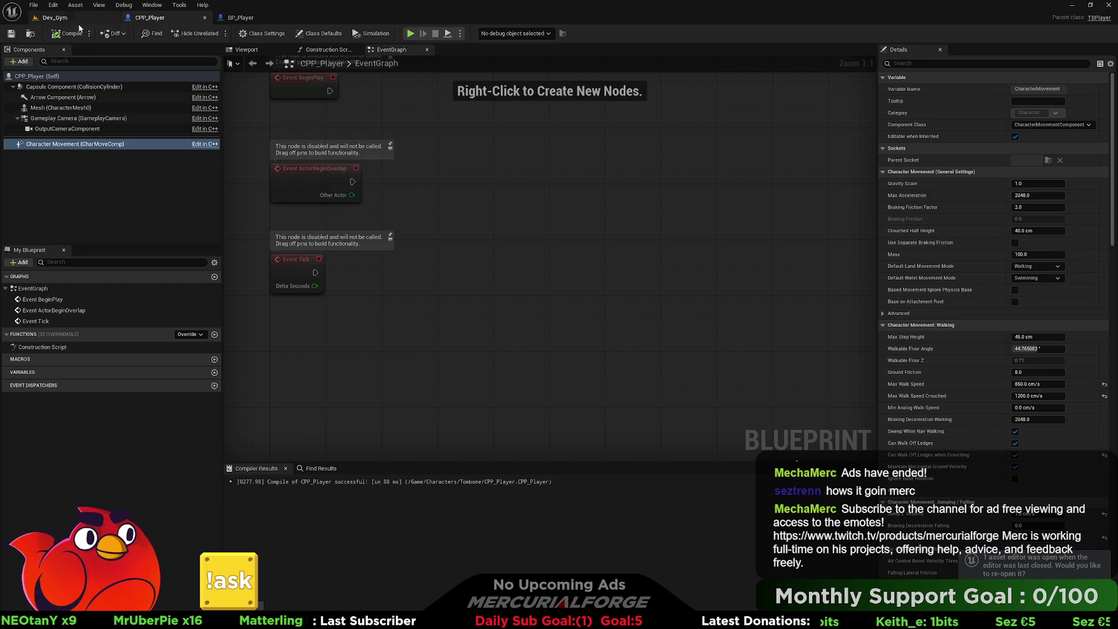
left_click(124, 119)
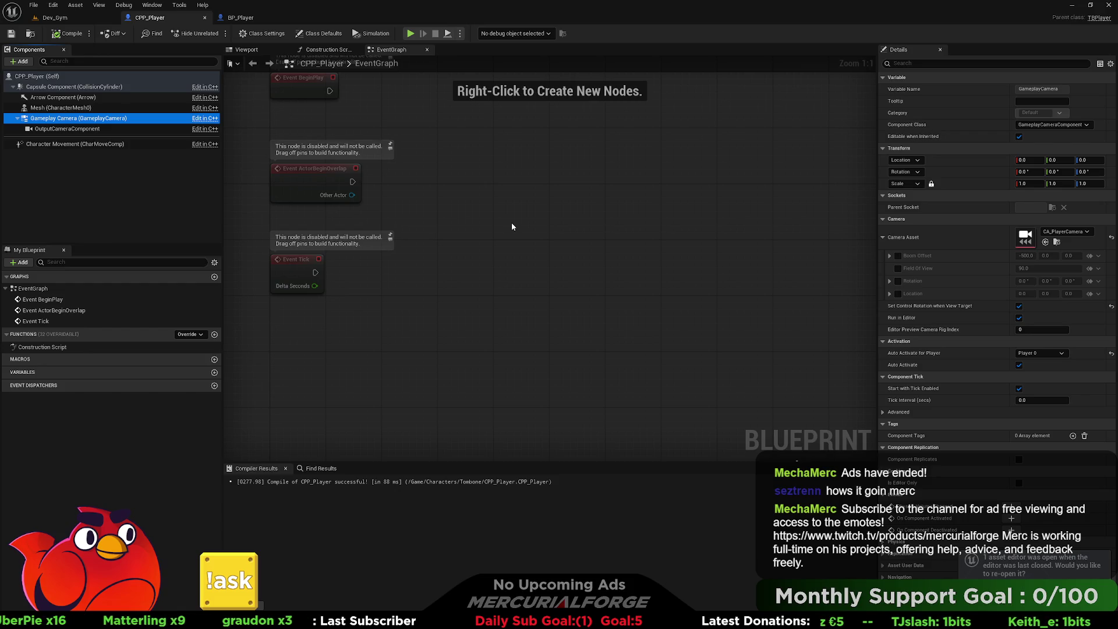
left_click(68, 22)
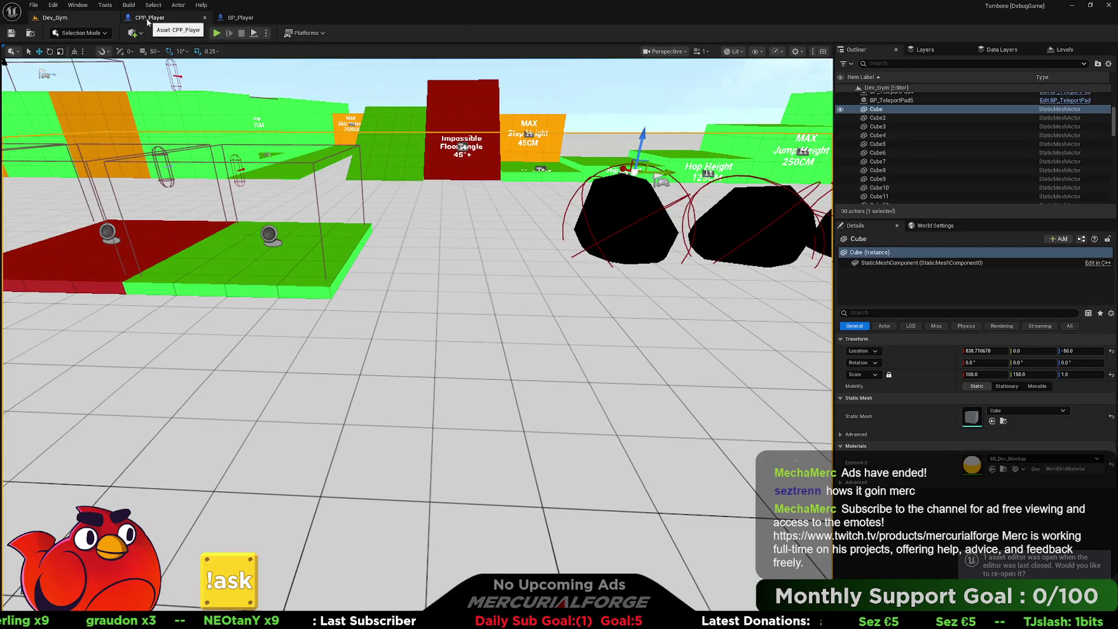
left_click(226, 21)
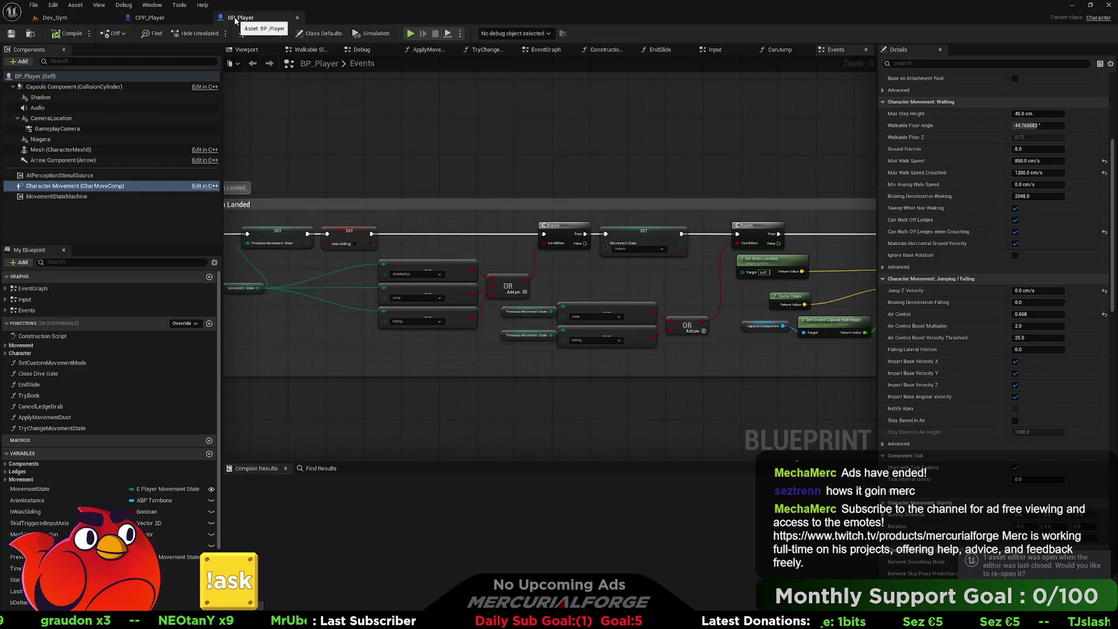
left_click(60, 119)
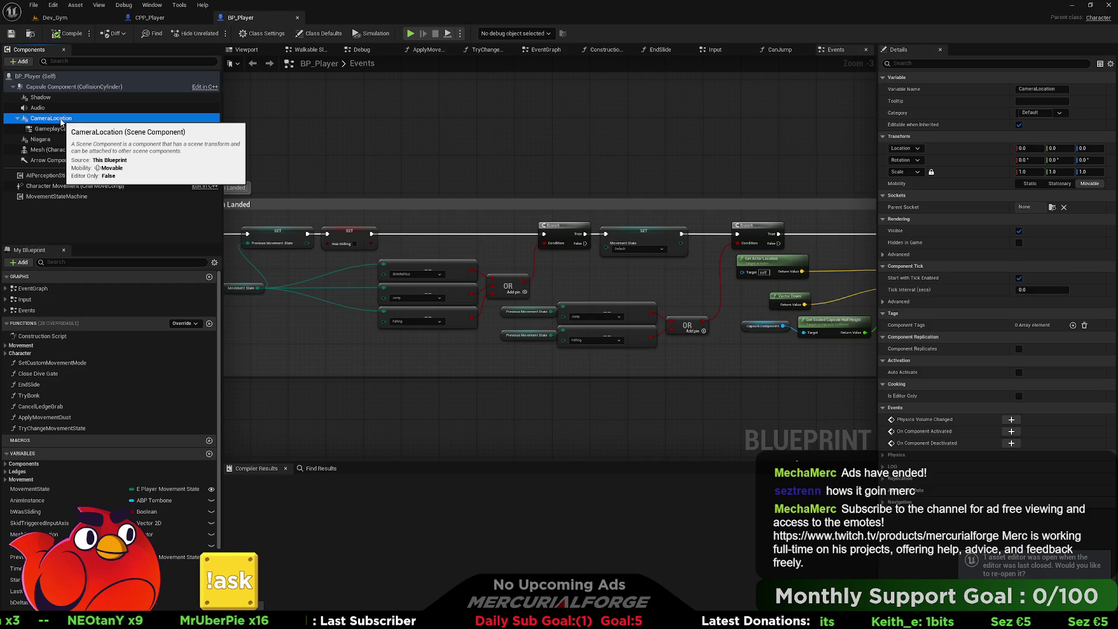
left_click(163, 20)
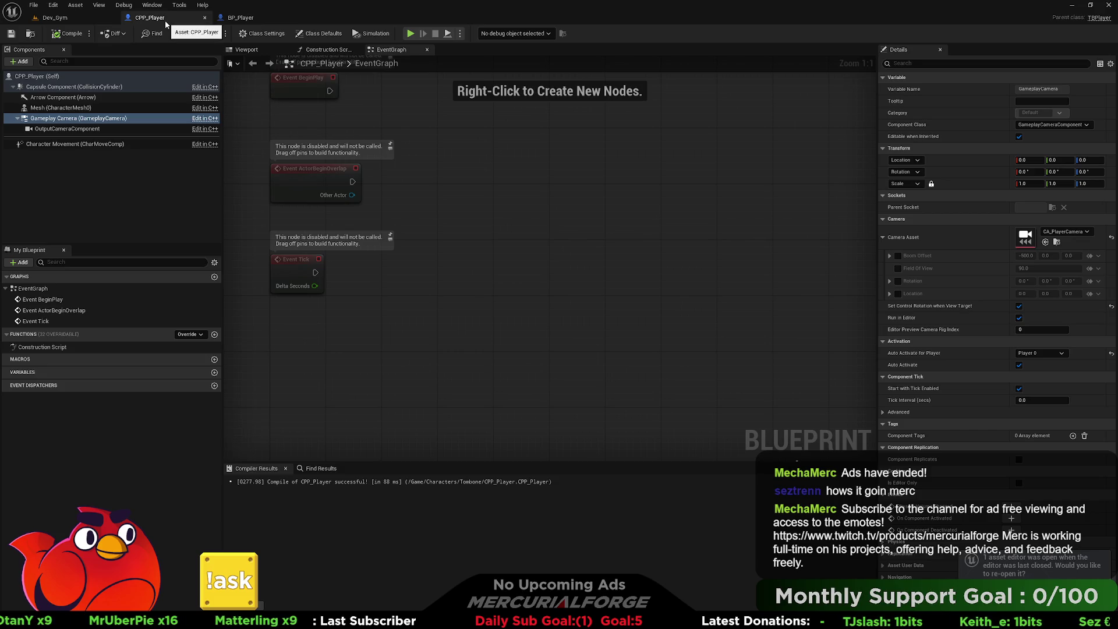
left_click(57, 17)
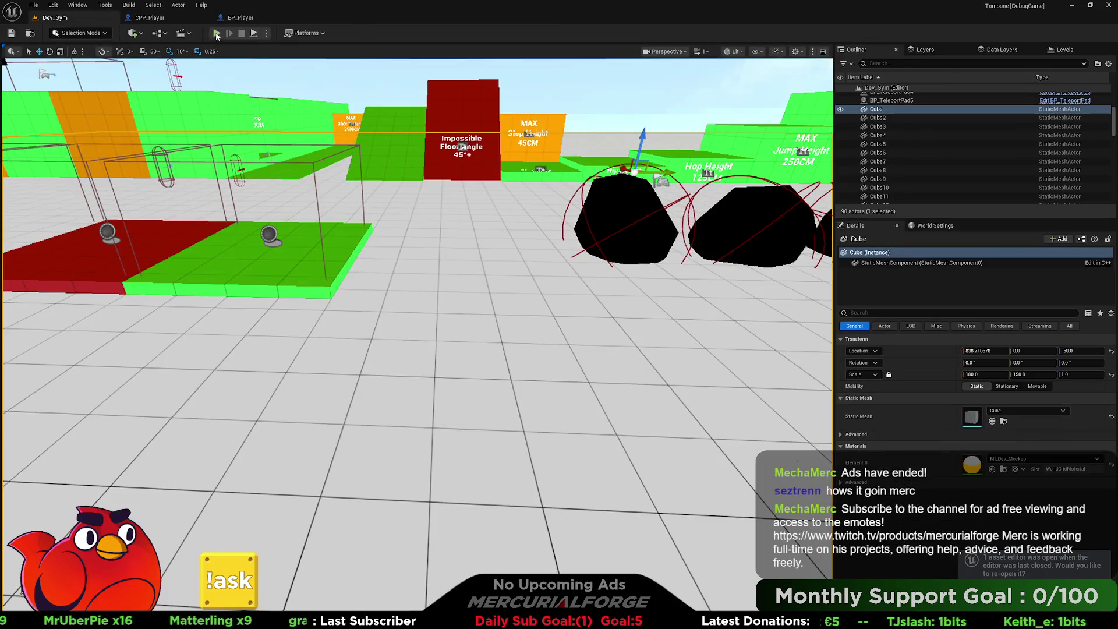
Run a brief Dev_Gym play-test, open TBPlayer.cpp in Rider, then return to Unreal.
left_click(216, 33)
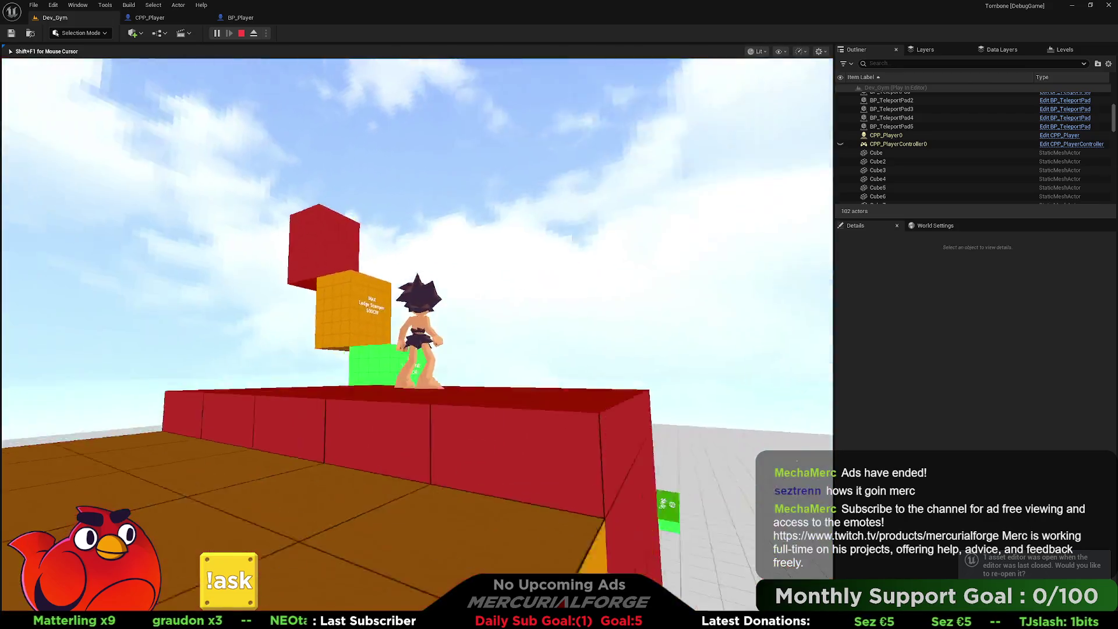
key("Escape")
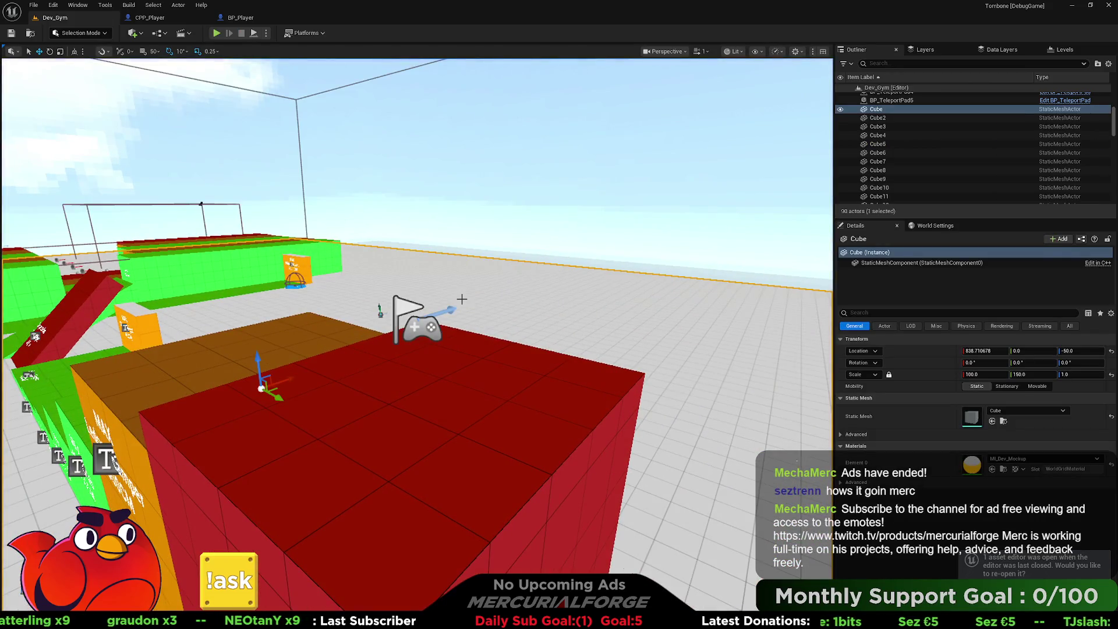
key("alt+Tab")
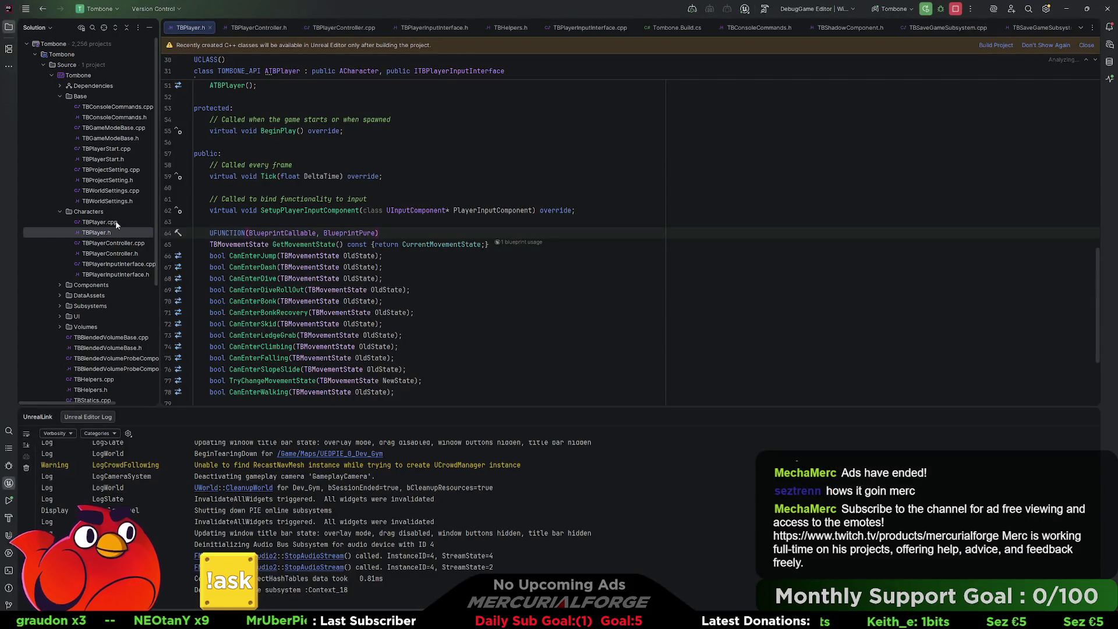
double_click(116, 224)
scroll(387, 273, "up", 10)
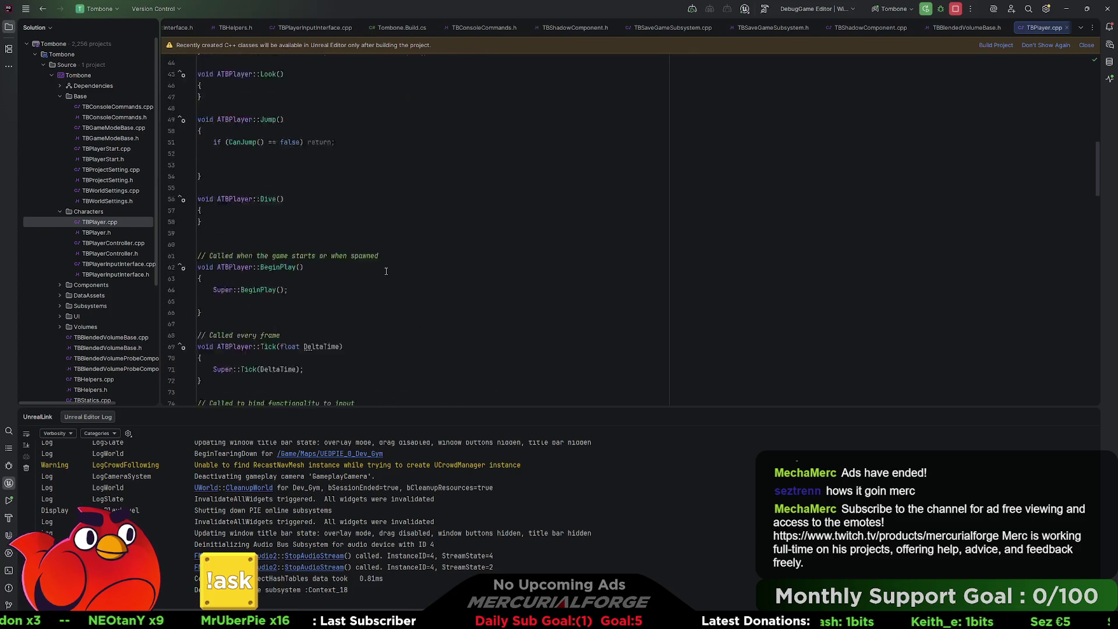
scroll(388, 273, "up", 4)
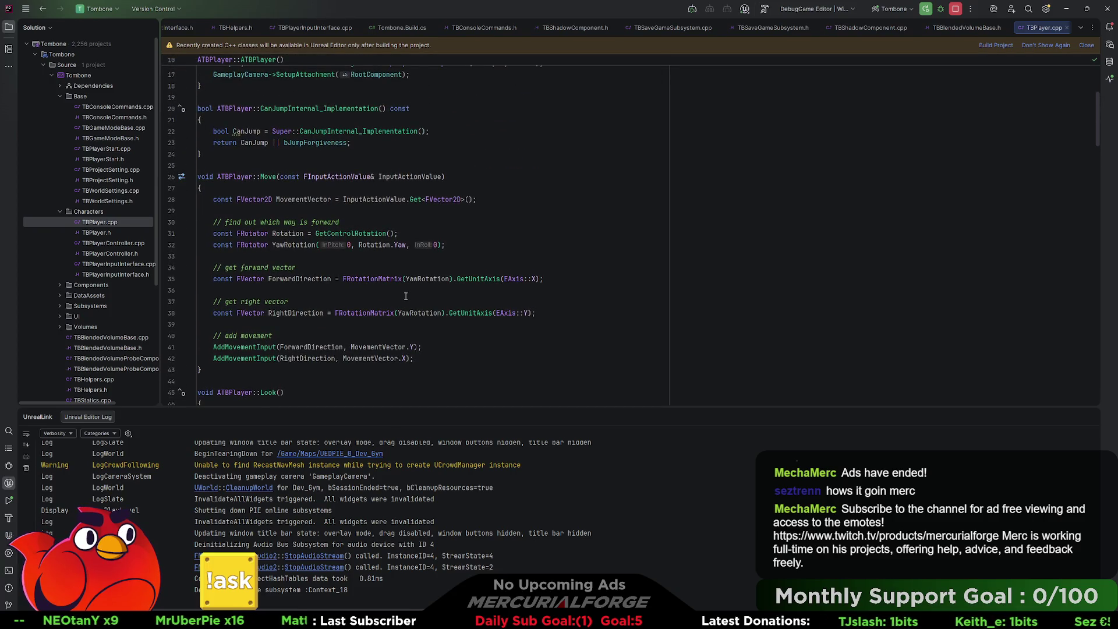
scroll(406, 296, "down", 2)
key("alt+Tab")
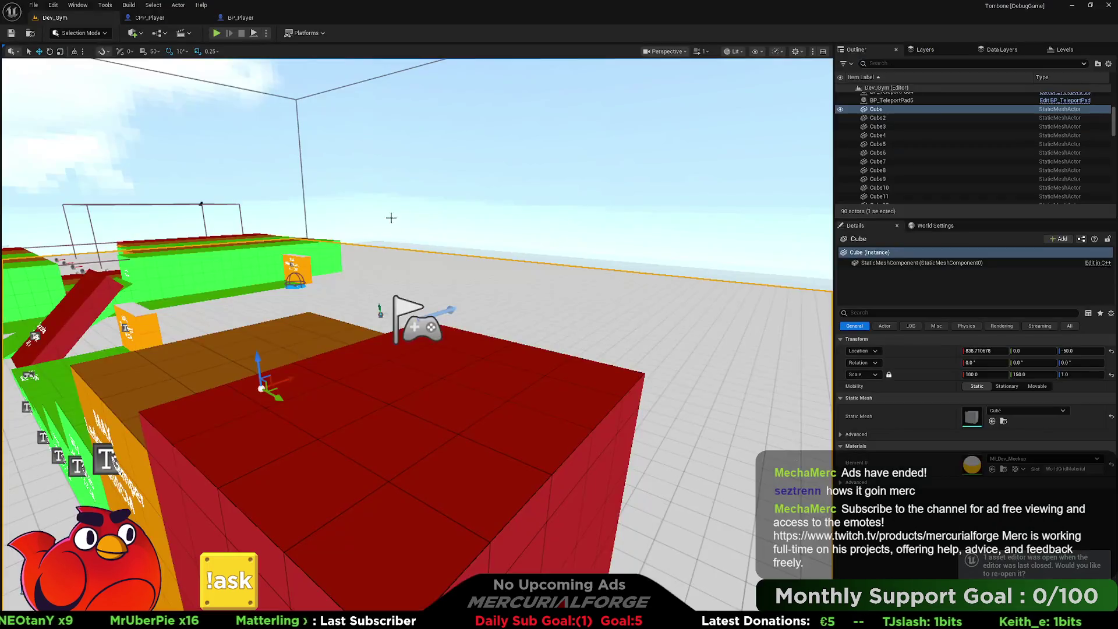
Frame the MOVE nodes in BP_Player's Input graph, then switch to TBPlayer.cpp in Rider.
left_click(239, 18)
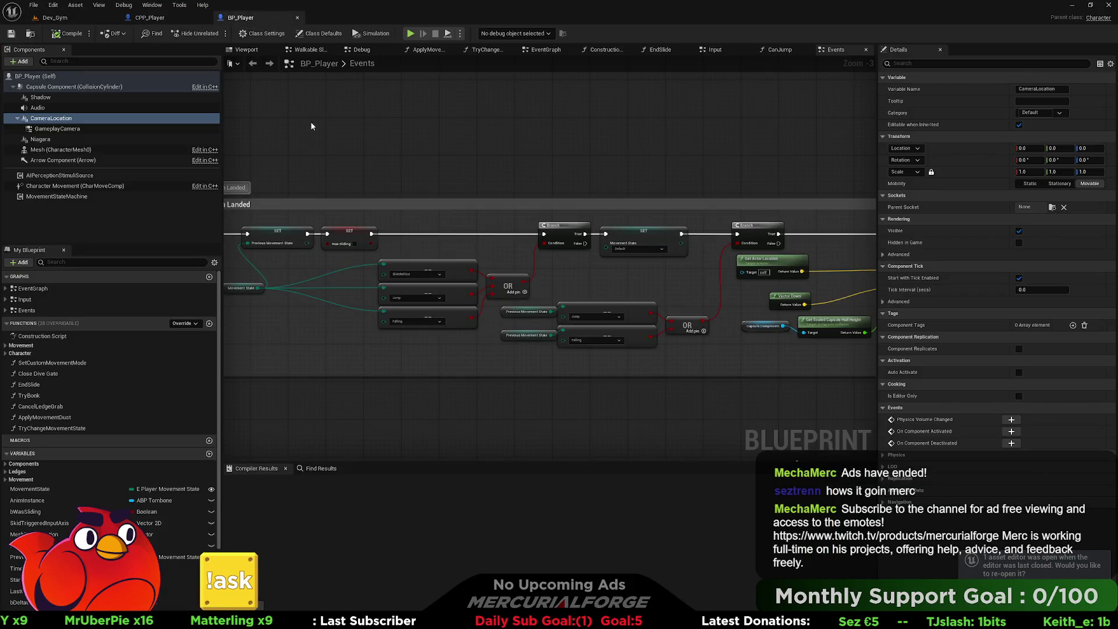
scroll(367, 159, "down", 4)
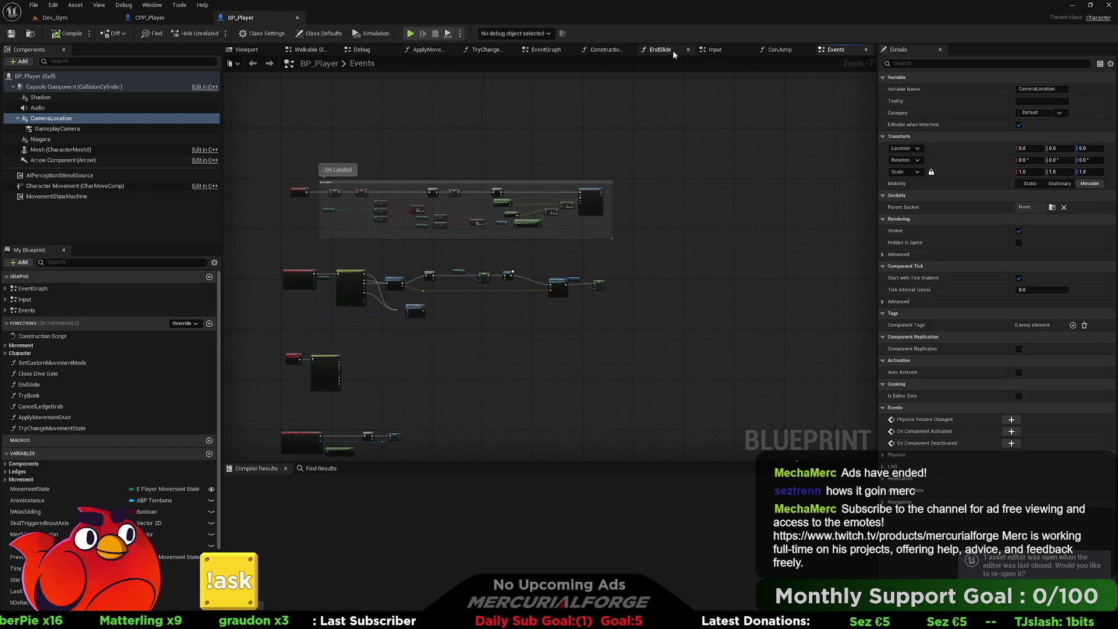
left_click(718, 50)
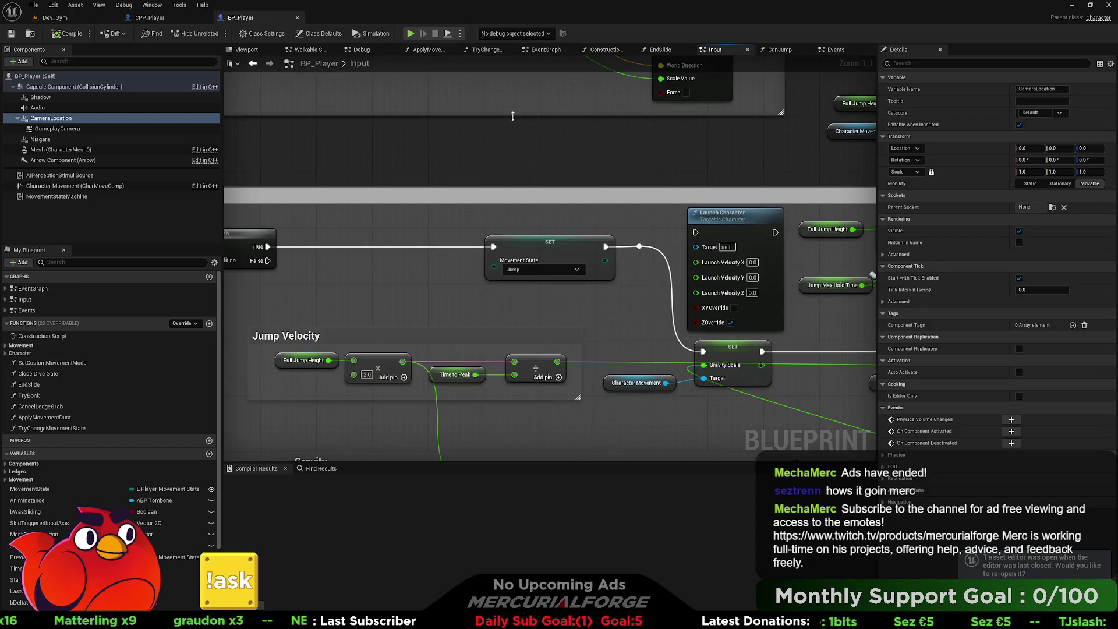
scroll(532, 219, "down", 1)
scroll(533, 223, "up", 5)
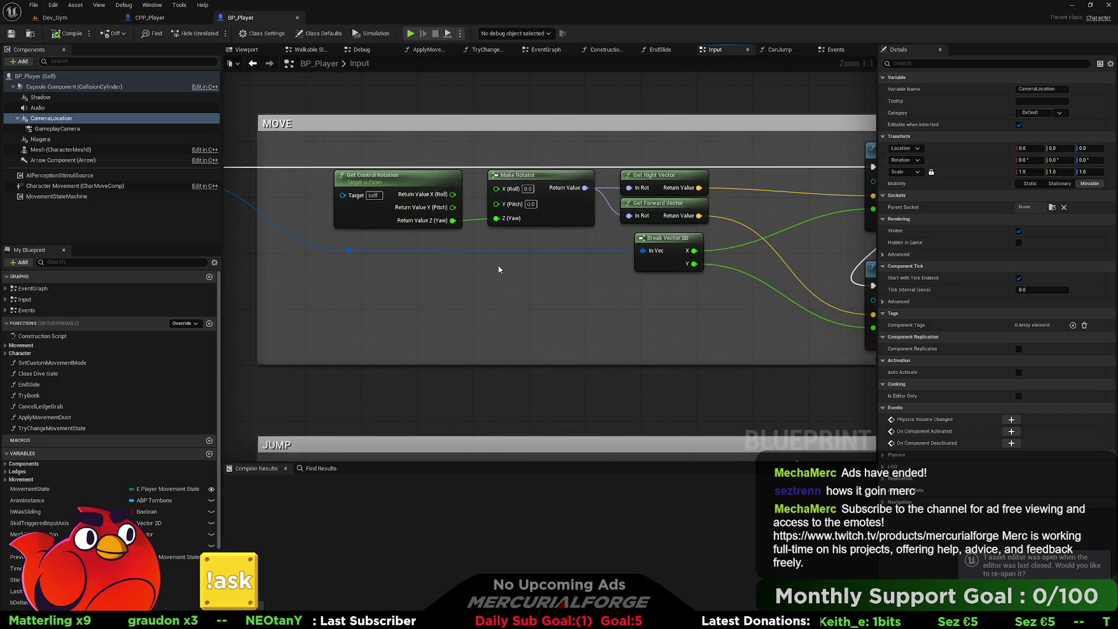
left_click_drag(527, 302, 482, 300)
key("alt+Tab")
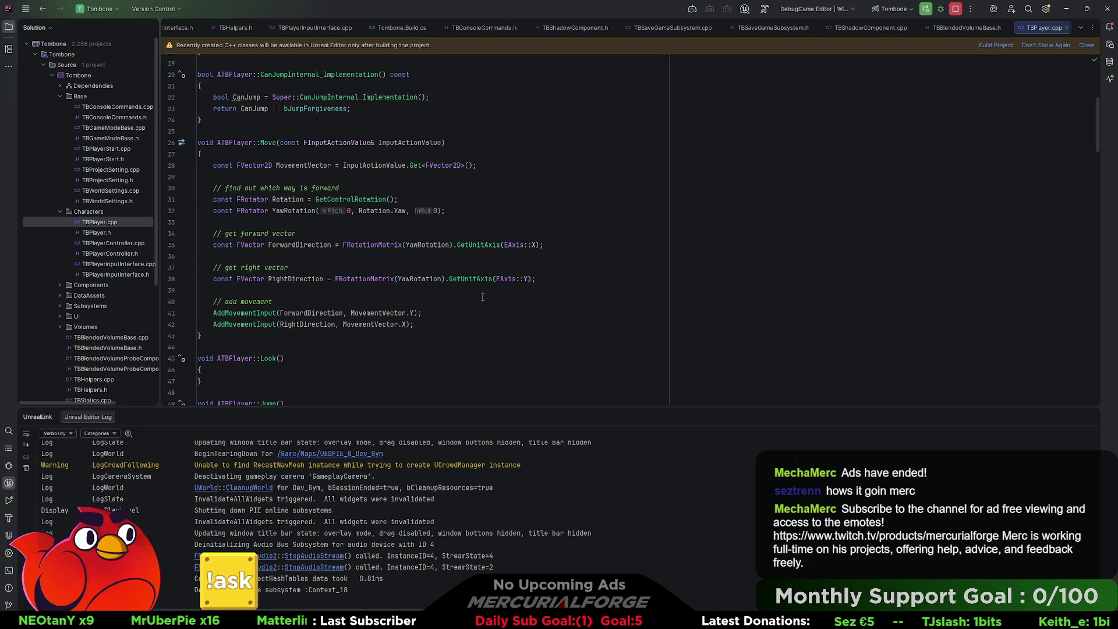
Compare ATBPlayer::Move and GetUnitAxis documentation with BP_Player's Add Movement Input nodes.
key("alt+Tab")
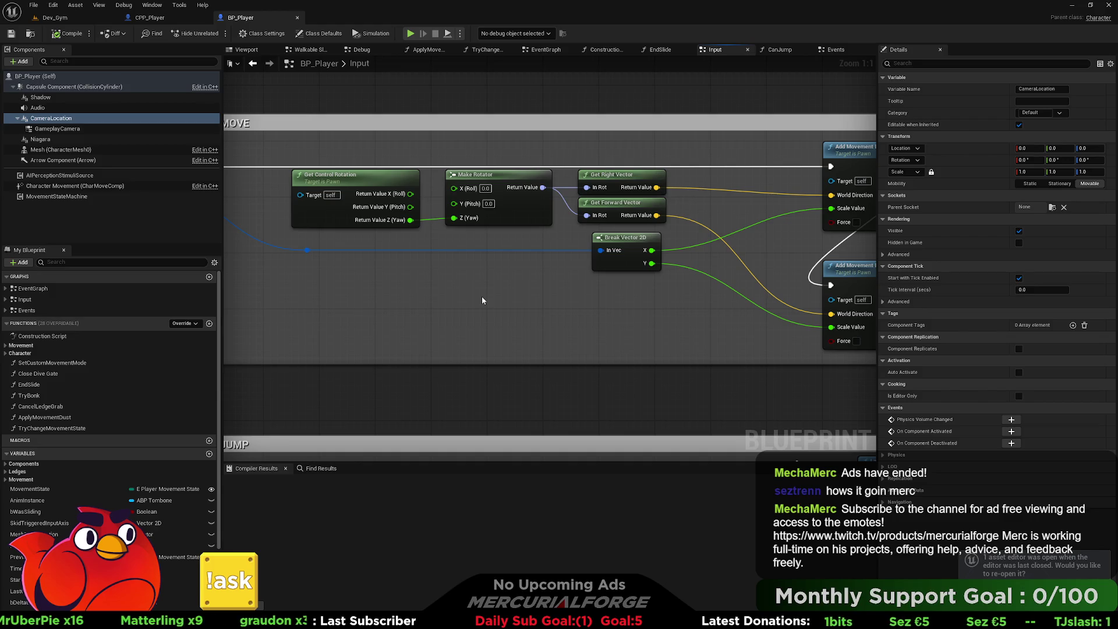
key("alt+Tab")
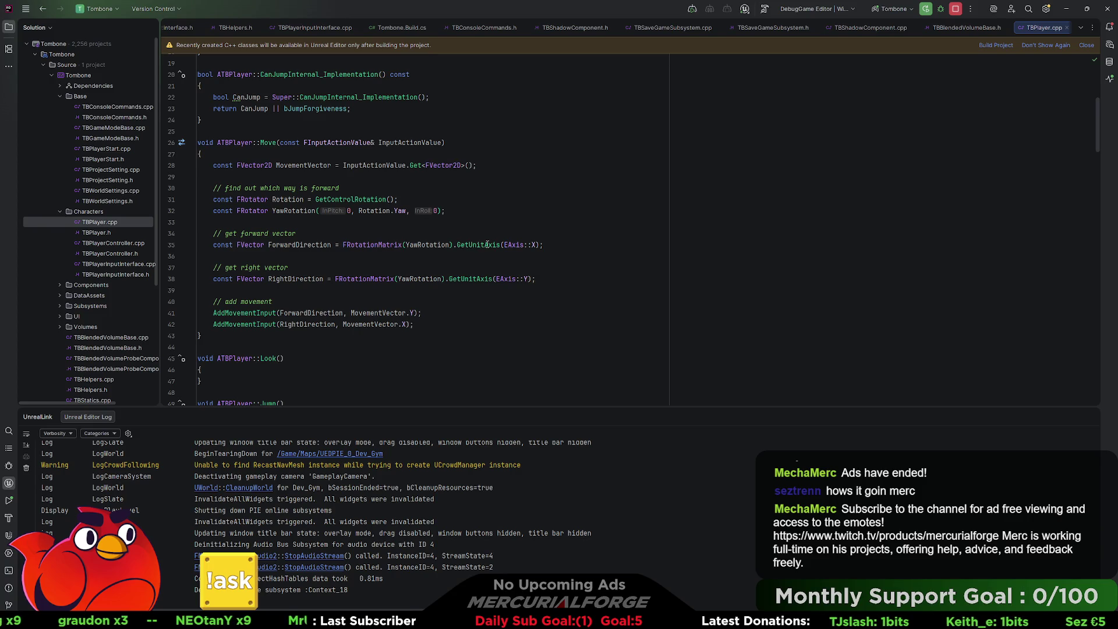
mouse_move(487, 245)
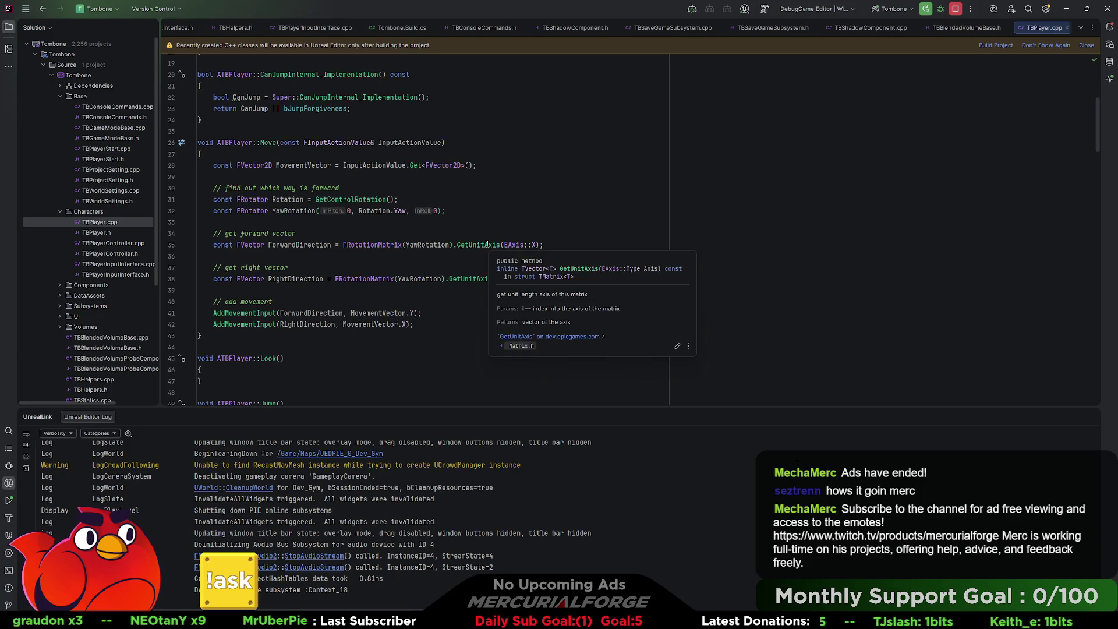
mouse_move(471, 281)
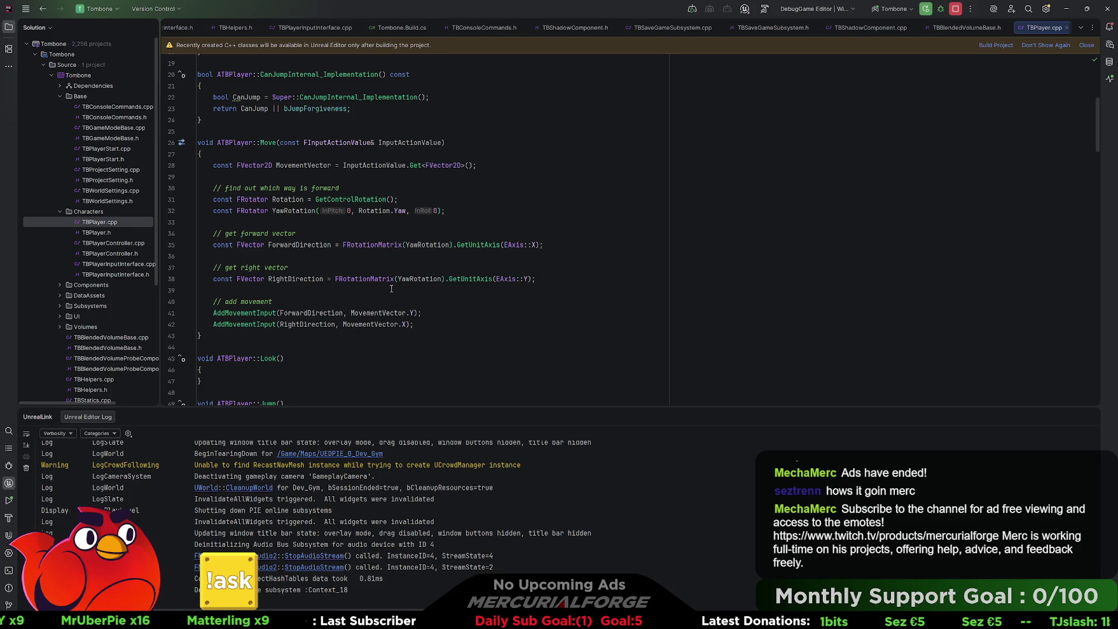
key("alt+Tab")
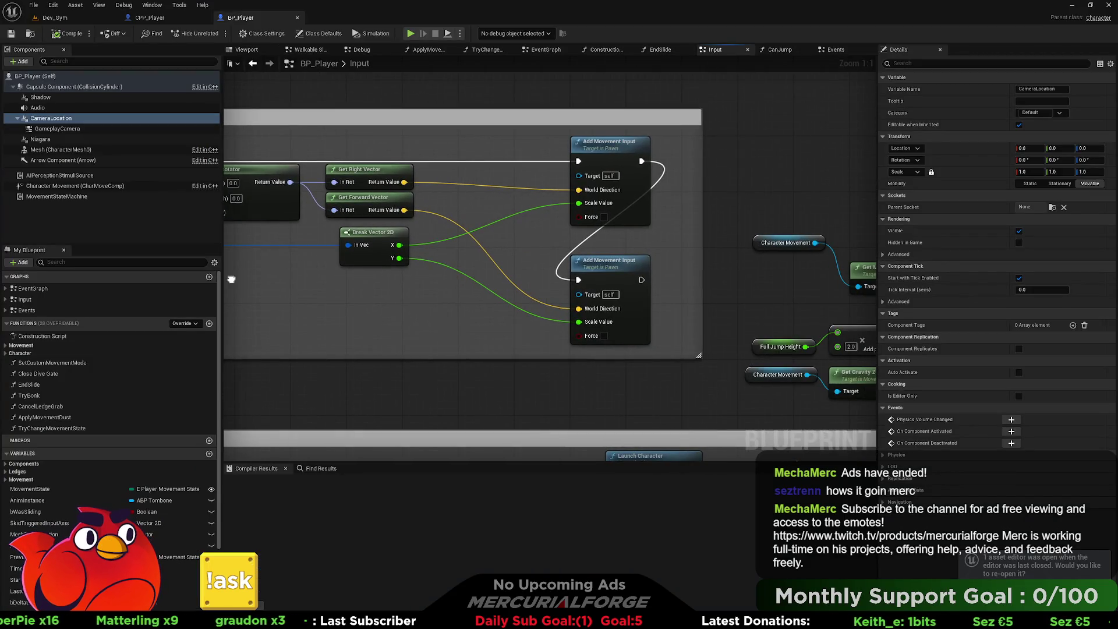
Compare BP_Player's GameplayCamera properties with CPP_Player's, switching between the two blueprints.
mouse_move(231, 279)
left_mouse_down()
mouse_move(758, 293)
mouse_move(257, 278)
left_mouse_up()
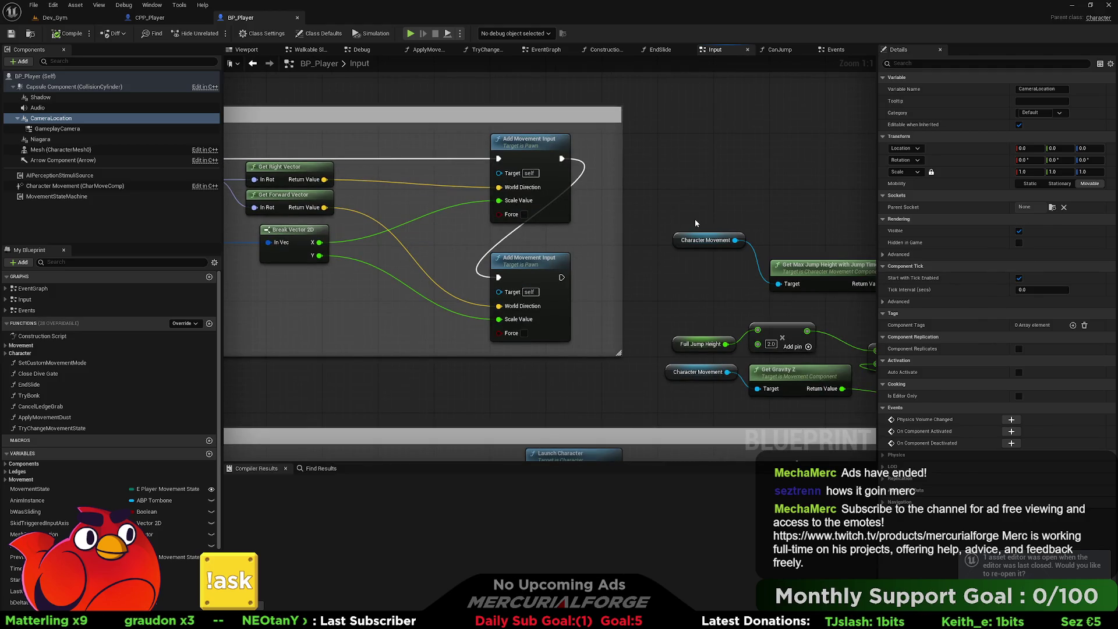
left_click_drag(693, 187, 642, 187)
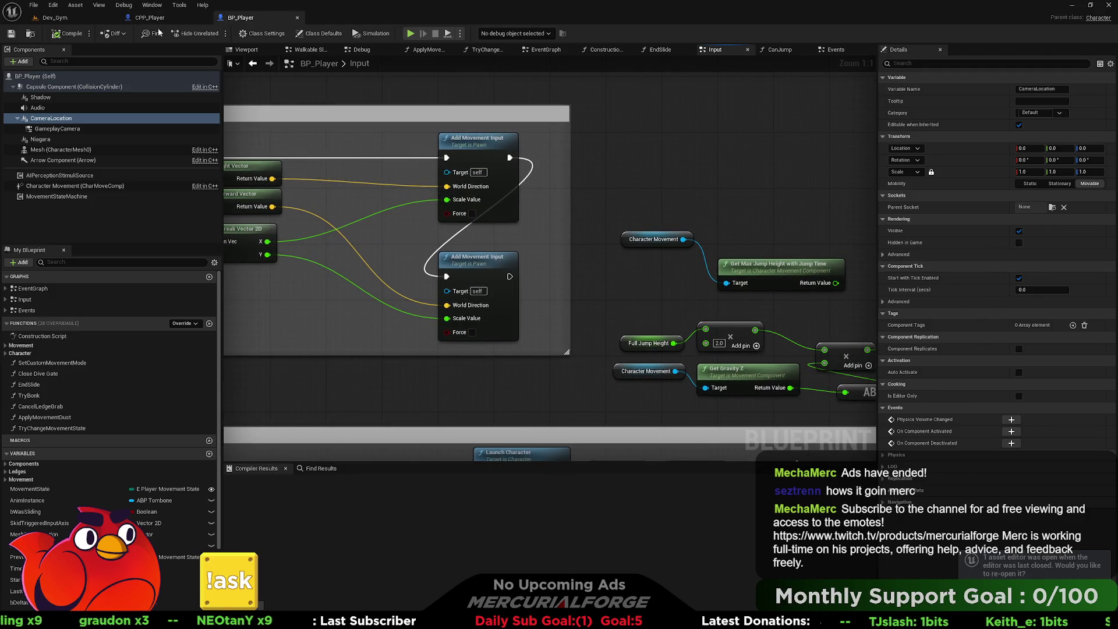
left_click(58, 128)
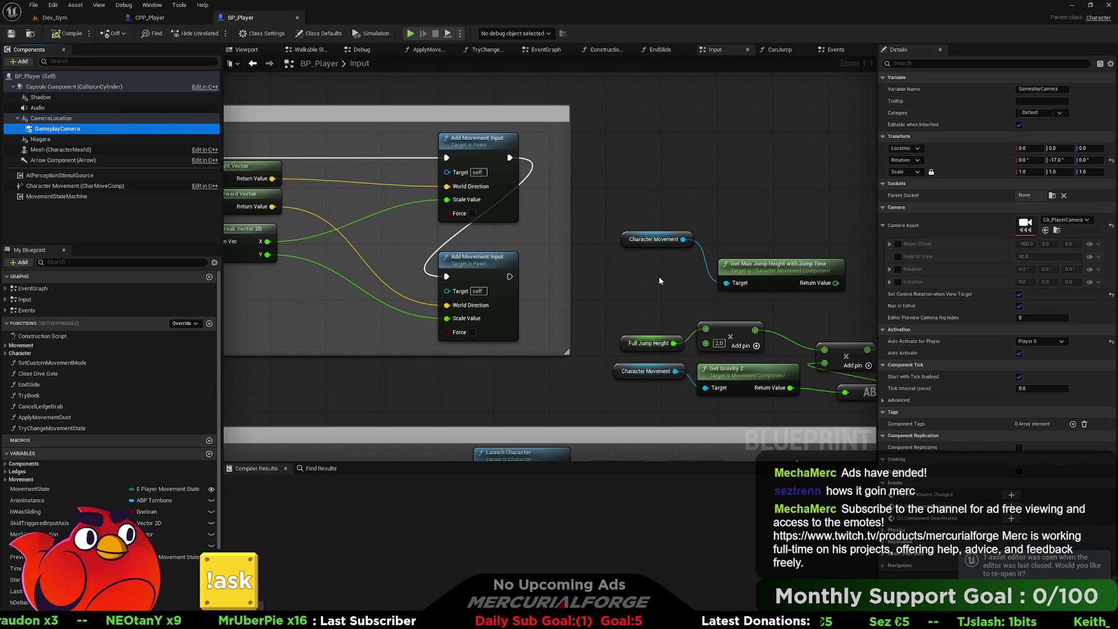
left_click(149, 18)
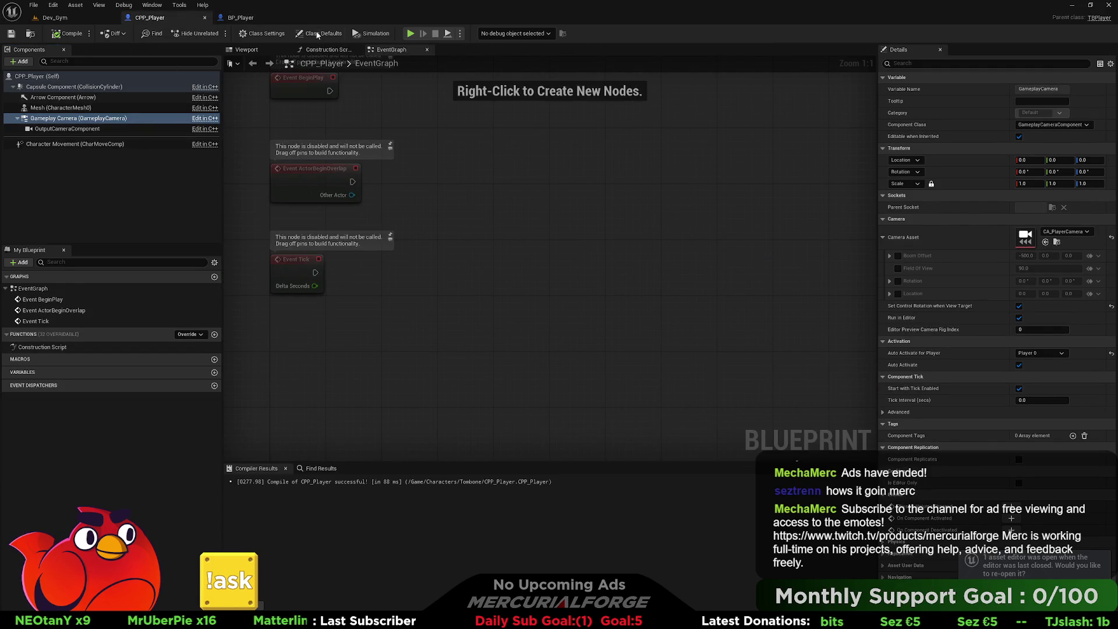
left_click(240, 17)
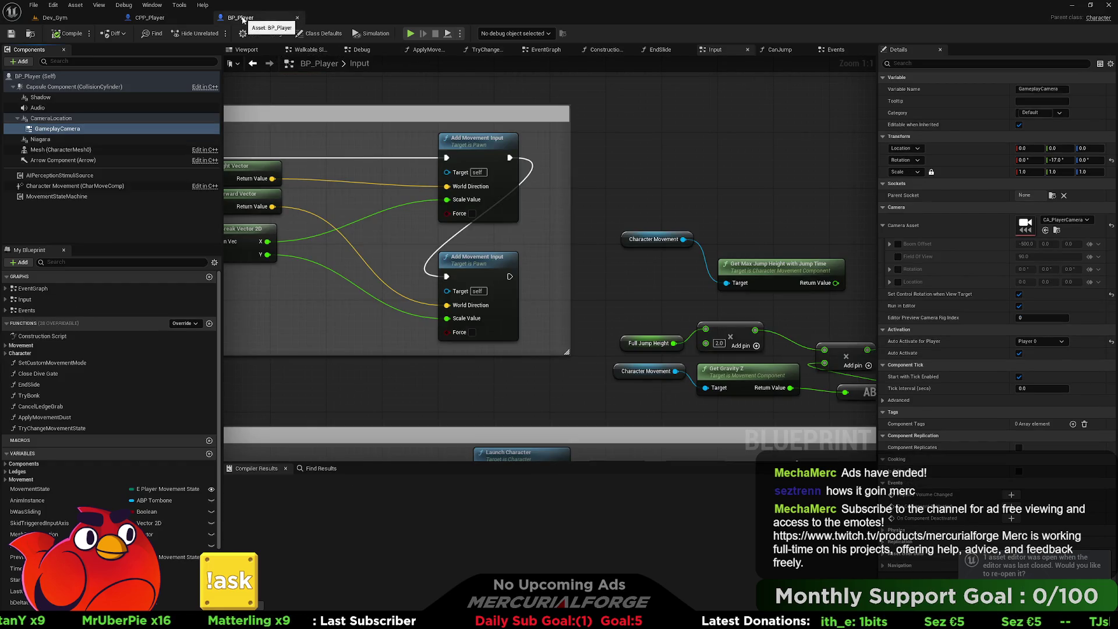
left_click(150, 17)
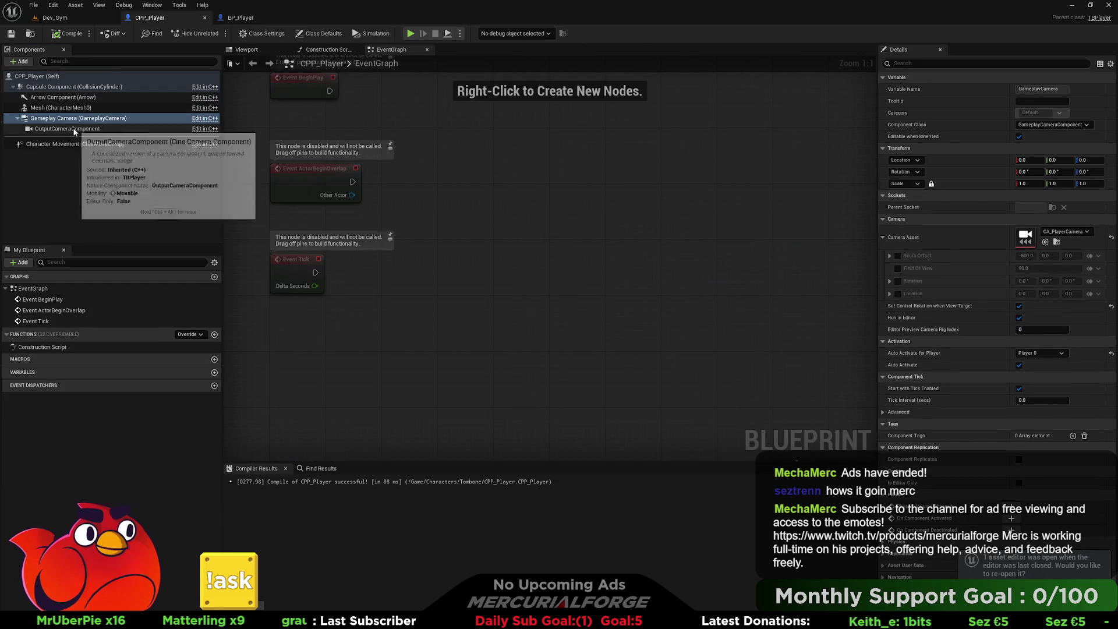
left_click(250, 18)
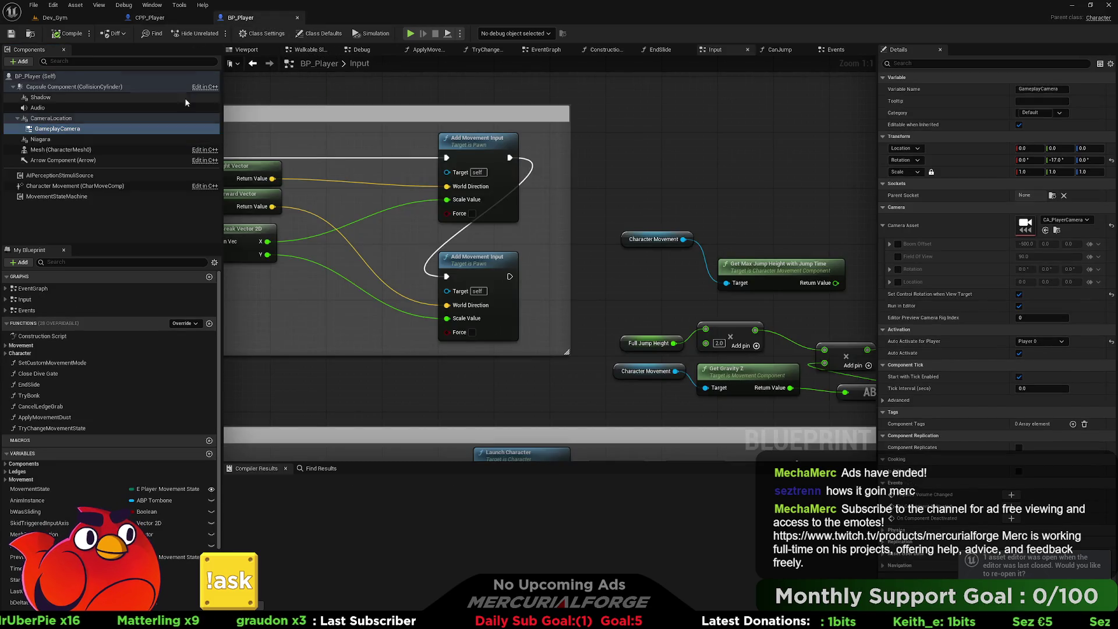
Review BP_Player's MovementStateMachine and Character Movement rotation settings, then return to CPP_Player.
left_click(72, 198)
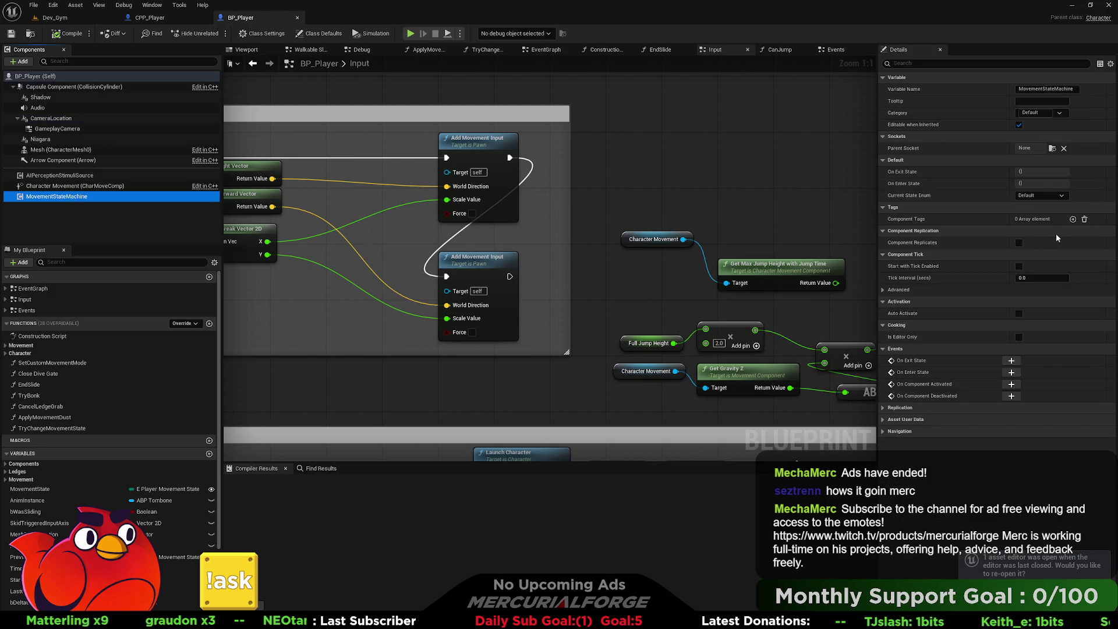
left_click(73, 185)
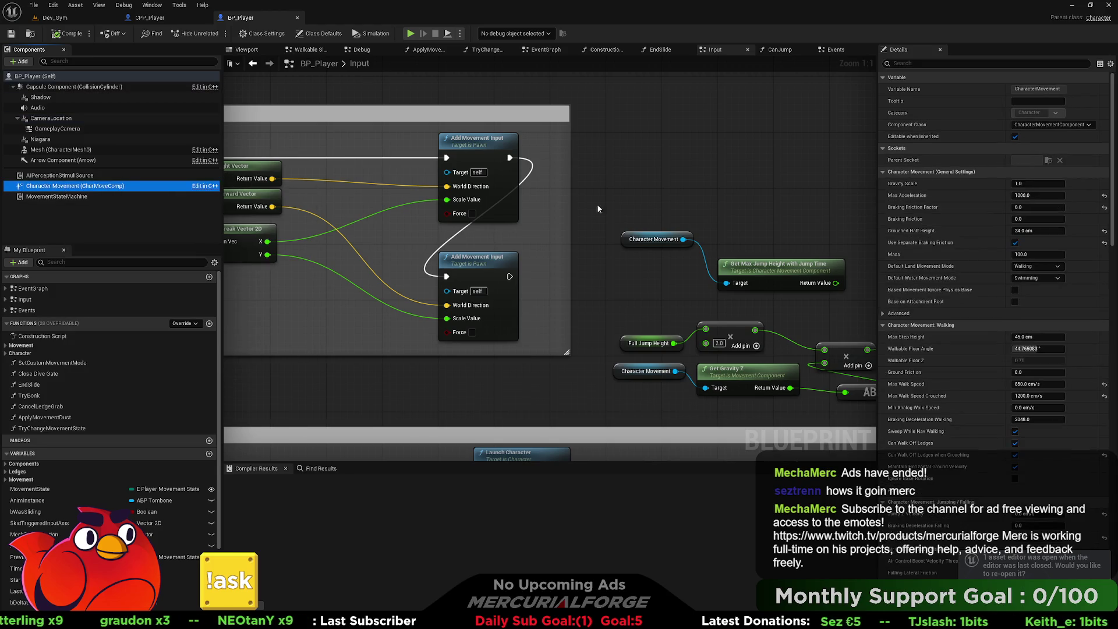
scroll(907, 240, "down", 1)
scroll(909, 239, "down", 10)
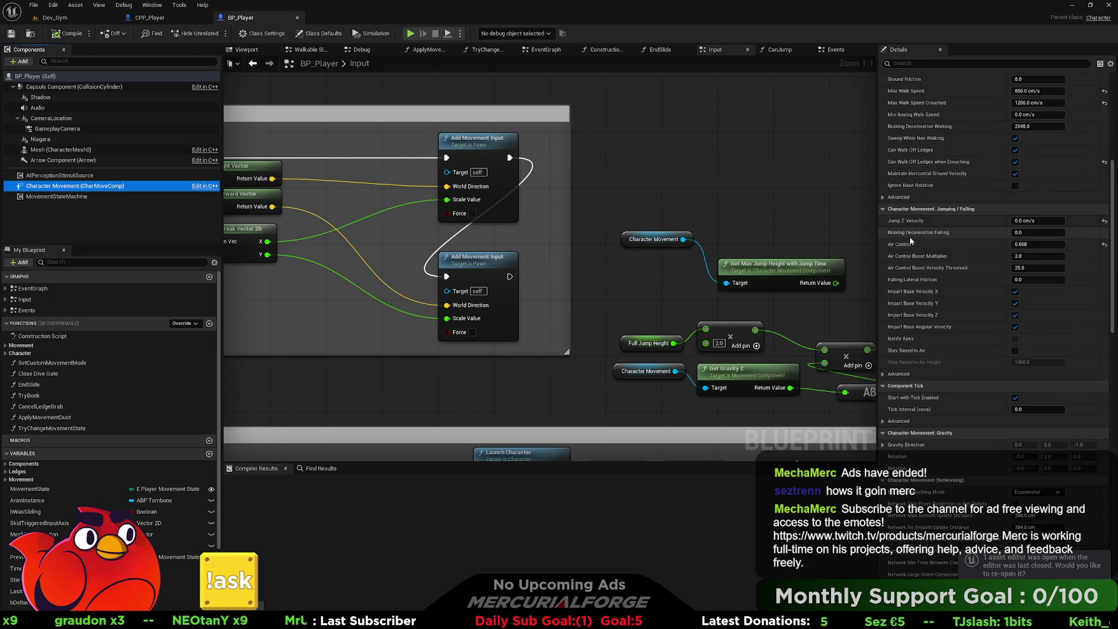
scroll(909, 237, "down", 9)
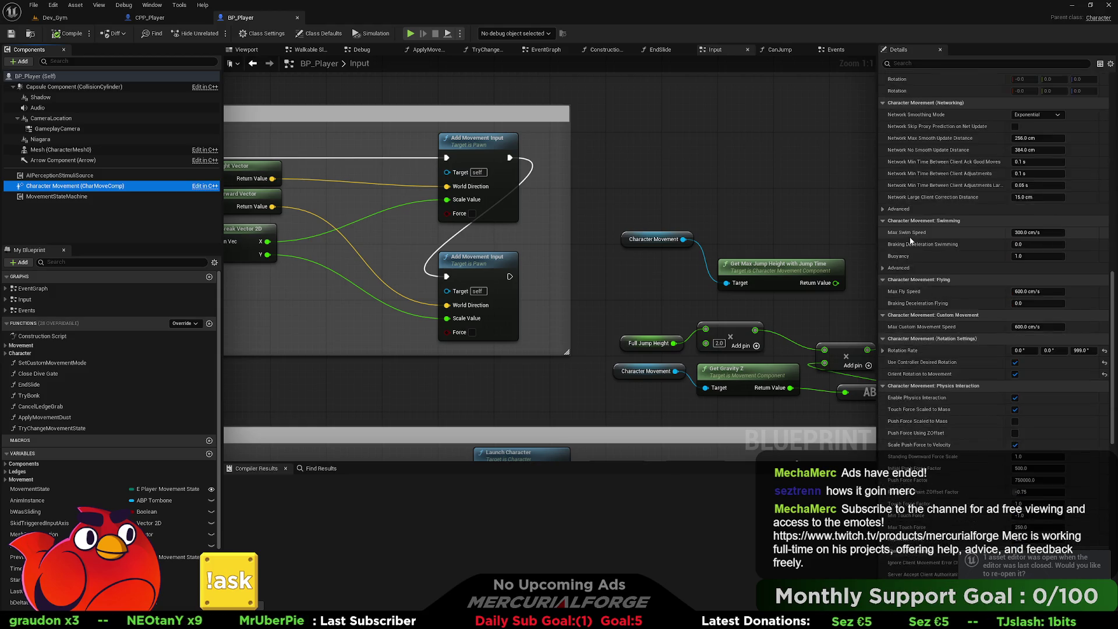
scroll(909, 236, "down", 5)
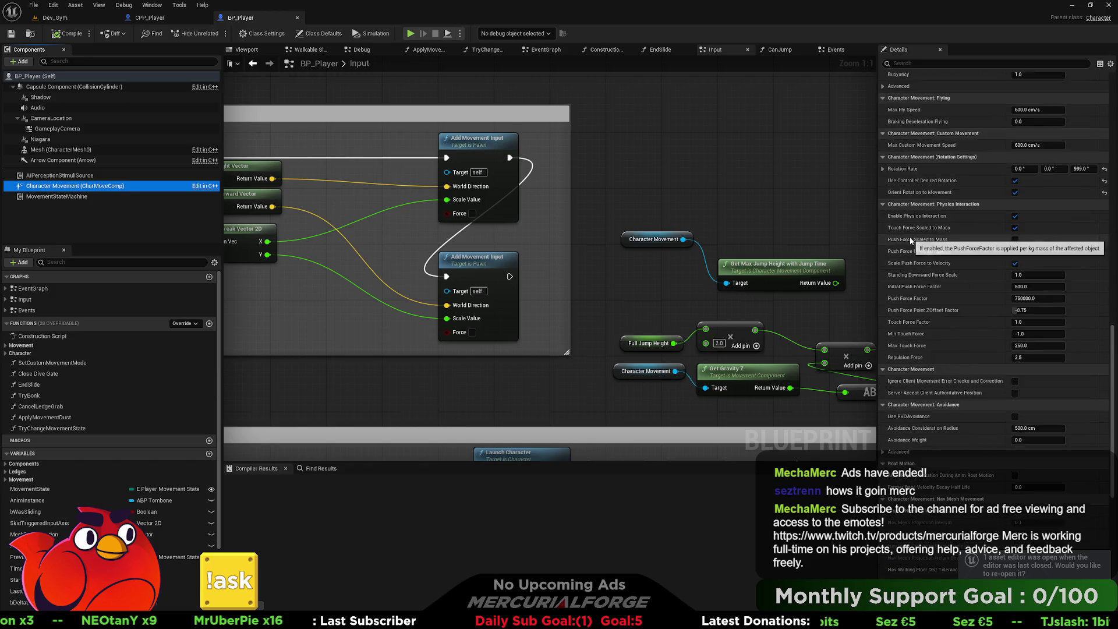
scroll(910, 237, "up", 6)
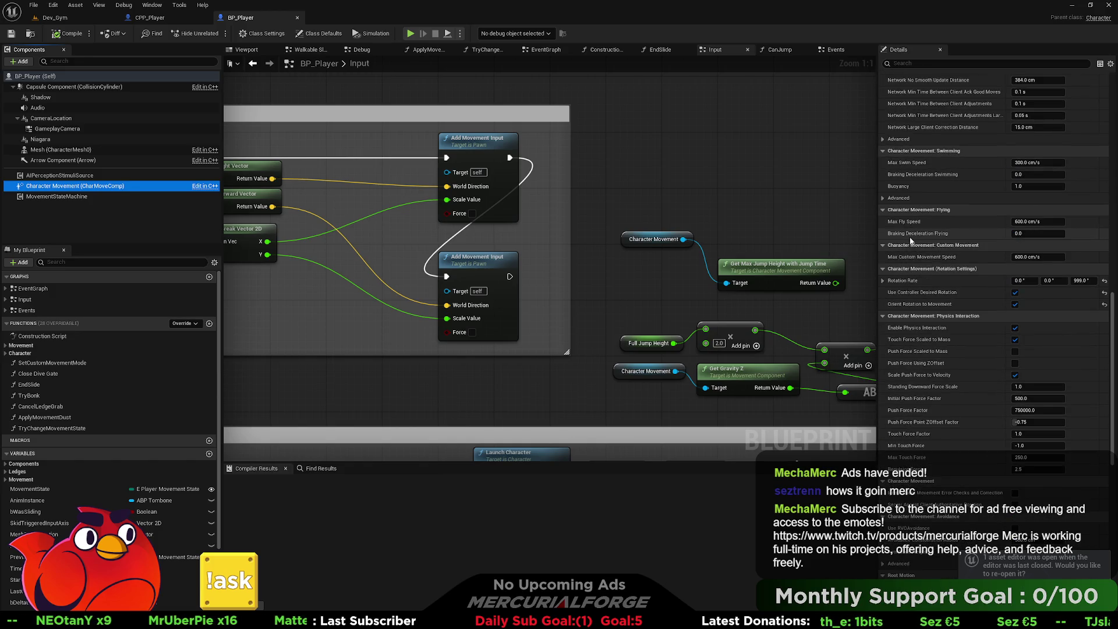
left_click(153, 18)
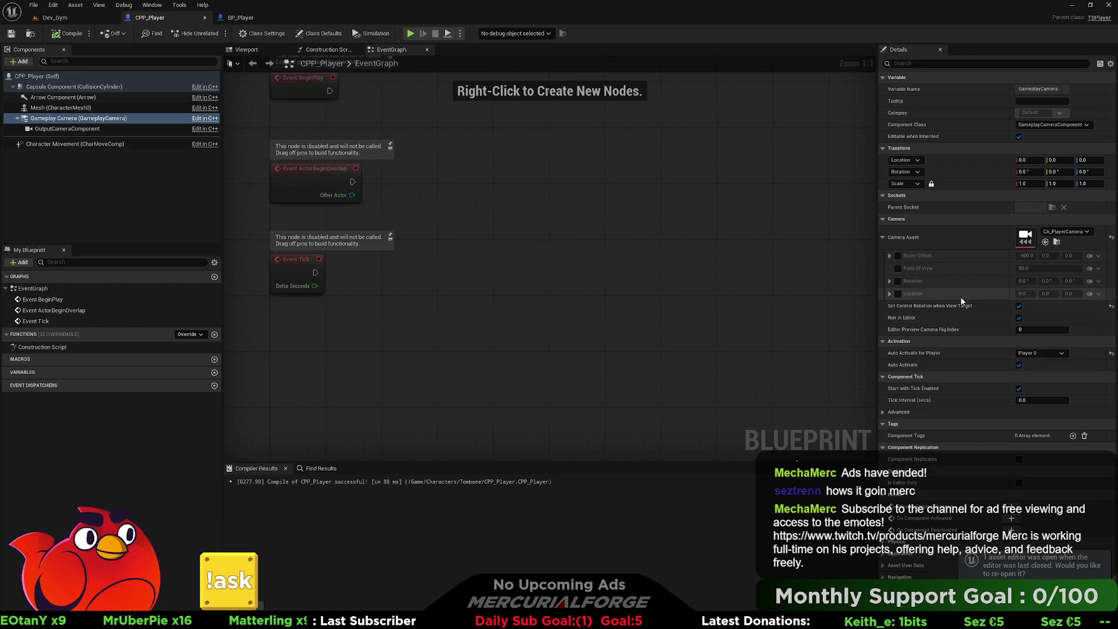
left_click(99, 143)
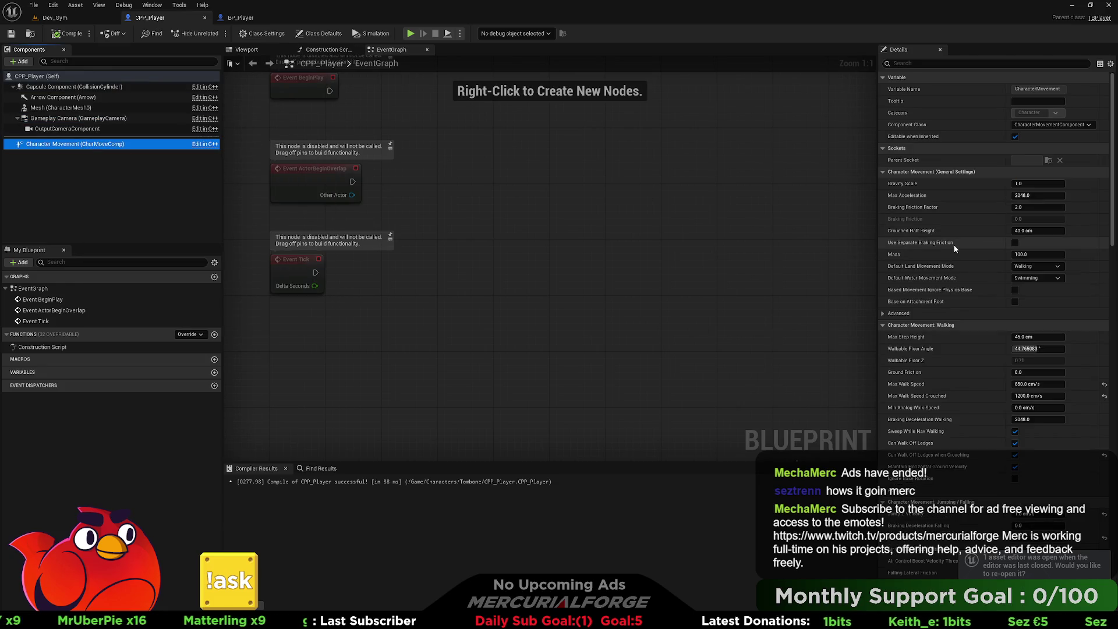
scroll(952, 244, "down", 10)
scroll(954, 243, "down", 10)
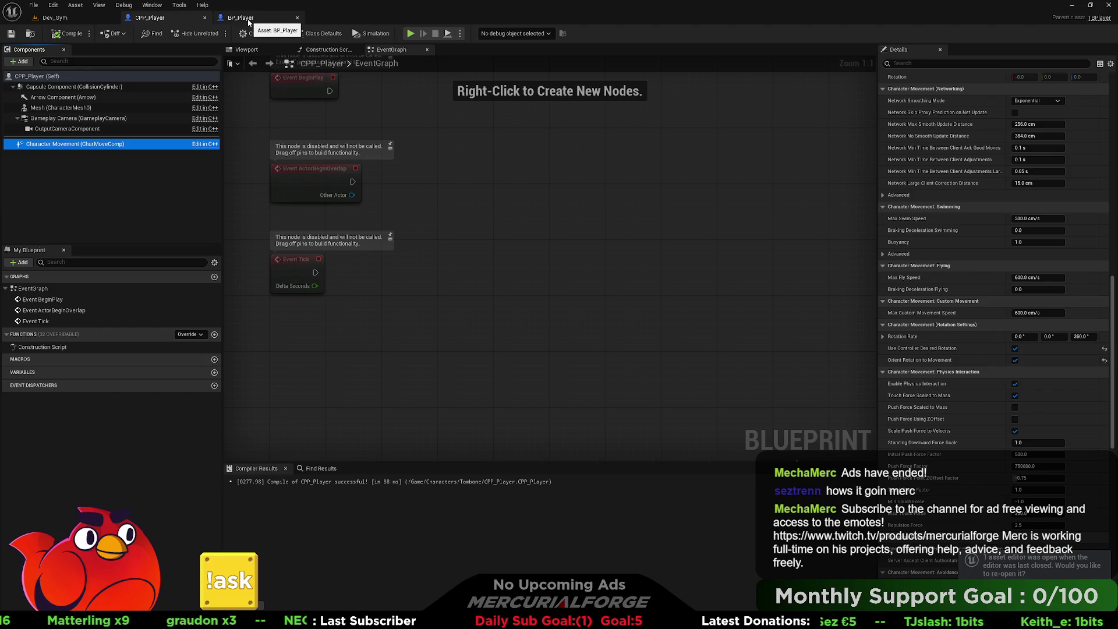
left_click(74, 21)
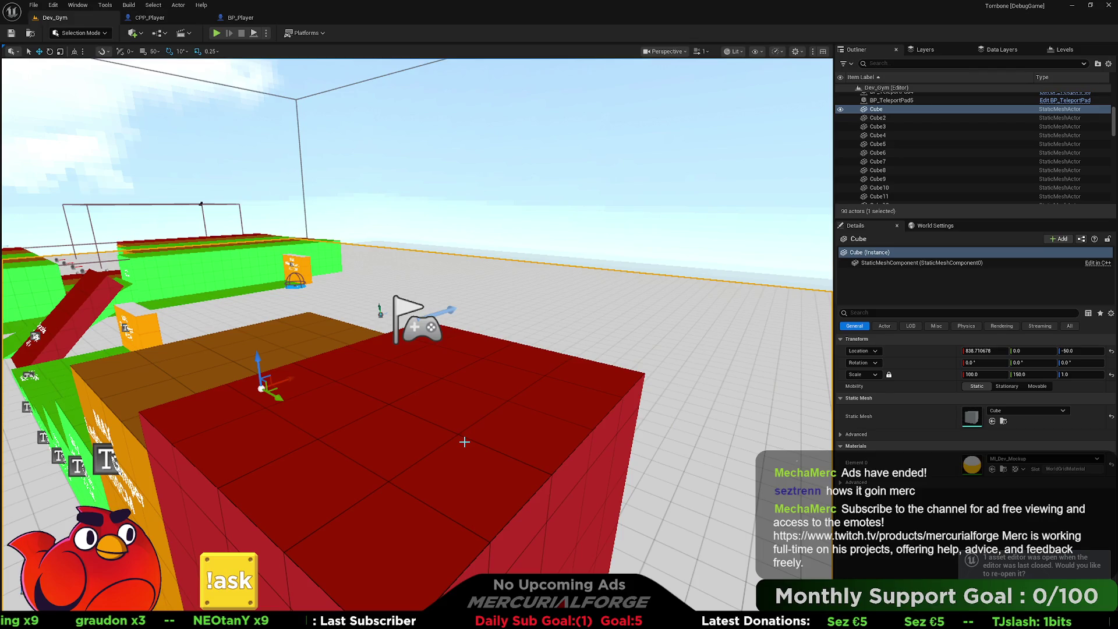
key("ctrl+space")
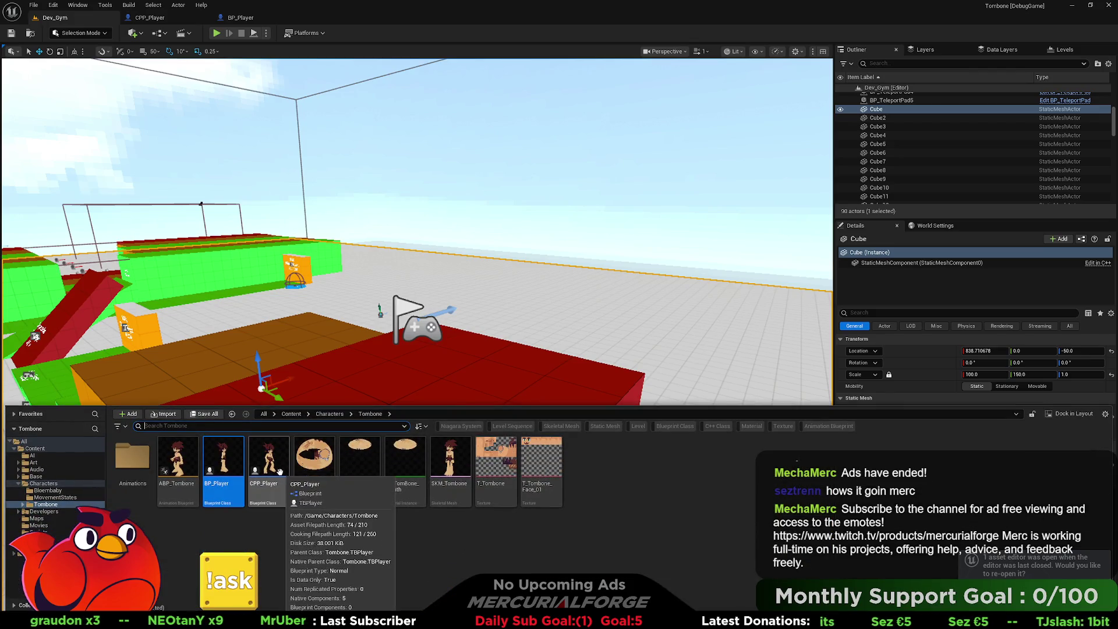
double_click(268, 455)
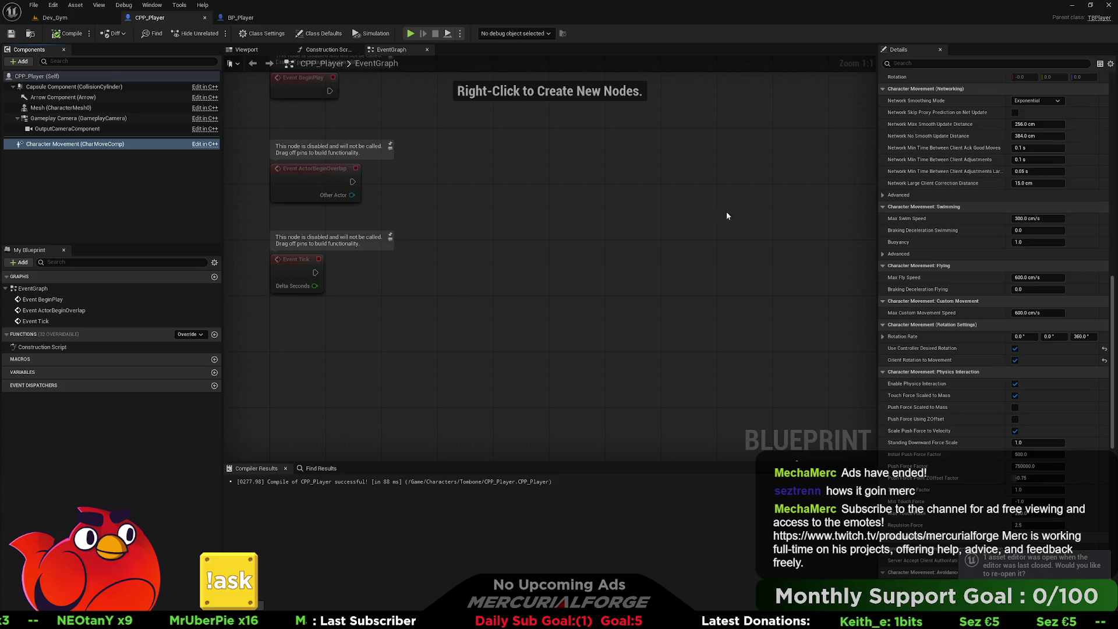
scroll(975, 233, "up", 10)
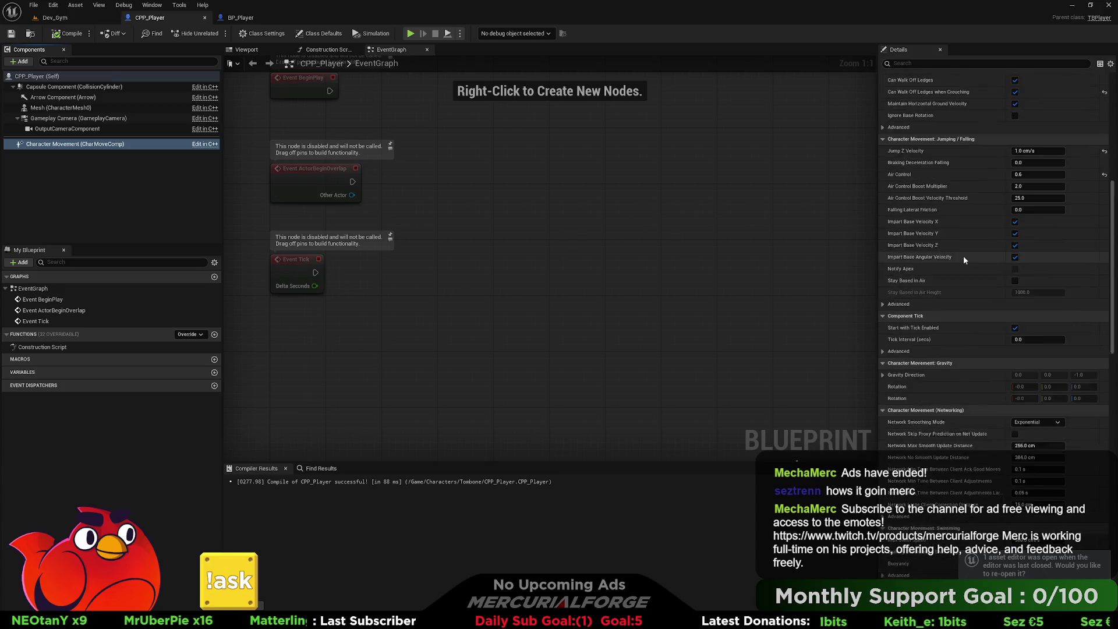
scroll(962, 257, "up", 10)
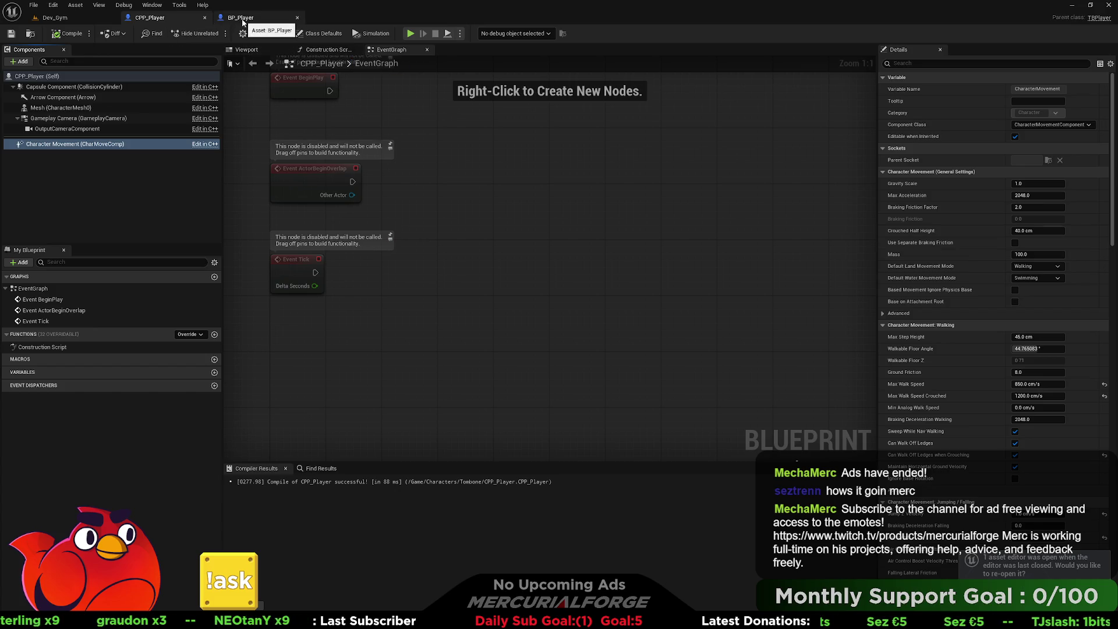
scroll(959, 379, "down", 10)
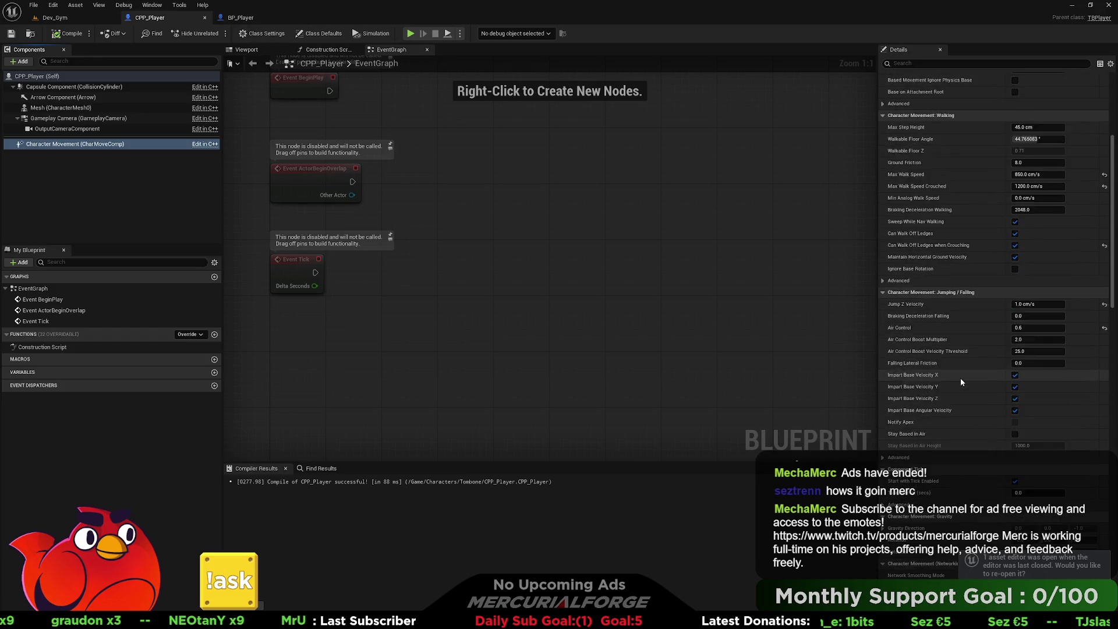
scroll(959, 376, "down", 10)
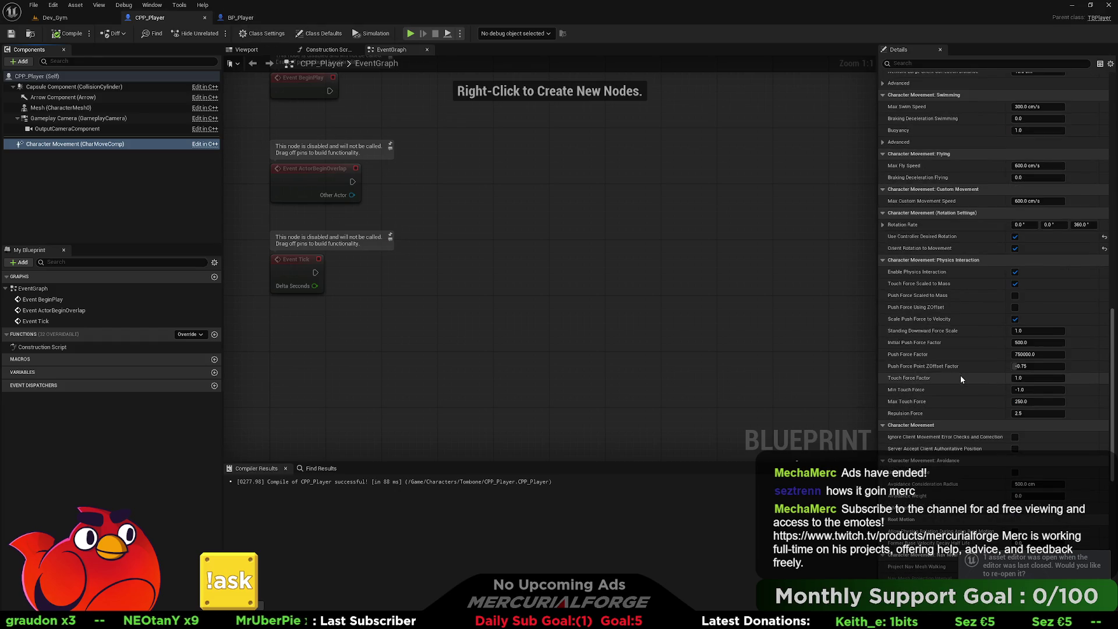
scroll(960, 377, "down", 3)
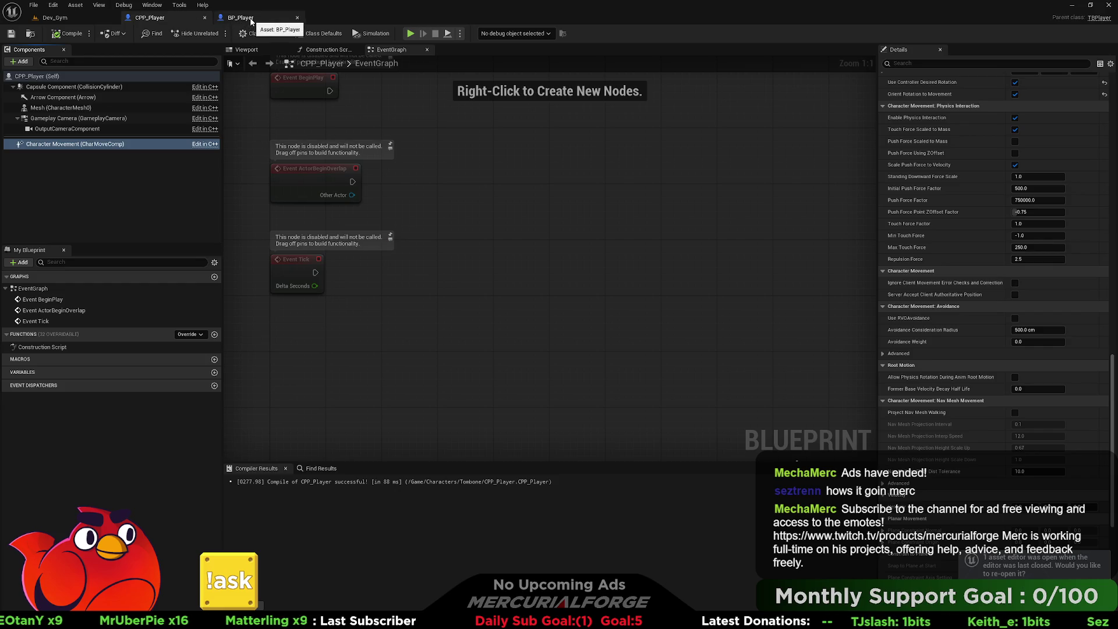
left_click(251, 20)
left_click(152, 17)
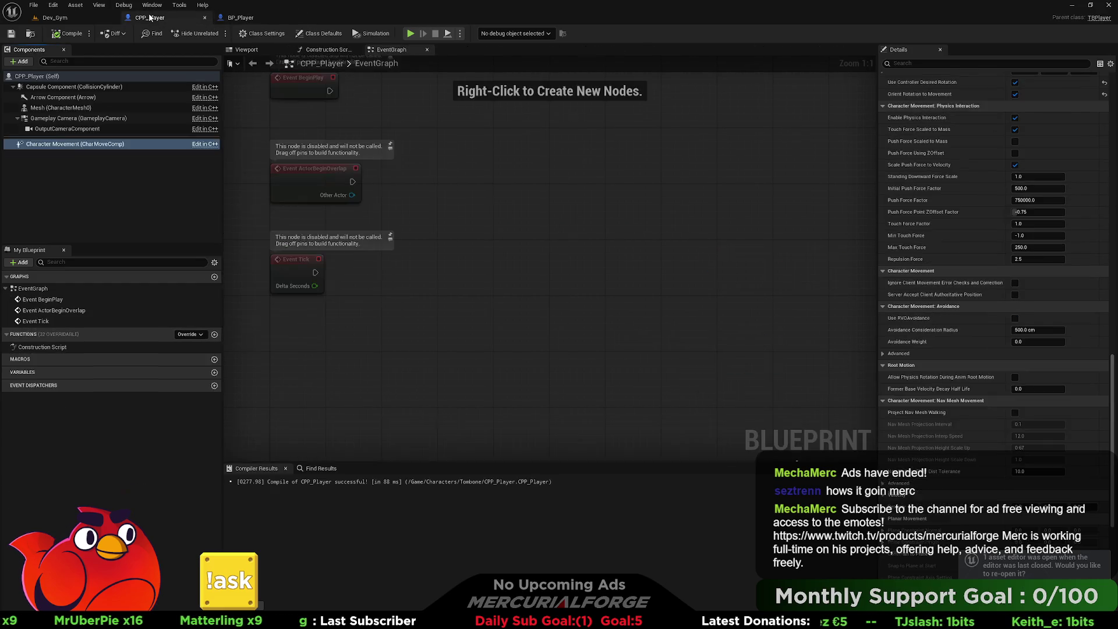
Uncheck Hidden in Game under Rendering for CPP_Player's Capsule Component.
left_click(53, 98)
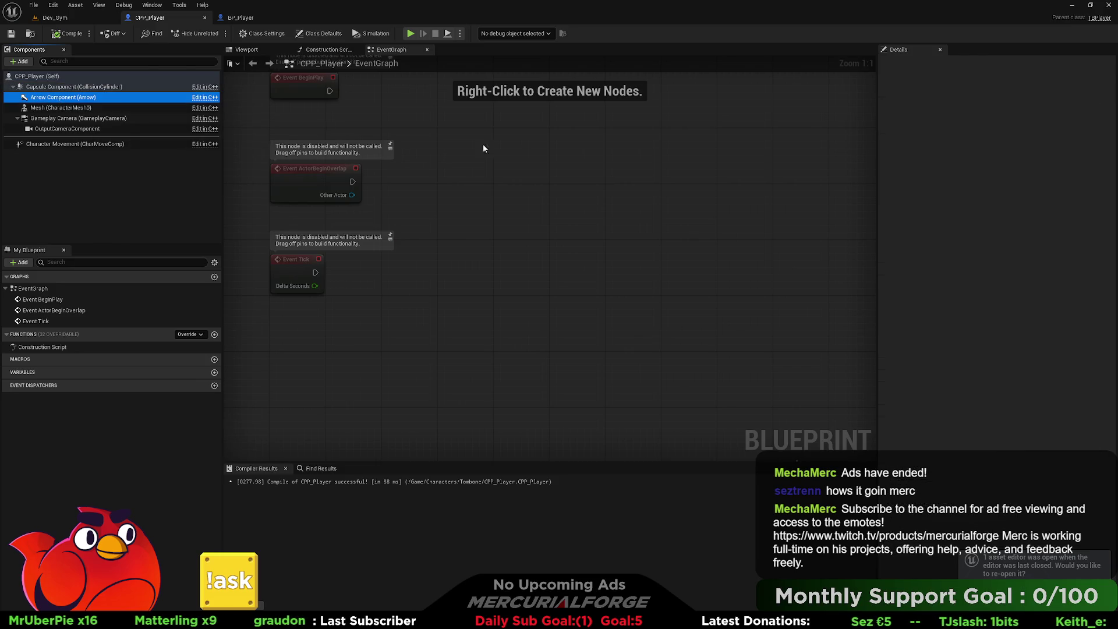
left_click(58, 107)
left_click(64, 97)
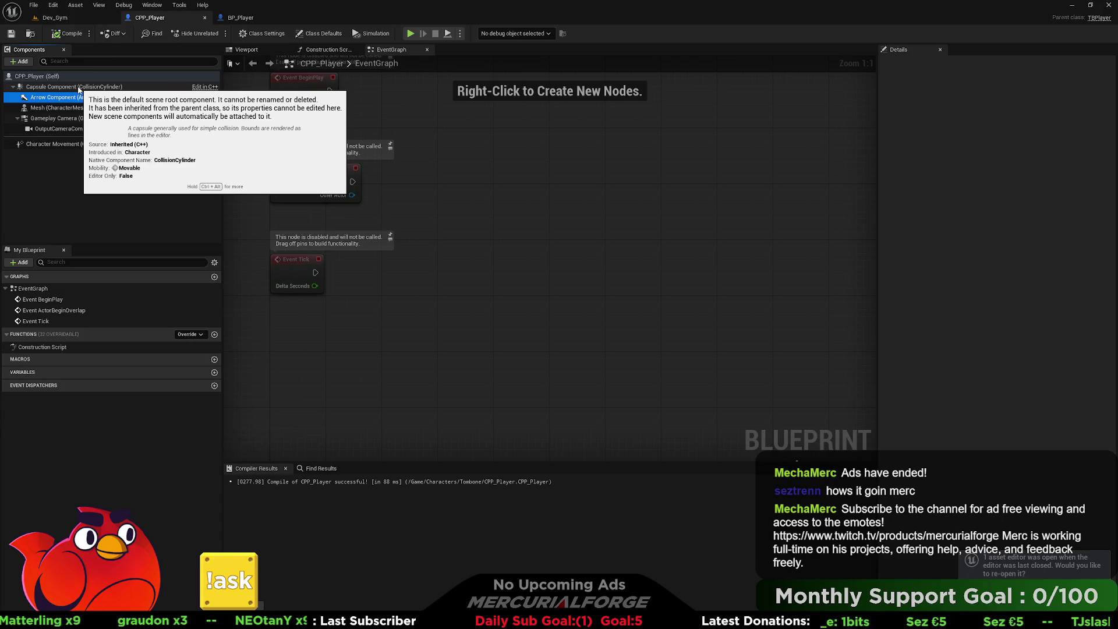
left_click(78, 88)
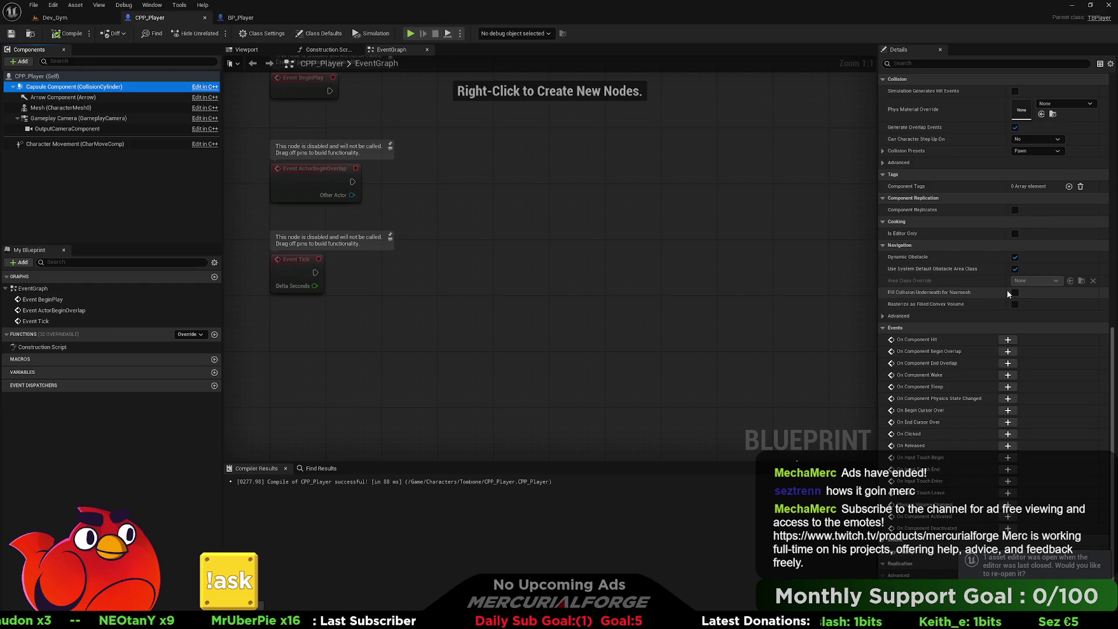
scroll(1007, 290, "up", 5)
scroll(1020, 353, "up", 4)
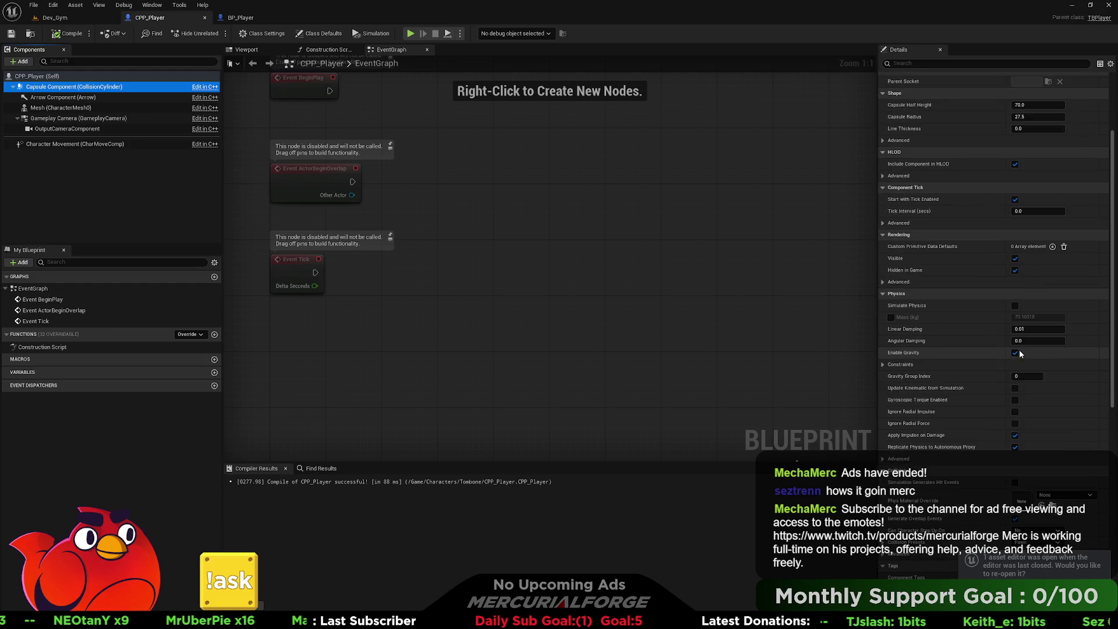
left_click(1015, 271)
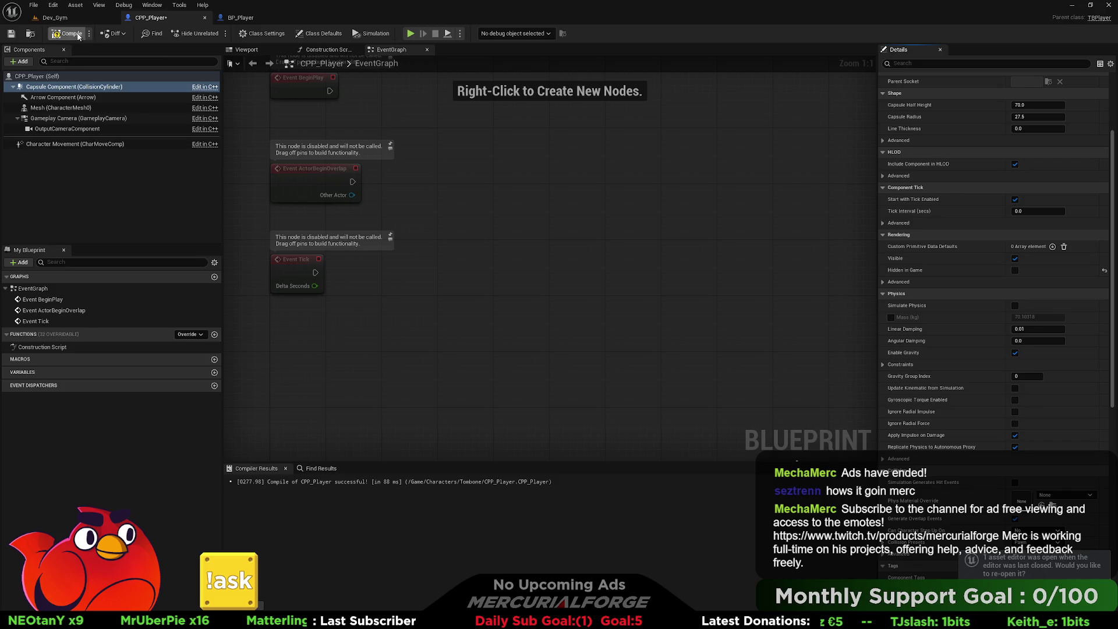
left_click(55, 18)
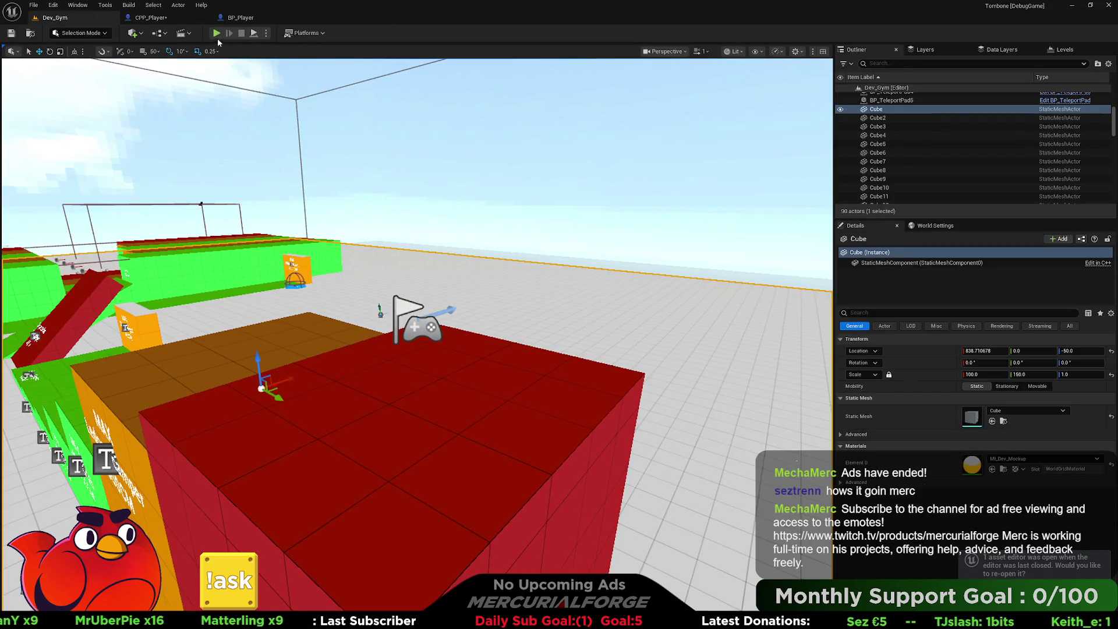
Play Dev_Gym, walking the character forward, back and left toward the height tower, then stop.
left_click(216, 33)
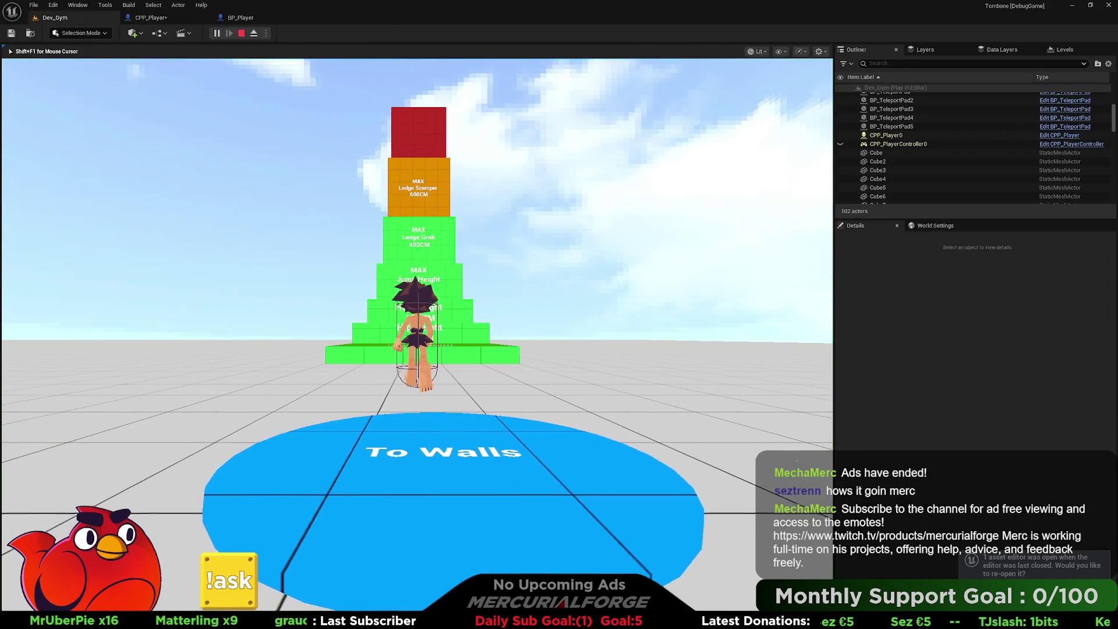
key("w")
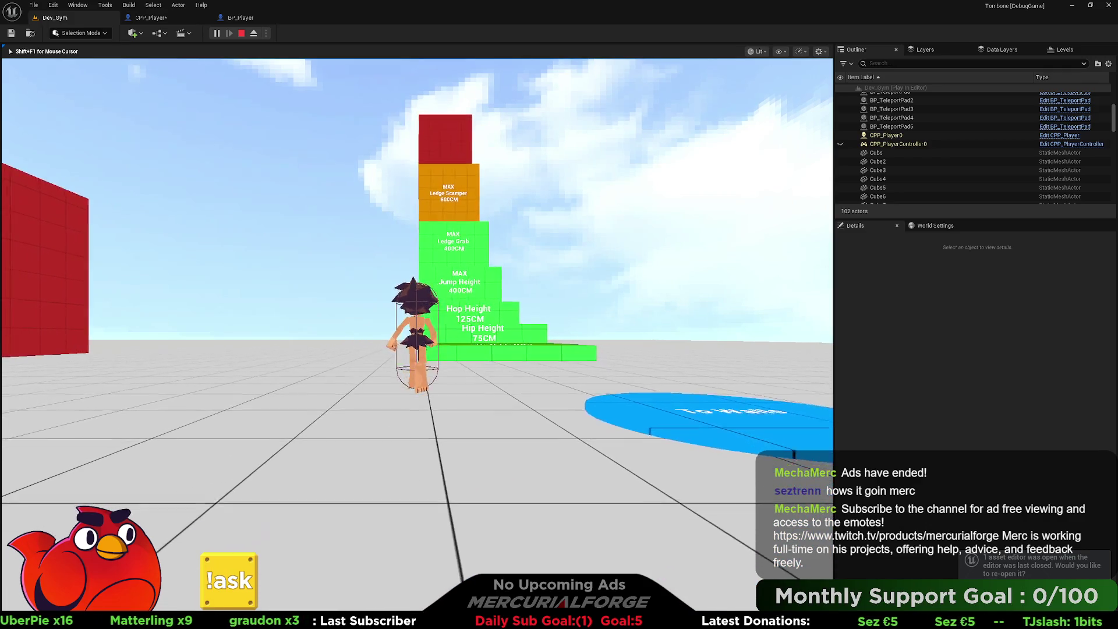
key("s")
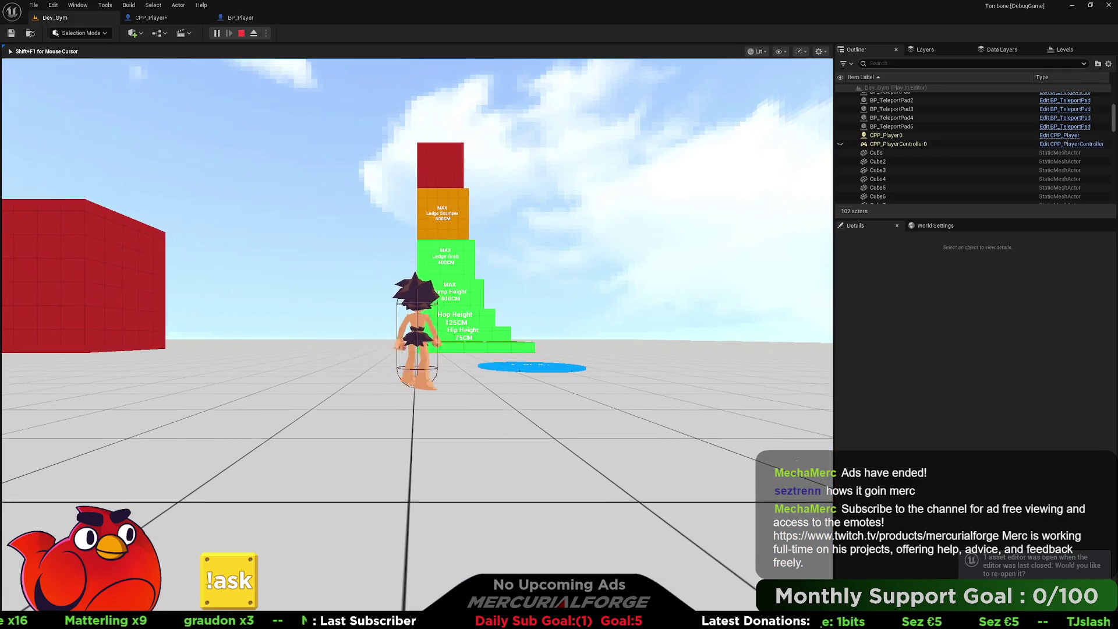
key("w")
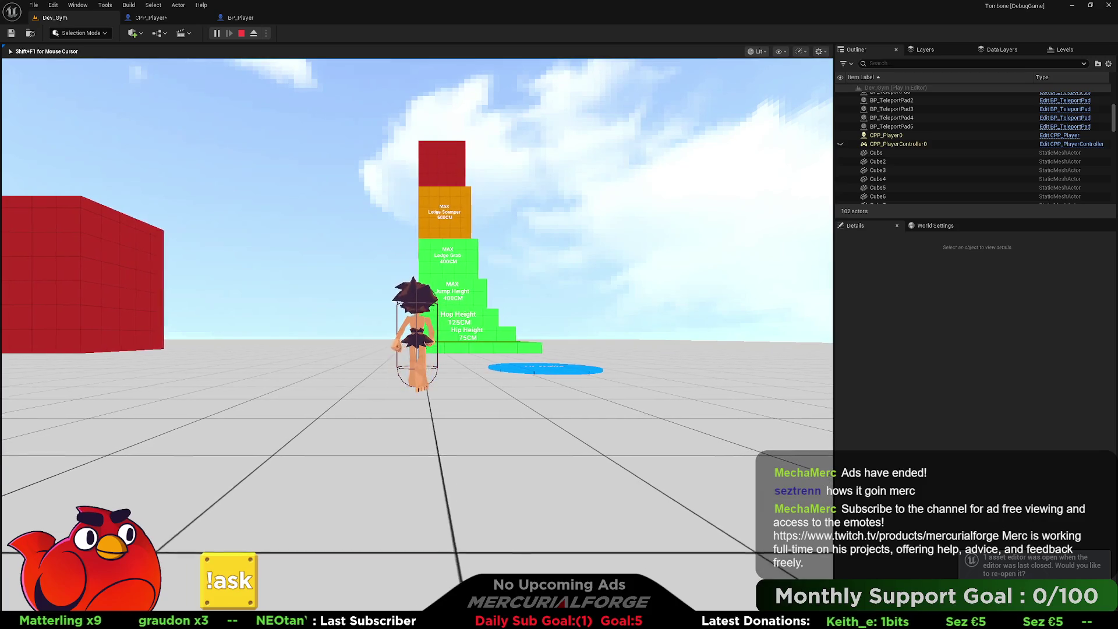
key("a")
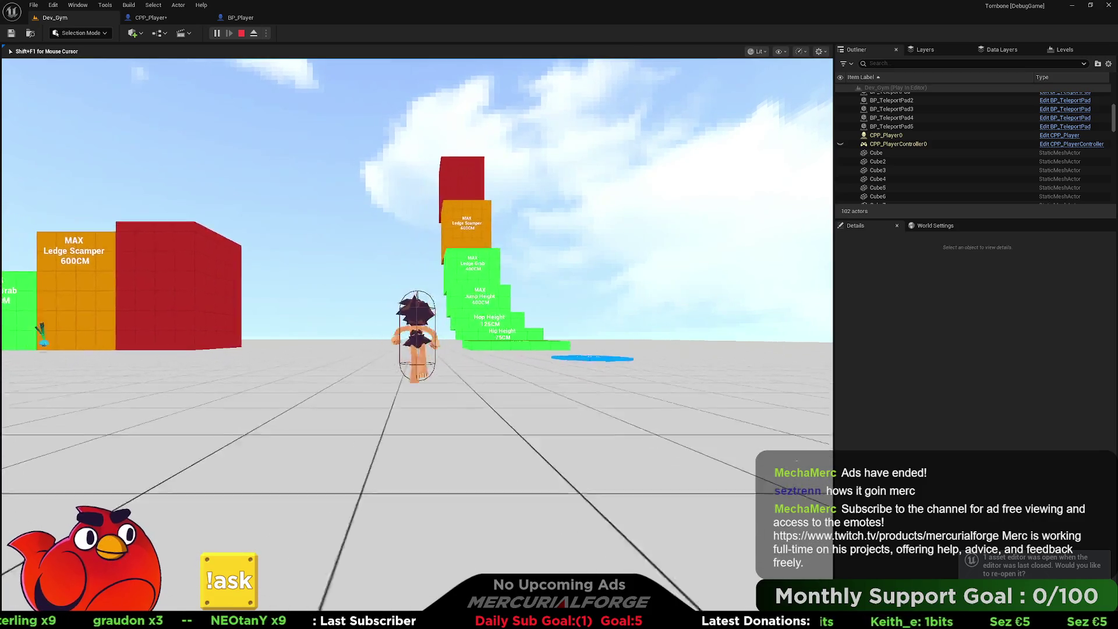
key("w")
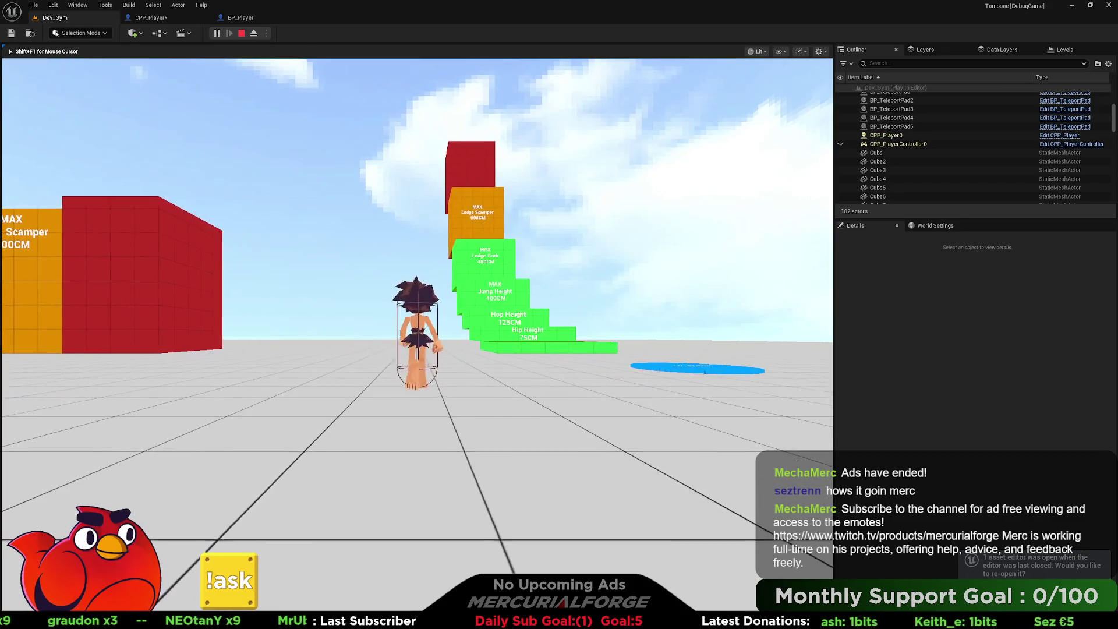
key("Escape")
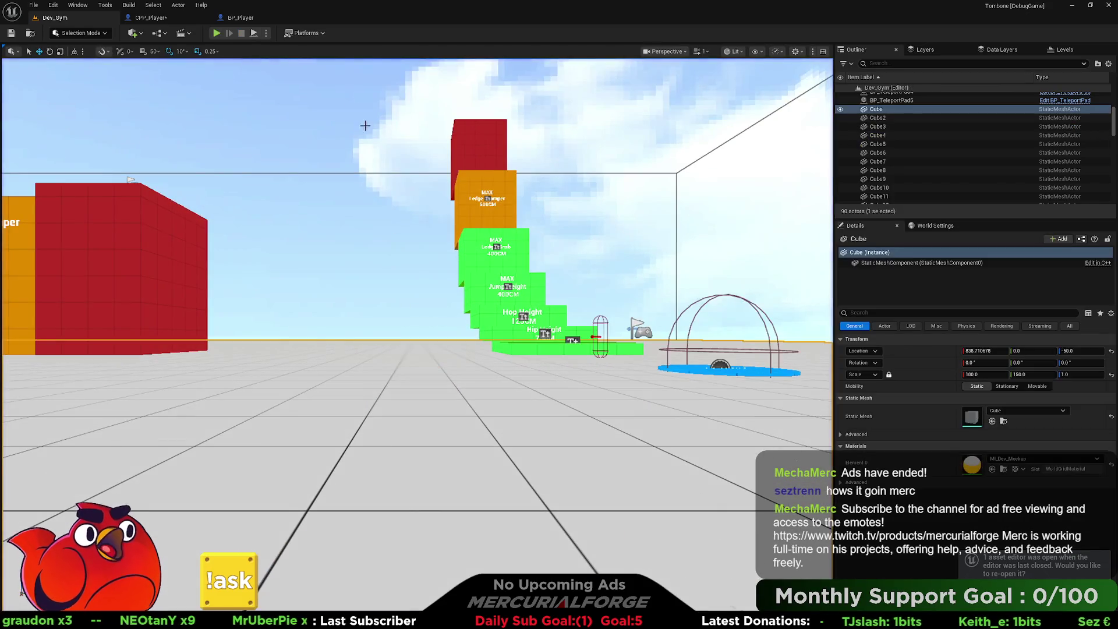
left_click(150, 18)
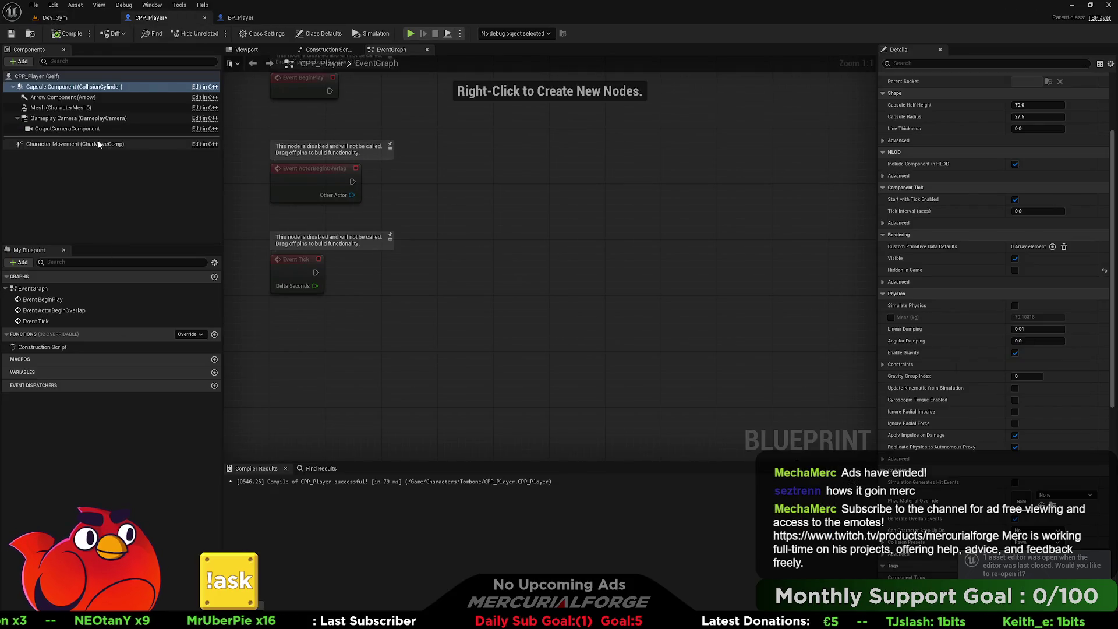
Browse CPP_Player's Character Movement settings to locate the Rotation Rate.
left_click(99, 144)
scroll(963, 307, "down", 10)
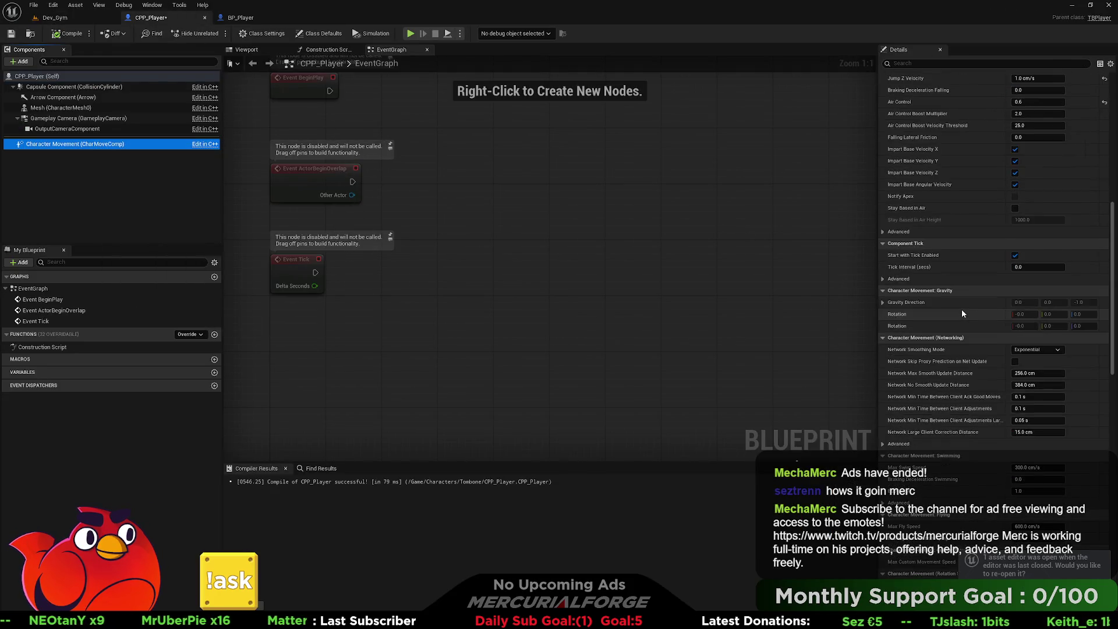
scroll(962, 311, "down", 5)
scroll(961, 308, "down", 5)
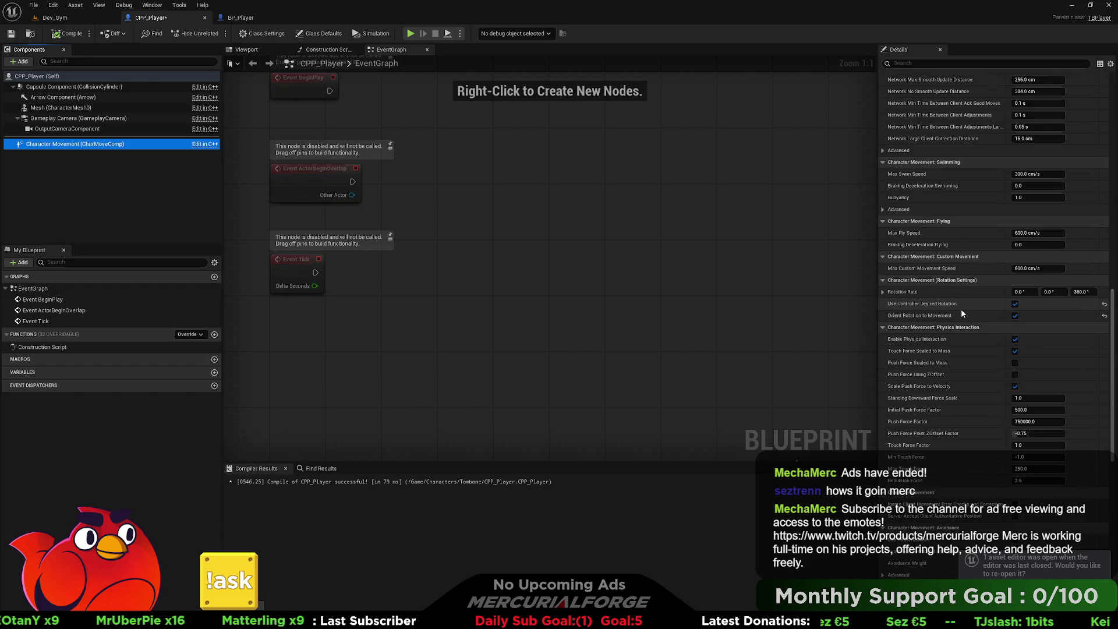
scroll(961, 310, "down", 2)
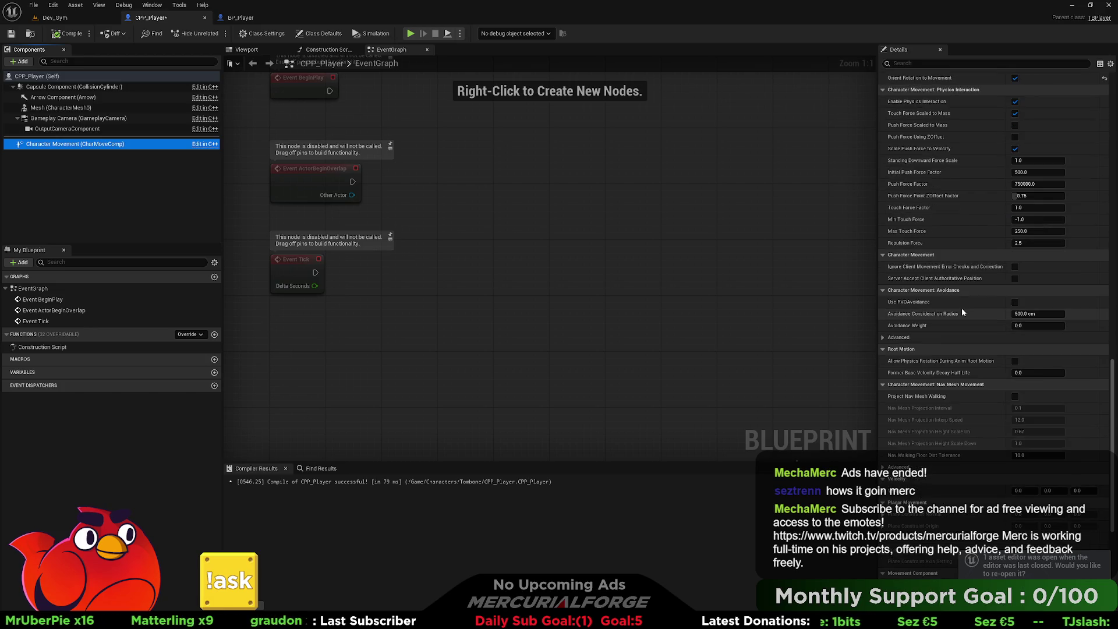
scroll(962, 313, "up", 6)
scroll(962, 312, "up", 9)
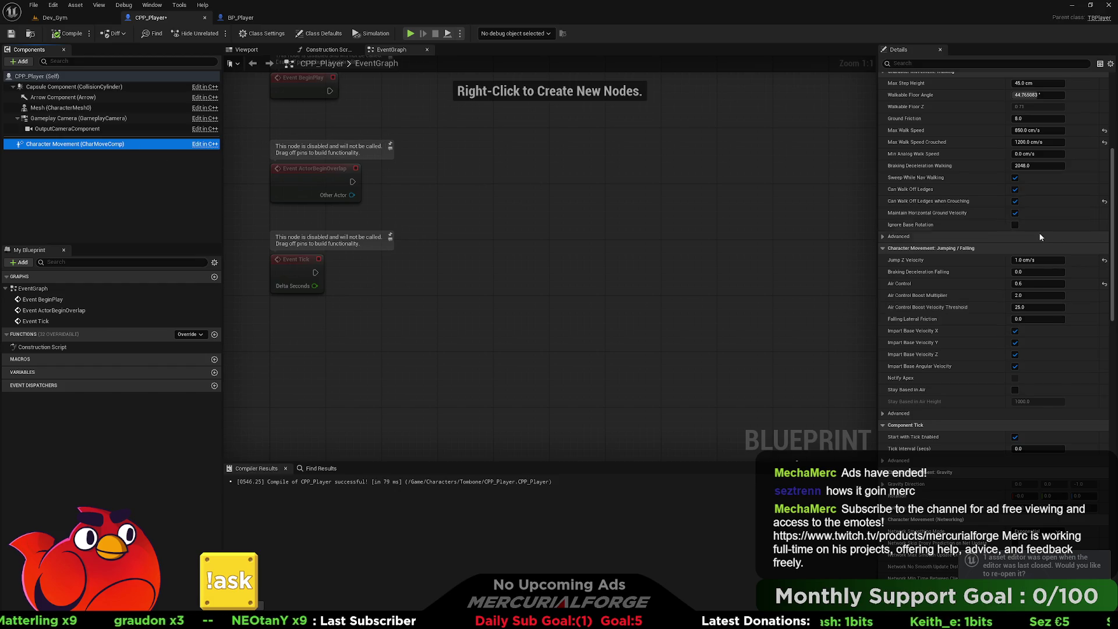
scroll(998, 258, "up", 3)
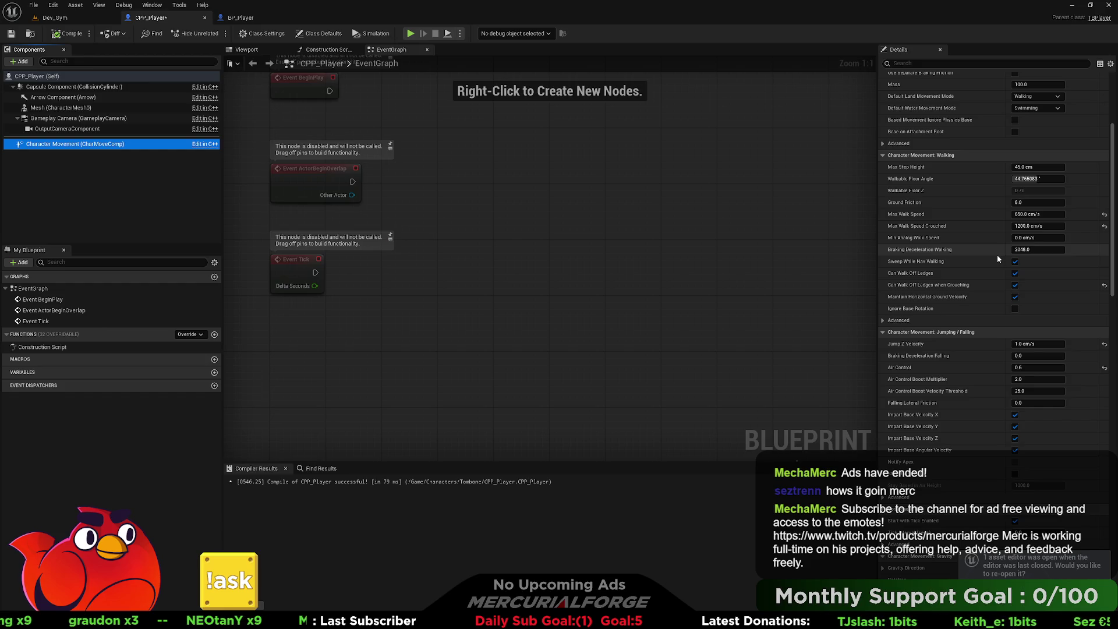
scroll(997, 254, "down", 17)
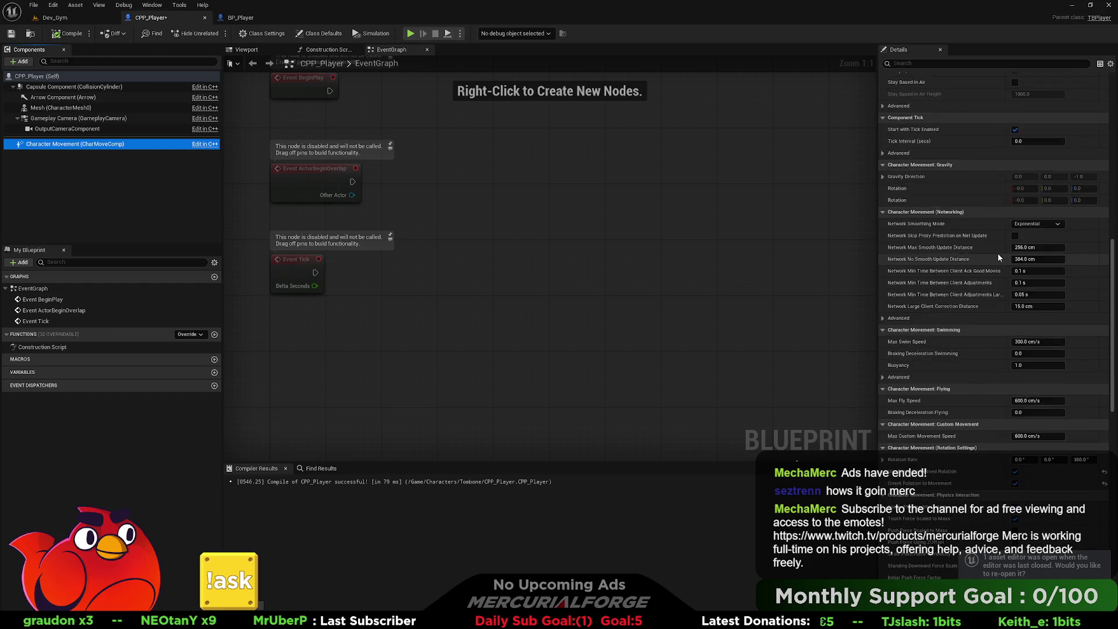
scroll(997, 255, "down", 3)
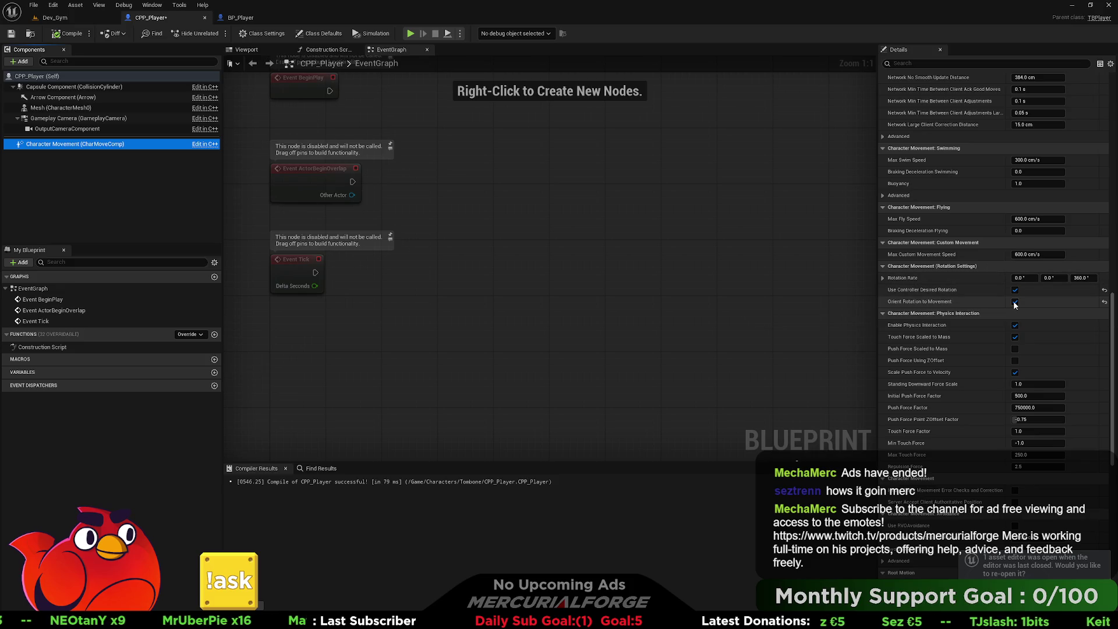
mouse_move(930, 307)
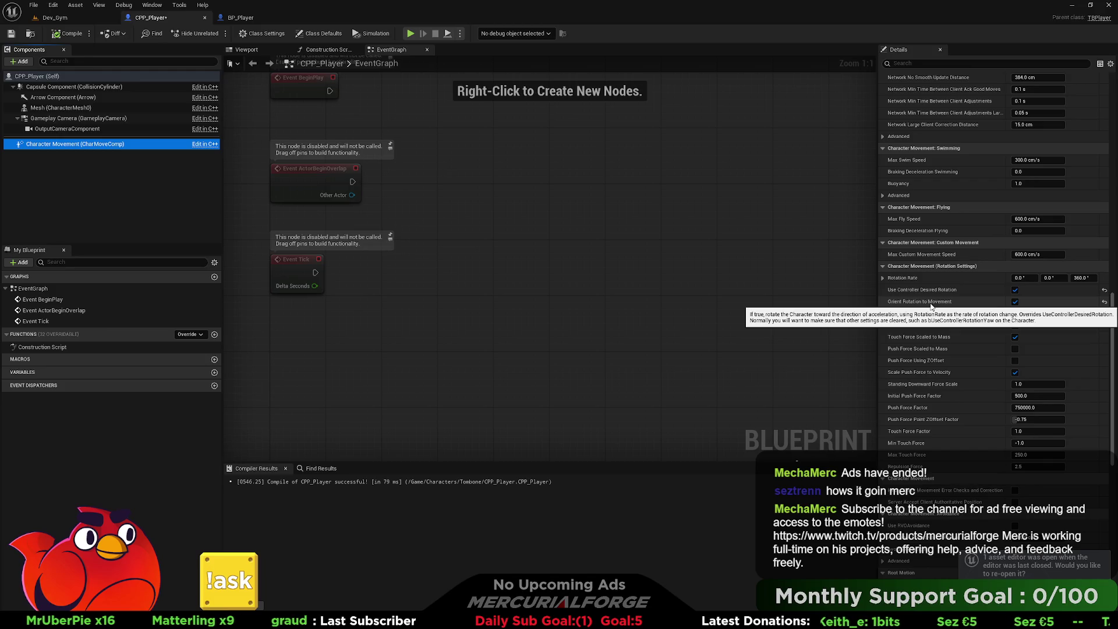
Check BP_Player's value, then set CPP_Player's Rotation Rate yaw (Z) to 999.
left_click(239, 18)
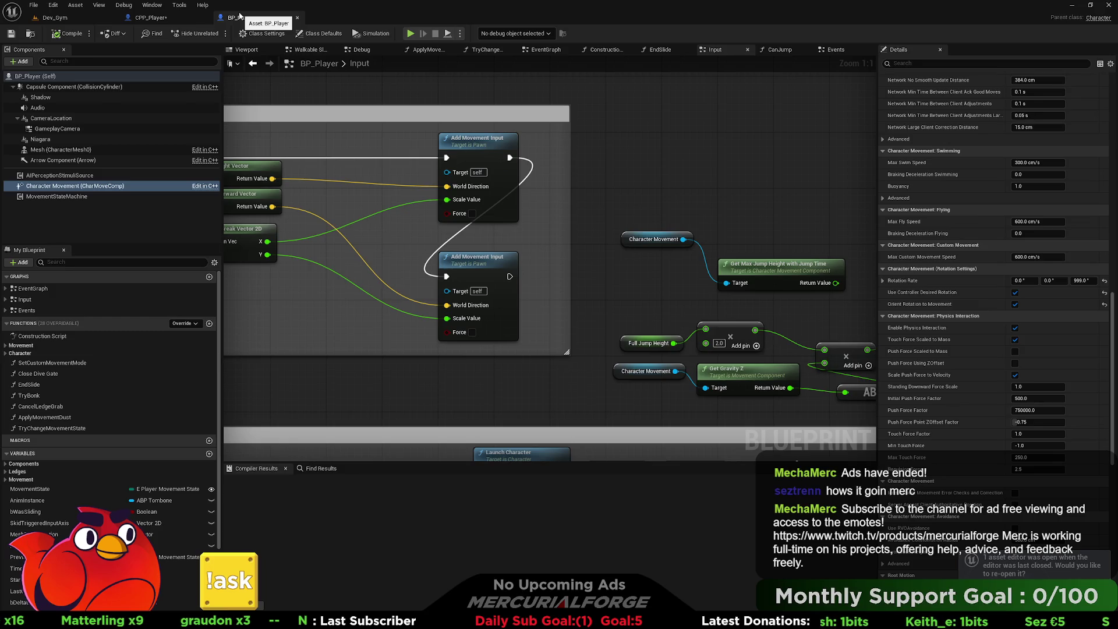
left_click(179, 22)
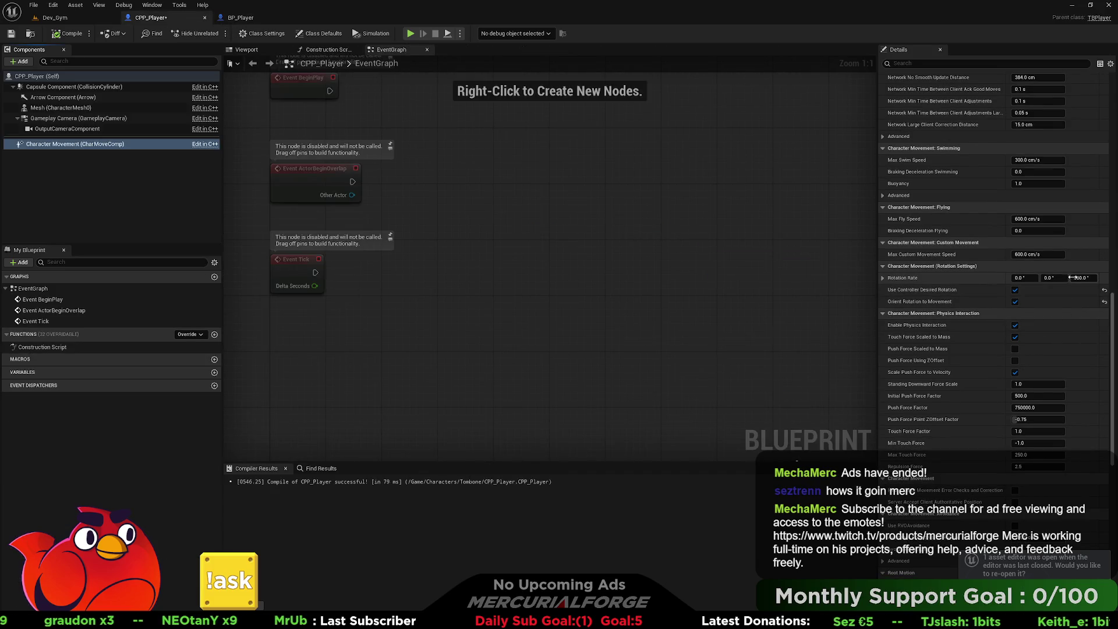
left_click(1076, 278)
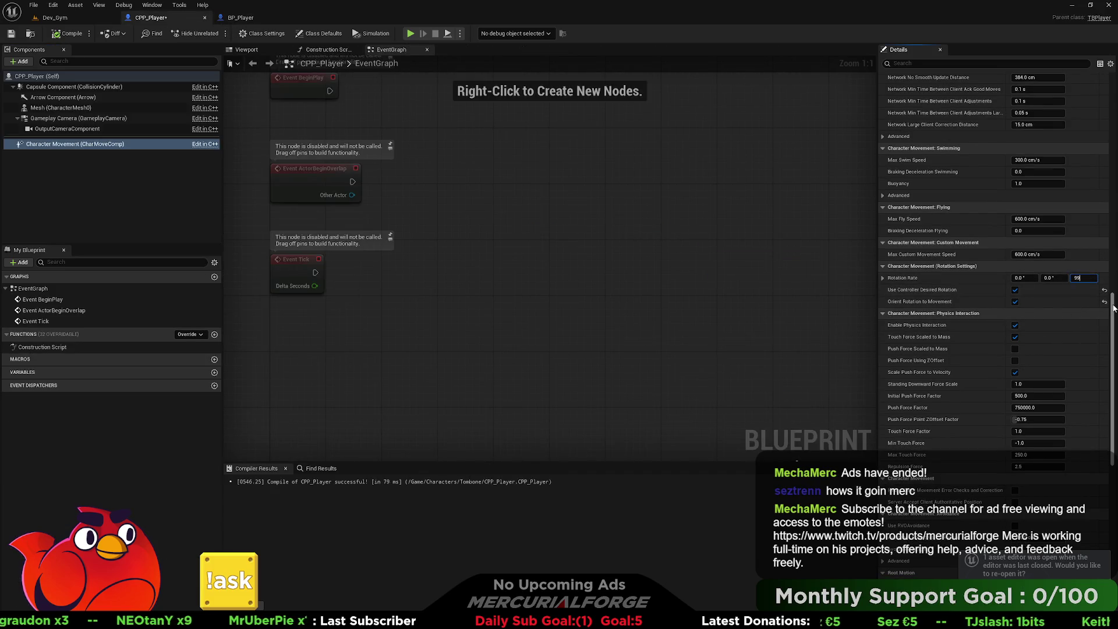
key("Return")
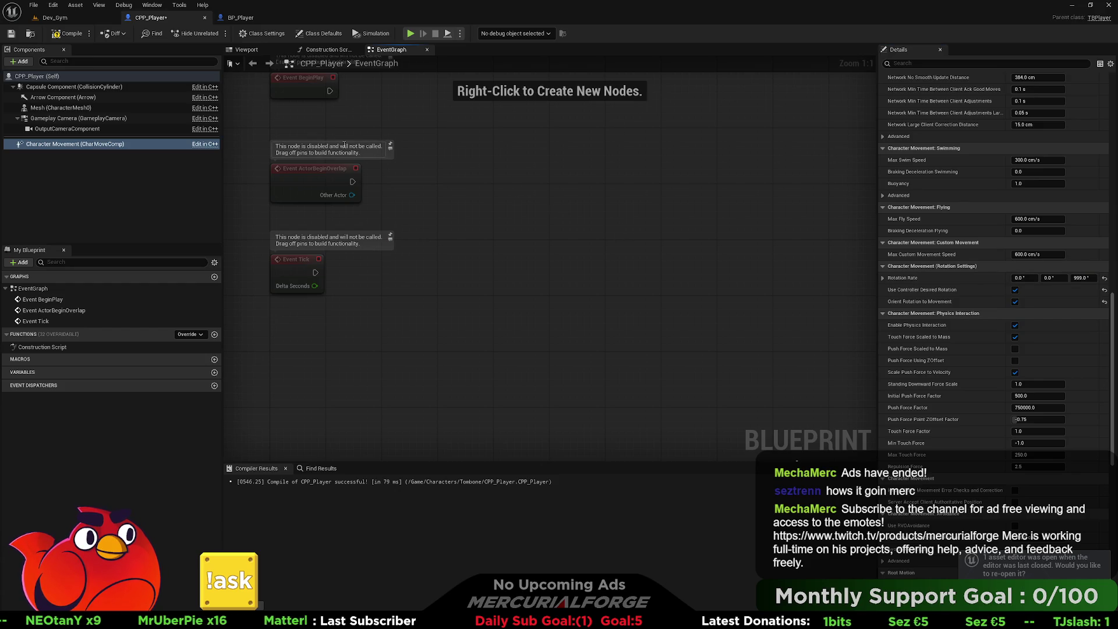
left_click(76, 17)
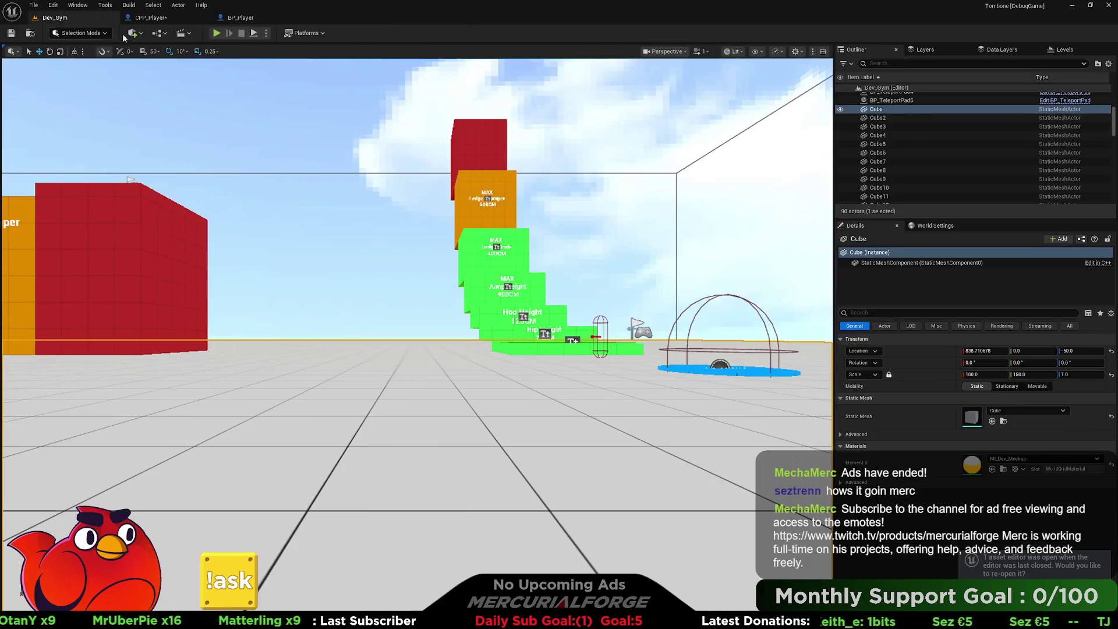
Play-test the updated character in Dev_Gym, running forward, left and right toward the black rocks.
left_click(216, 33)
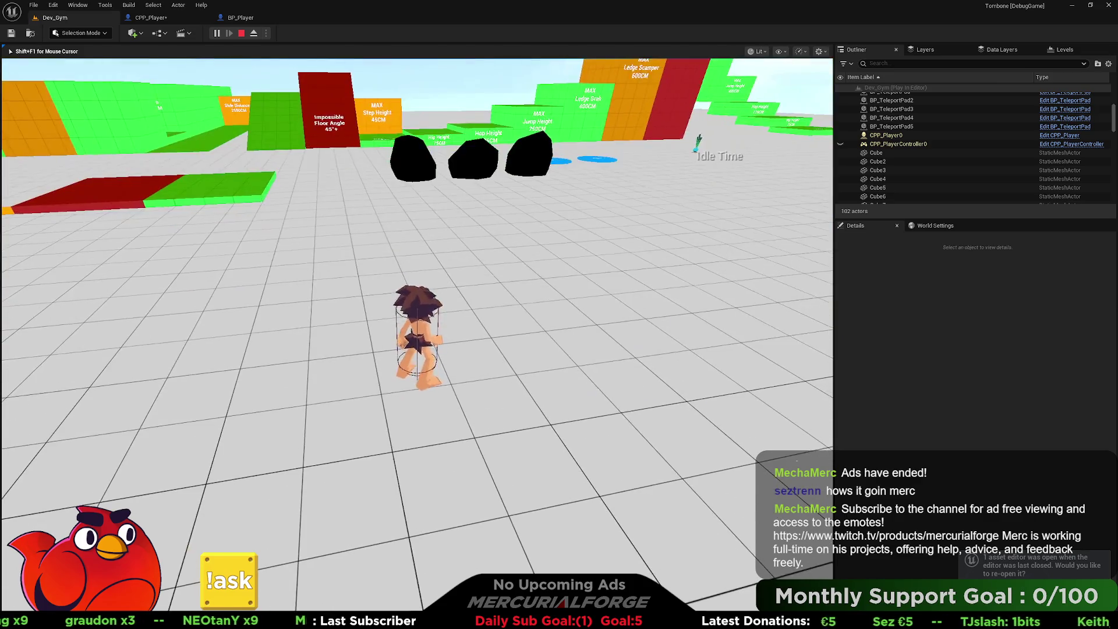
key("w")
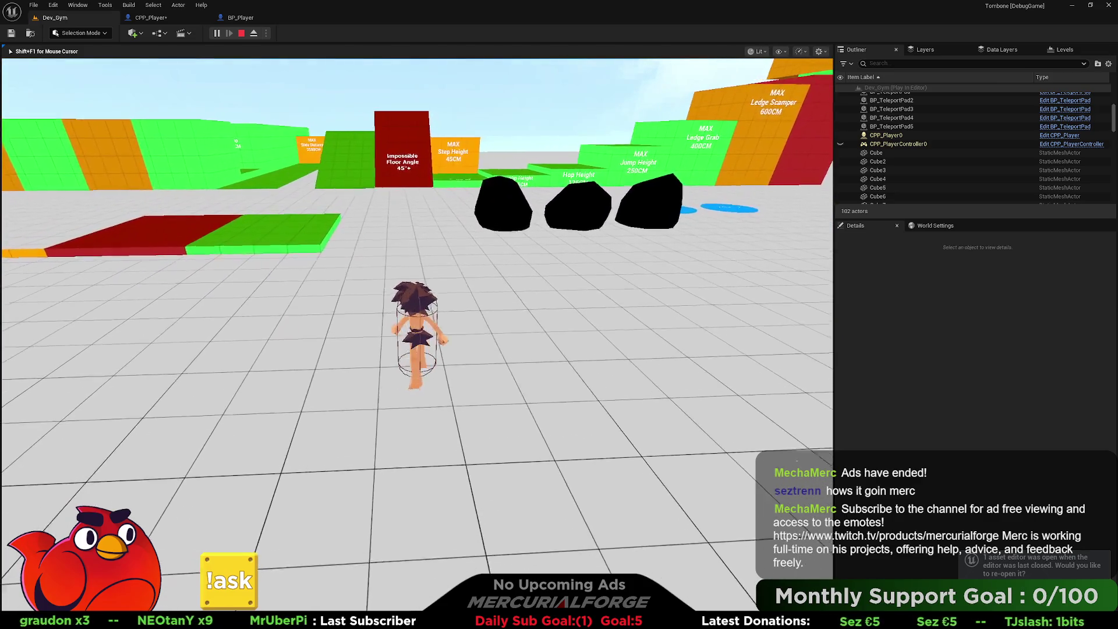
key("a")
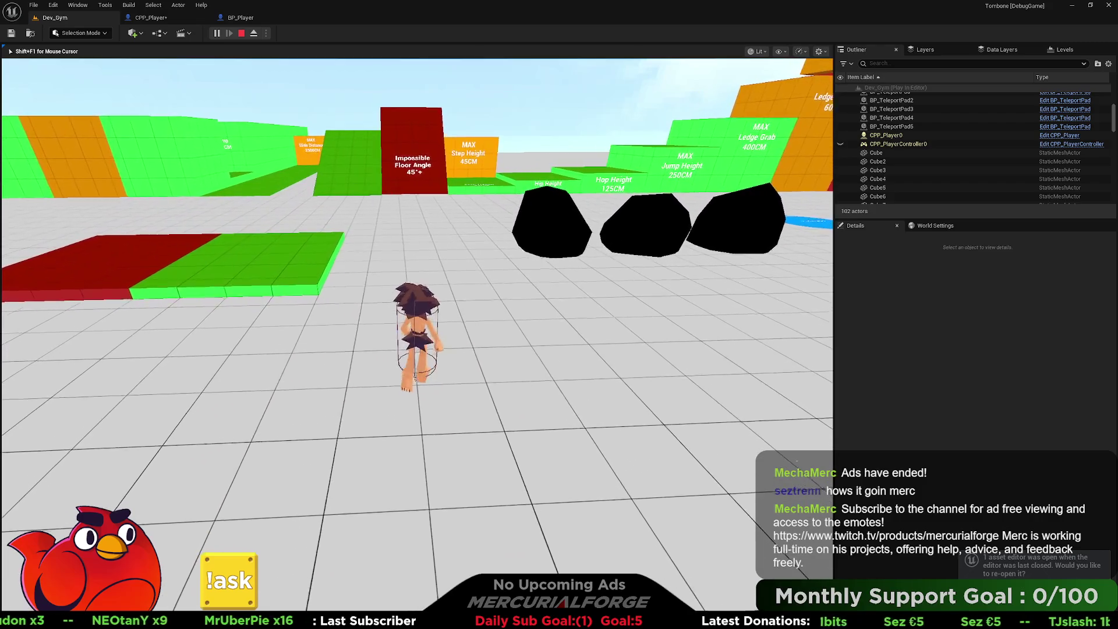
key("d")
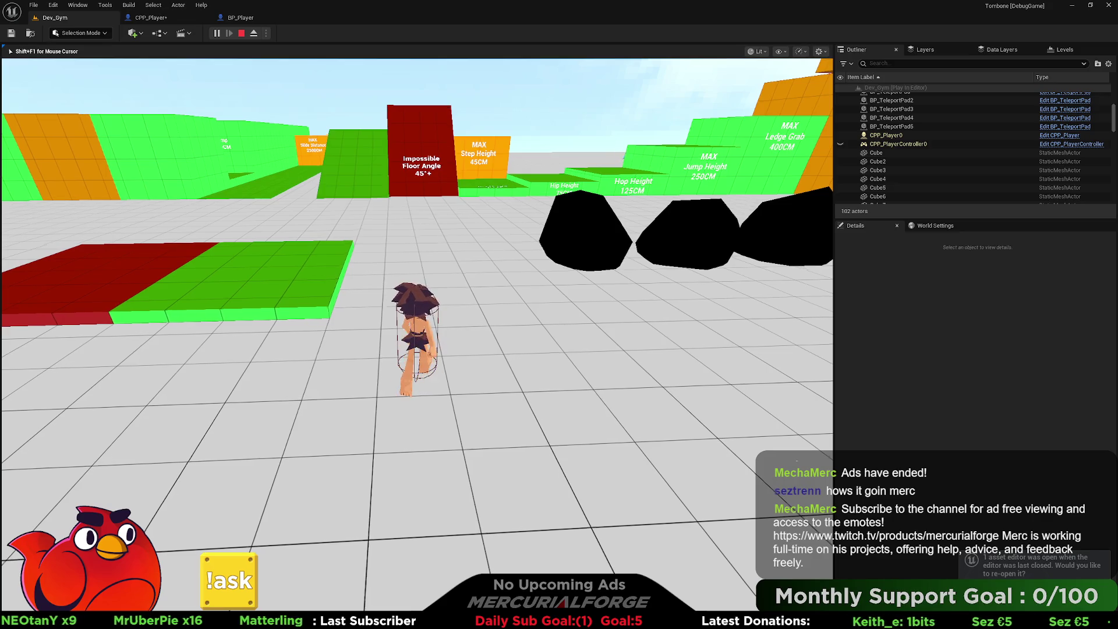
mouse_move(416, 315)
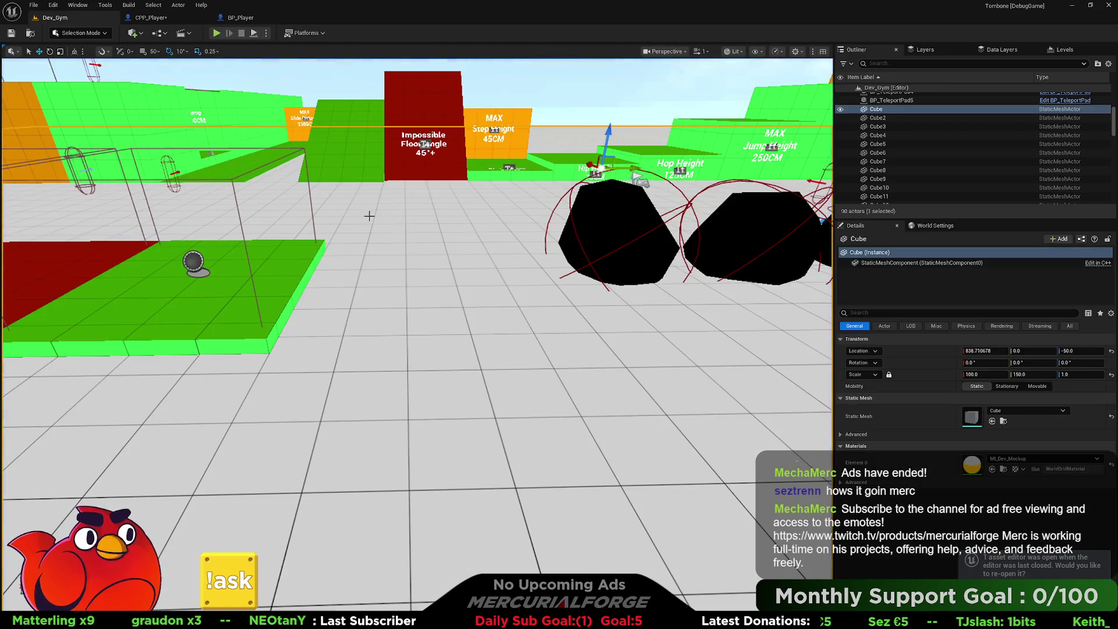
left_click(150, 17)
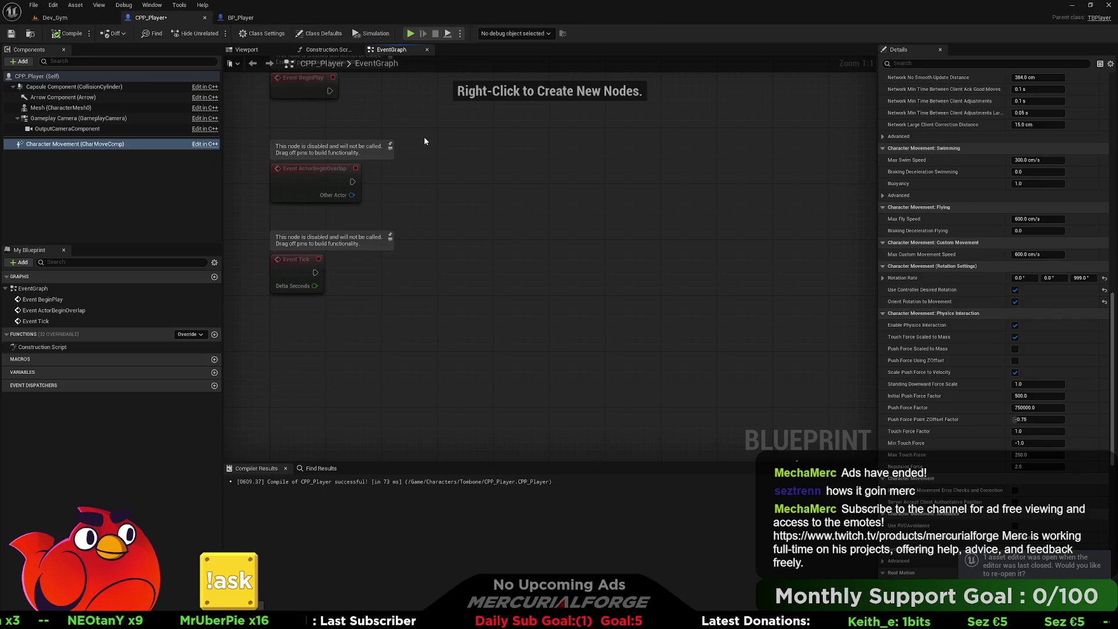
key("alt+Tab")
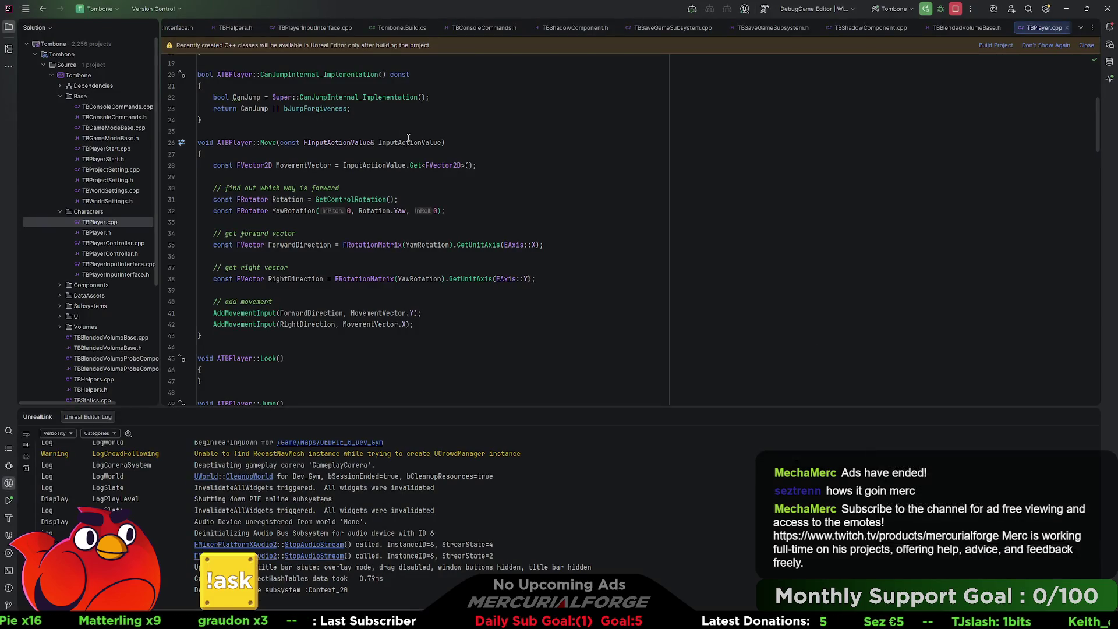
Scroll TBPlayer.cpp to the ATBPlayer constructor and place the cursor on the GameplayCamera attachment line.
scroll(366, 214, "down", 6)
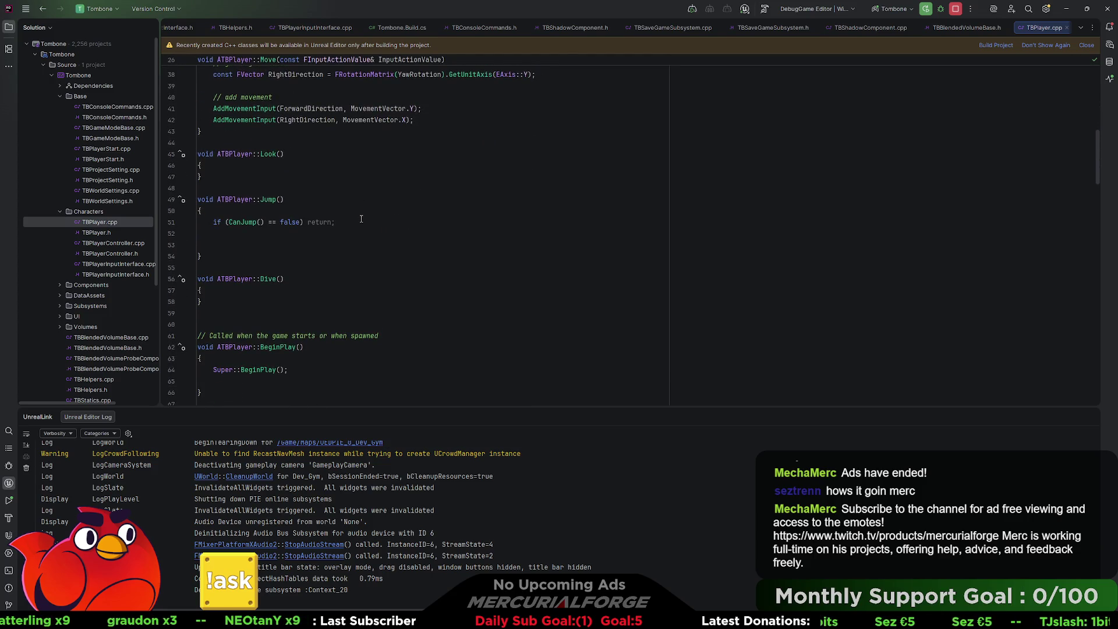
scroll(361, 219, "down", 10)
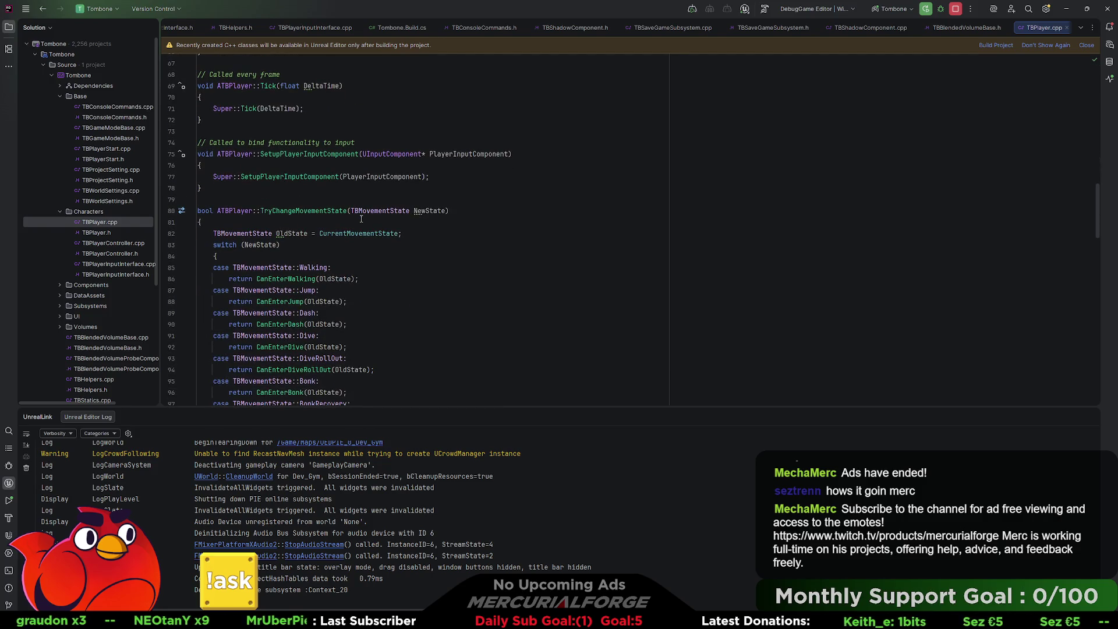
scroll(361, 219, "up", 15)
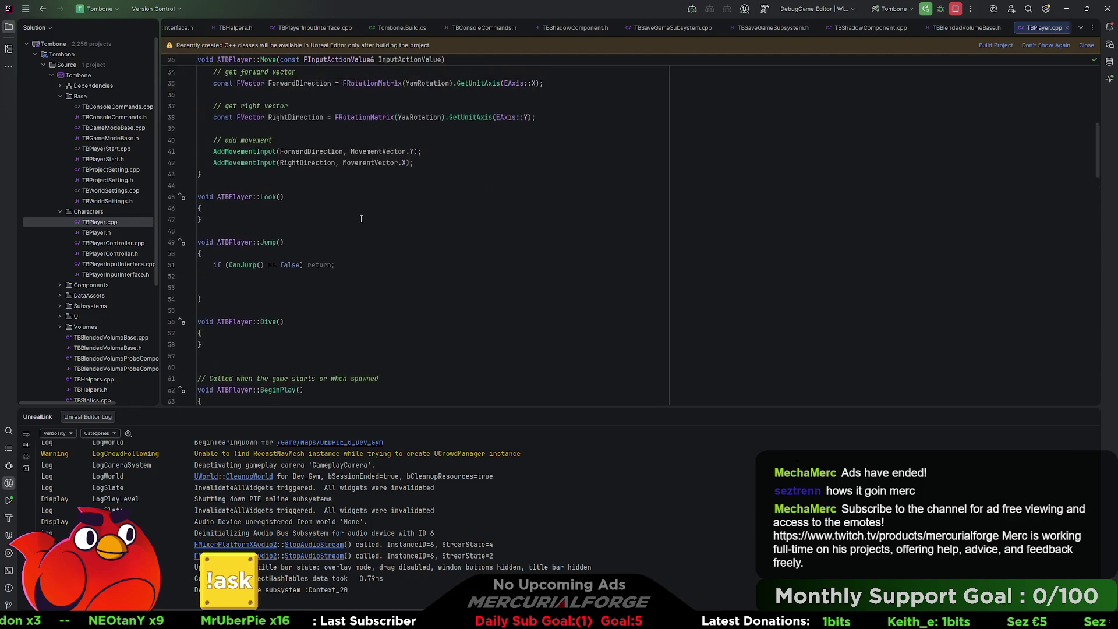
scroll(361, 219, "down", 20)
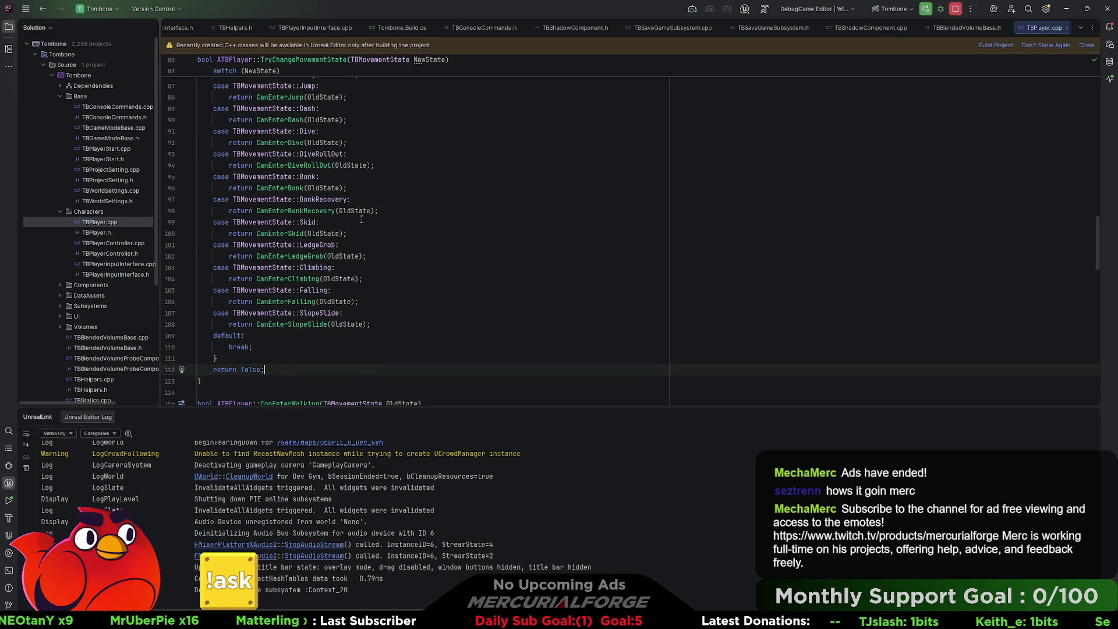
scroll(361, 219, "down", 8)
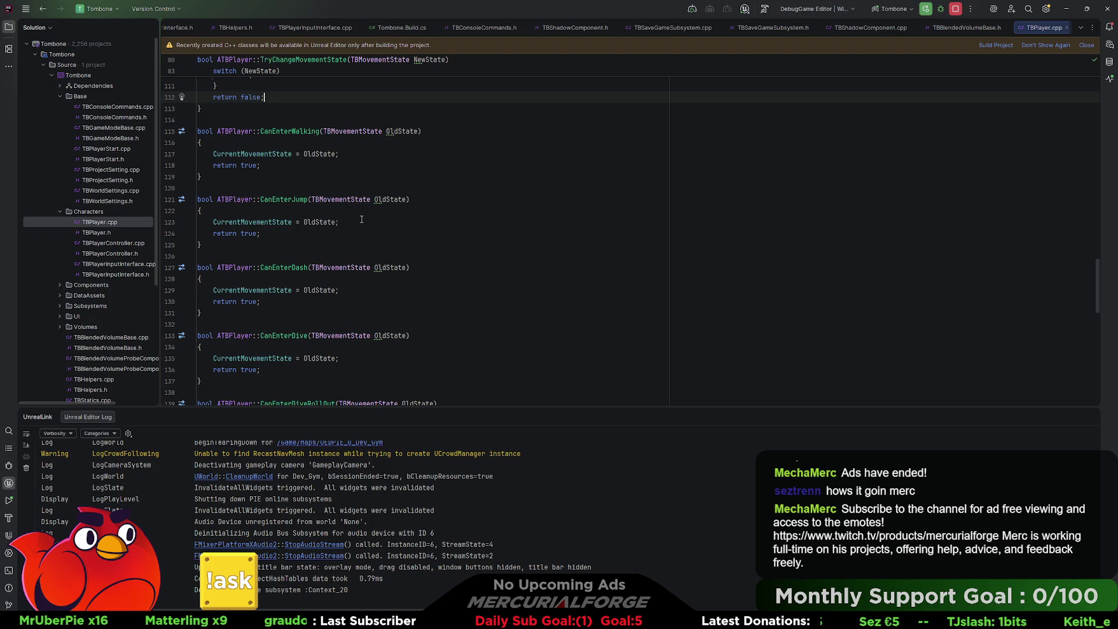
scroll(358, 220, "up", 20)
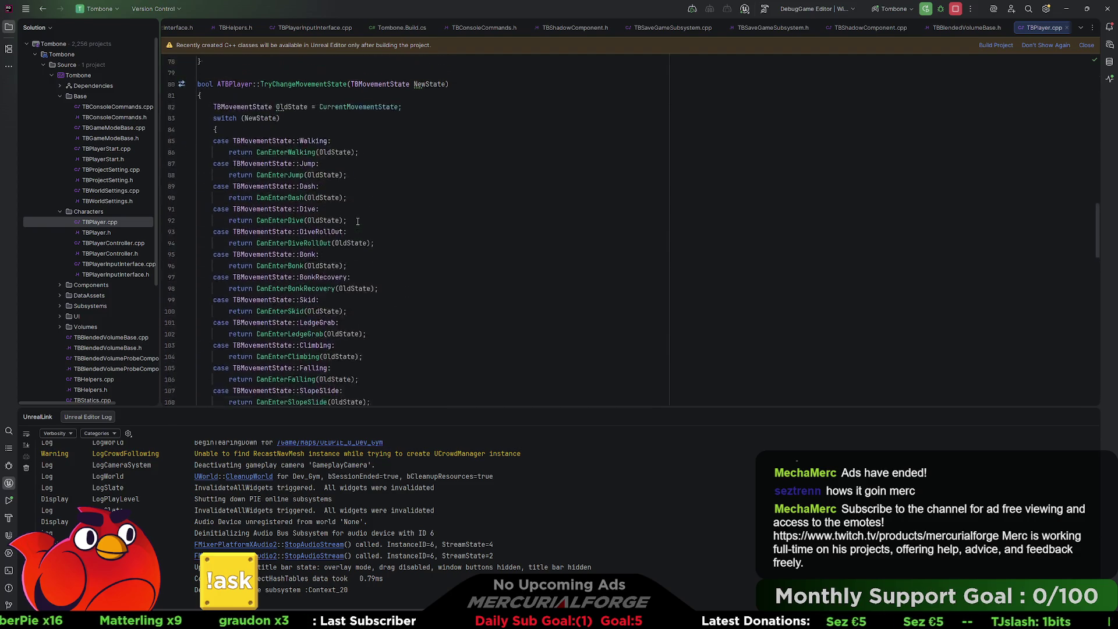
scroll(357, 221, "up", 9)
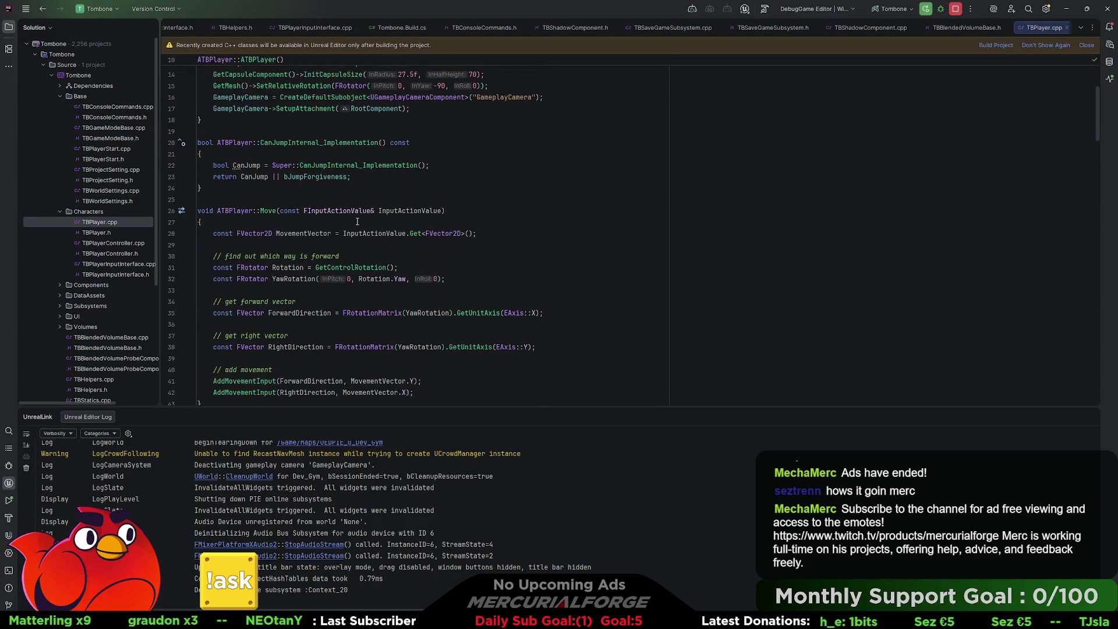
scroll(357, 221, "down", 2)
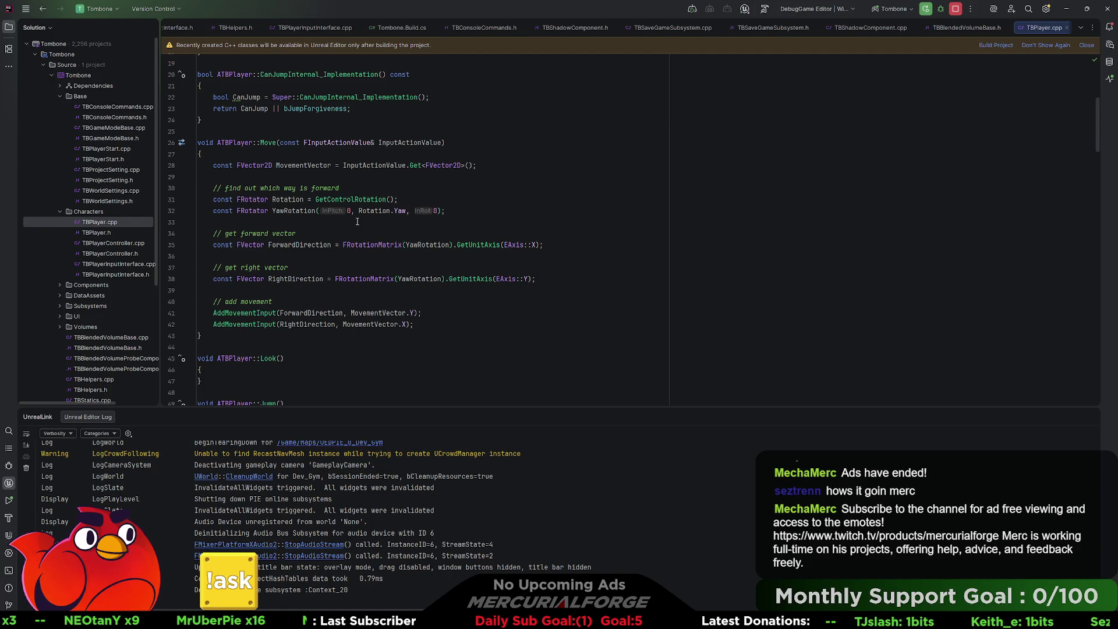
scroll(357, 221, "up", 6)
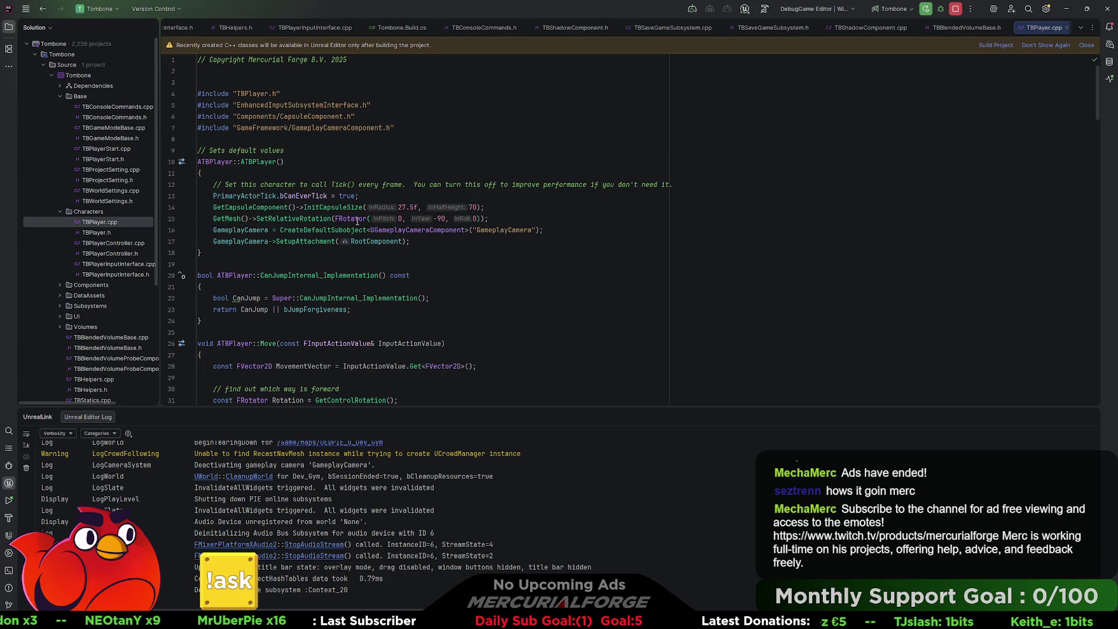
mouse_move(353, 221)
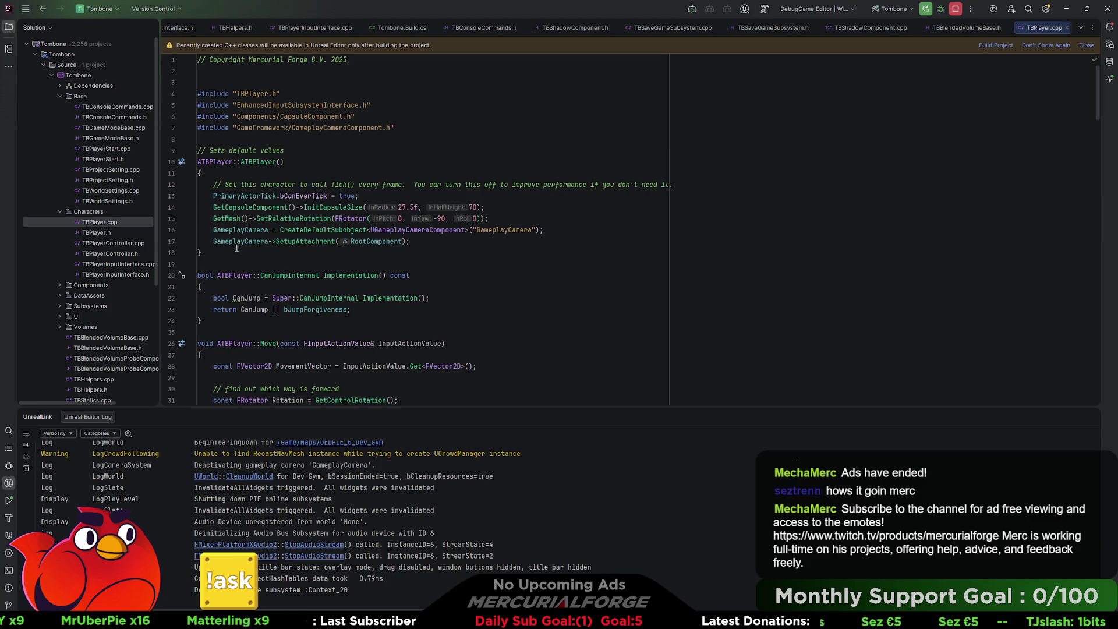
mouse_move(214, 243)
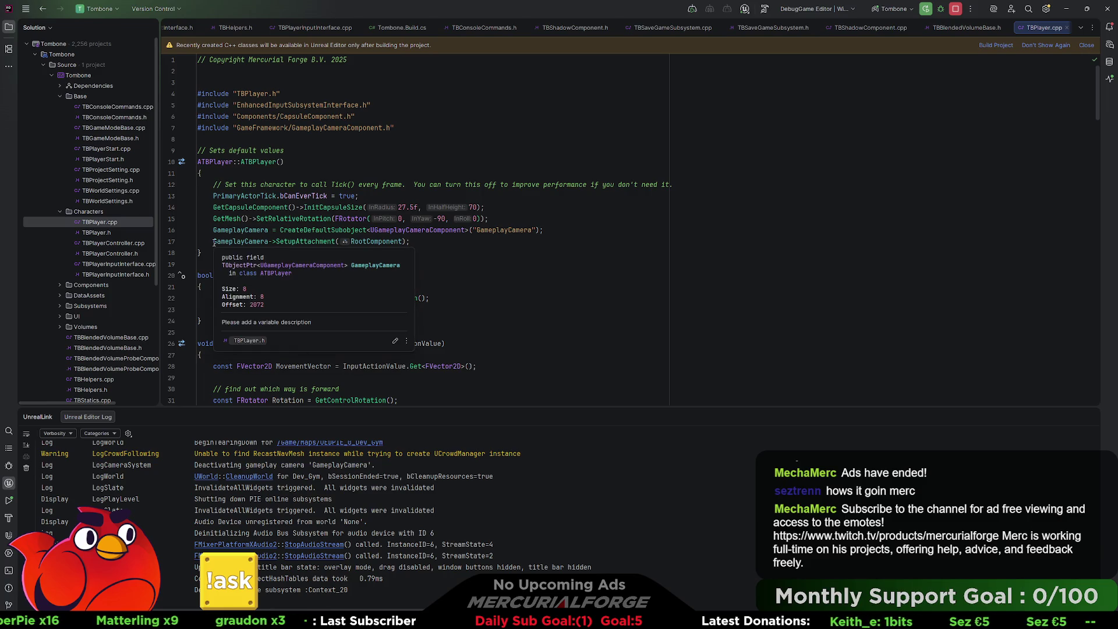
left_click(214, 243)
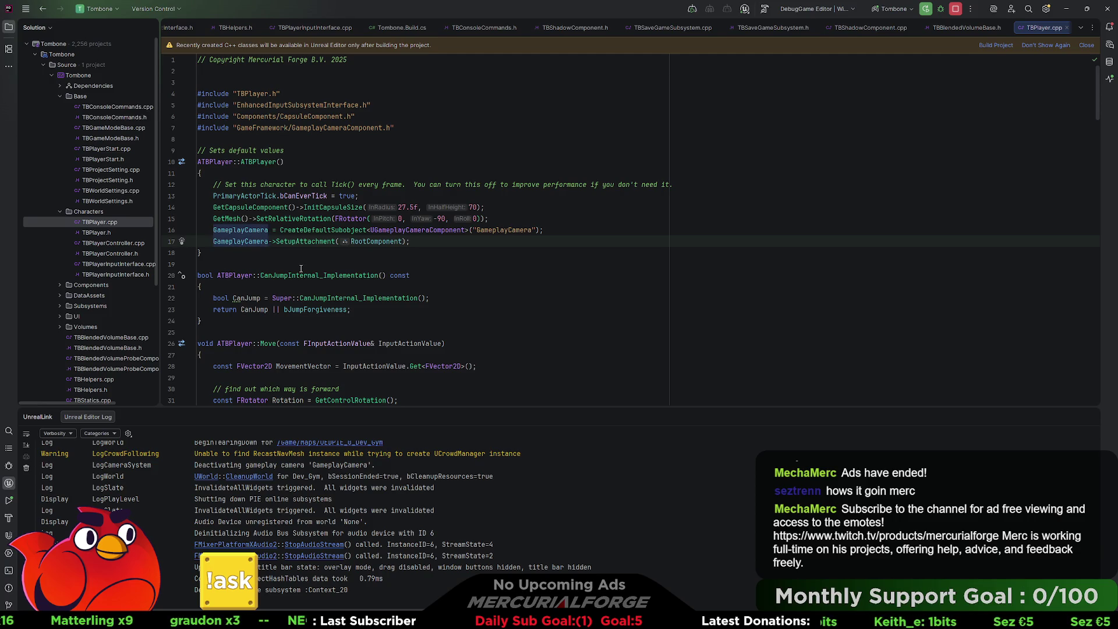
Comment out line 17's GameplayCamera attachment, Live Code it, and recompile CPP_Player in Unreal.
key("ctrl+slash")
key("ctrl+alt+F11")
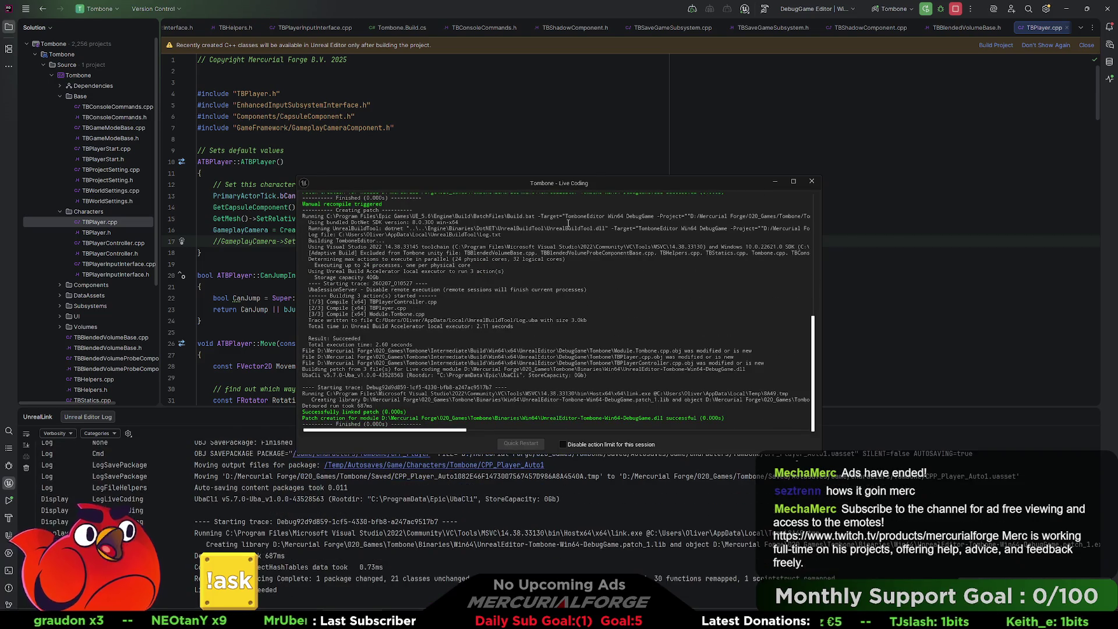
key("alt+Tab")
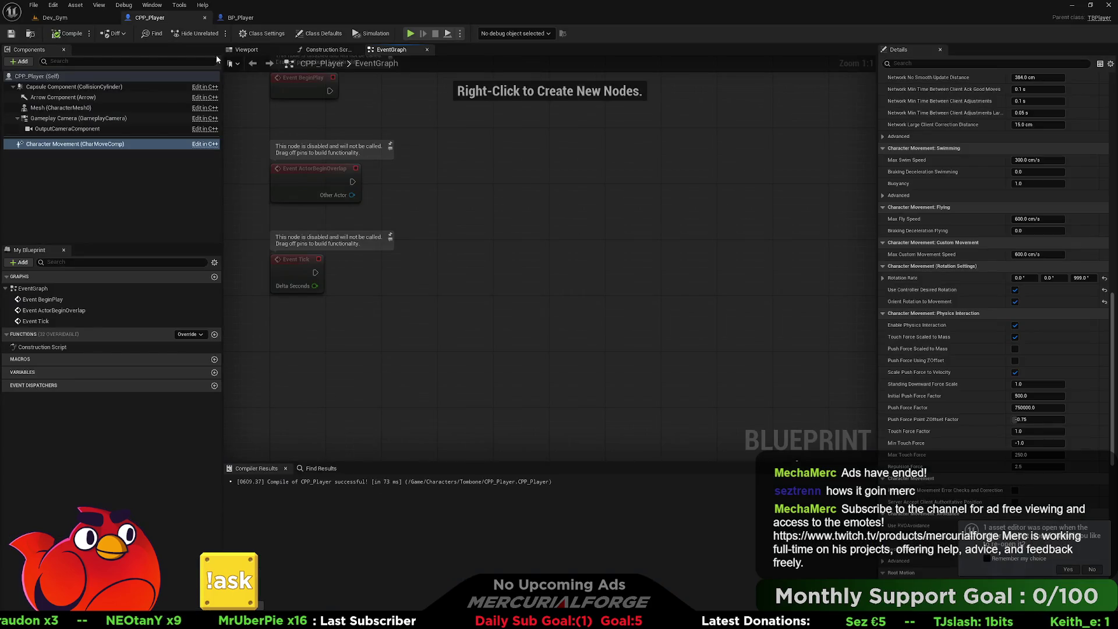
left_click(69, 33)
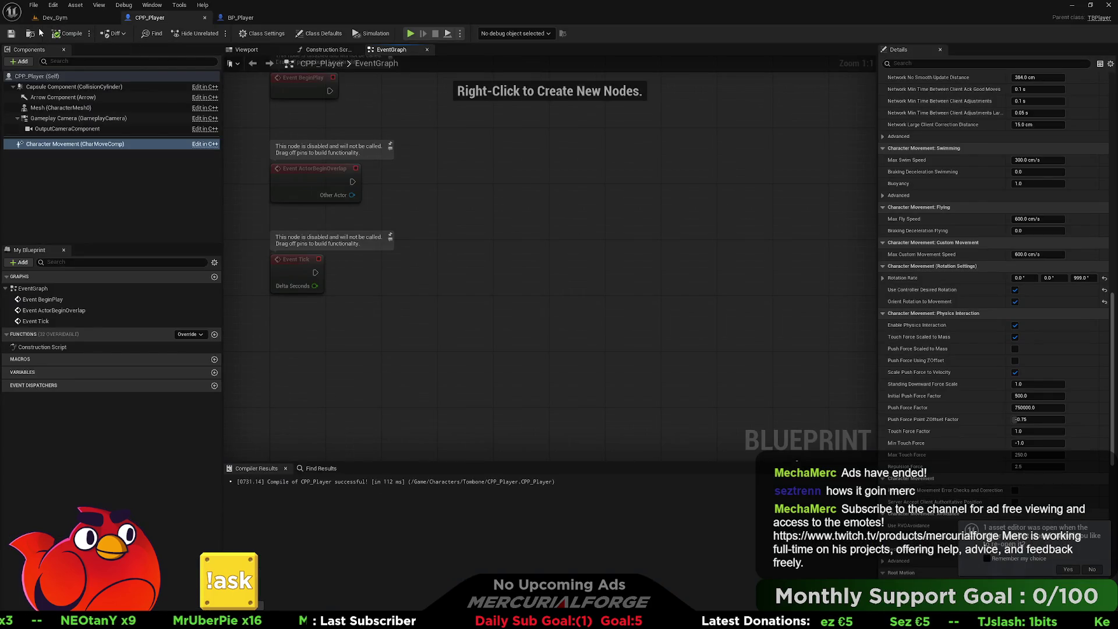
left_click(10, 34)
left_click(54, 17)
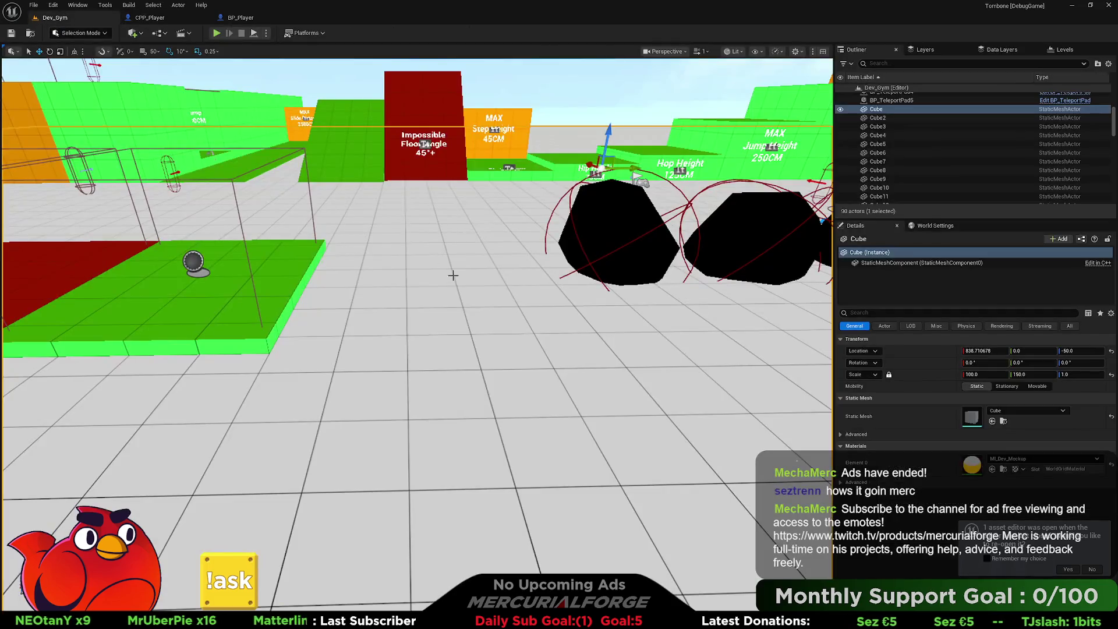
Play From Here in Dev_Gym, running toward the red wall and strafing right past the rocks.
right_click(455, 277)
left_click(495, 569)
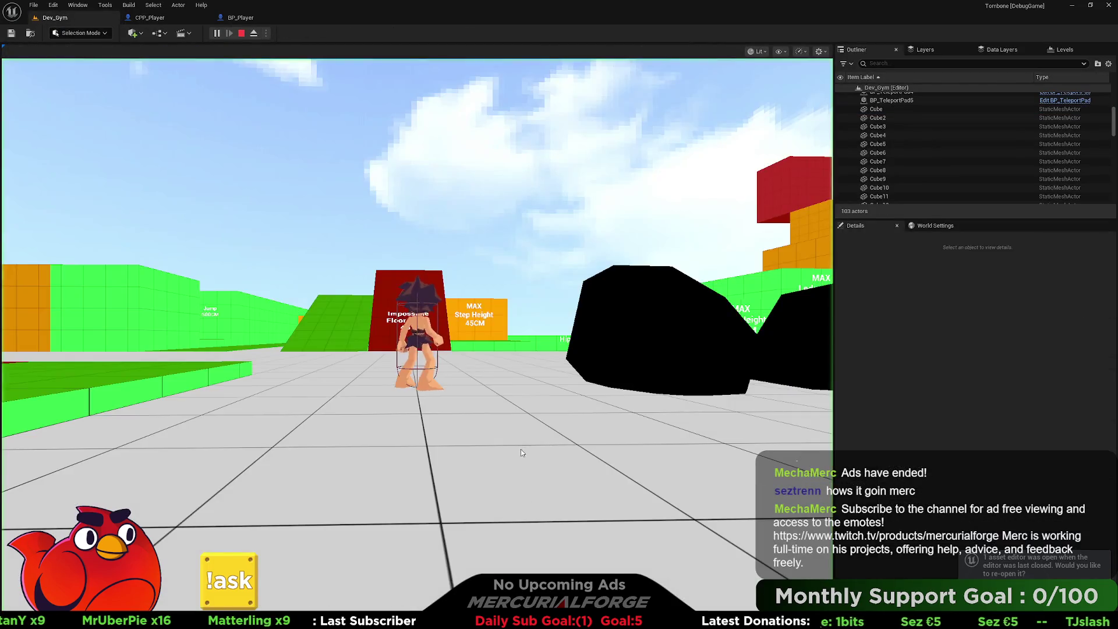
key("w")
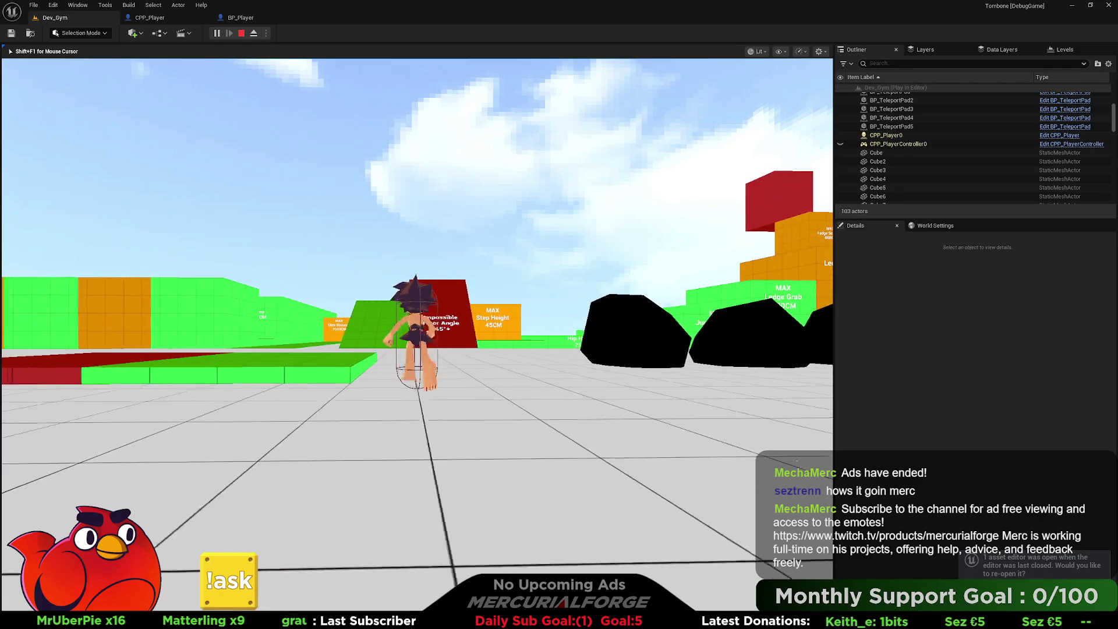
key("w")
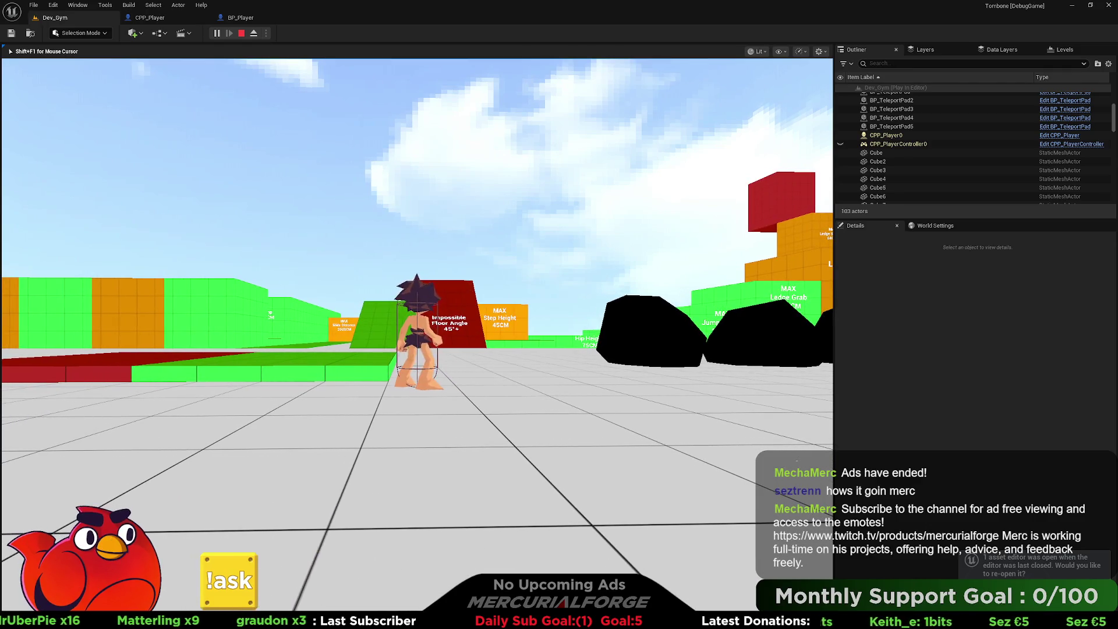
key("d")
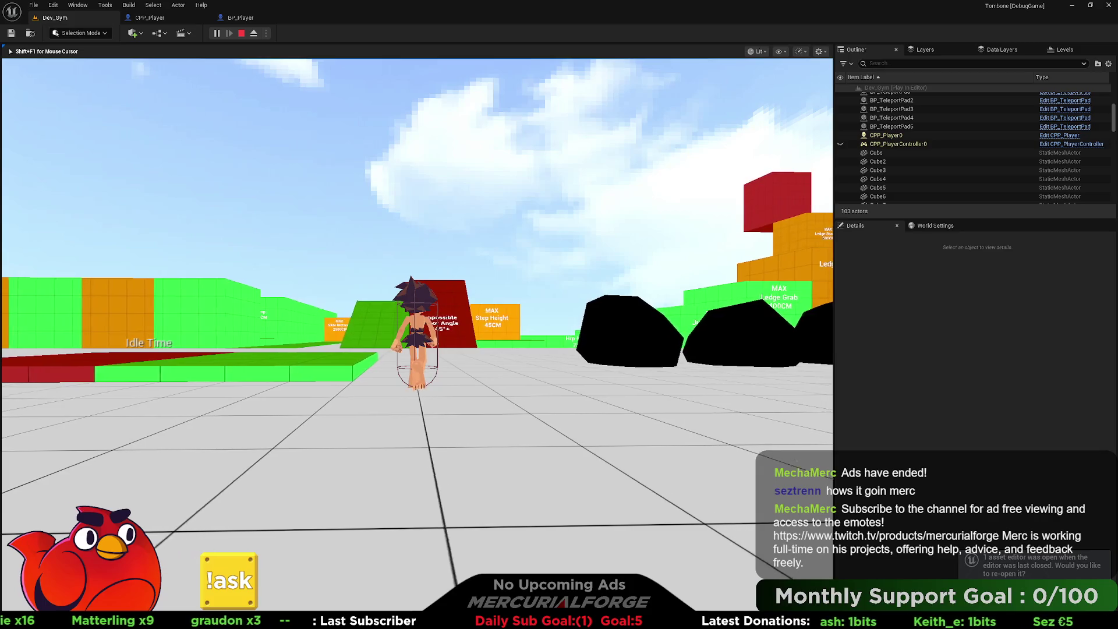
key("d")
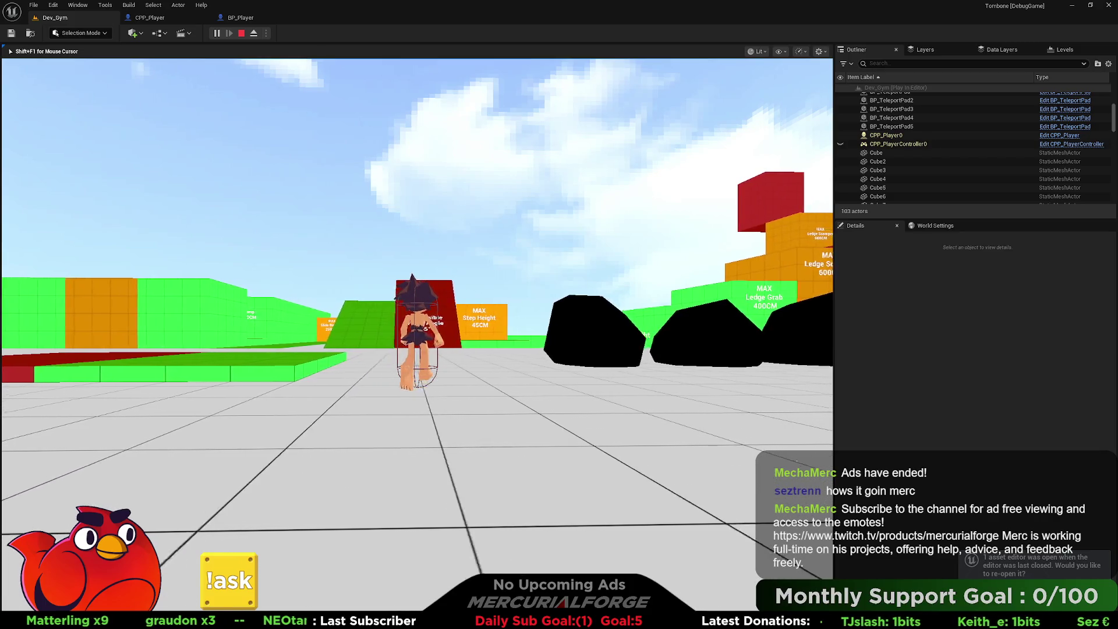
key("d")
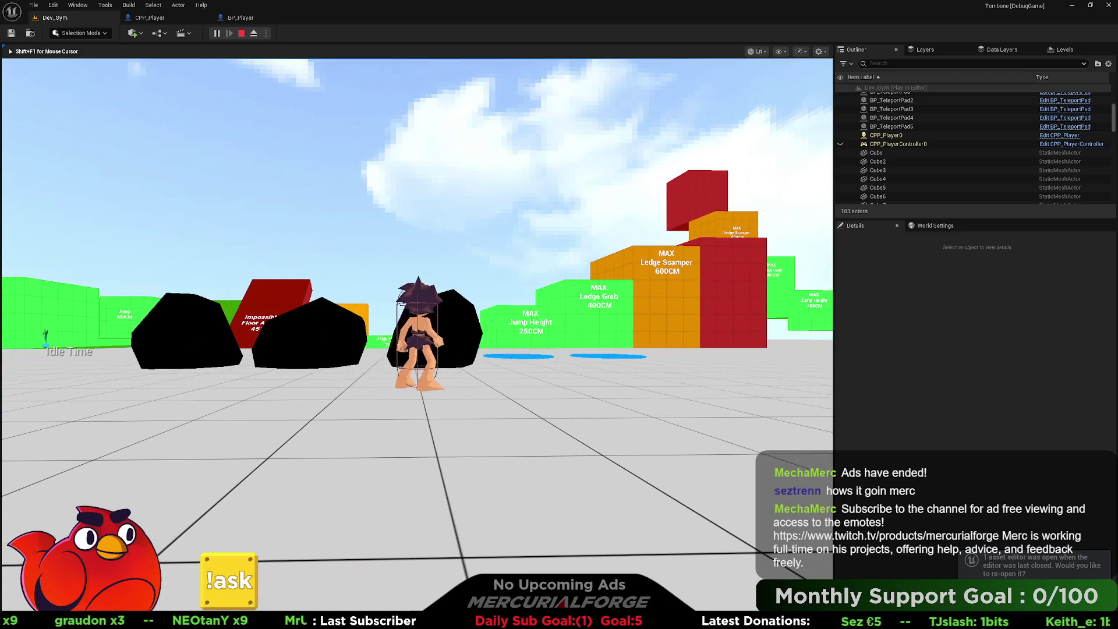
mouse_move(417, 314)
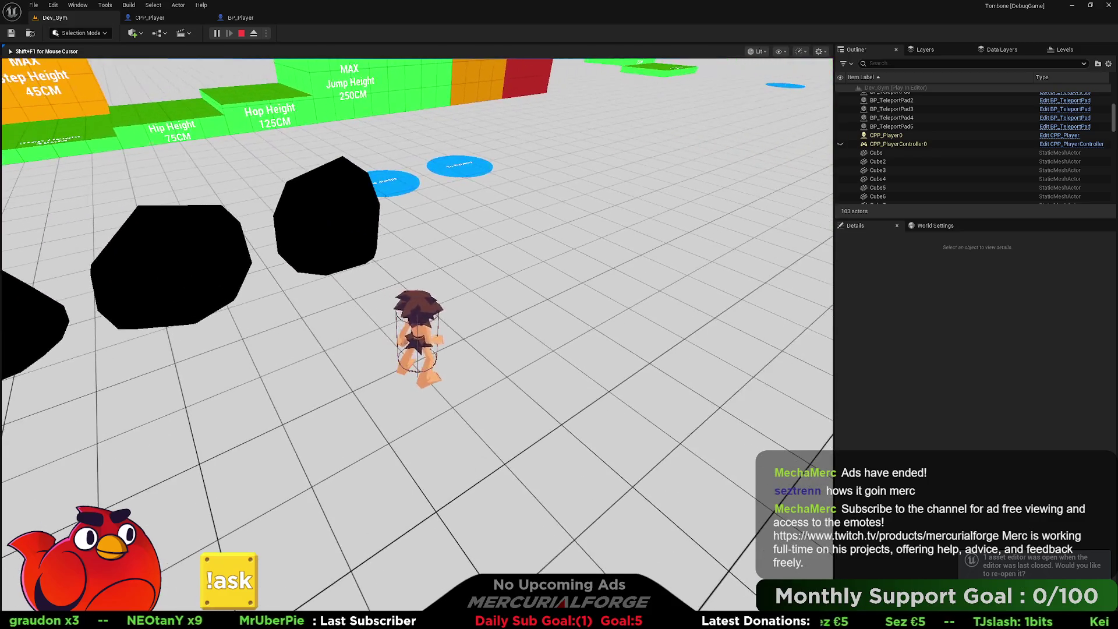
key("Escape")
key("alt+Tab")
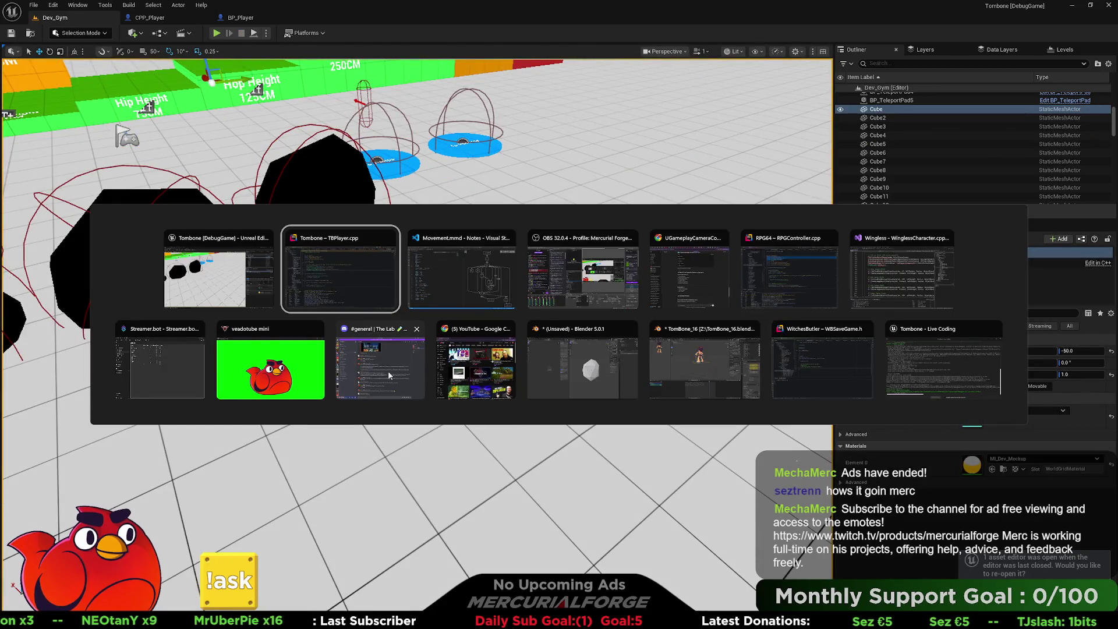
Open CR_ThirdPerson from the Base > Cameras folder in the Content Drawer.
key("Escape")
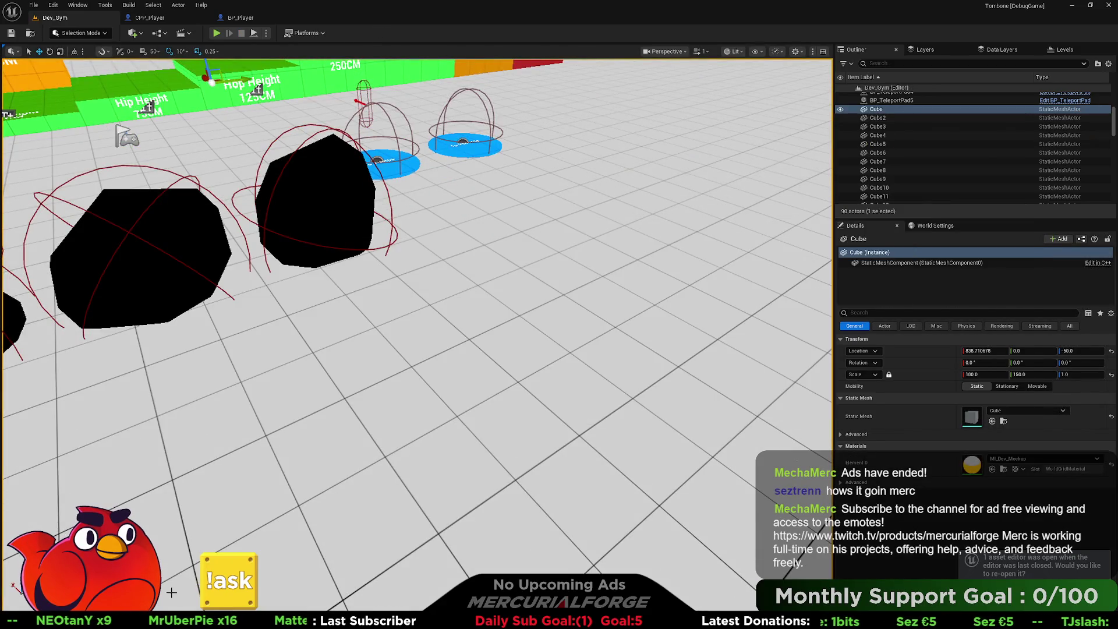
key("ctrl+space")
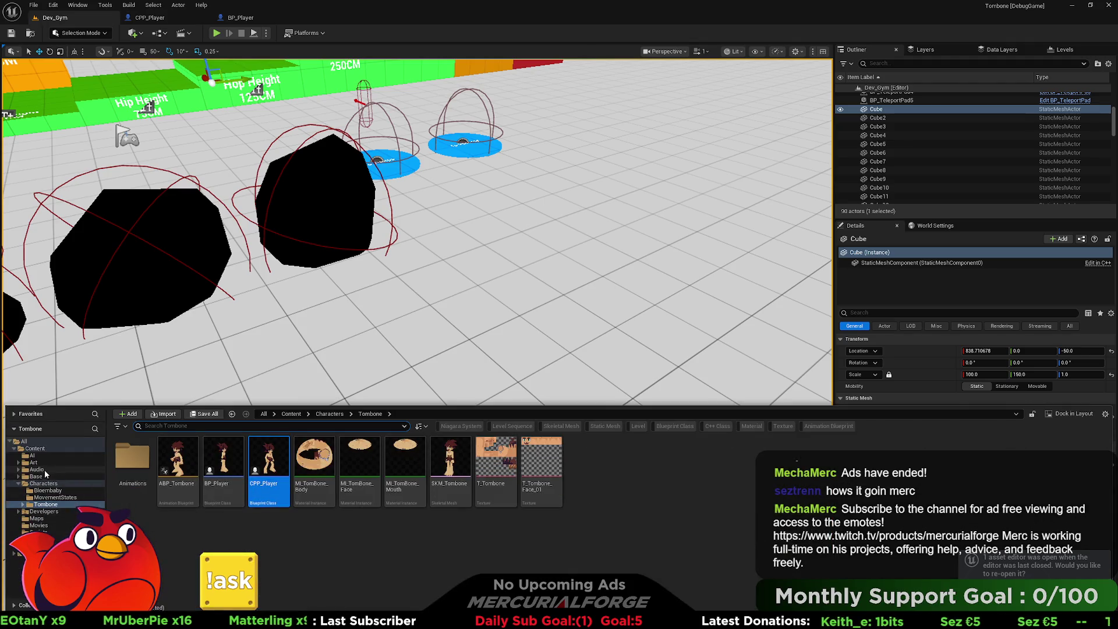
left_click(38, 476)
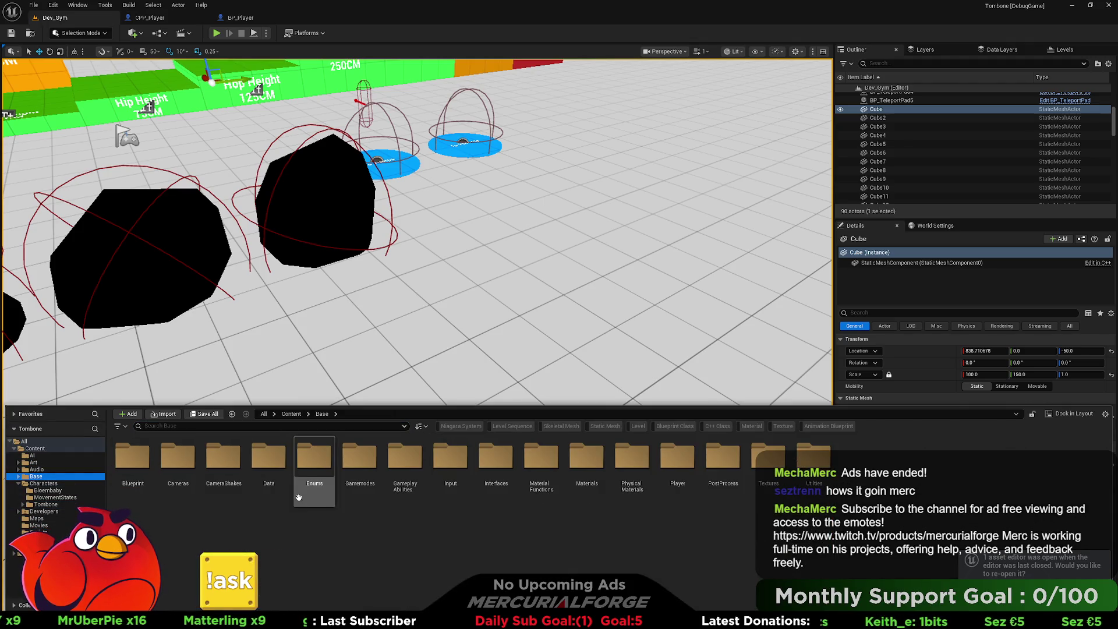
double_click(178, 458)
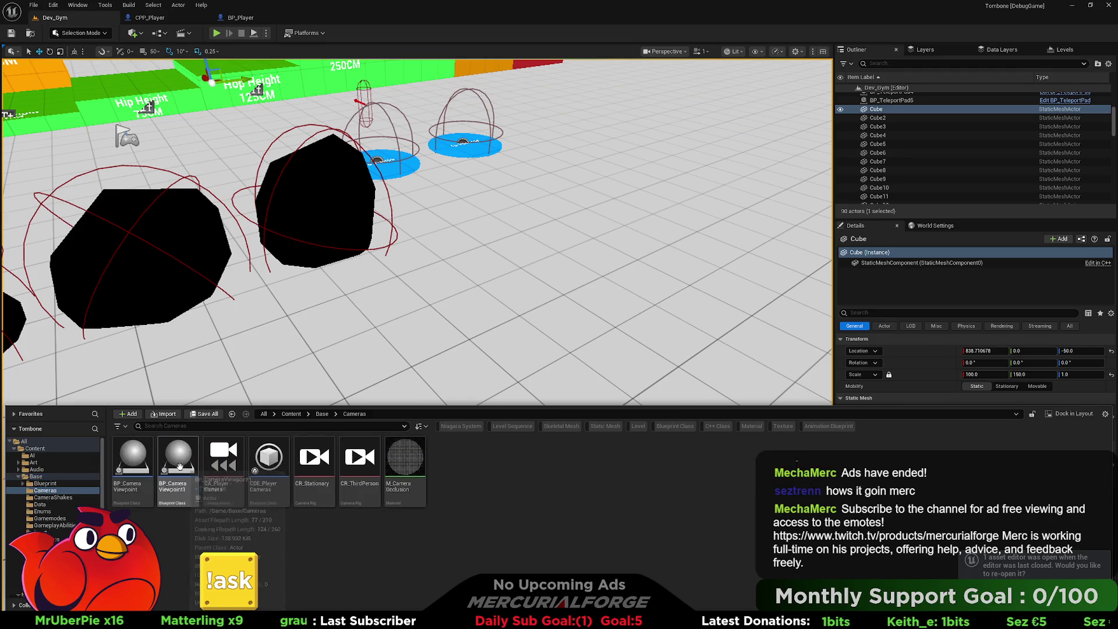
double_click(354, 490)
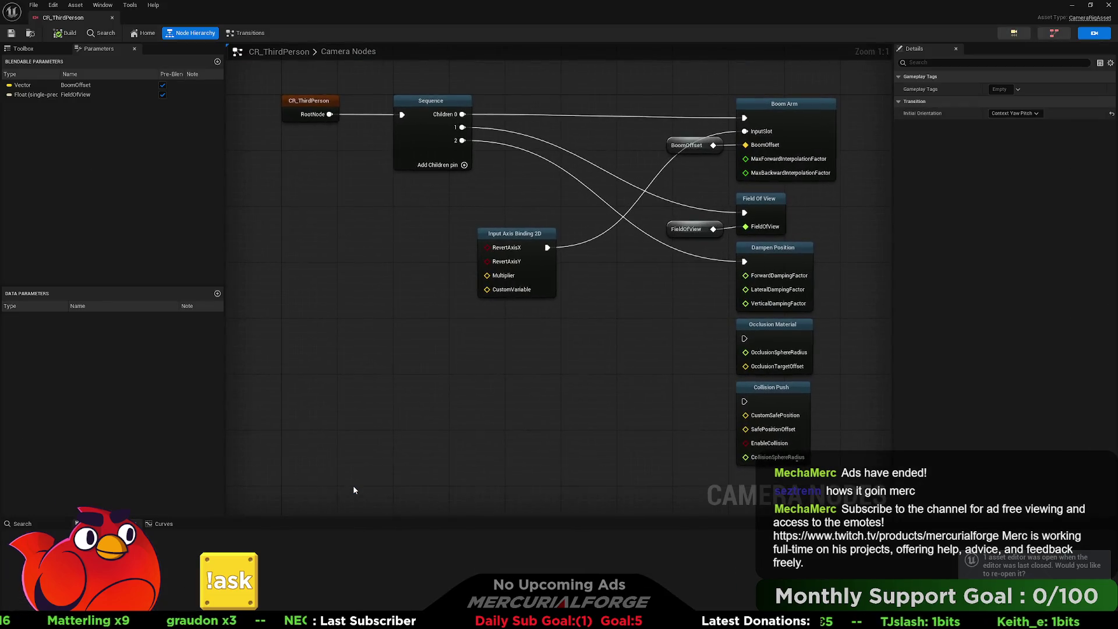
Inspect the rig's Boom Arm, root and Sequence nodes, and dock its editor tab with the others.
left_click(797, 116)
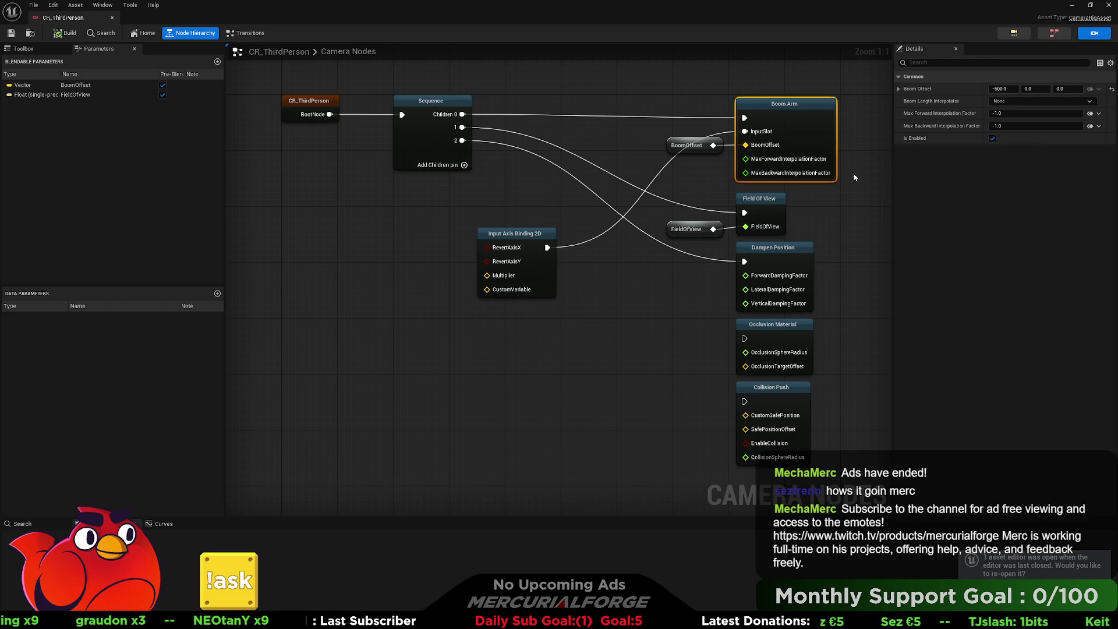
left_click(336, 119)
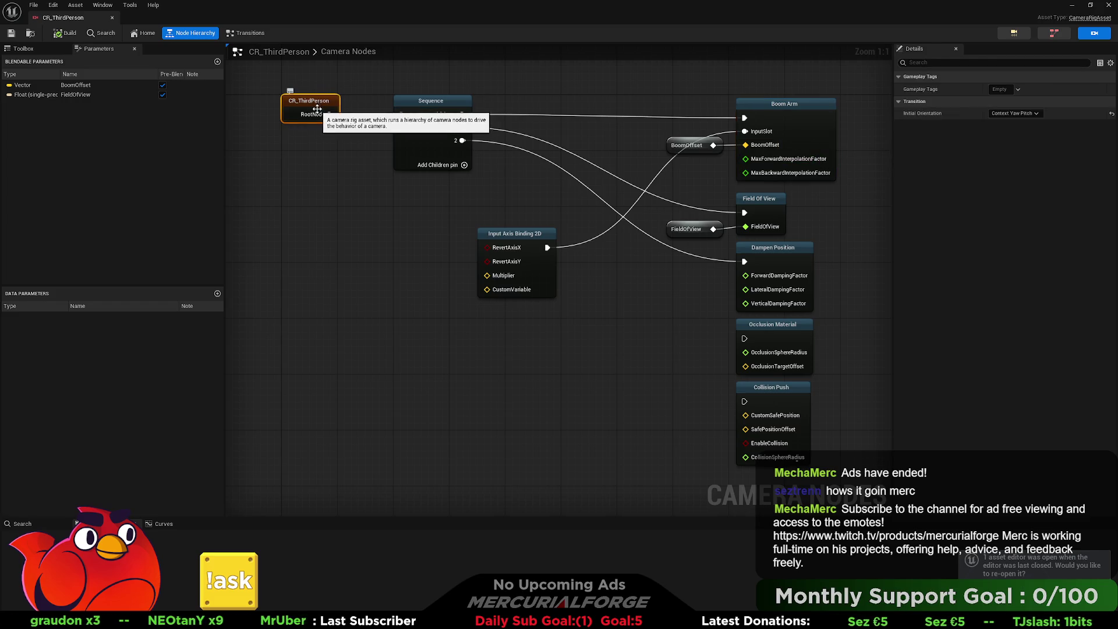
left_click(420, 102)
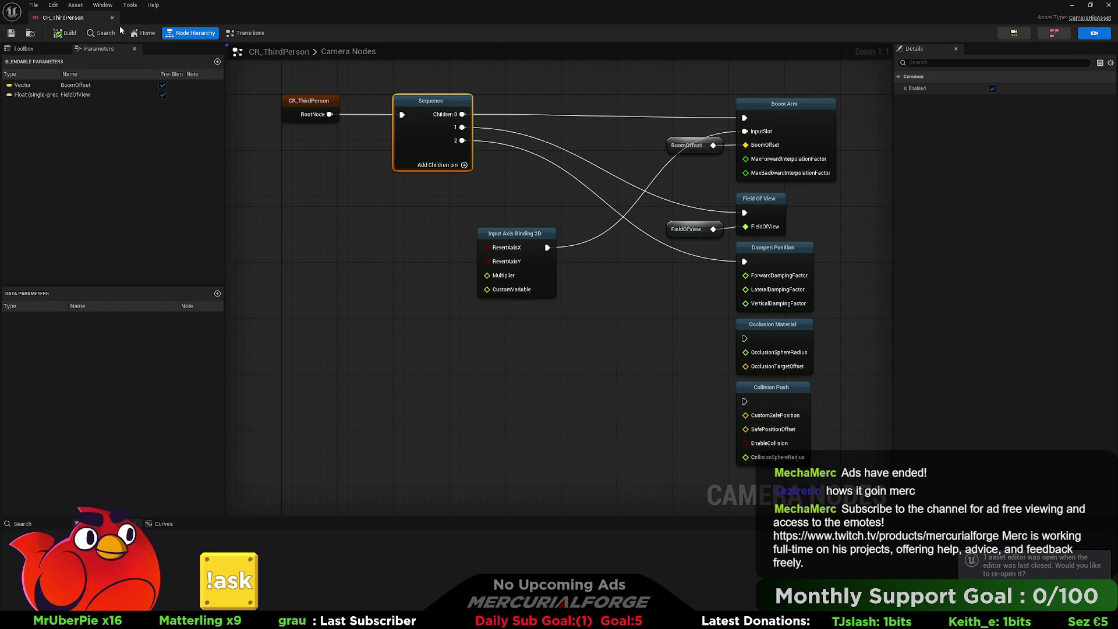
mouse_move(80, 17)
left_mouse_down()
mouse_move(502, 37)
mouse_move(546, 22)
left_mouse_up()
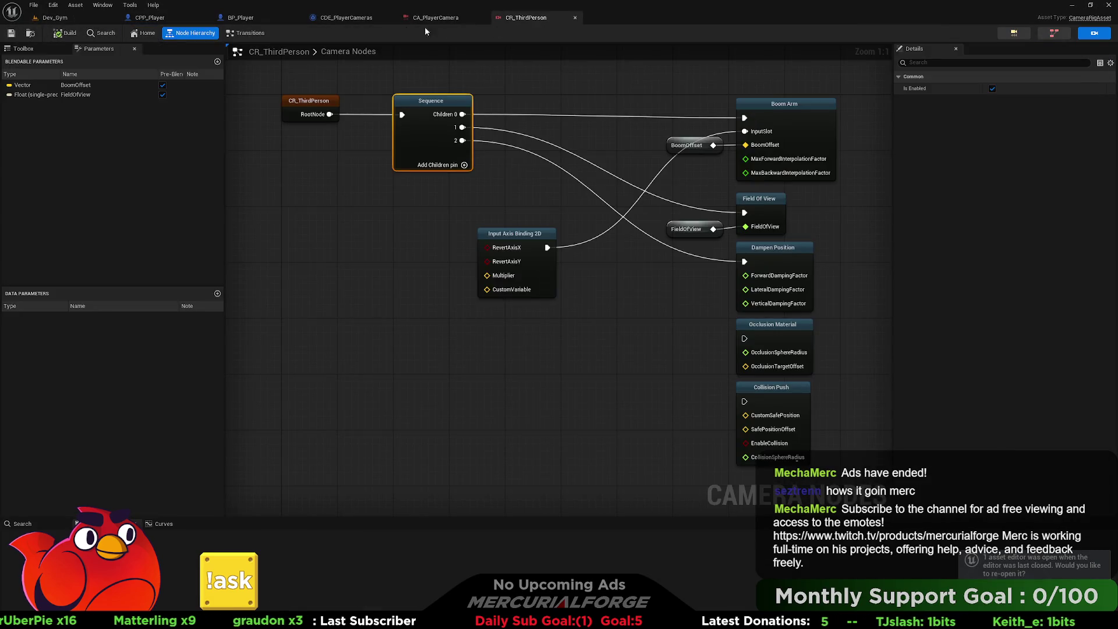
Select the Current Camera Type node in CDE_PlayerCameras, then compile and save the director.
left_click(346, 18)
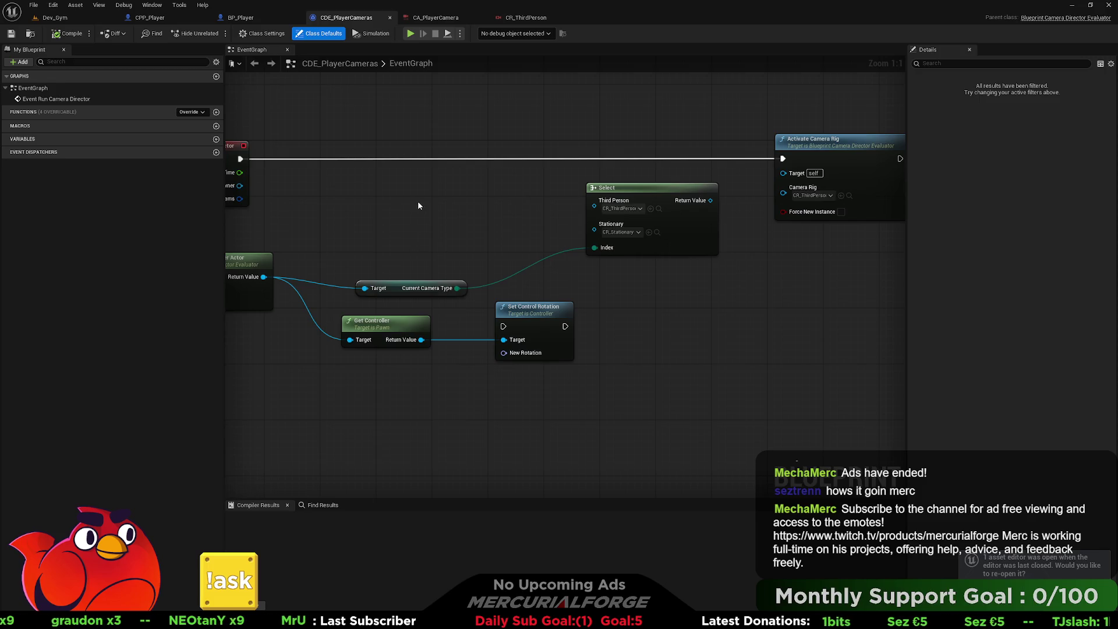
mouse_move(419, 204)
left_mouse_down()
mouse_move(532, 220)
mouse_move(530, 200)
left_mouse_up()
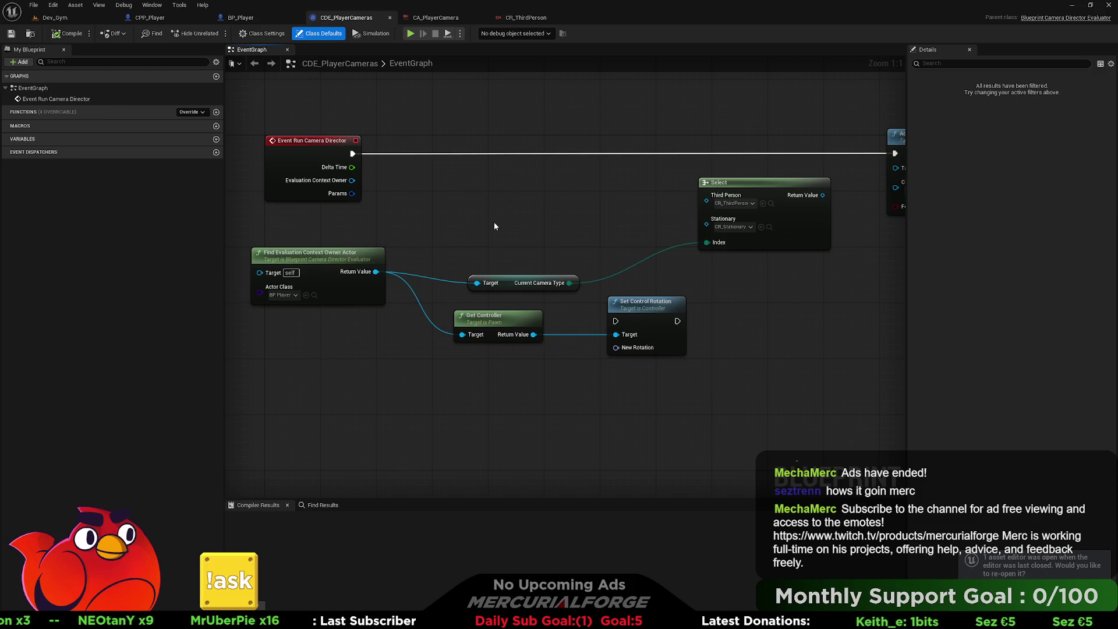
left_click_drag(602, 228, 464, 286)
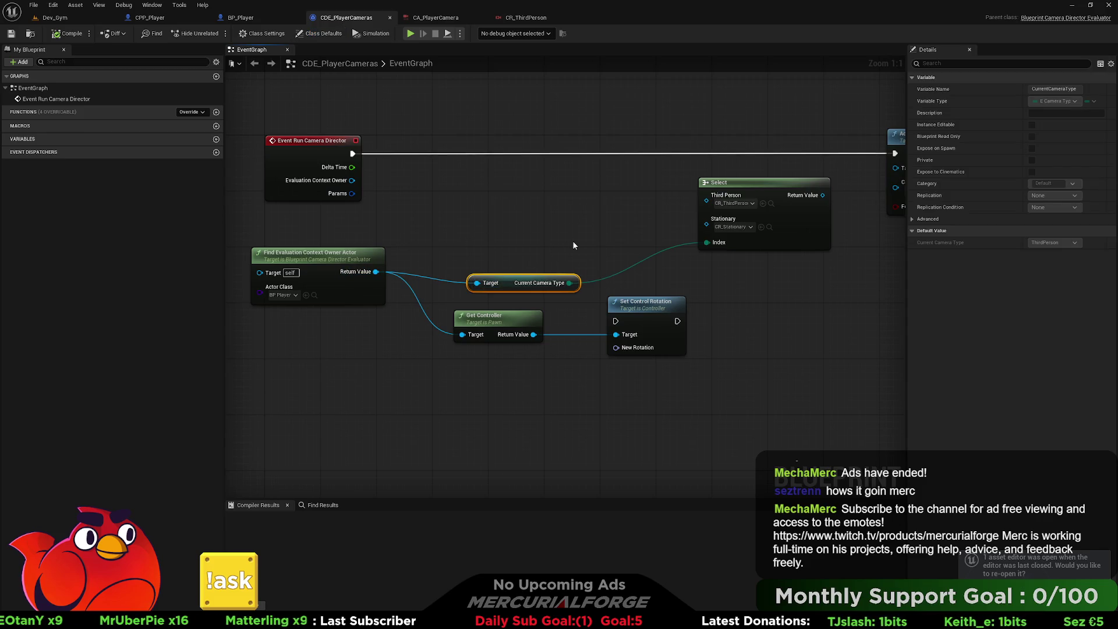
mouse_move(574, 245)
left_mouse_down()
mouse_move(562, 242)
mouse_move(598, 243)
mouse_move(430, 260)
mouse_move(539, 263)
left_mouse_up()
left_click(67, 33)
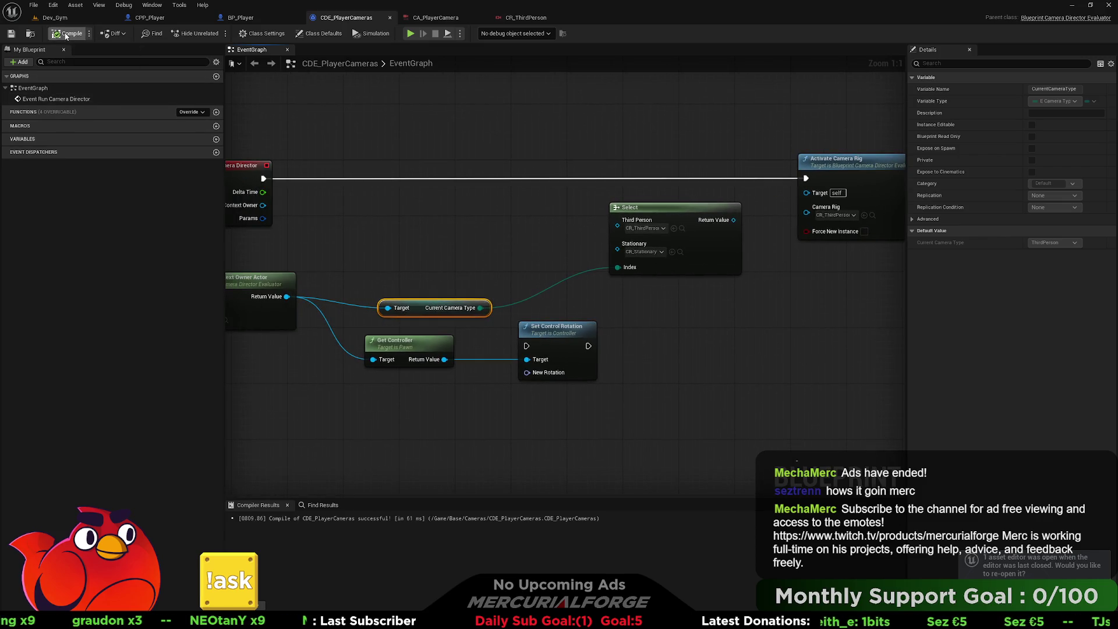
left_click(14, 35)
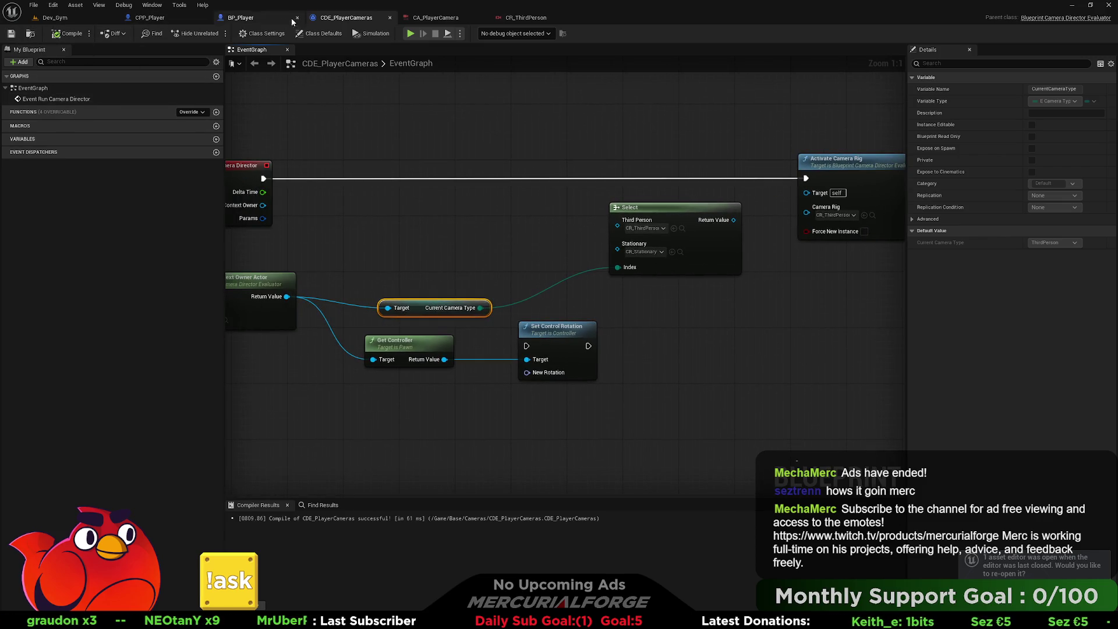
left_click(444, 22)
left_click(172, 18)
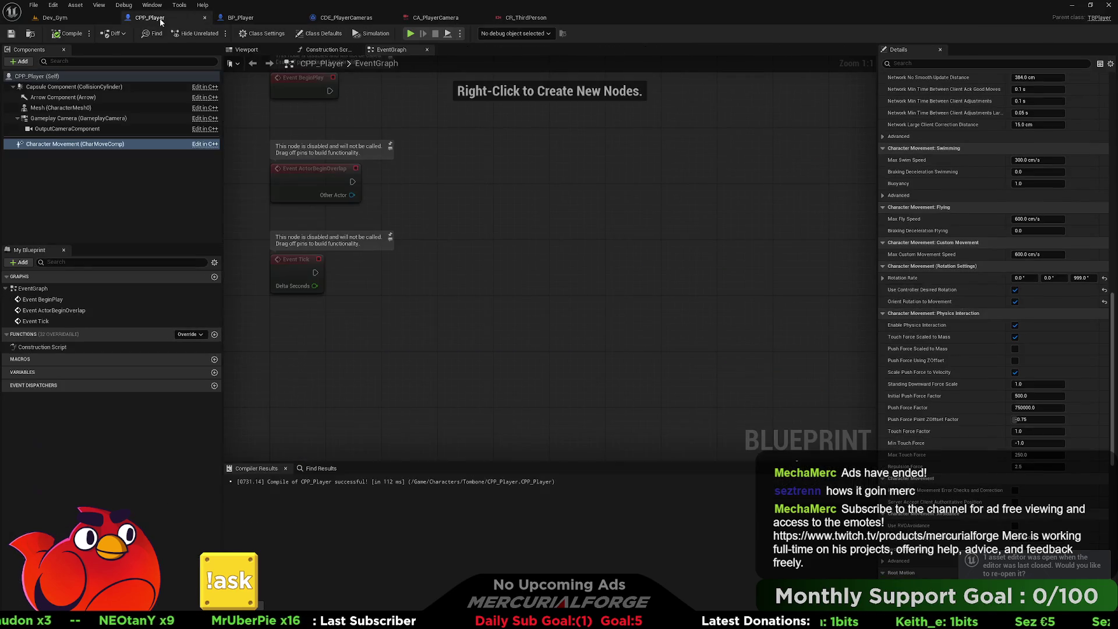
Orbit and pan the Dev_Gym view across the coloured wall blocks and platforms.
left_click(83, 24)
scroll(417, 335, "down", 10)
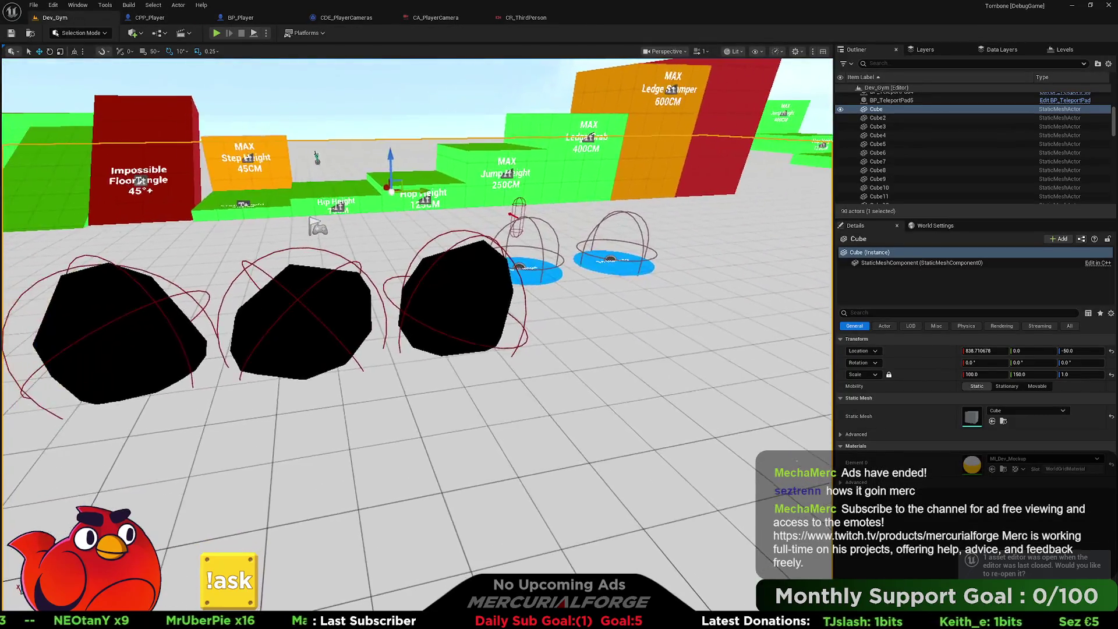
left_click_drag(416, 291, 182, 100)
left_click_drag(416, 314, 570, 303)
left_click_drag(522, 507, 556, 507)
Open the Content Drawer on the Cameras folder, then switch to Rider showing TBPlayer.cpp.
key("ctrl+space")
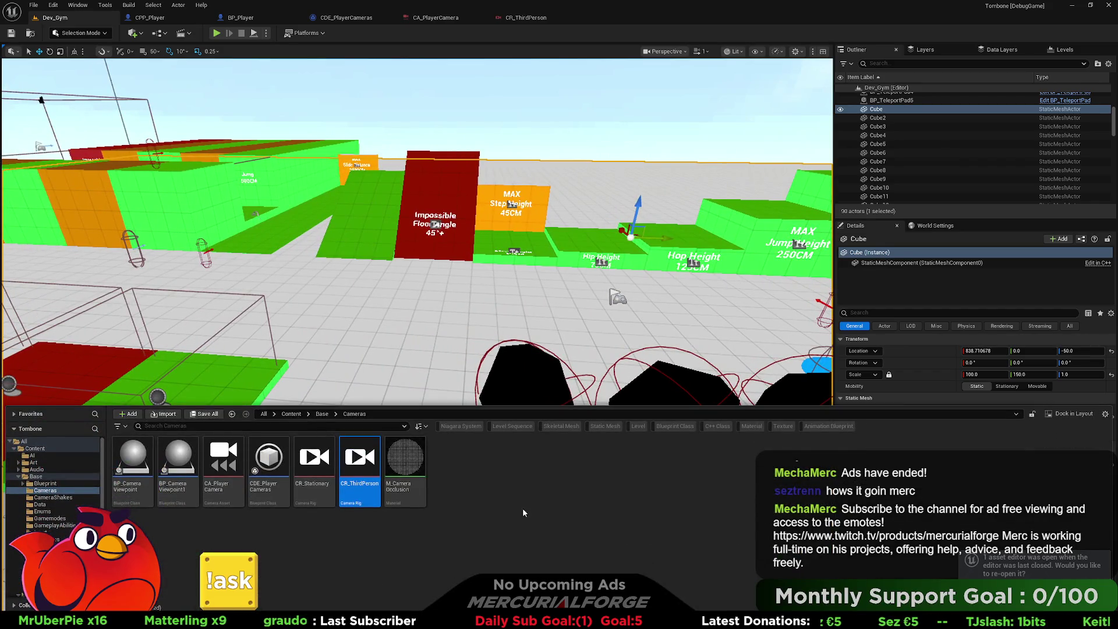
key("alt+Tab")
key("alt+Tab")
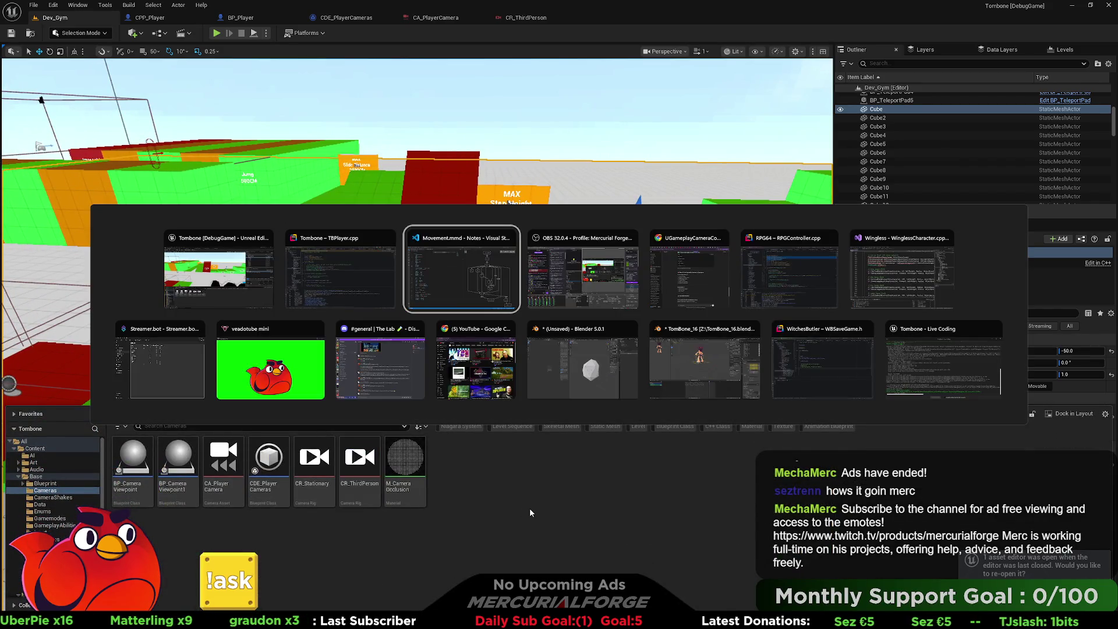
left_click(361, 286)
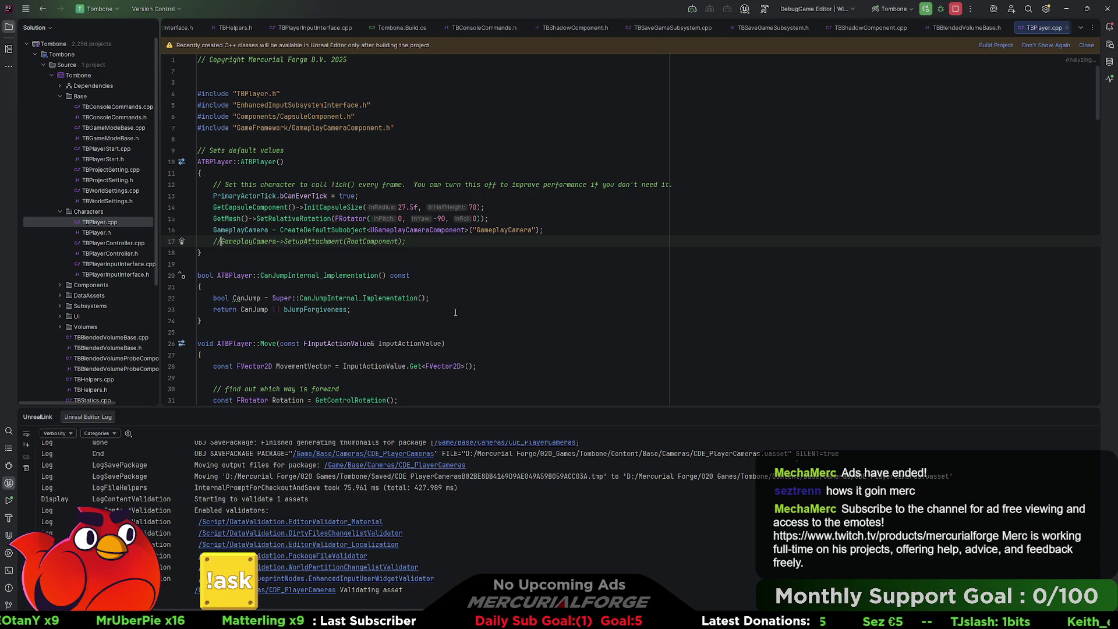
left_click(456, 312)
scroll(457, 320, "down", 8)
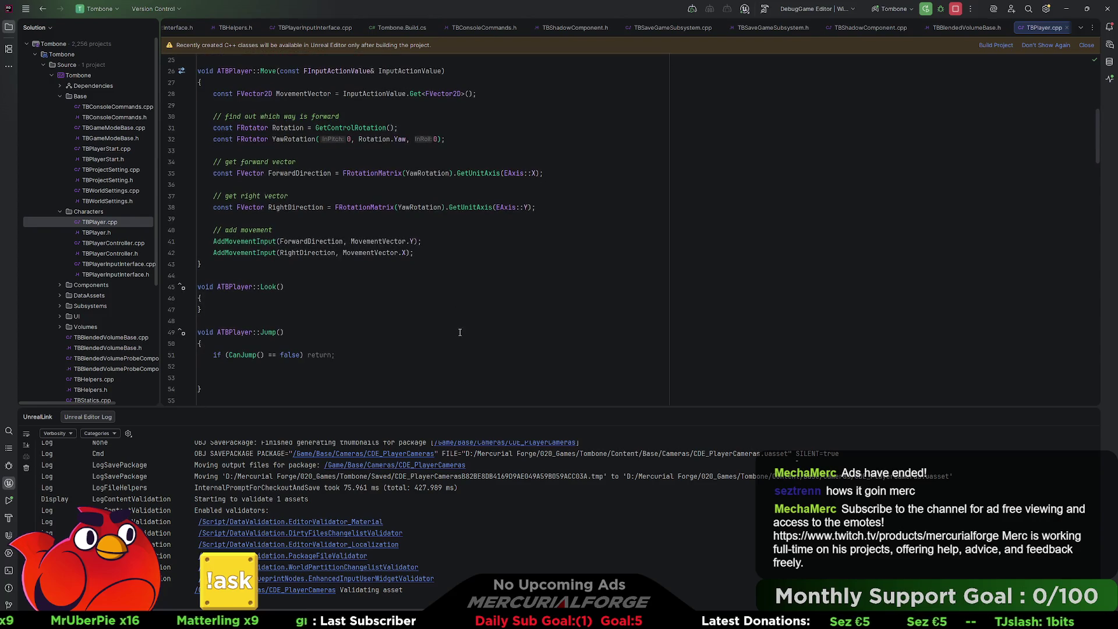
scroll(459, 332, "down", 3)
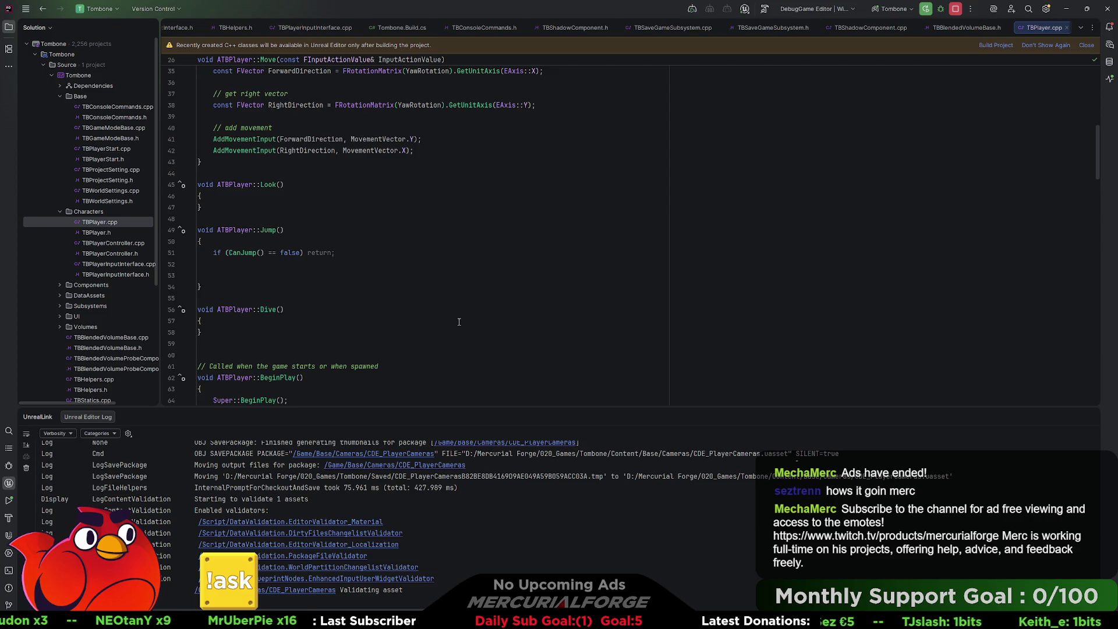
scroll(460, 320, "down", 6)
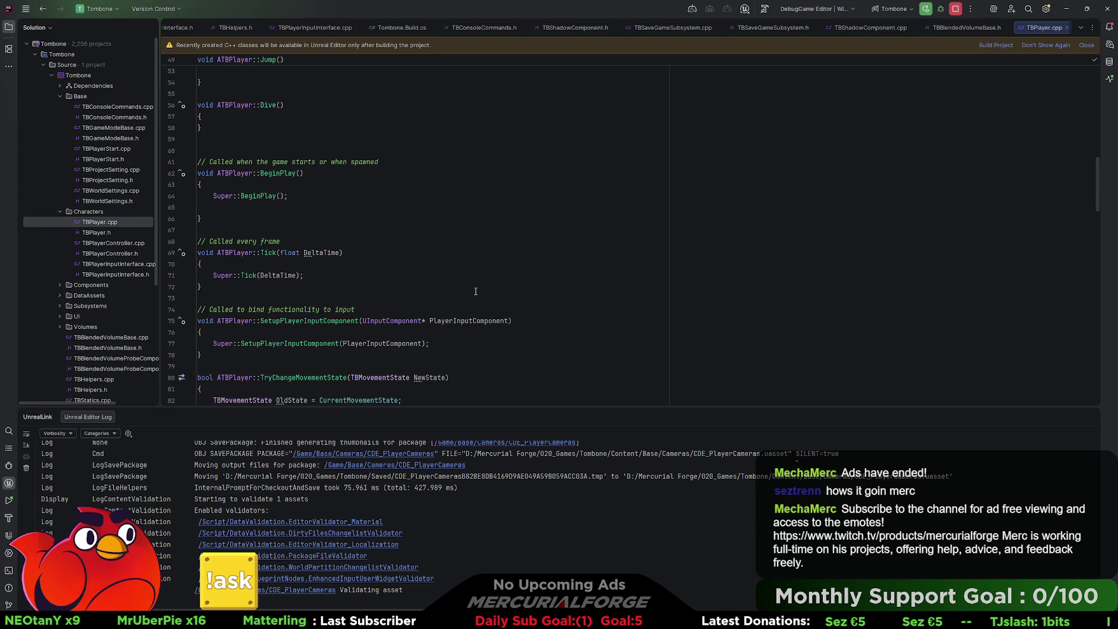
scroll(476, 291, "down", 6)
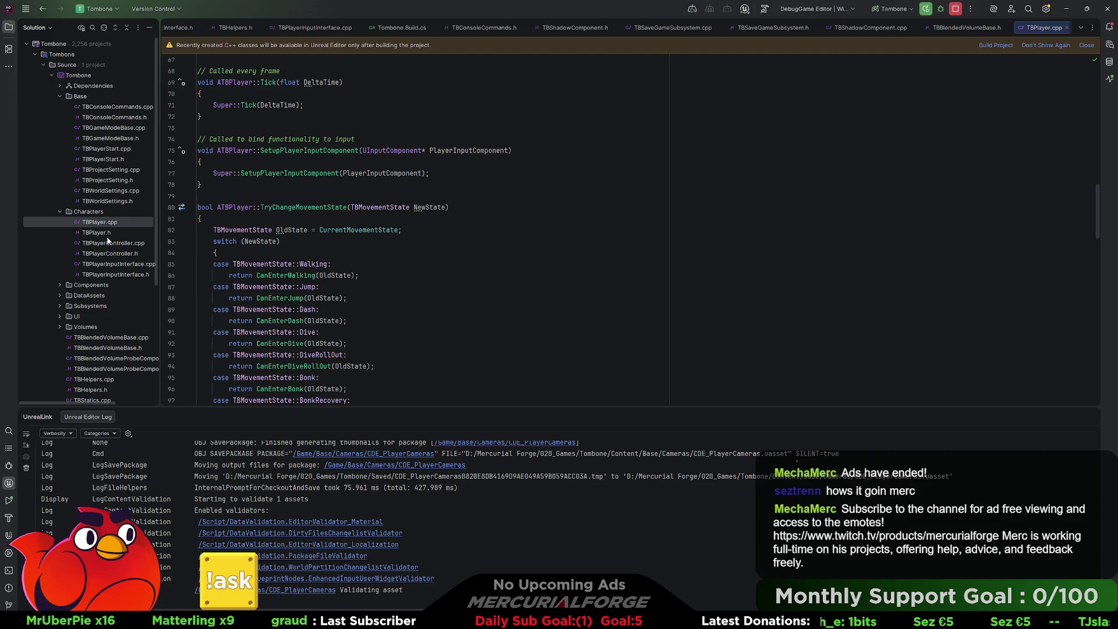
scroll(319, 258, "down", 16)
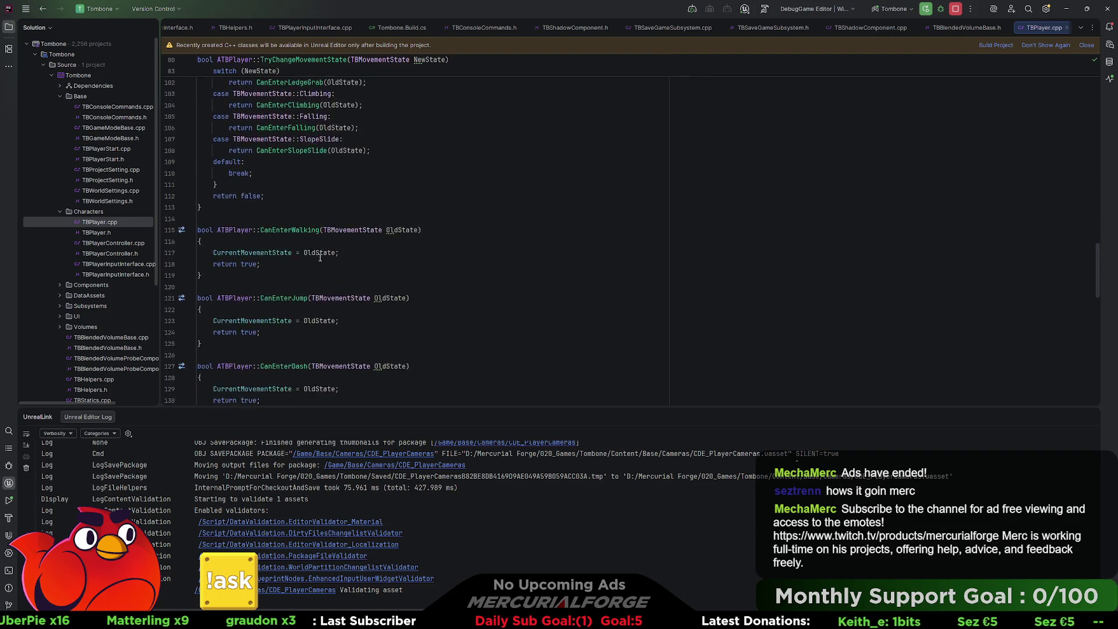
scroll(319, 258, "down", 15)
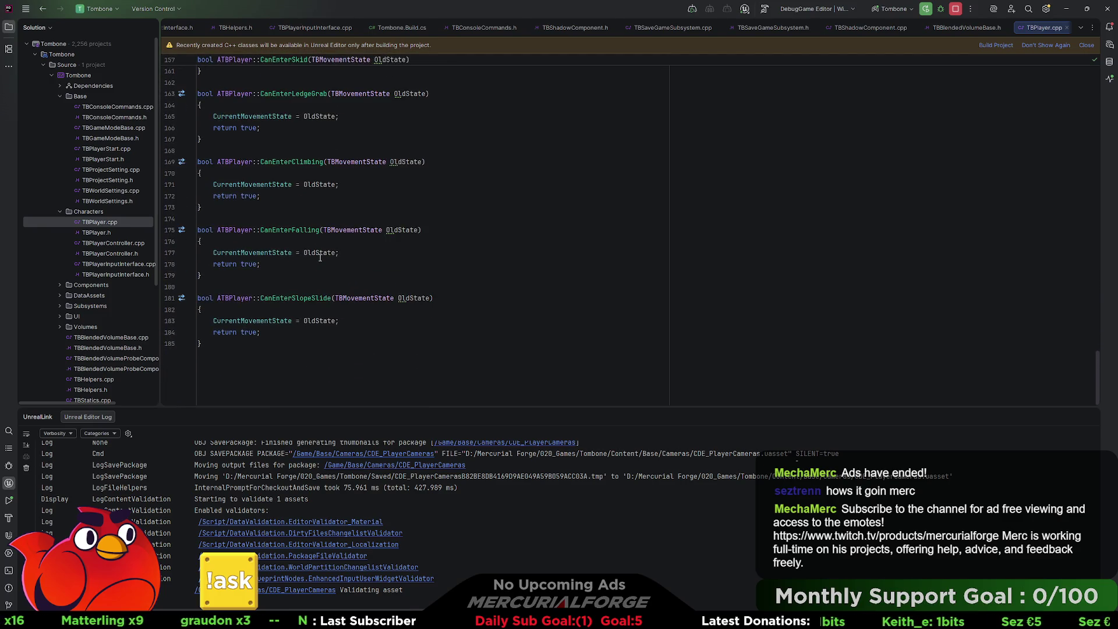
scroll(320, 257, "up", 15)
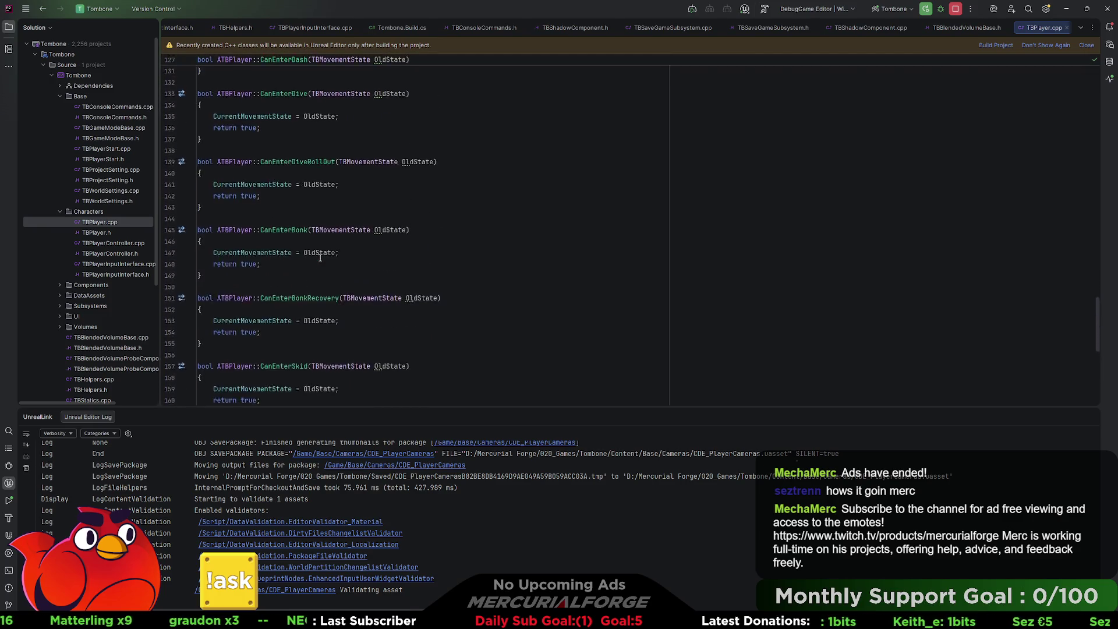
double_click(114, 244)
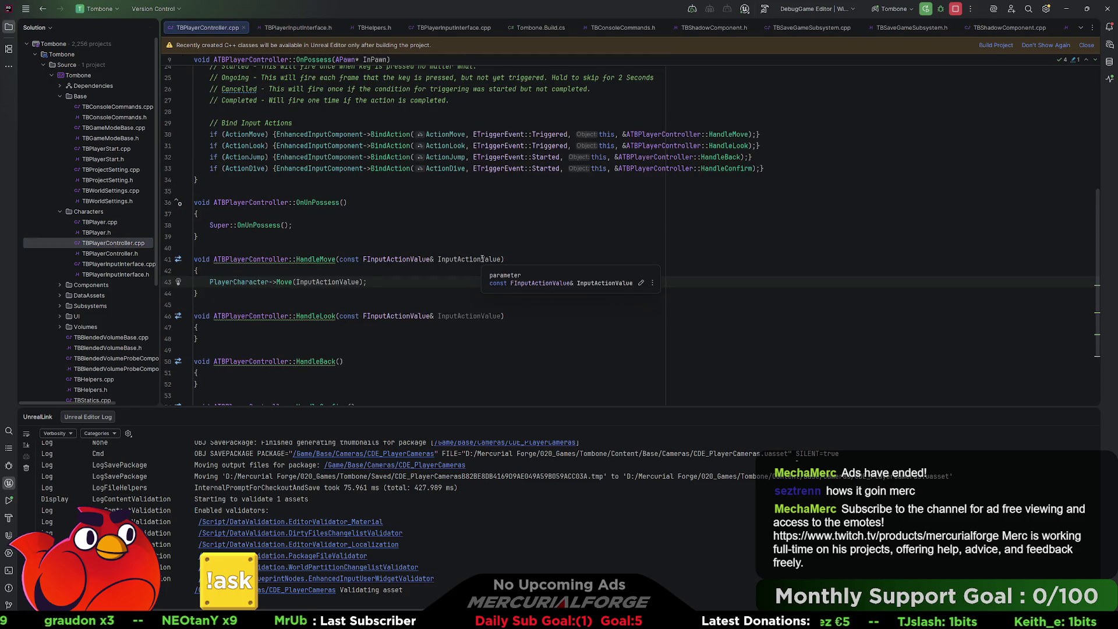
scroll(482, 258, "down", 3)
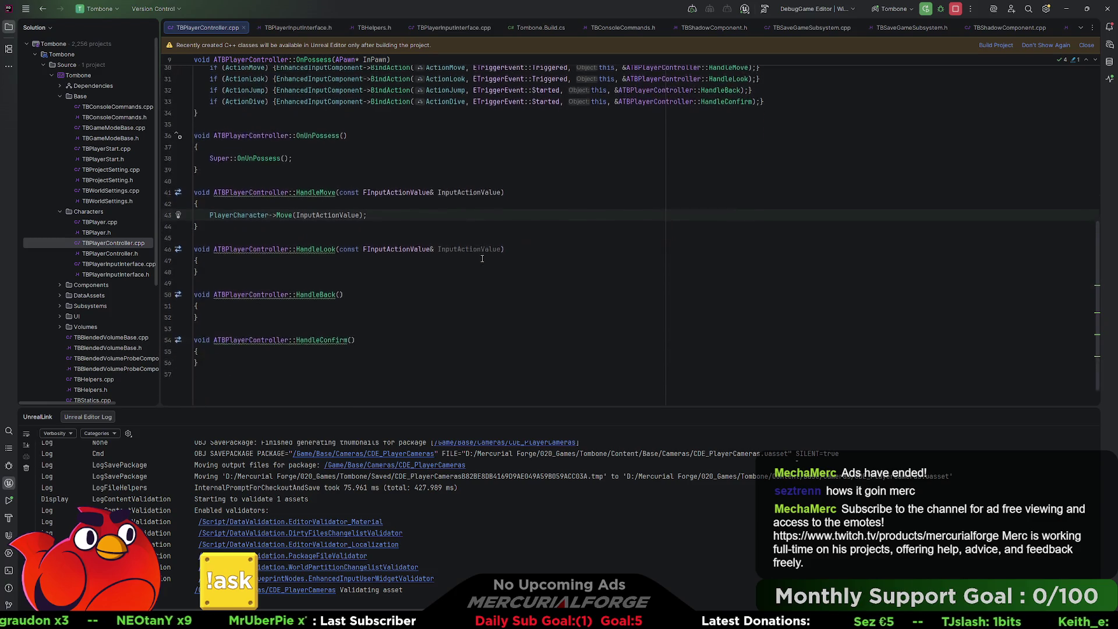
scroll(482, 259, "up", 5)
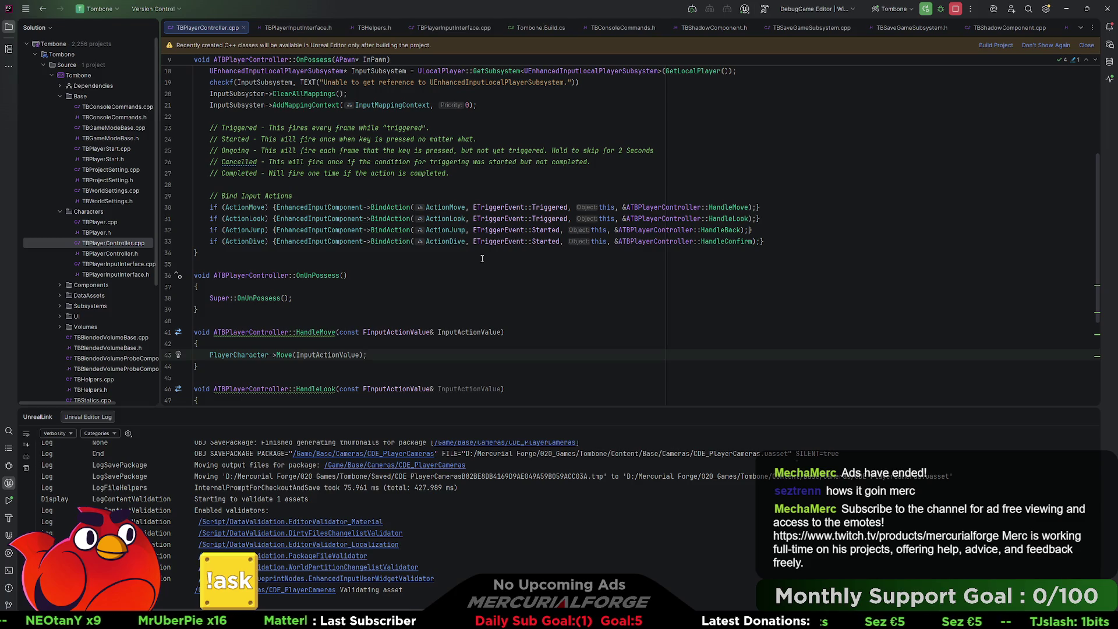
scroll(482, 258, "up", 3)
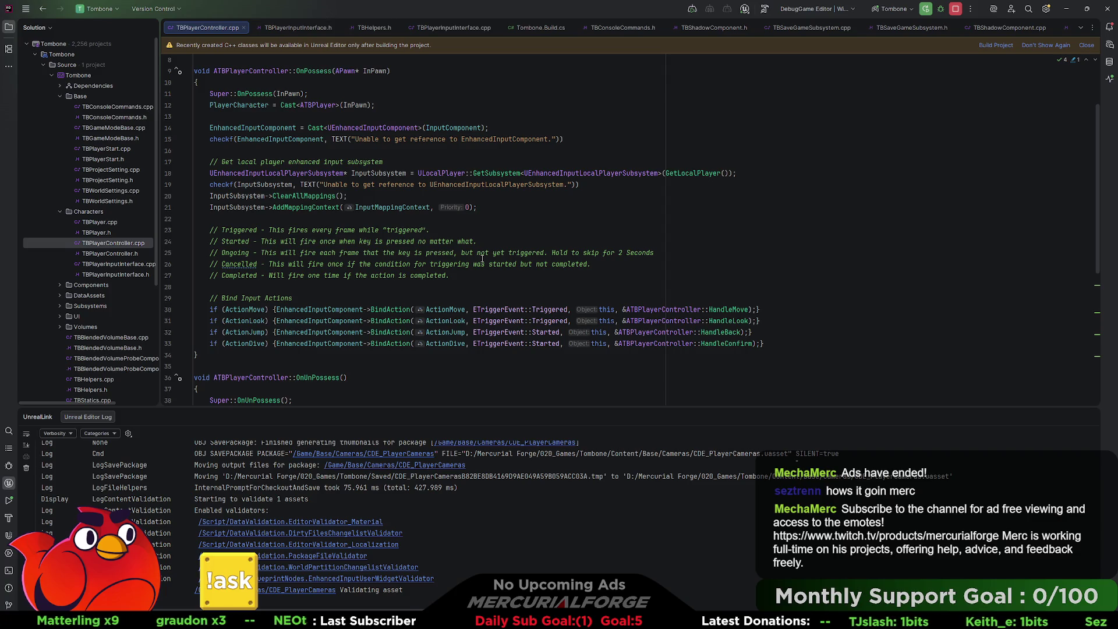
double_click(96, 255)
scroll(393, 231, "down", 6)
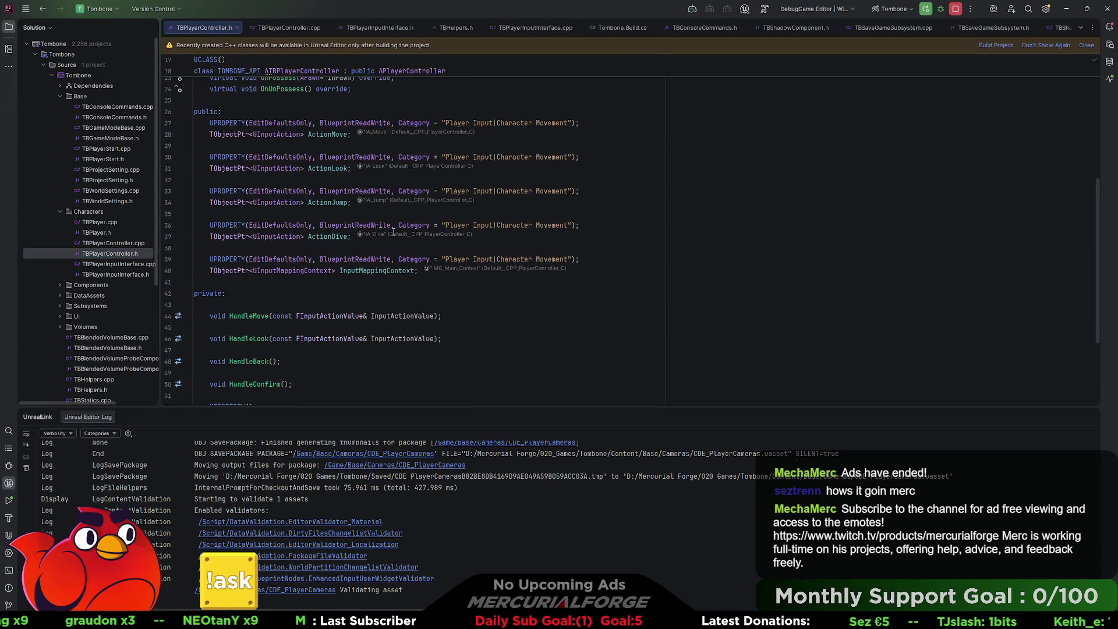
scroll(394, 231, "up", 9)
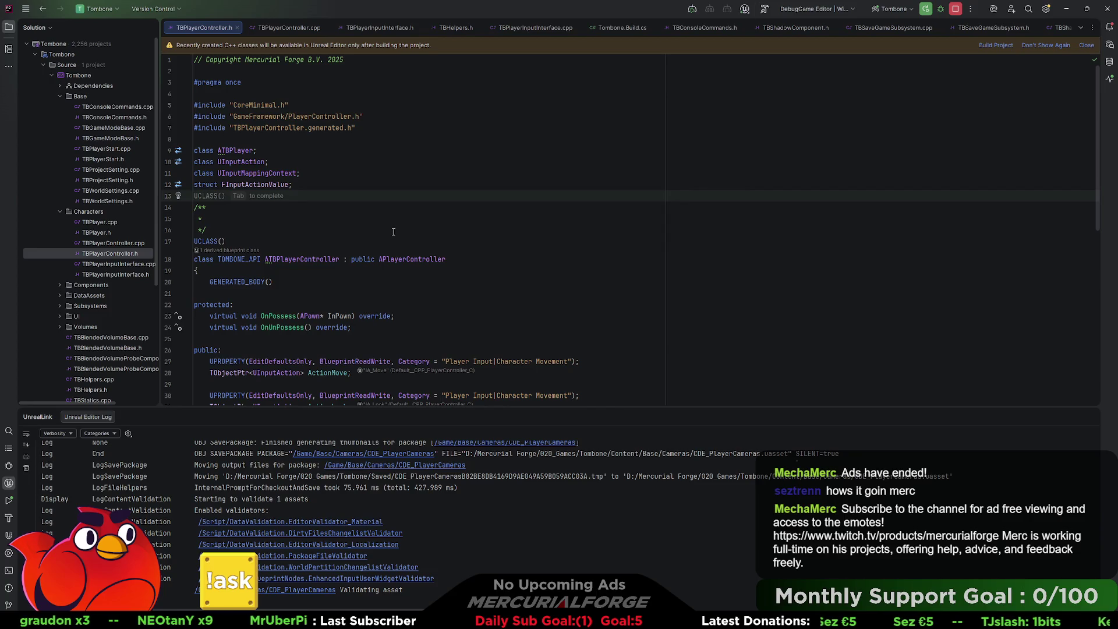
scroll(394, 232, "down", 5)
double_click(110, 223)
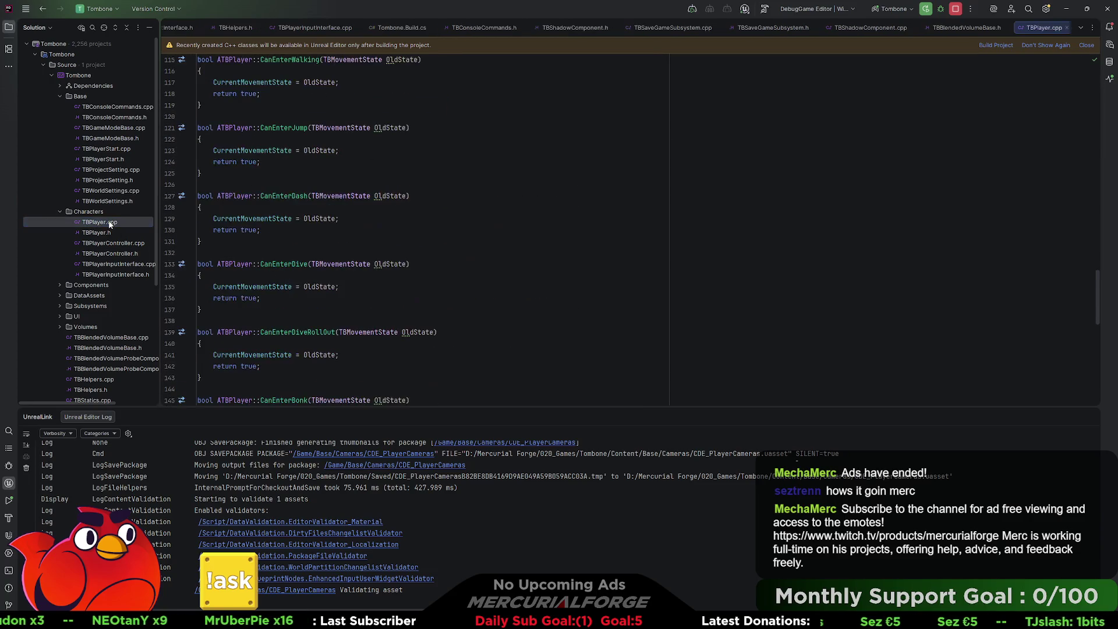
scroll(453, 258, "up", 9)
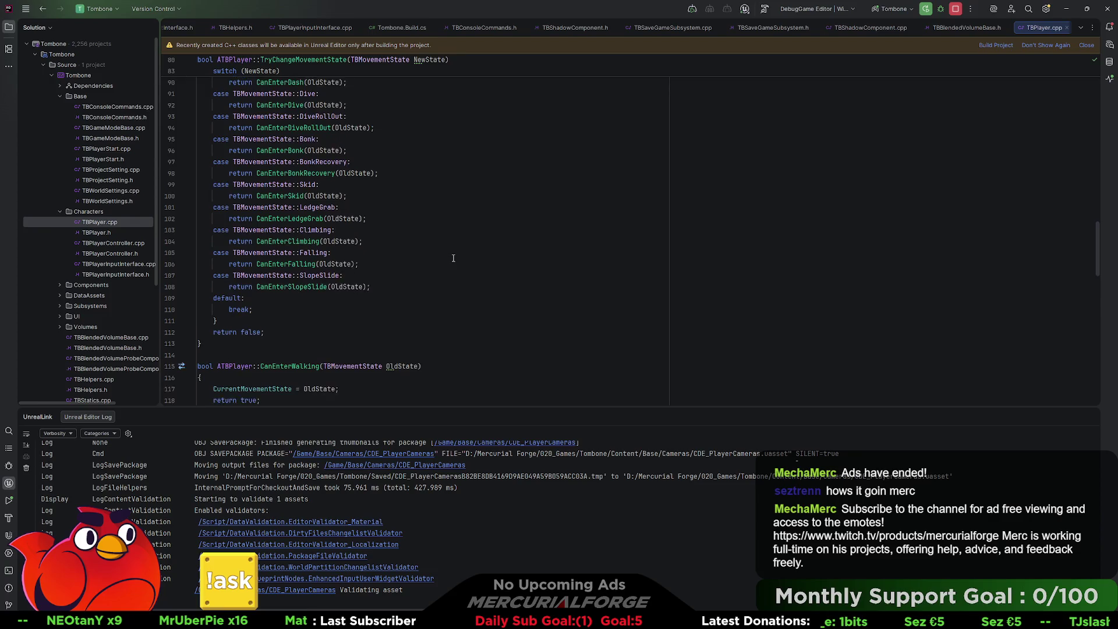
scroll(453, 257, "up", 12)
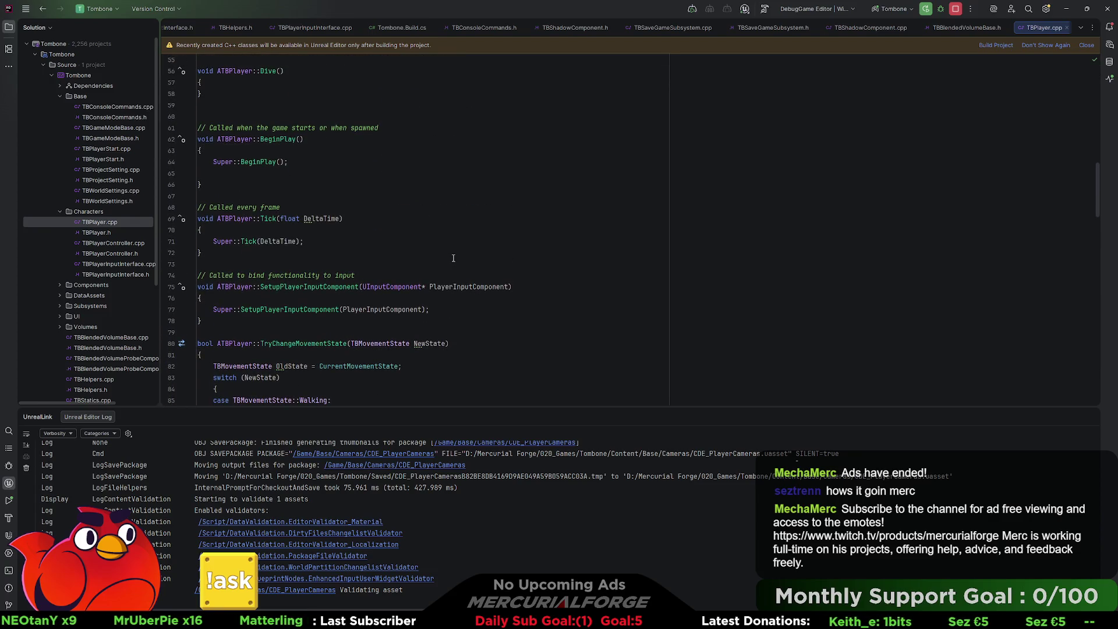
scroll(453, 258, "up", 12)
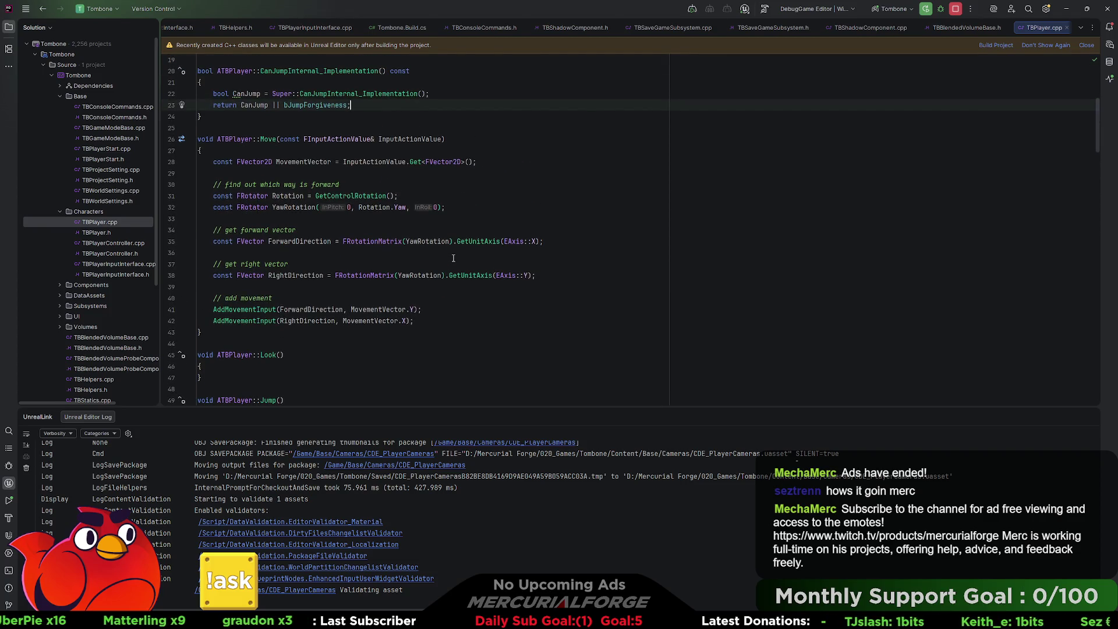
left_click(485, 224)
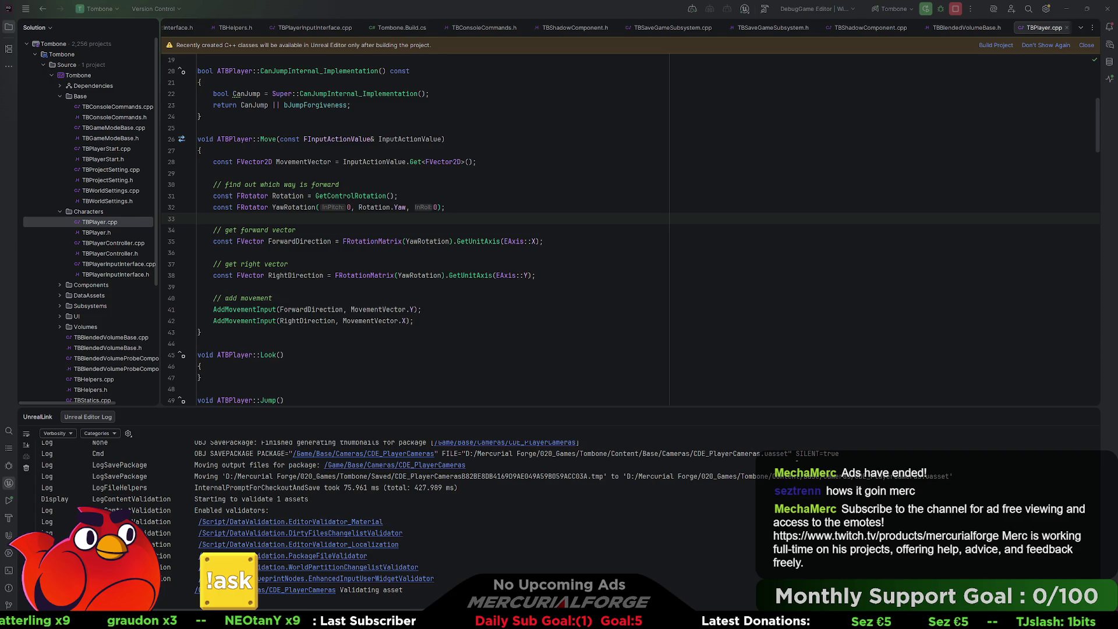
scroll(698, 233, "down", 6)
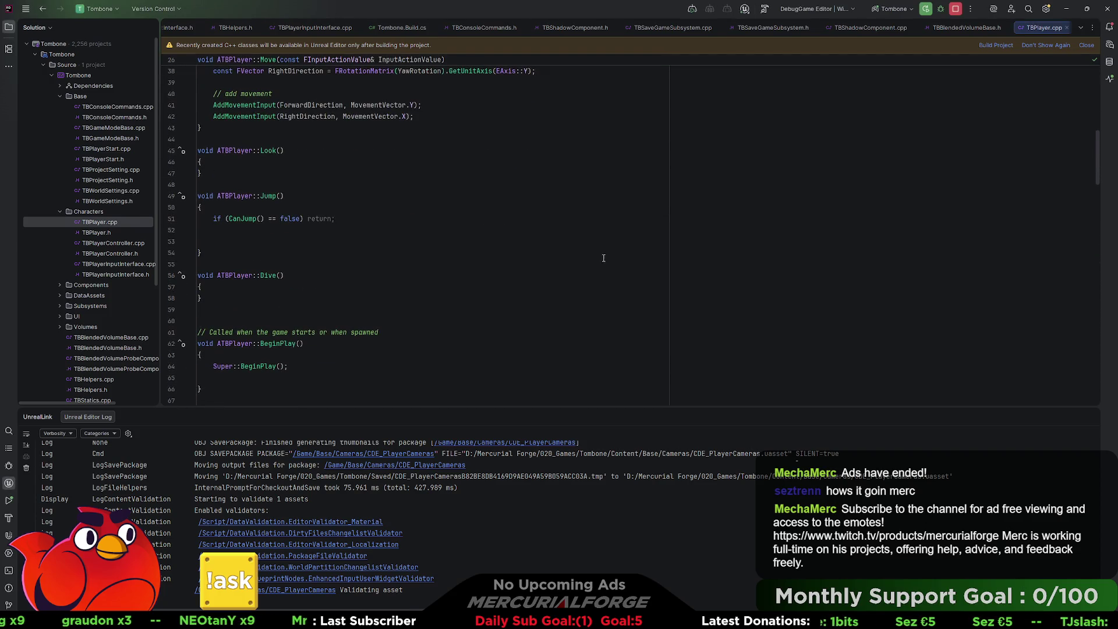
scroll(517, 248, "down", 6)
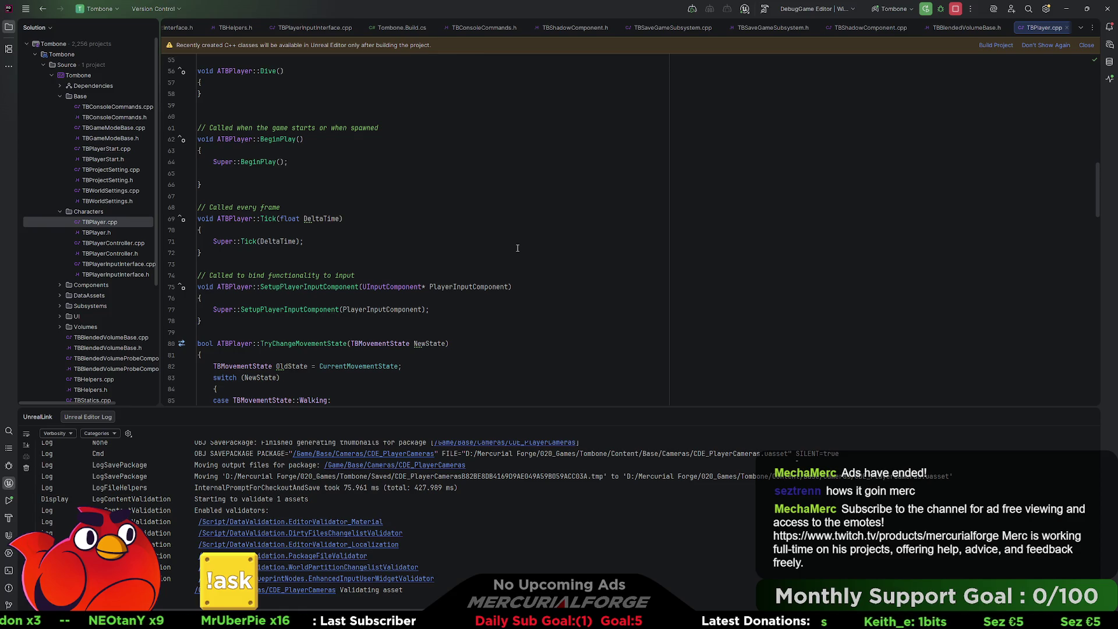
scroll(517, 248, "down", 2)
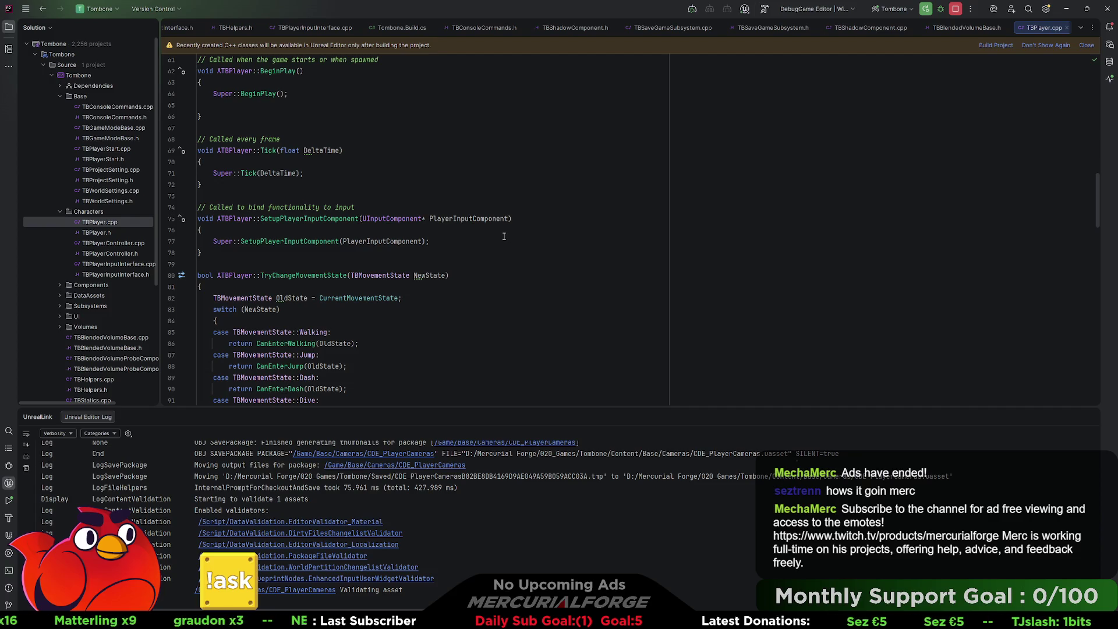
scroll(503, 236, "up", 20)
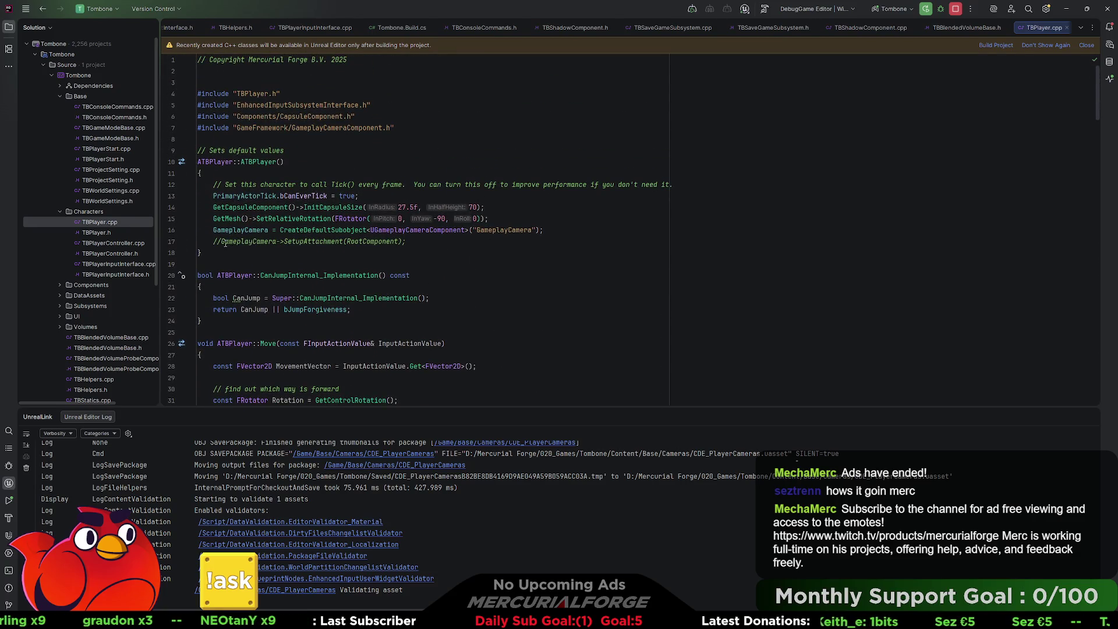
Uncomment the GameplayCamera-to-RootComponent line in TBPlayer.cpp and Live Code it into Unreal.
left_click(223, 241)
key("ctrl+slash")
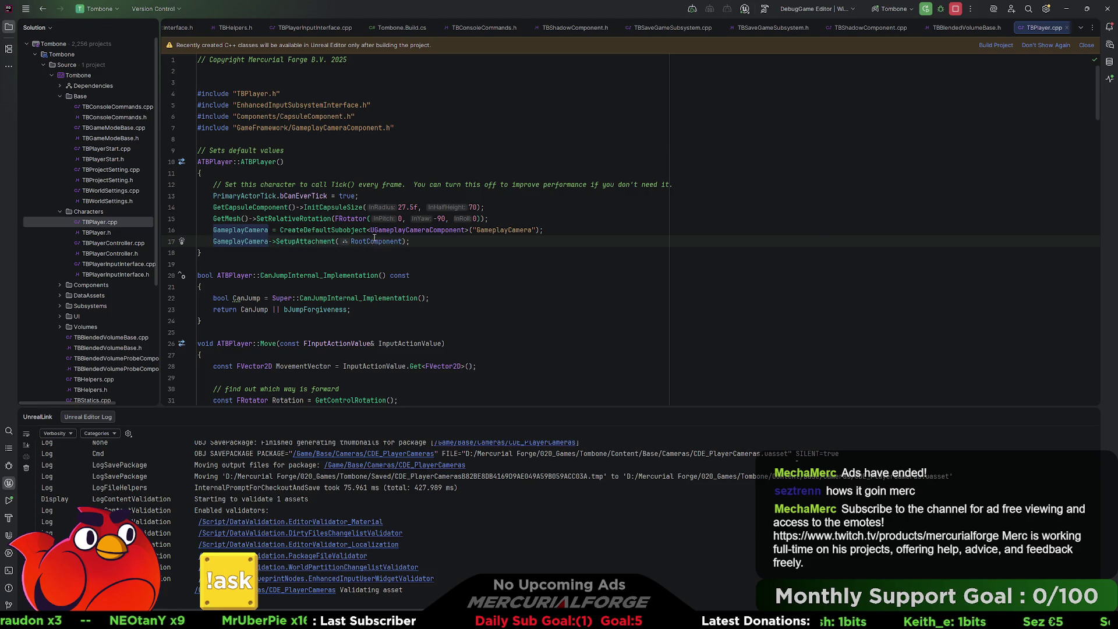
key("ctrl+alt+F11")
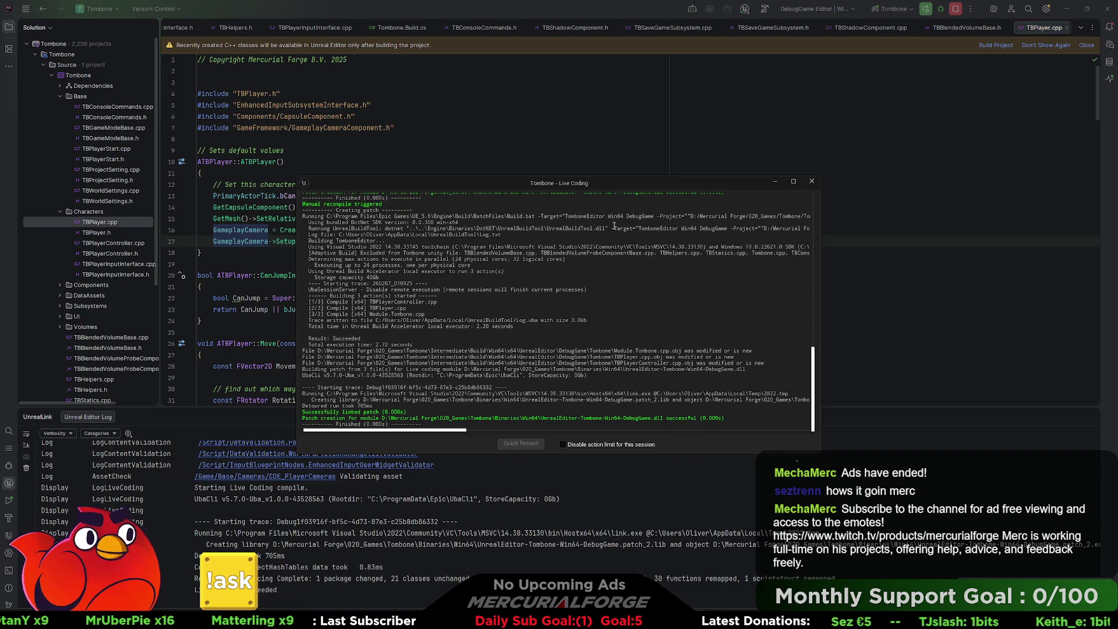
left_click(811, 181)
key("alt+Tab")
key("alt+Tab")
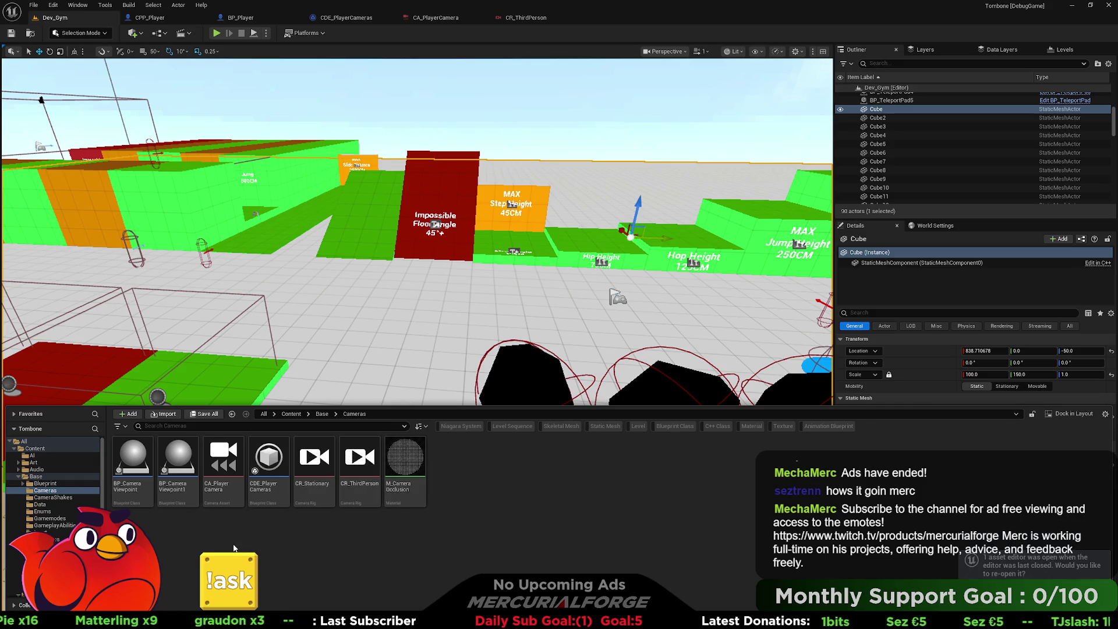
Open CPP_Player from the Tombone folder and compare its Gameplay Camera with BP_Player's.
scroll(52, 489, "down", 5)
left_click(43, 544)
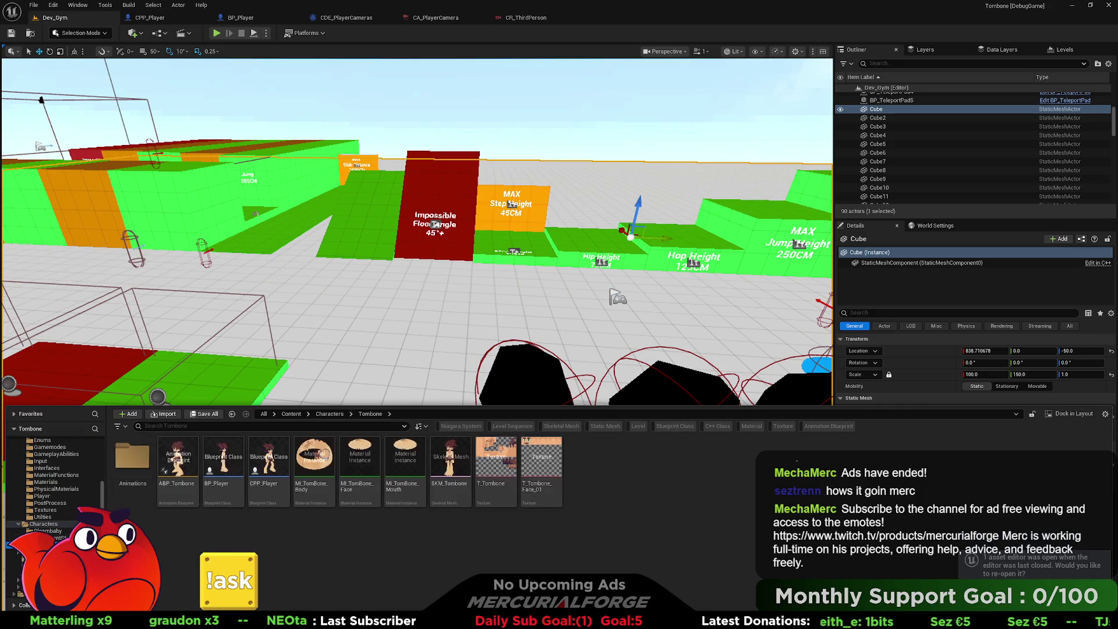
double_click(268, 464)
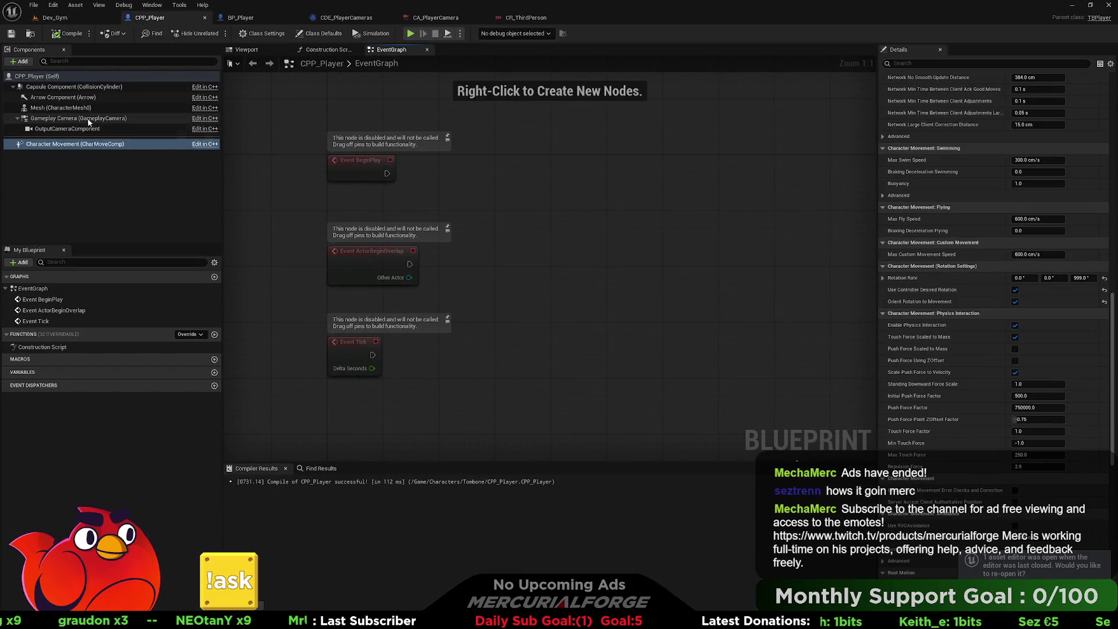
left_click(79, 119)
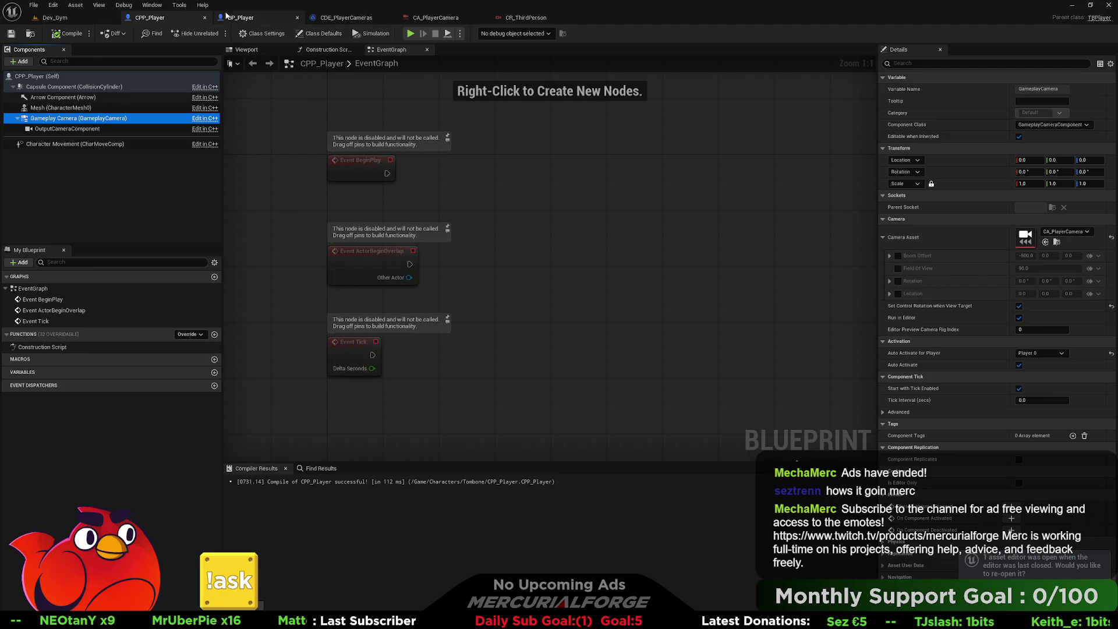
left_click(243, 17)
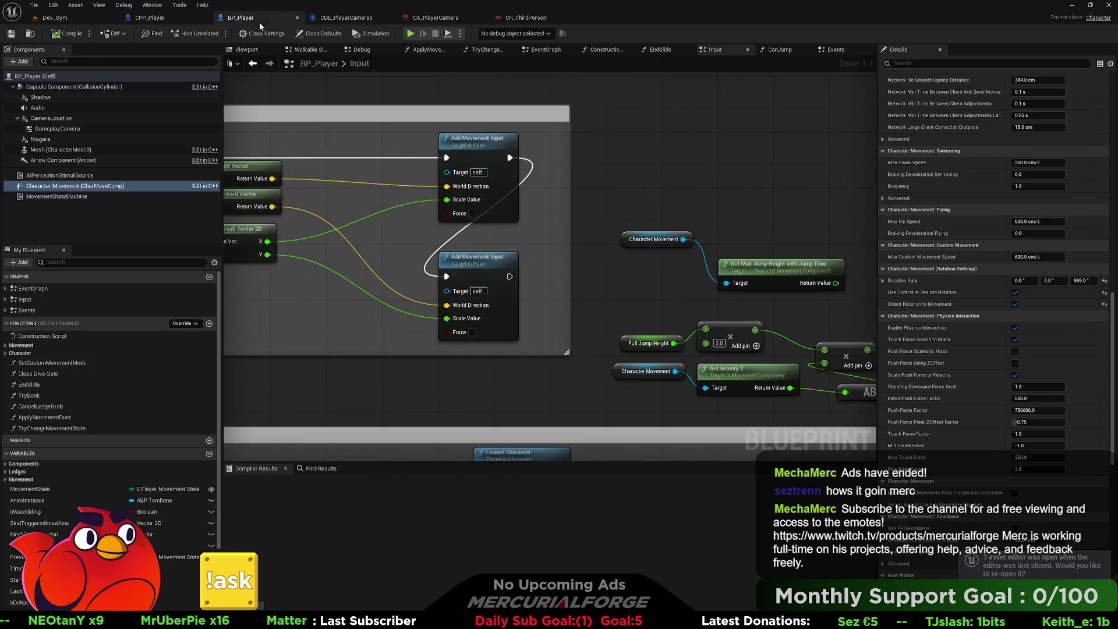
left_click(57, 128)
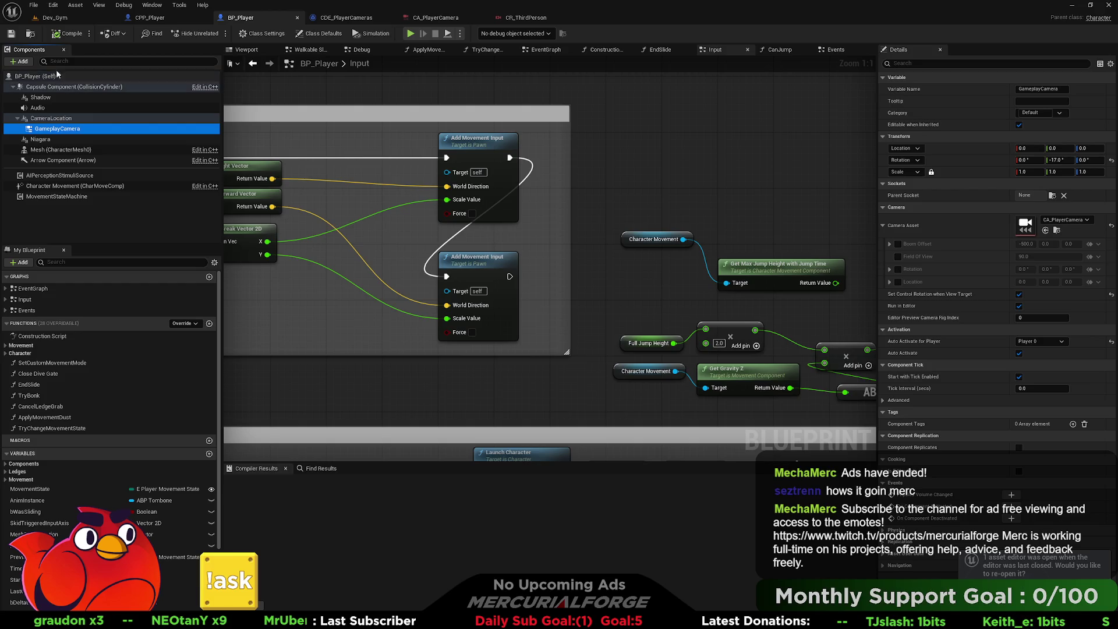
left_click(177, 21)
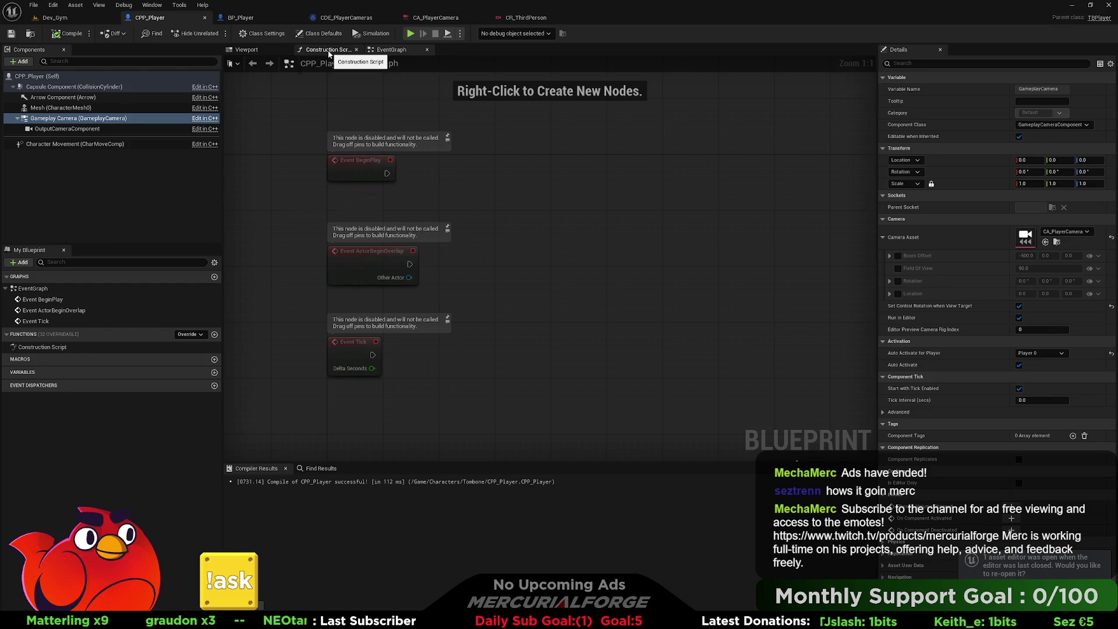
Inspect CPP_Player's viewport, OutputCameraComponent and Gameplay Camera, then bring up CR_ThirdPerson.
left_click(327, 50)
left_click(250, 50)
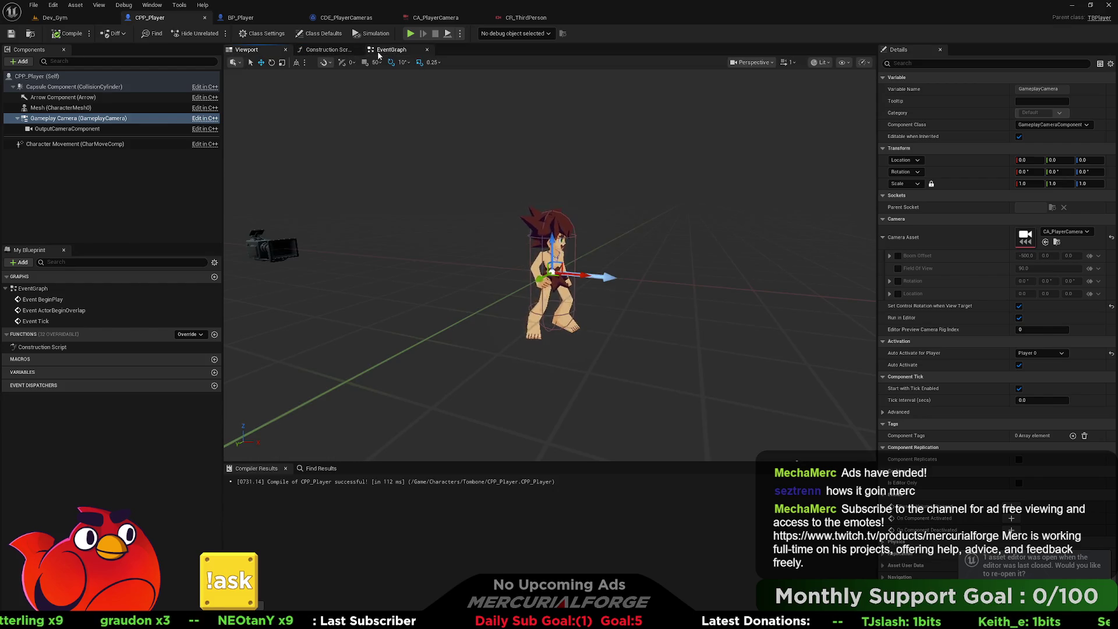
left_click(90, 130)
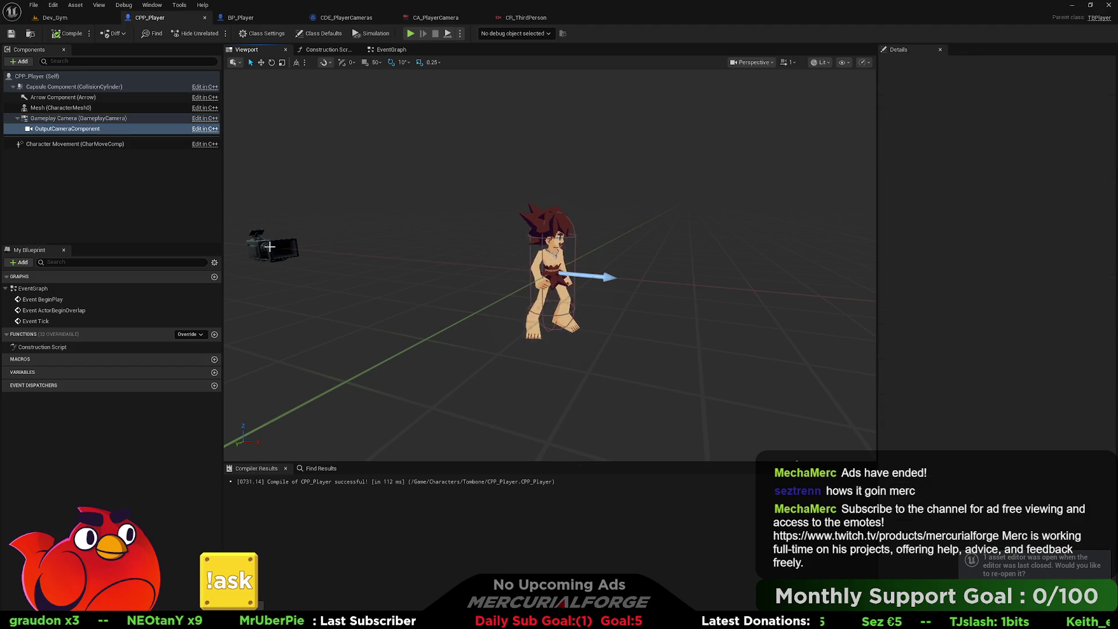
left_click(107, 118)
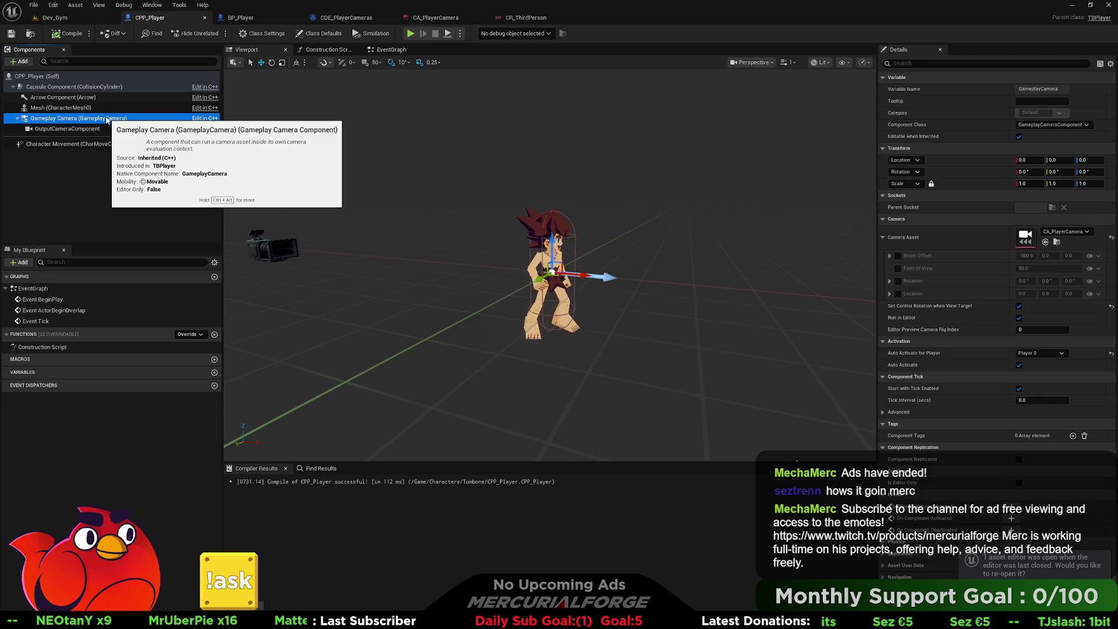
left_click(536, 22)
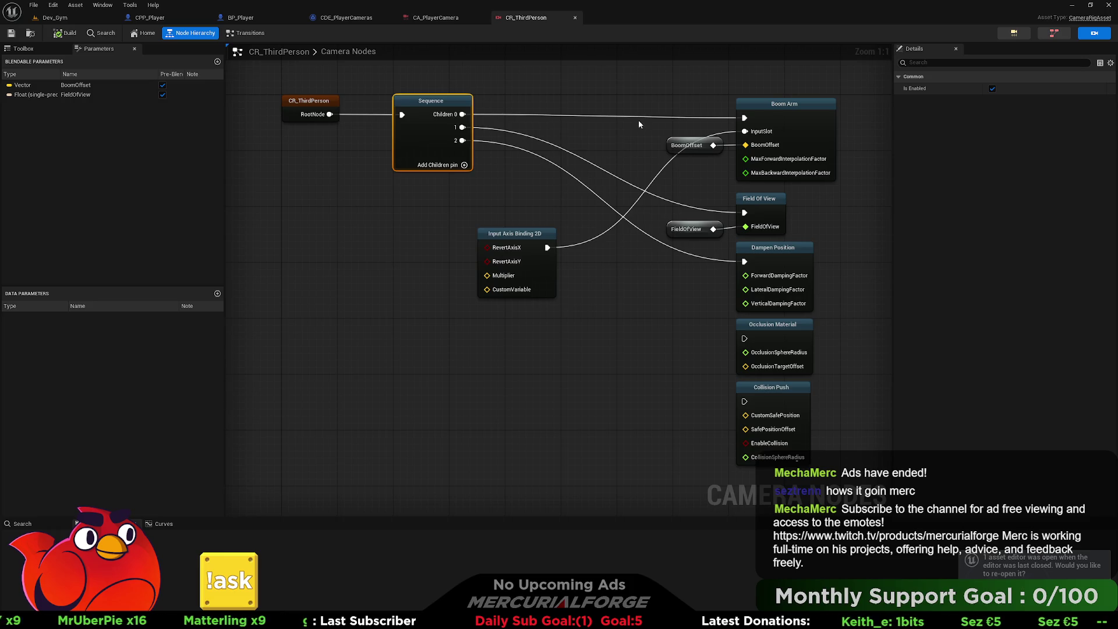
Review the Boom Arm, Field Of View, Dampen Position and Input Axis Binding 2D node settings.
left_click(757, 109)
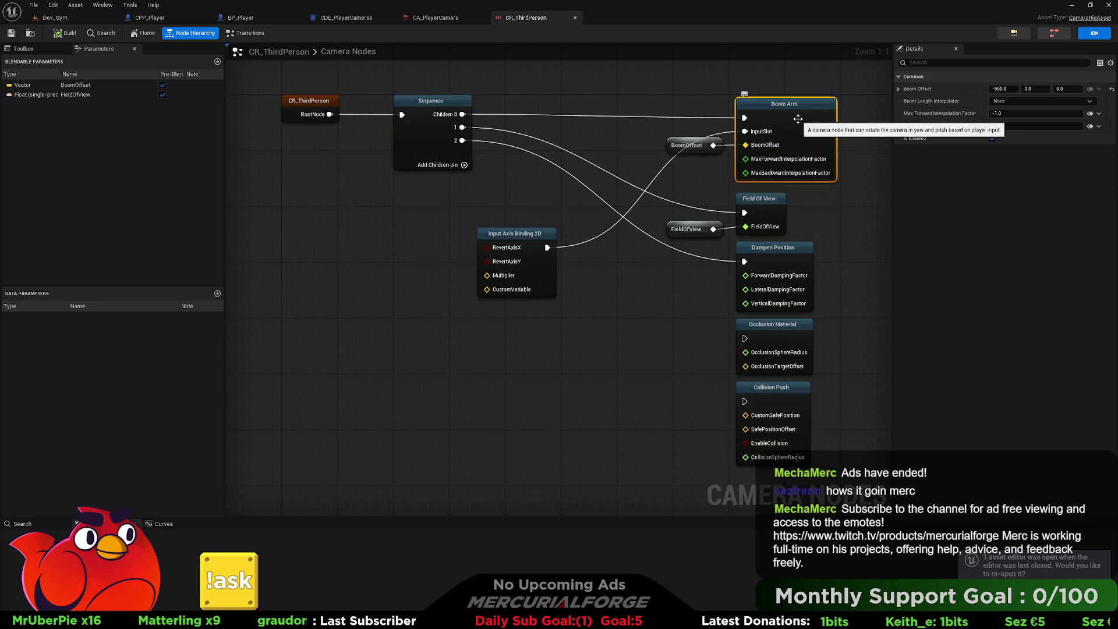
left_click(767, 199)
left_click(776, 262)
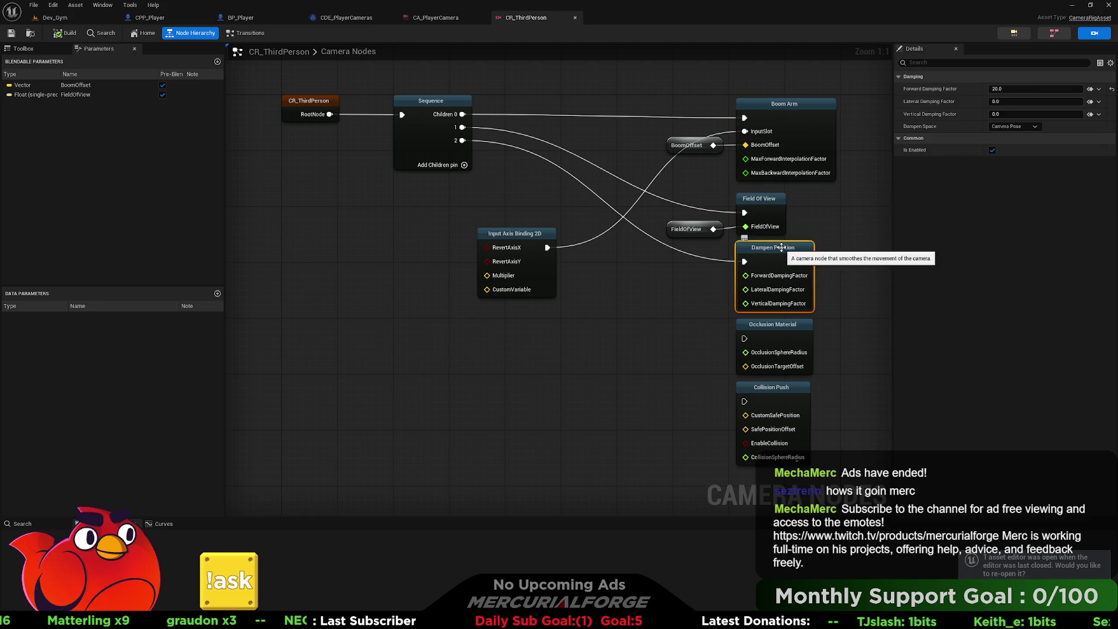
left_click(521, 241)
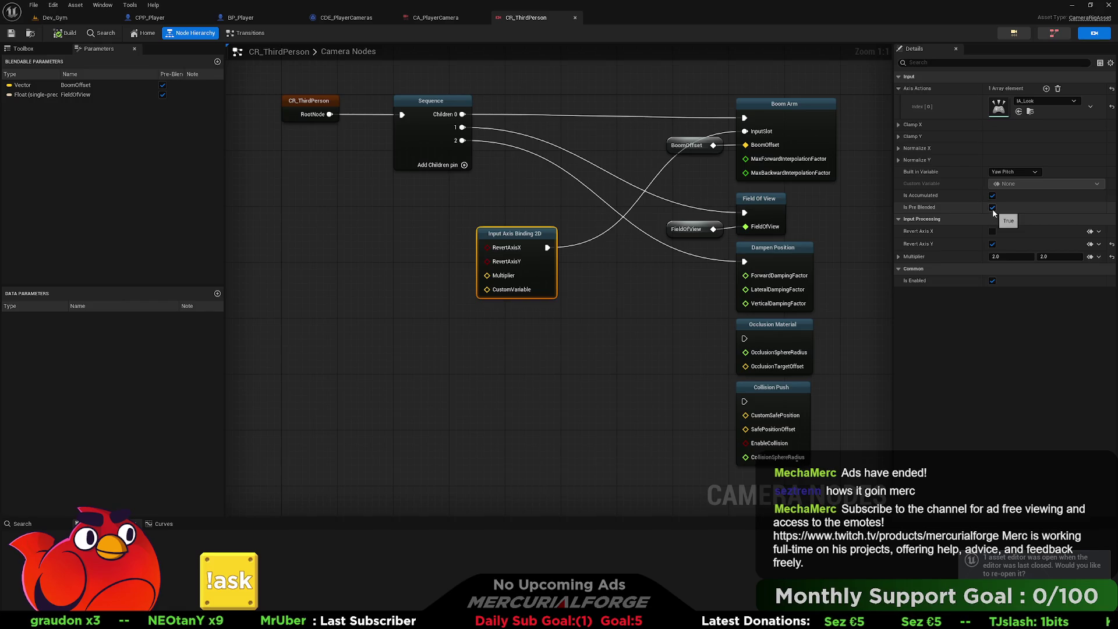
left_click(899, 148)
left_click(898, 149)
left_click(898, 158)
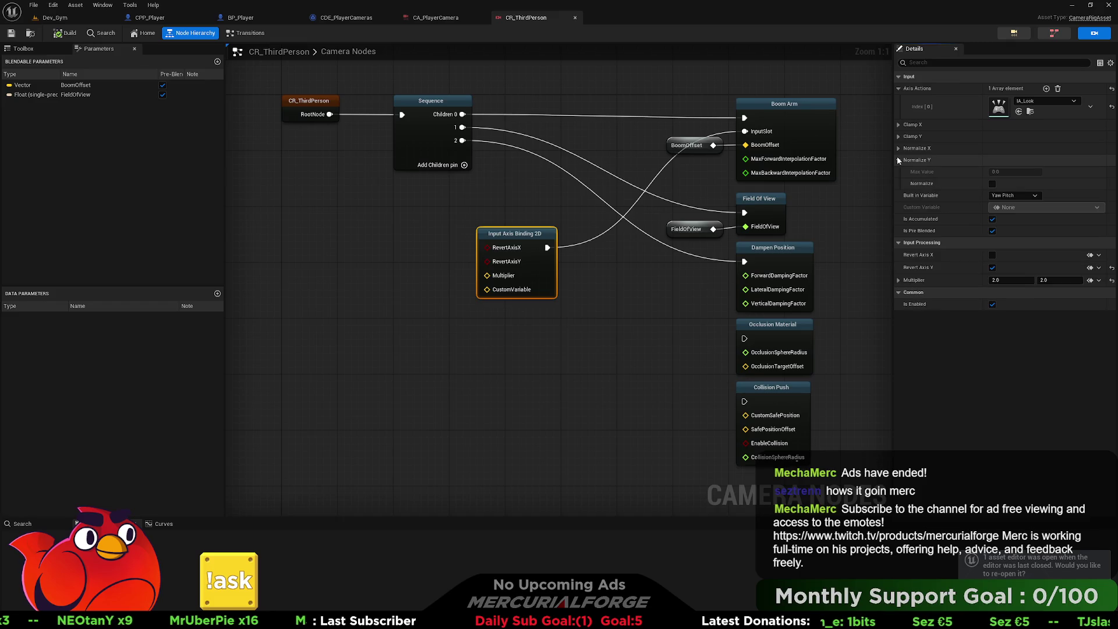
left_click(898, 158)
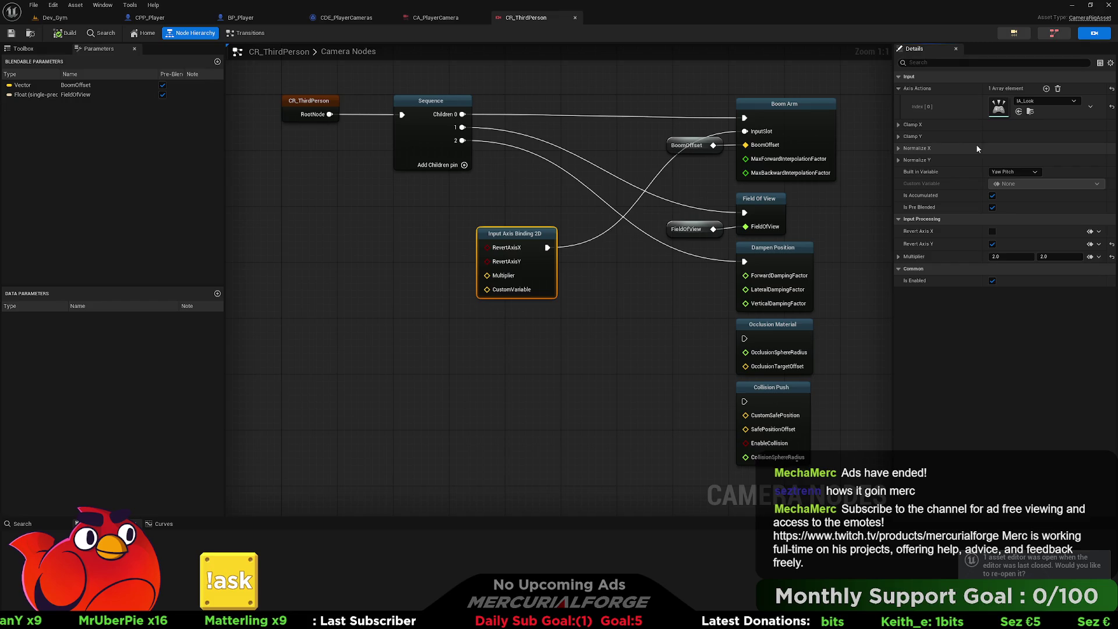
Check the root and Sequence nodes and CA_PlayerCamera's rig list, then open CDE_PlayerCameras.
left_click(289, 99)
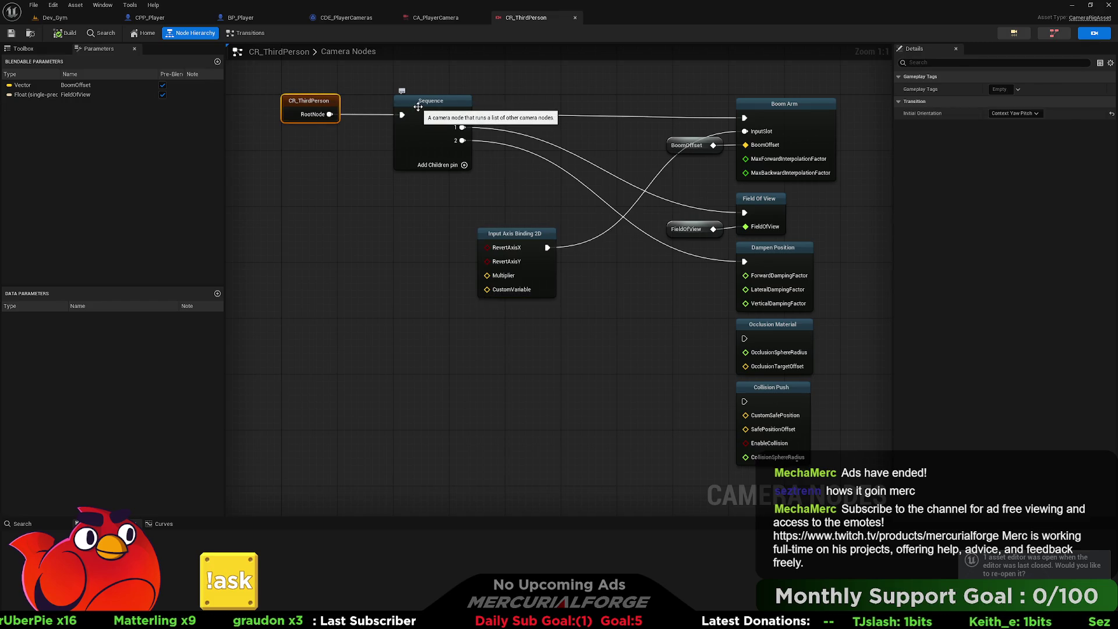
left_click(418, 107)
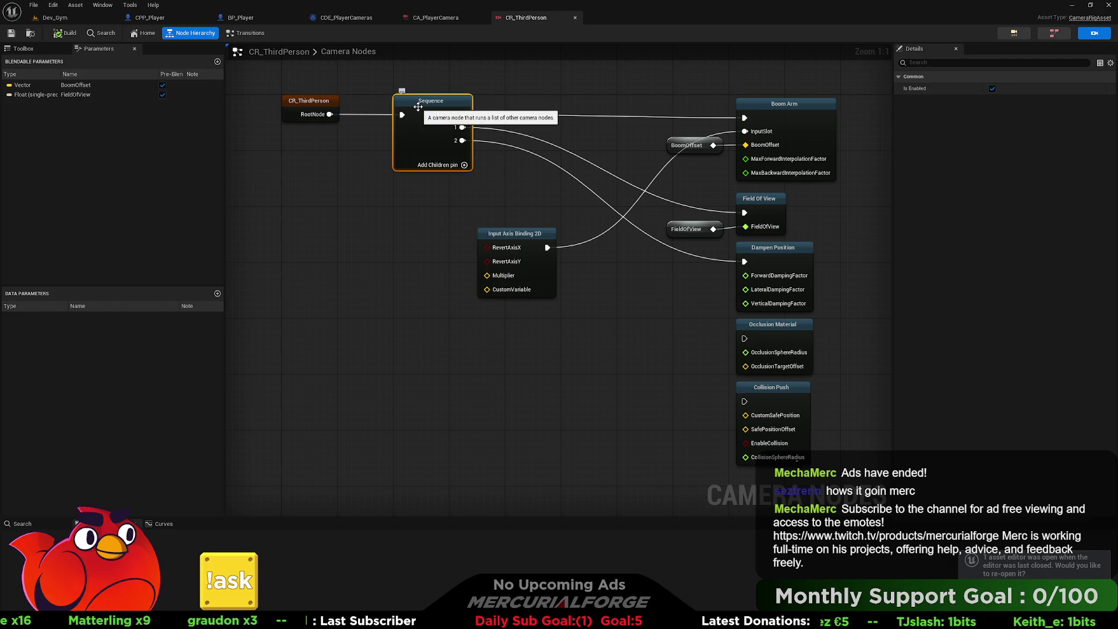
left_click(428, 20)
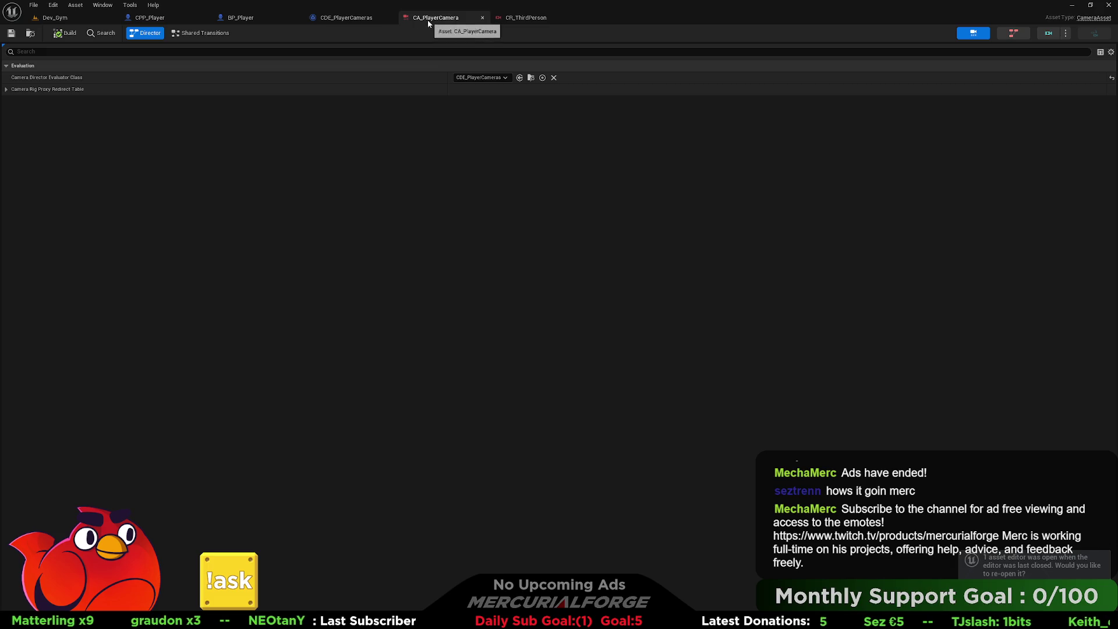
left_click(1049, 34)
left_click(1040, 113)
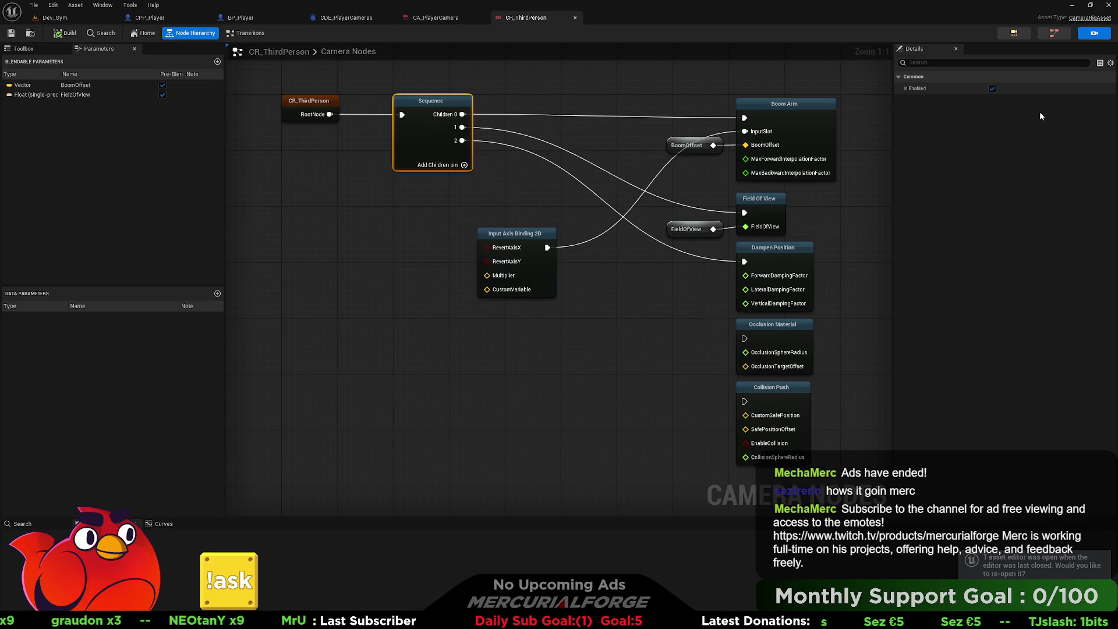
left_click(336, 19)
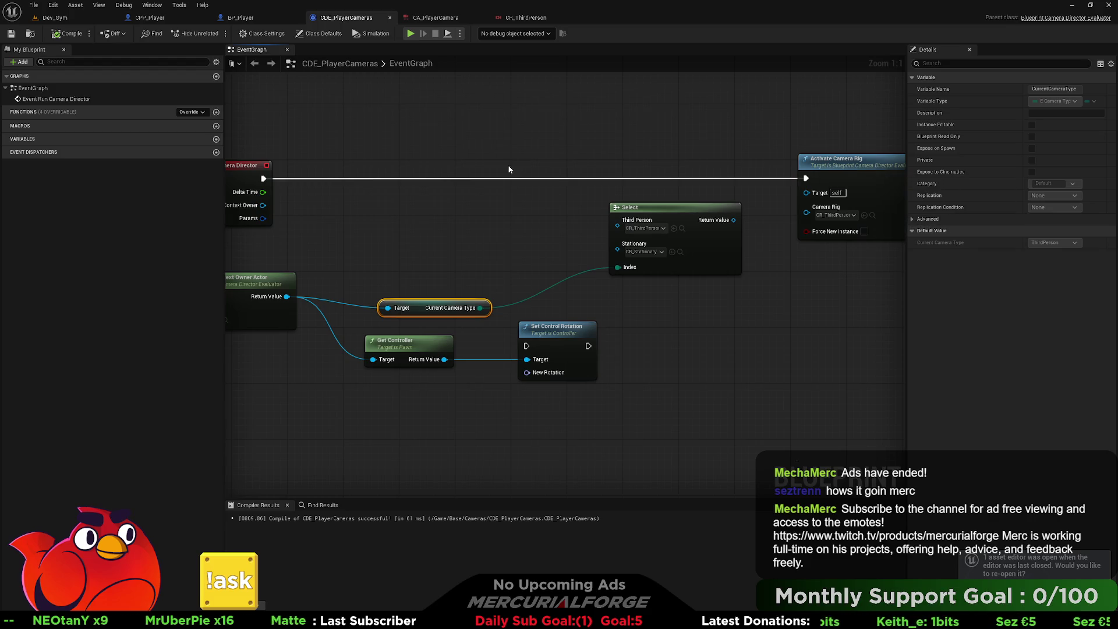
Pan the graphs to review Event Run Camera Director and BP_Player's control rotation LOOK nodes.
left_click_drag(492, 175, 352, 215)
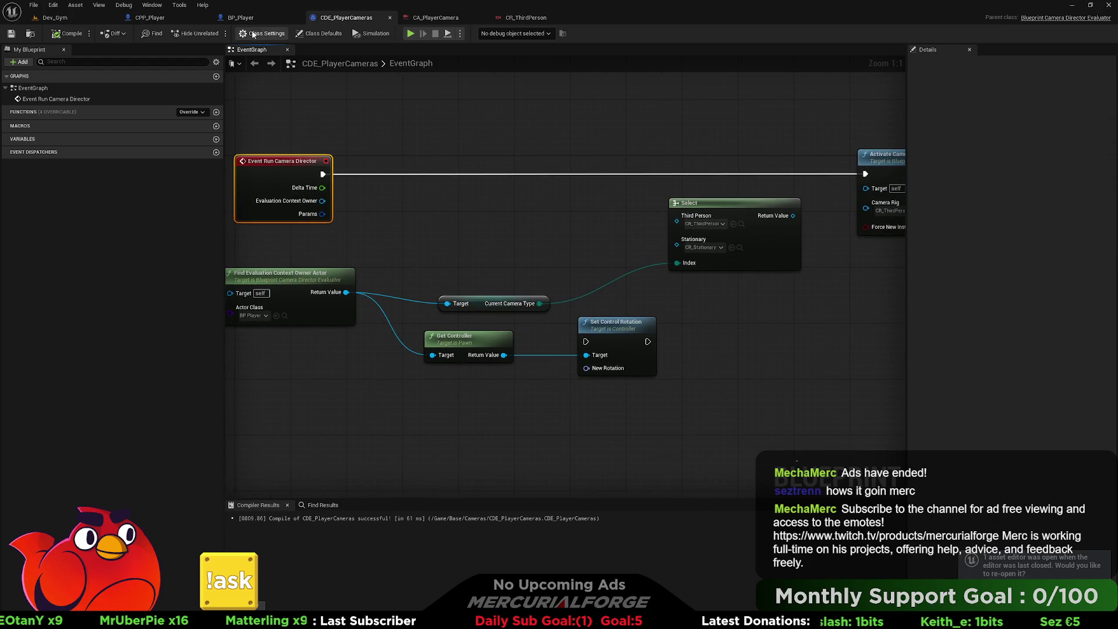
left_click(241, 18)
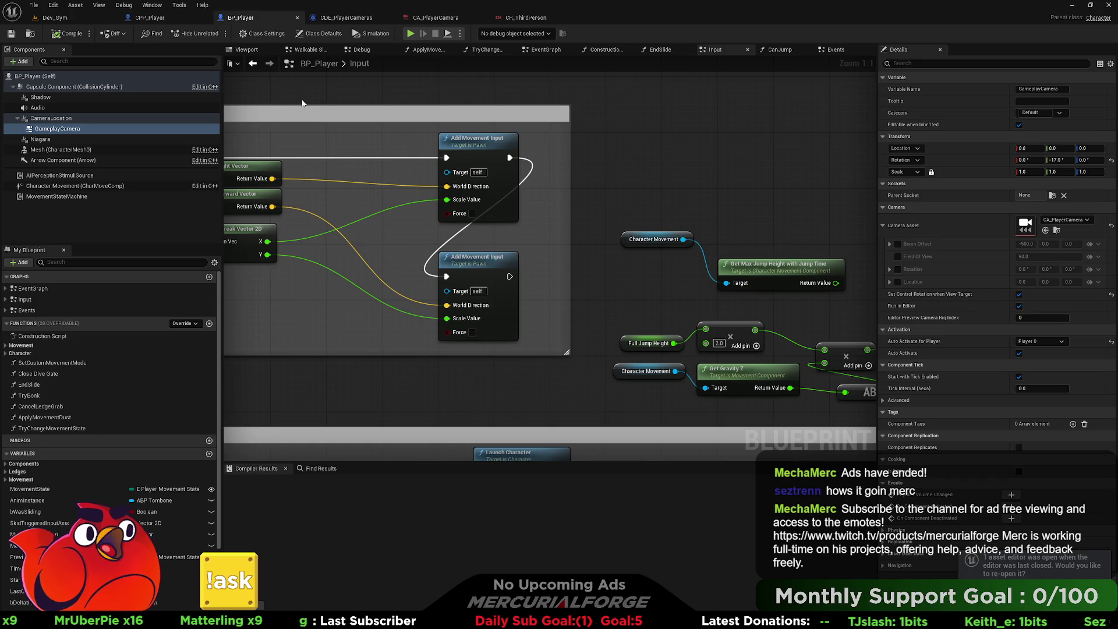
mouse_move(303, 103)
left_mouse_down()
mouse_move(622, 111)
mouse_move(86, 97)
left_mouse_up()
left_click_drag(691, 106, 267, 115)
Show CPP_Player's Gameplay Camera details: CA_PlayerCamera asset, auto-activating for Player 0.
left_click(172, 19)
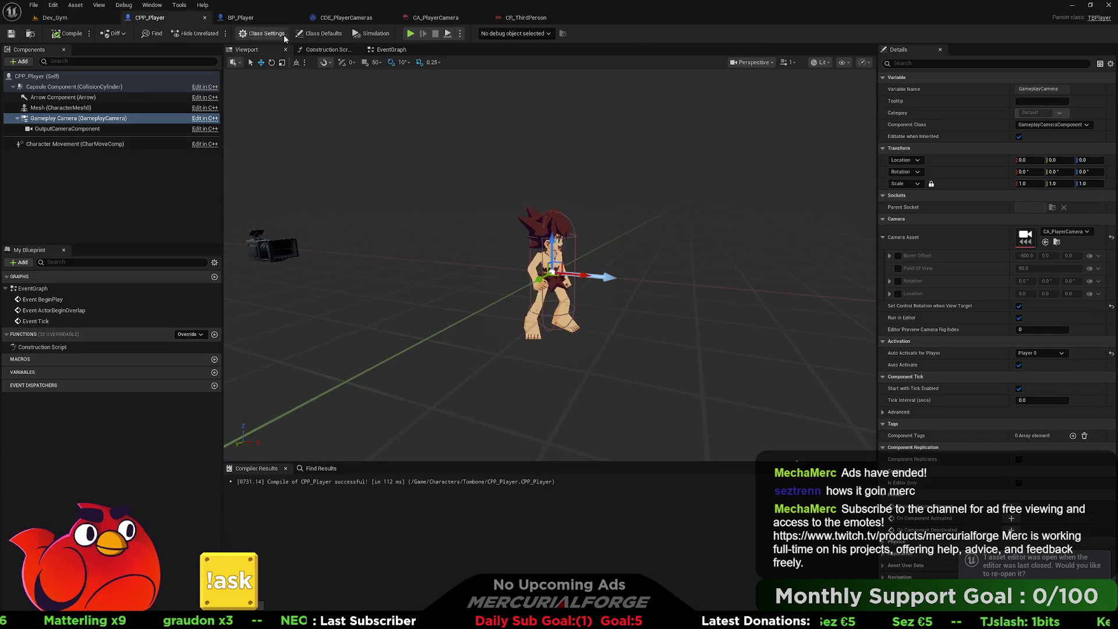
left_click(87, 118)
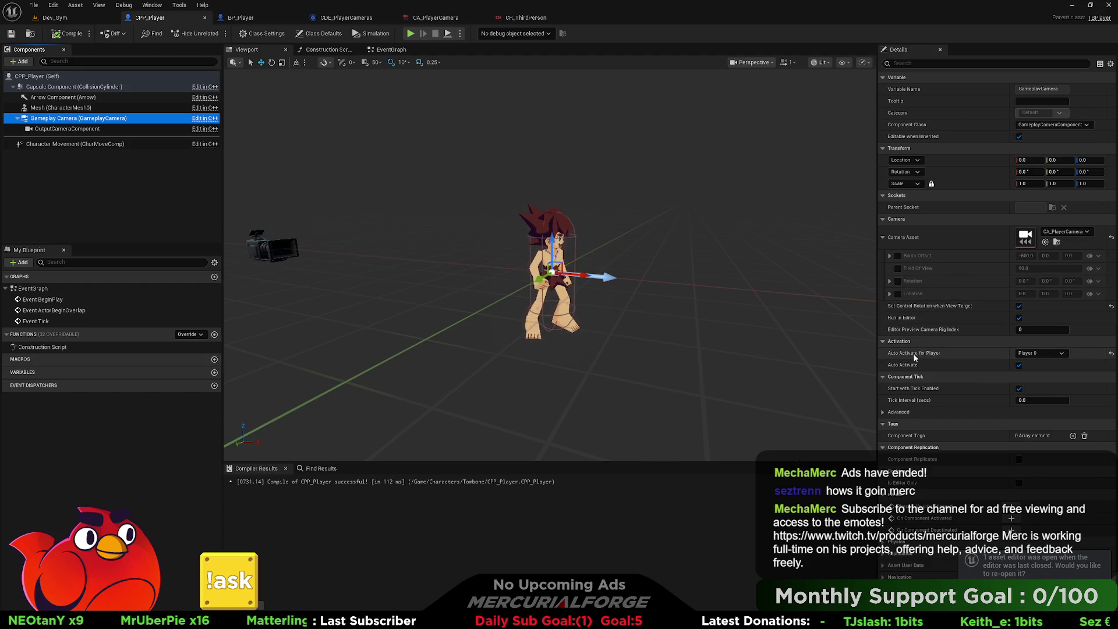
mouse_move(914, 358)
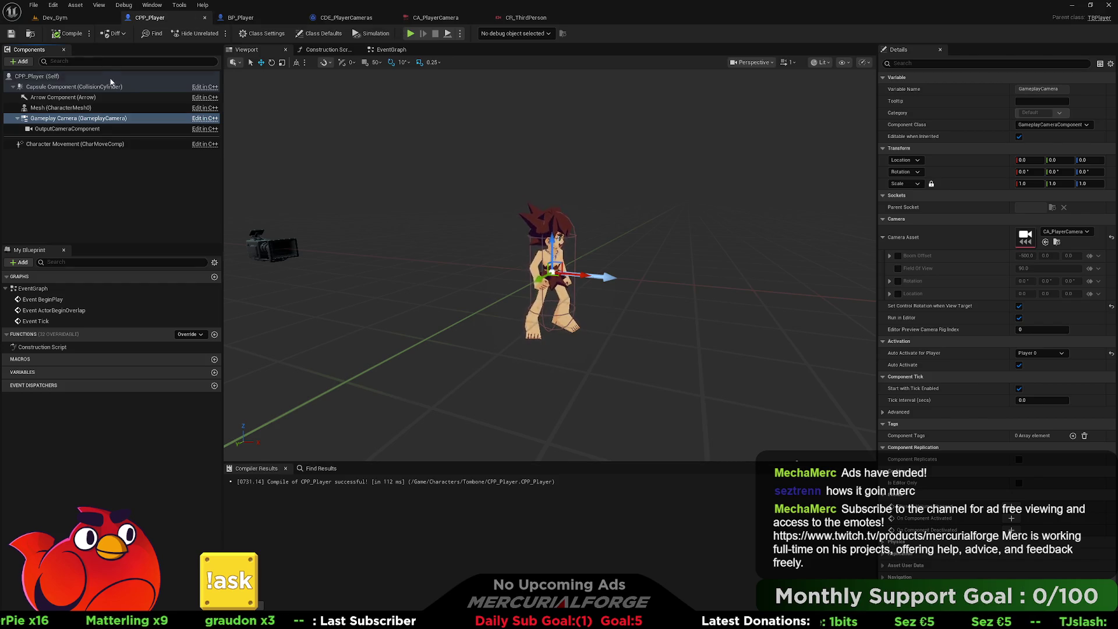
Uncheck Orient Rotation to Movement in CPP_Player's Character Movement and compile the blueprint.
left_click(88, 144)
scroll(931, 335, "down", 15)
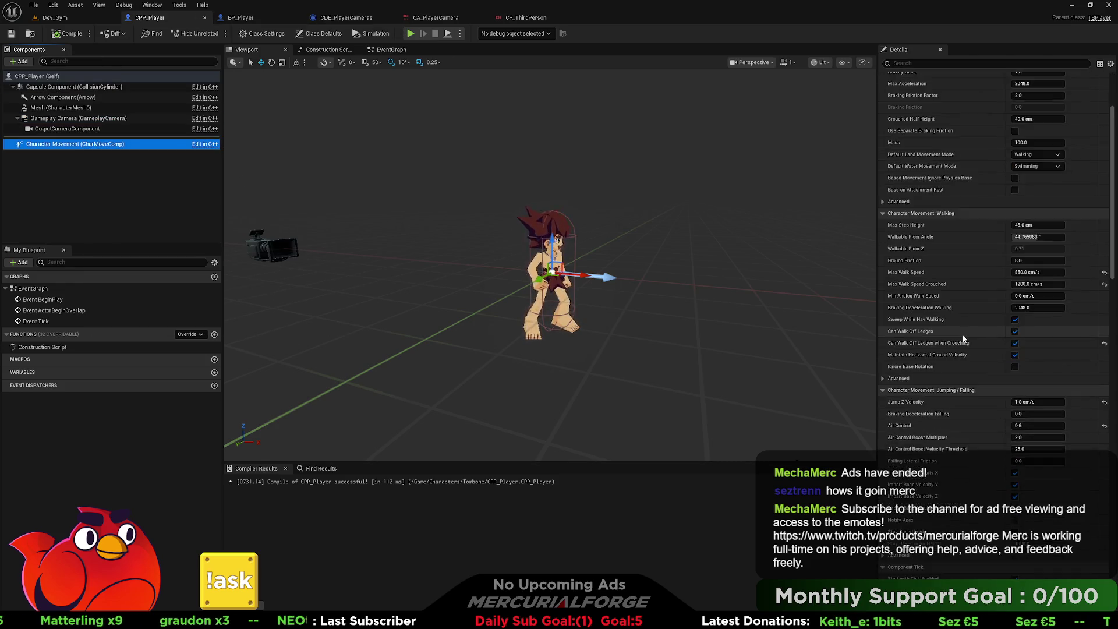
scroll(963, 339, "down", 5)
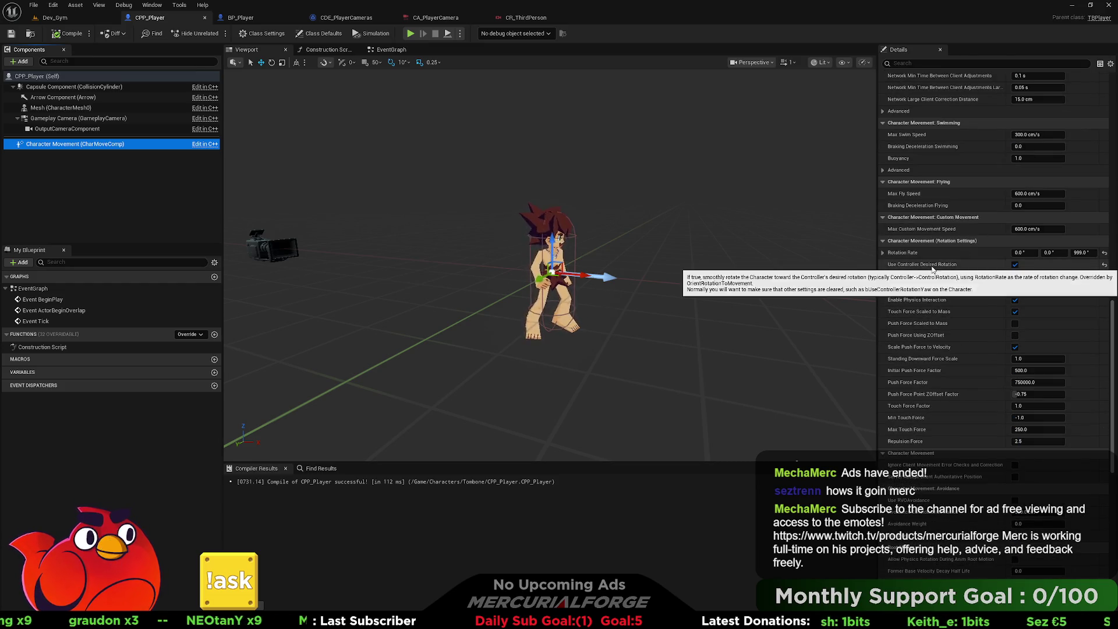
mouse_move(941, 266)
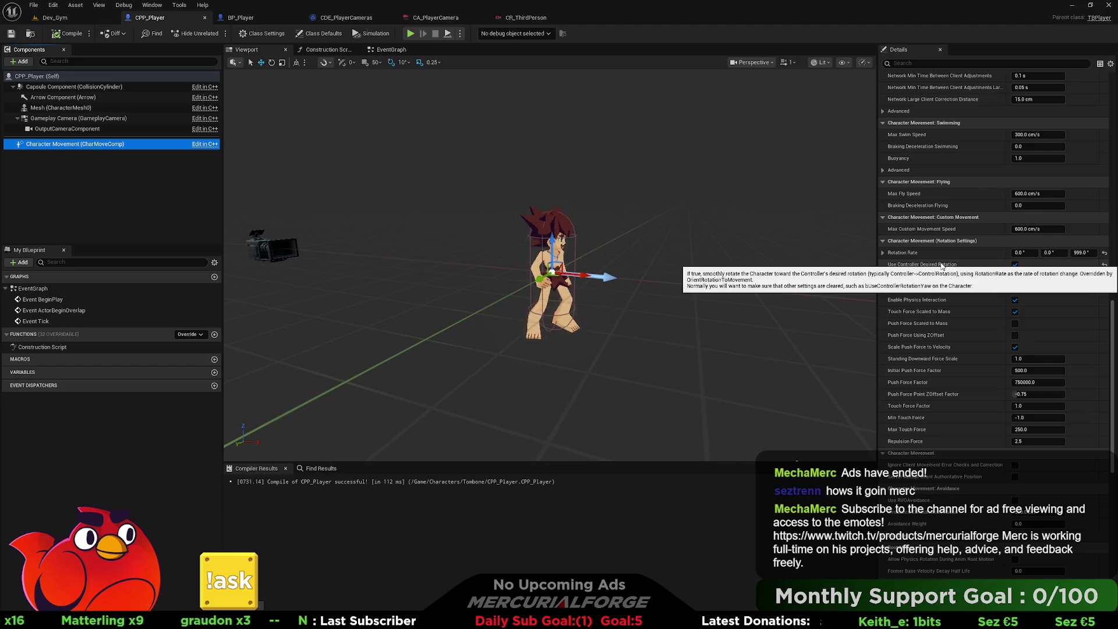
left_click(1015, 276)
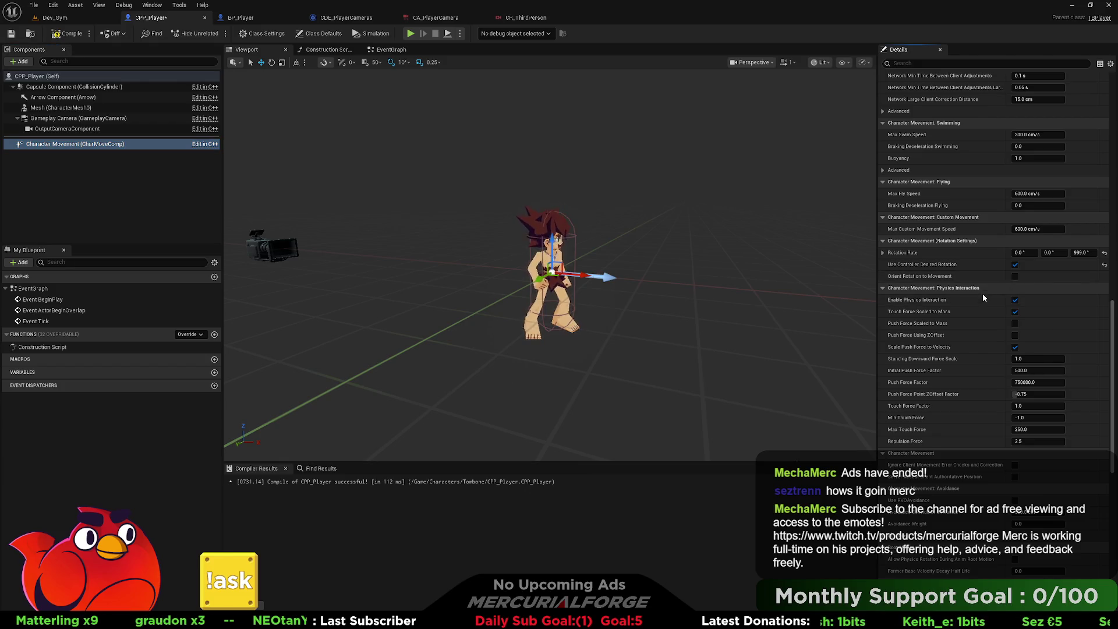
left_click(65, 32)
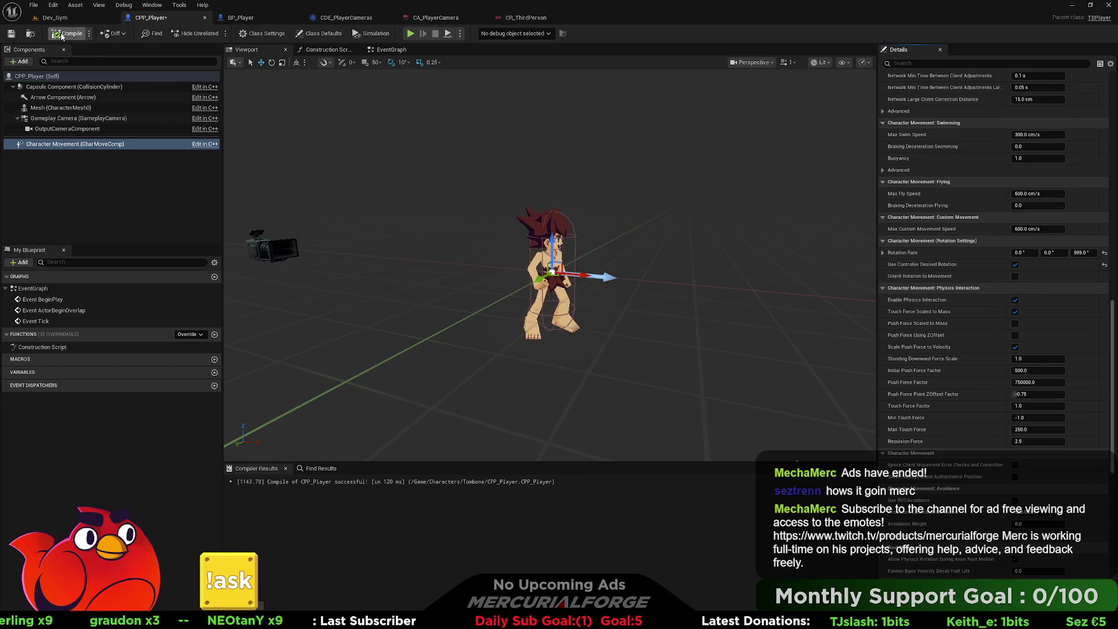
left_click(59, 18)
right_click(339, 371)
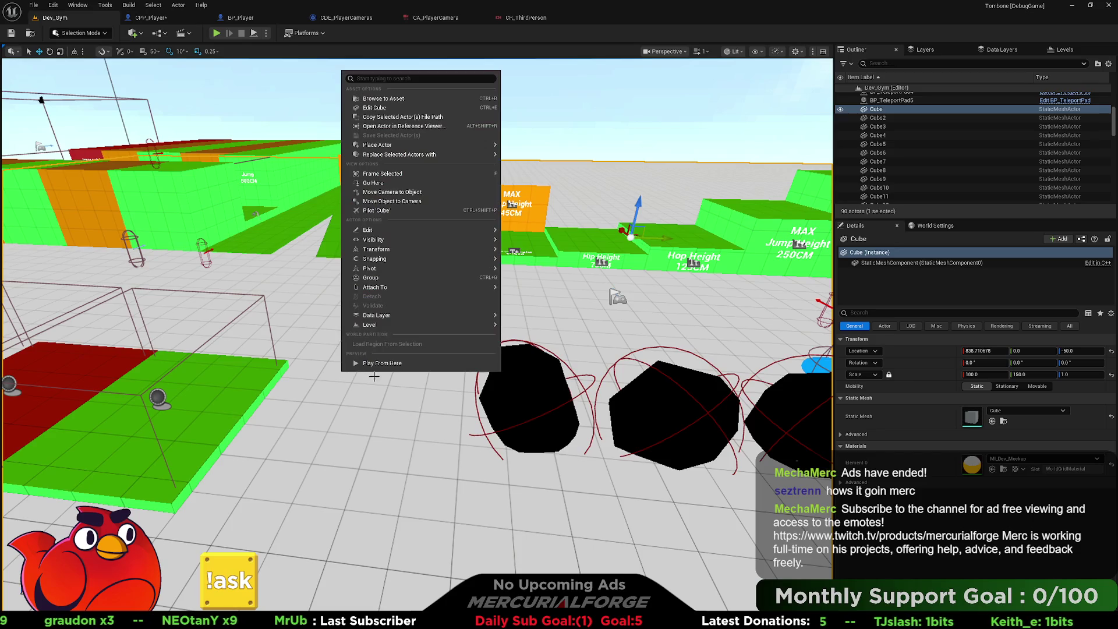
left_click(379, 368)
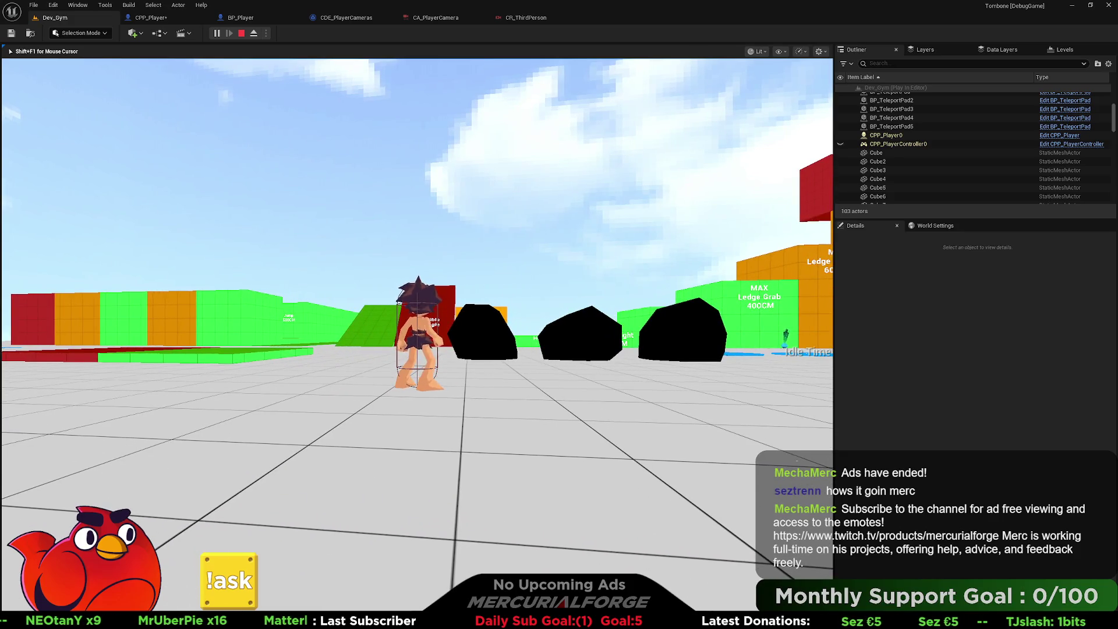
key("Escape")
left_click(163, 17)
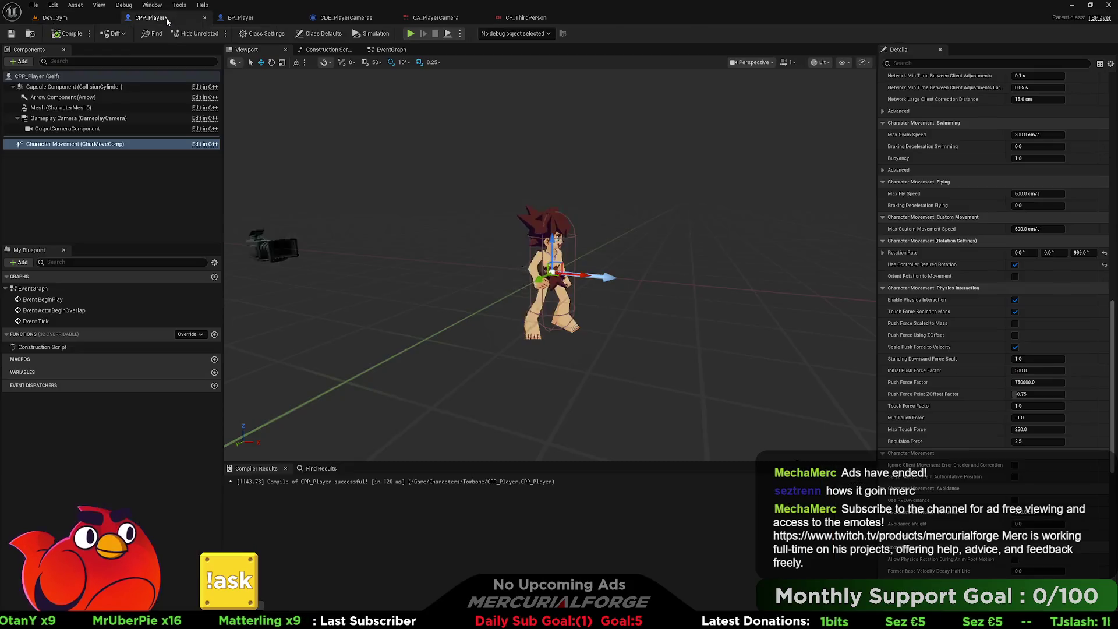
Turn off Use Controller Desired Rotation, turn on Orient Rotation to Movement, and recompile CPP_Player.
left_click(1015, 265)
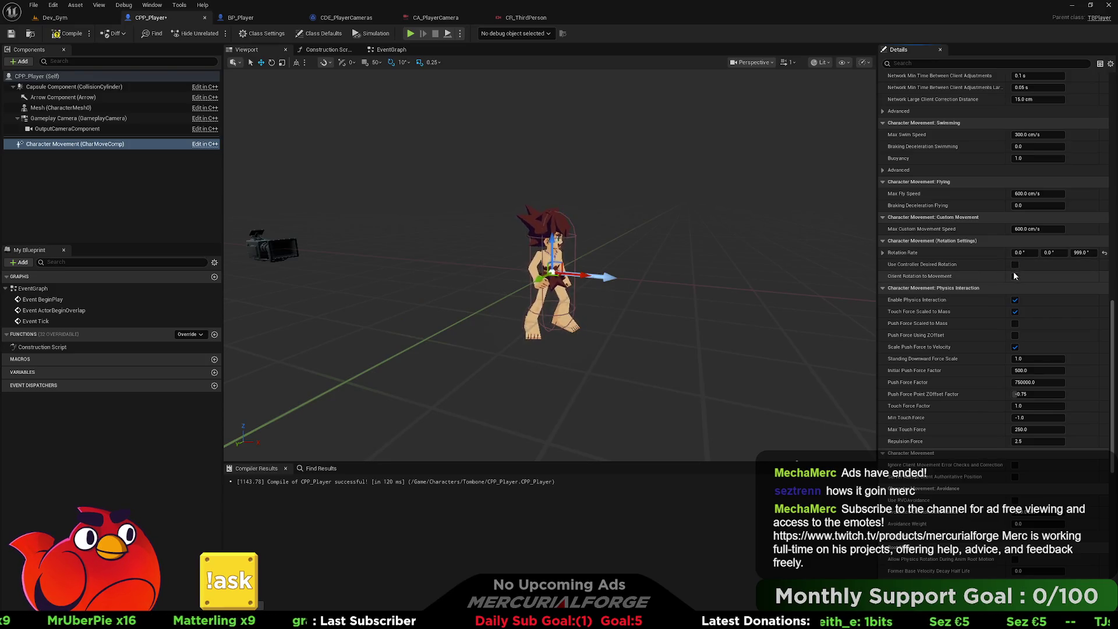
left_click(1014, 276)
left_click(68, 33)
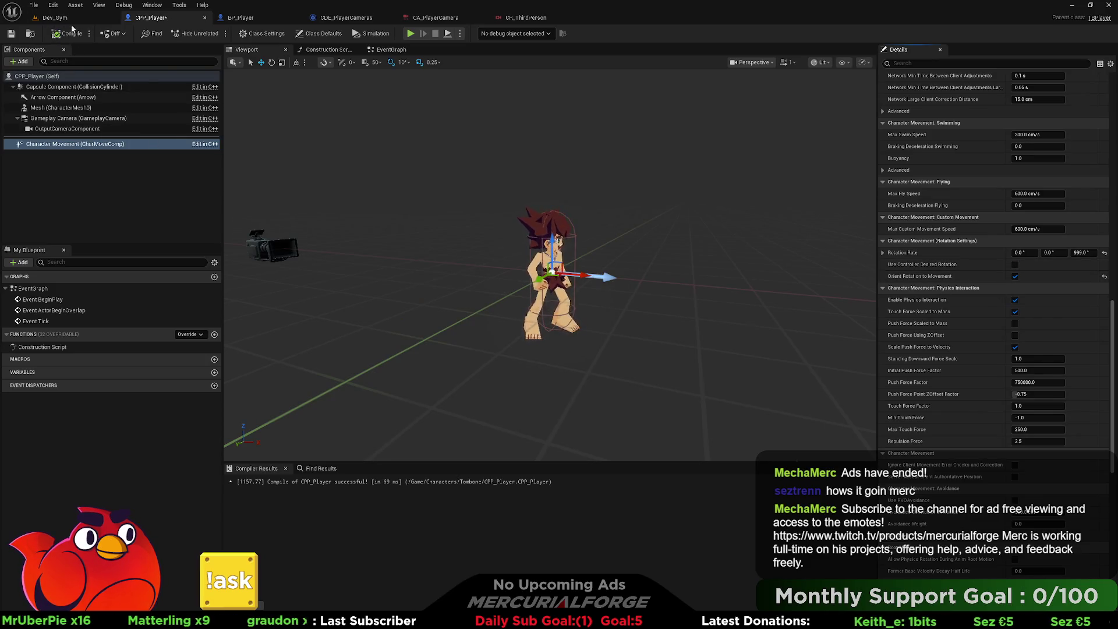
Play-test from a spot in Dev_Gym with Play From Here, then stop and return to CPP_Player.
left_click(55, 17)
right_click(376, 397)
left_click(384, 393)
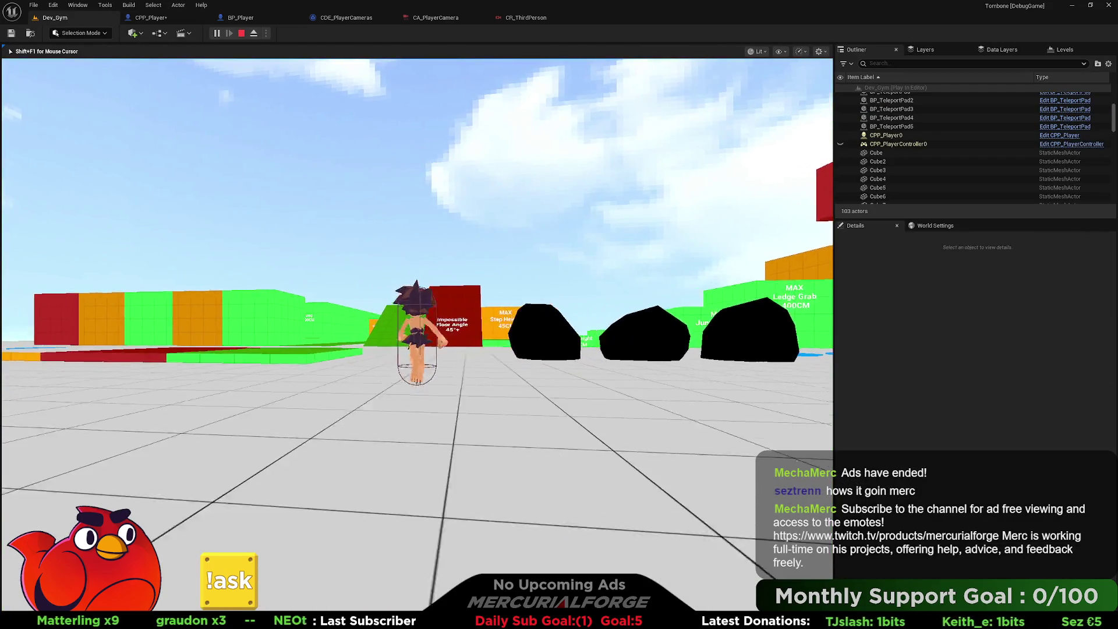
key("shift+F1")
left_click(151, 18)
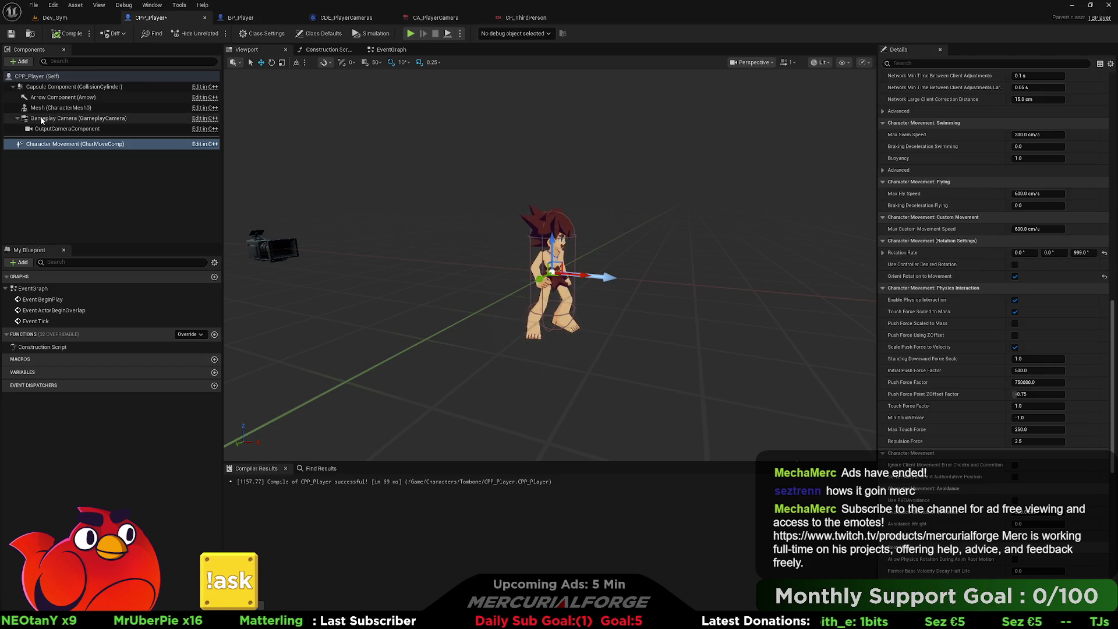
Select CPP_Player's Gameplay Camera component, then switch to the BP_Player blueprint.
left_click_drag(42, 120, 45, 111)
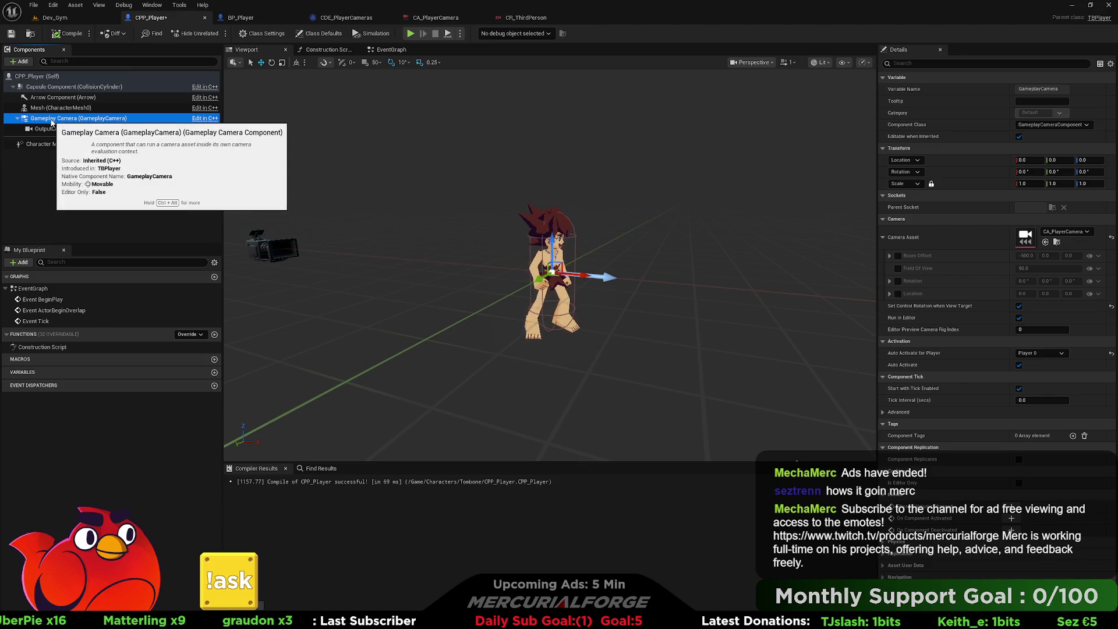
left_click(255, 21)
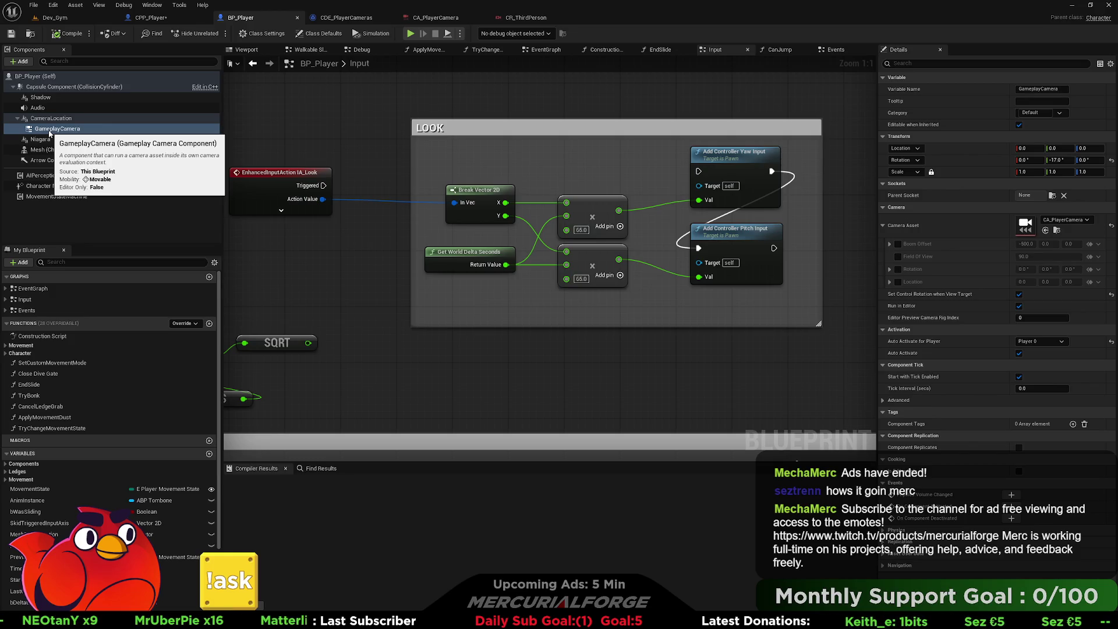
left_click(64, 186)
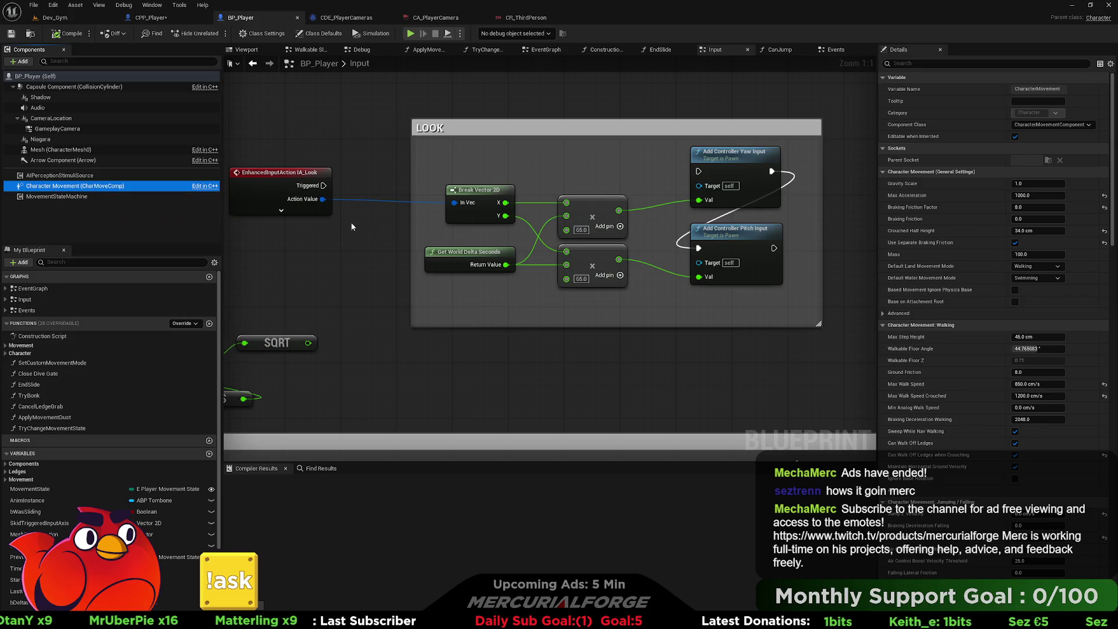
scroll(998, 358, "down", 15)
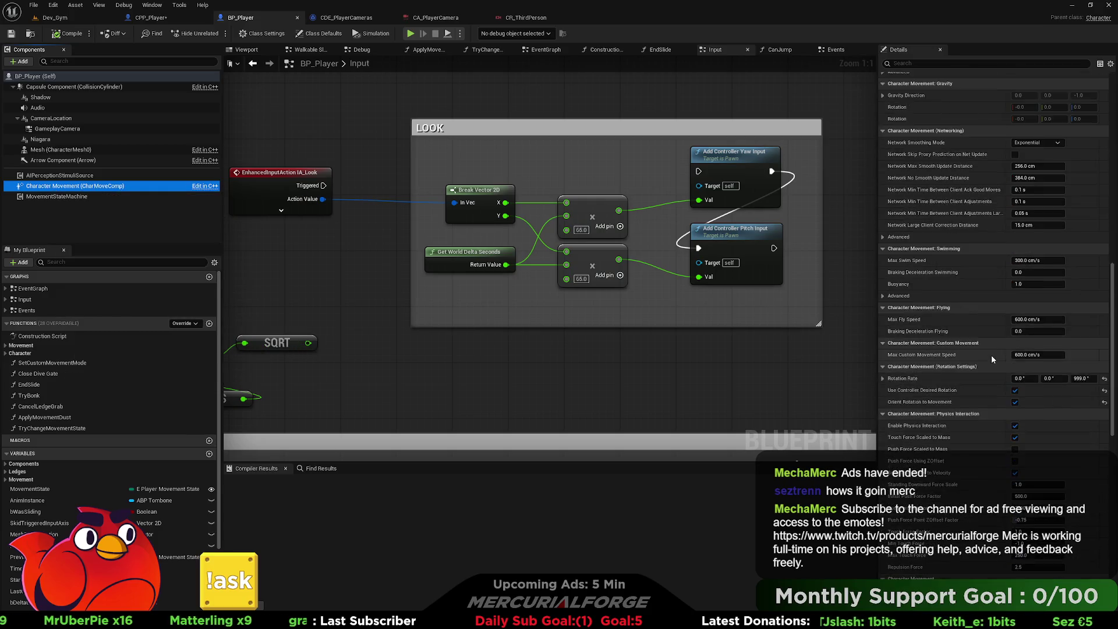
scroll(991, 354, "down", 3)
mouse_move(945, 312)
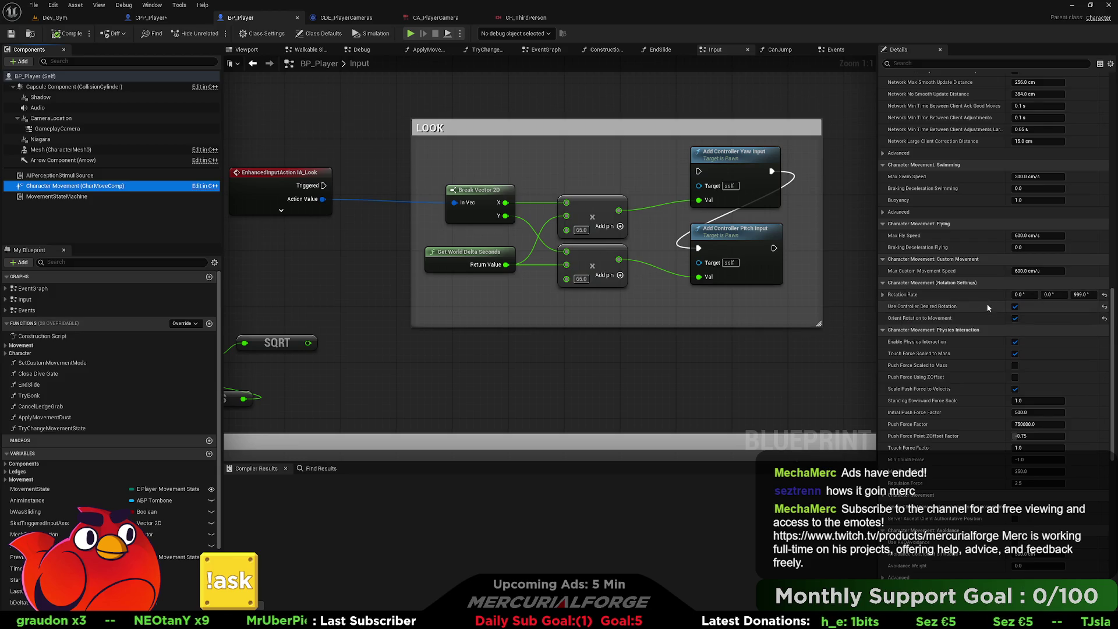
scroll(986, 303, "up", 10)
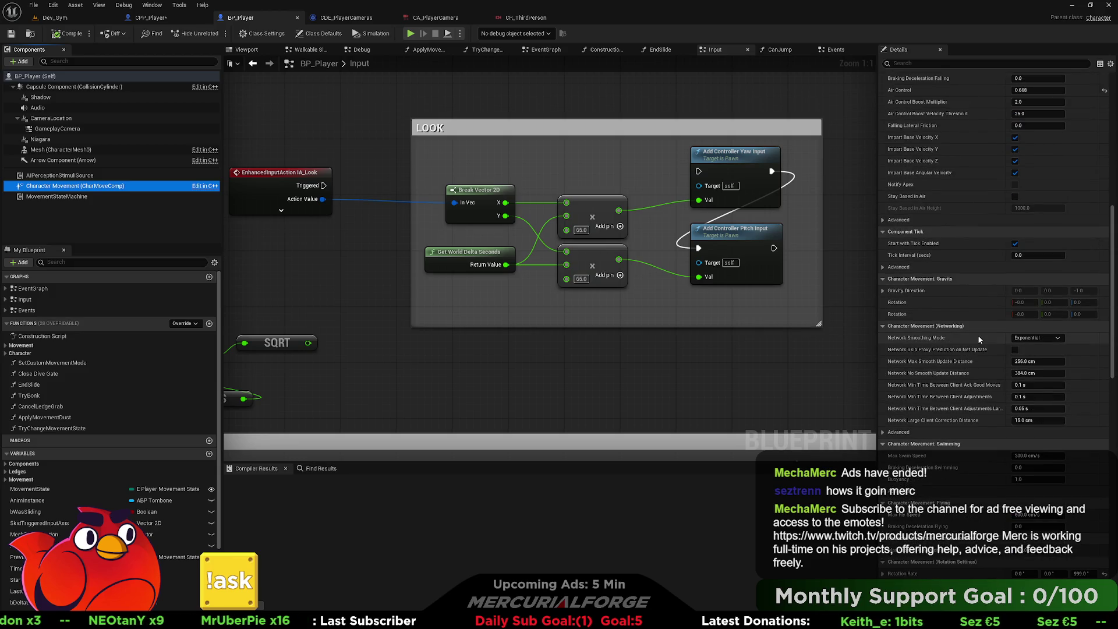
scroll(978, 339, "up", 8)
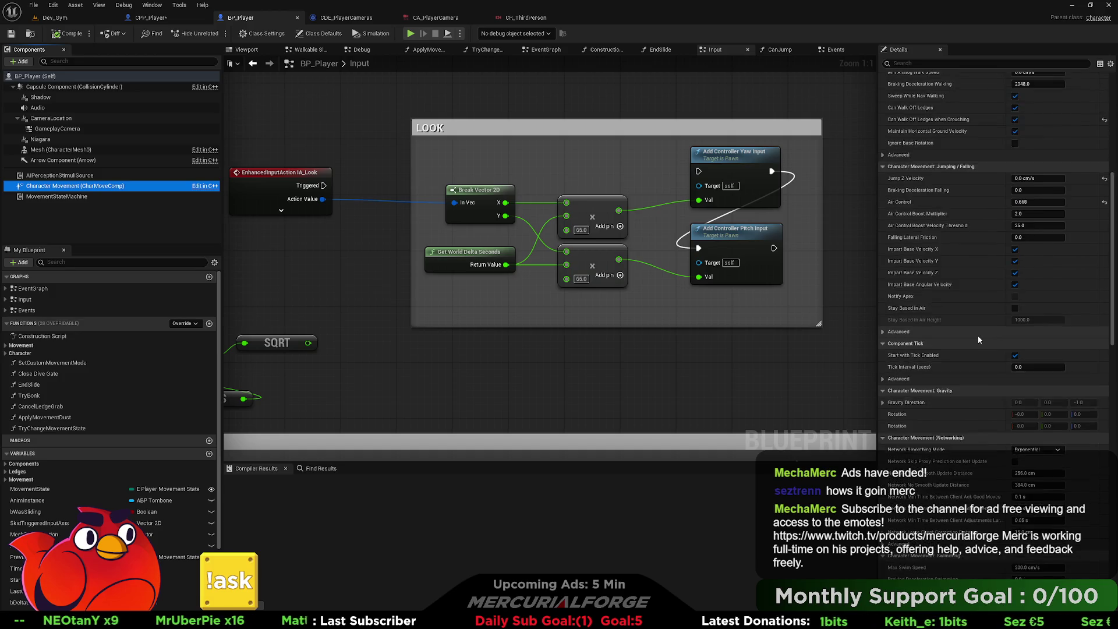
scroll(977, 340, "up", 7)
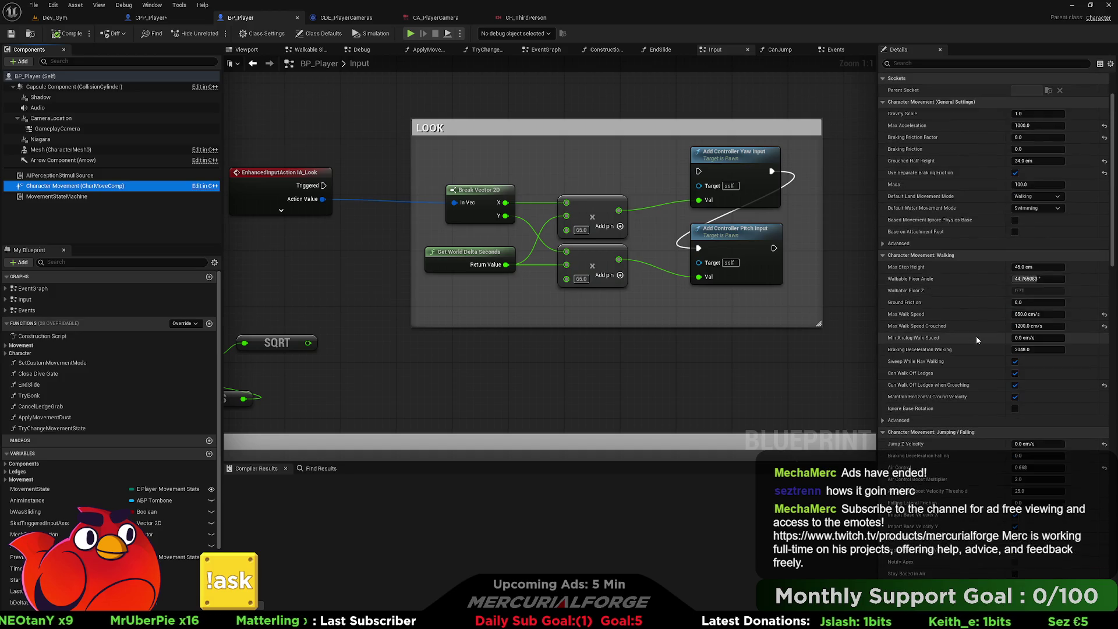
scroll(976, 334, "down", 20)
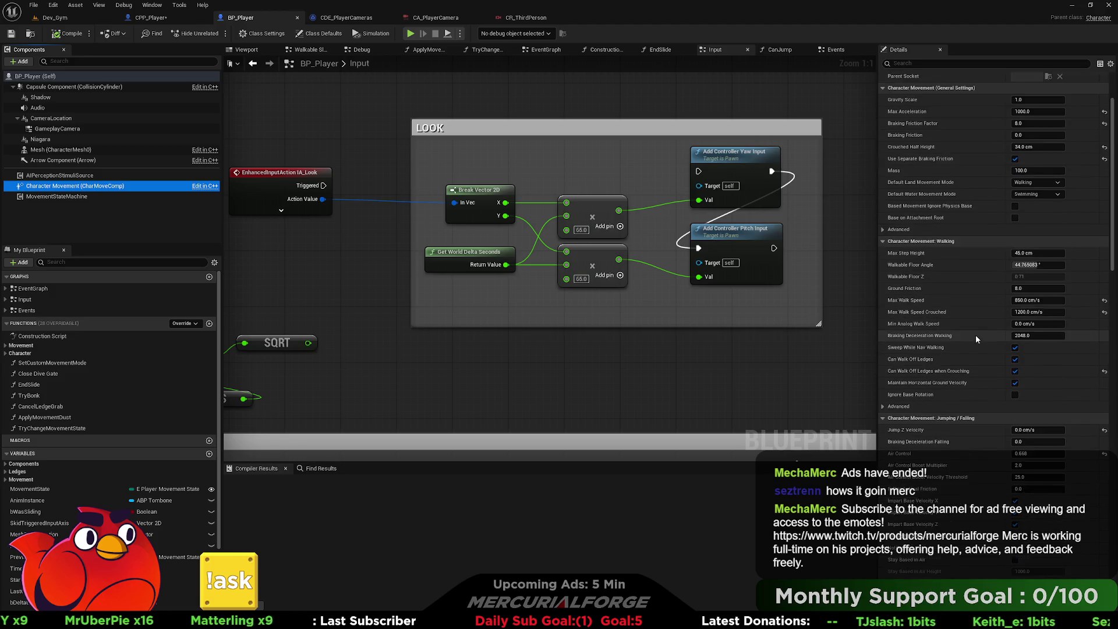
scroll(972, 334, "down", 14)
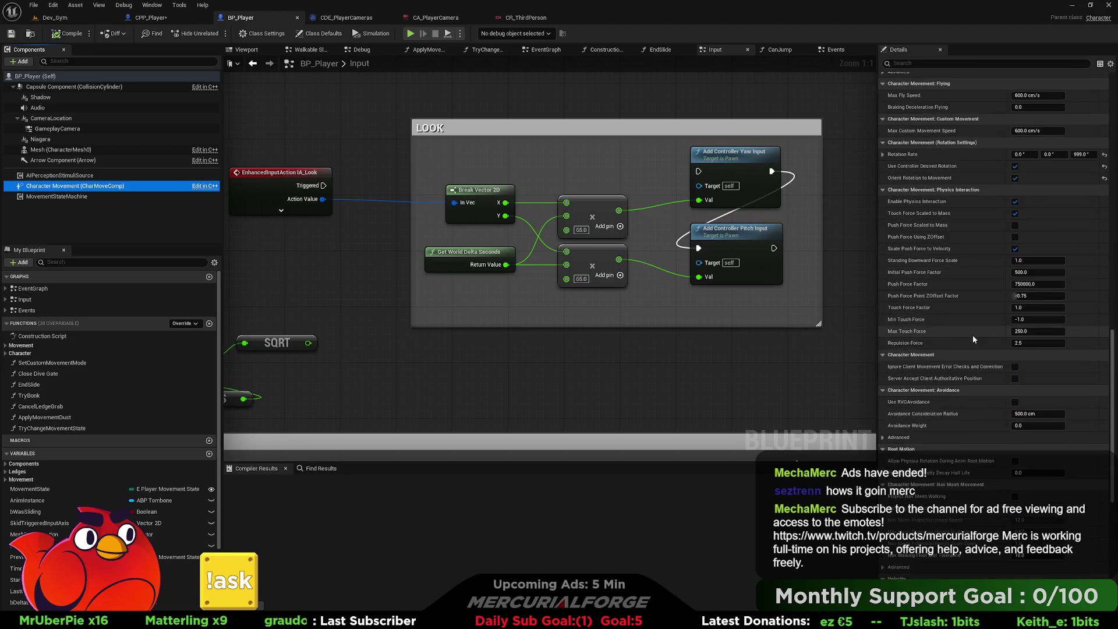
scroll(972, 339, "down", 5)
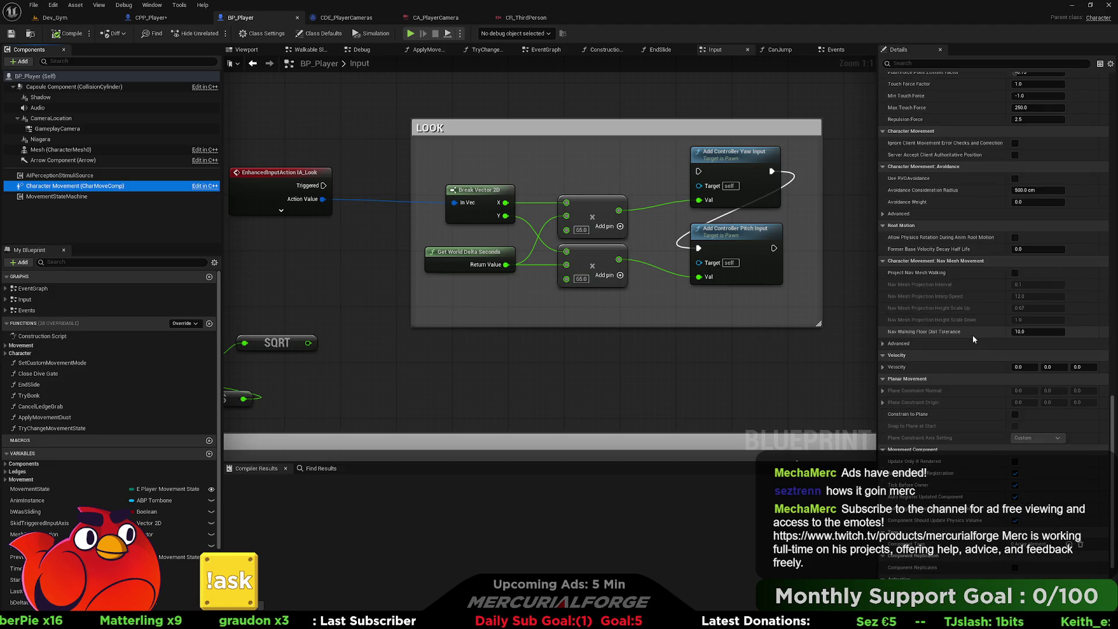
scroll(972, 337, "up", 11)
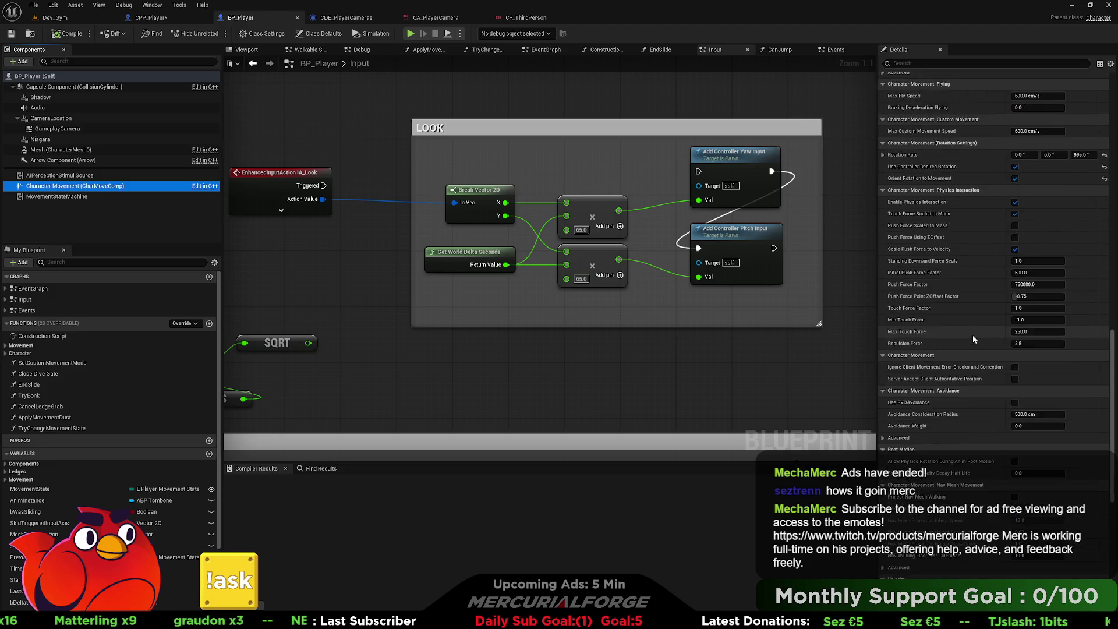
scroll(972, 335, "up", 3)
left_click(1110, 63)
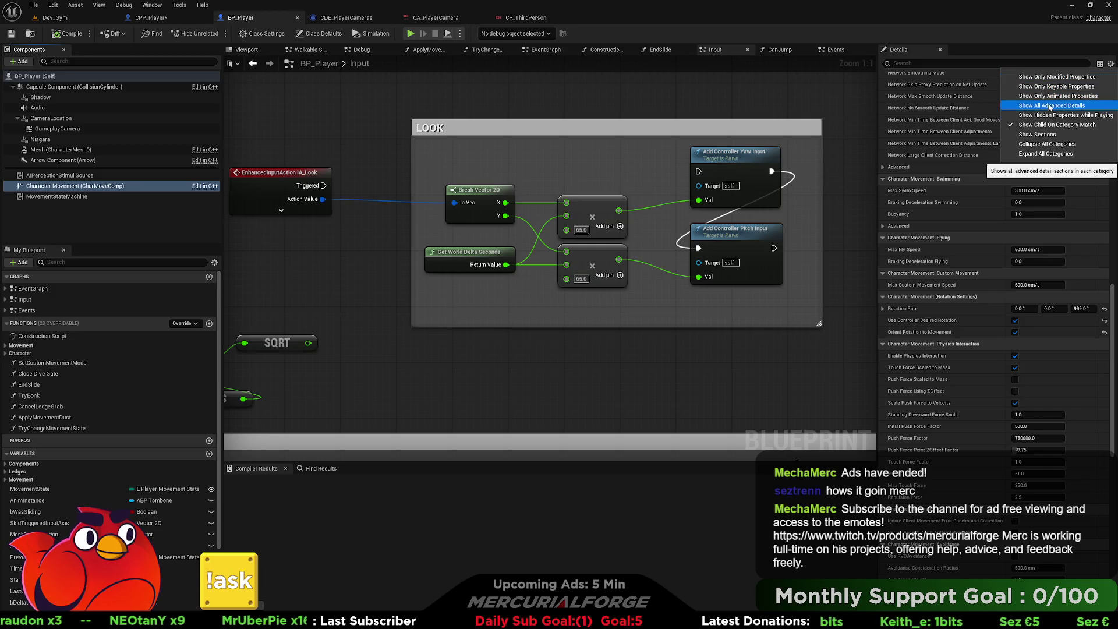
left_click(1049, 79)
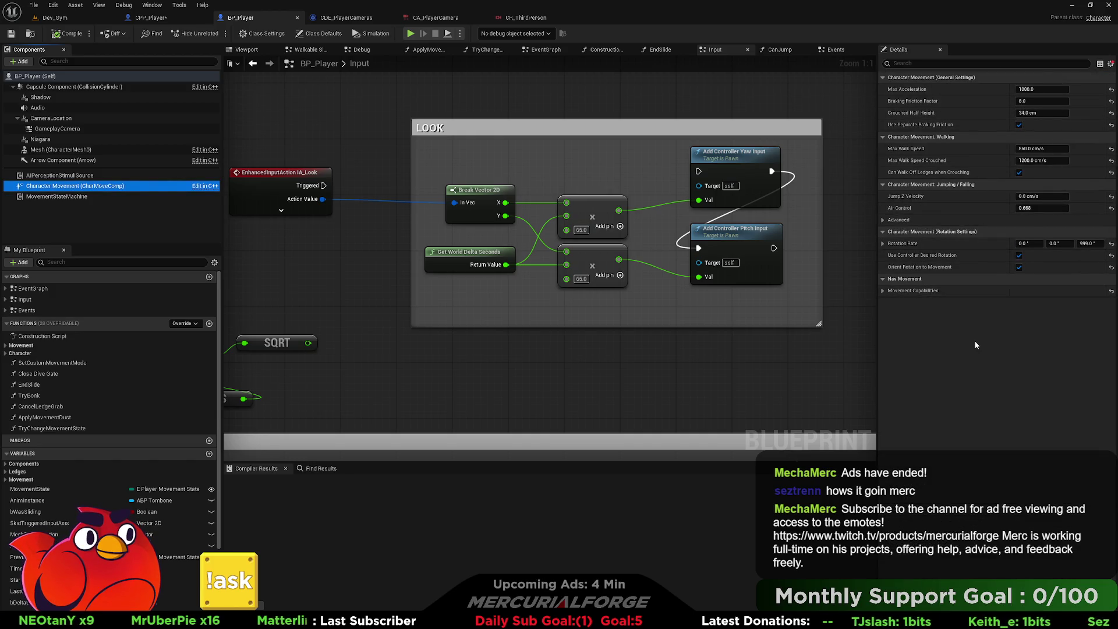
left_click(882, 290)
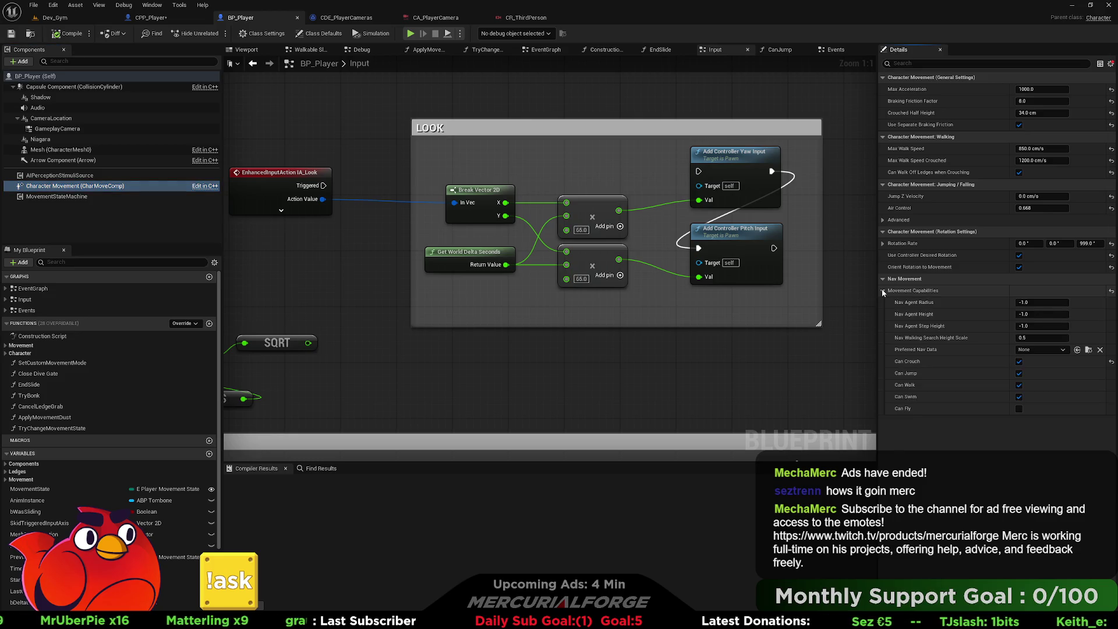
left_click(883, 291)
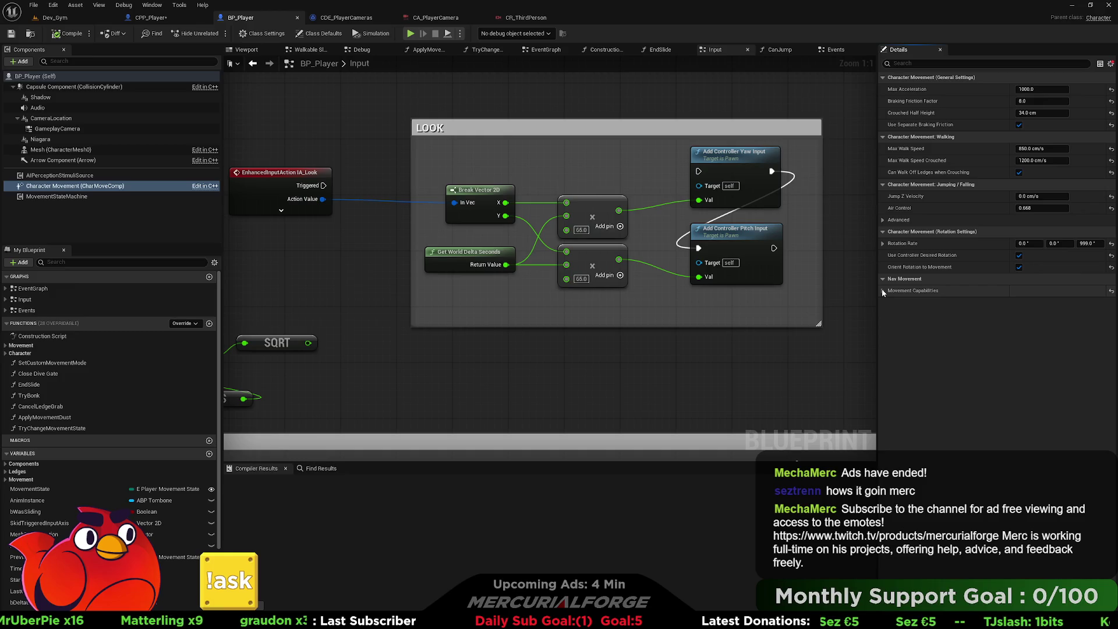
left_click(883, 221)
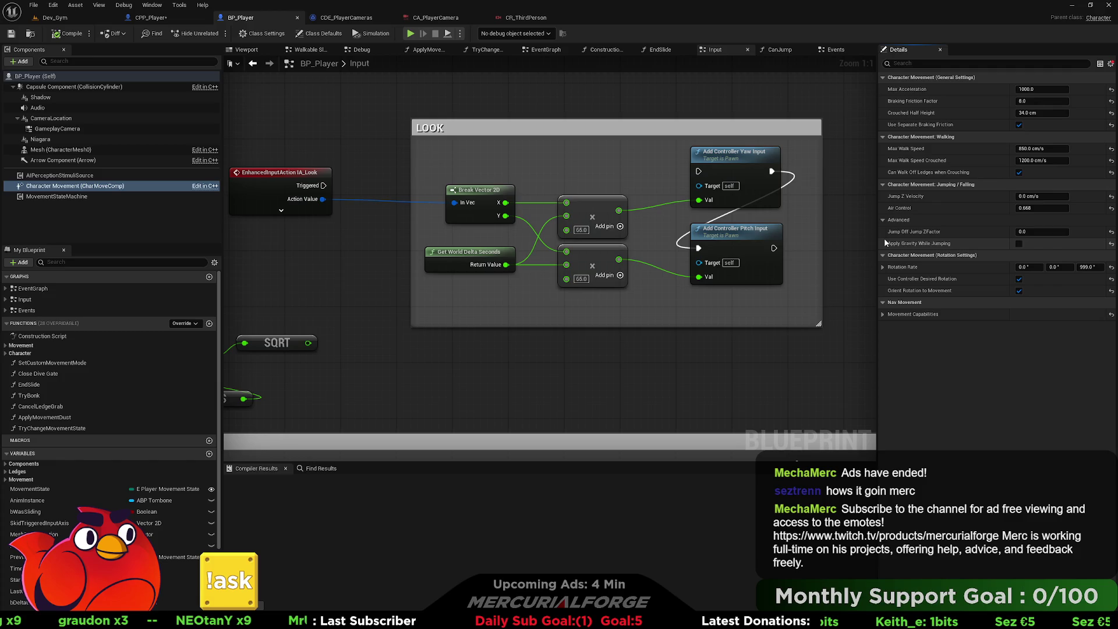
mouse_move(906, 294)
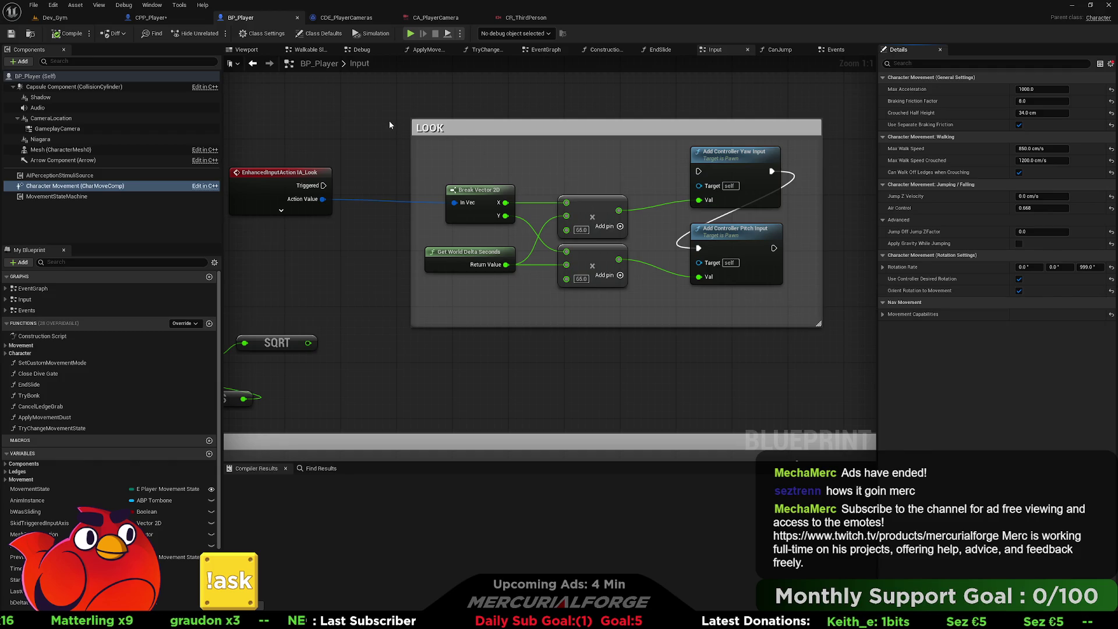
key("ctrl+space")
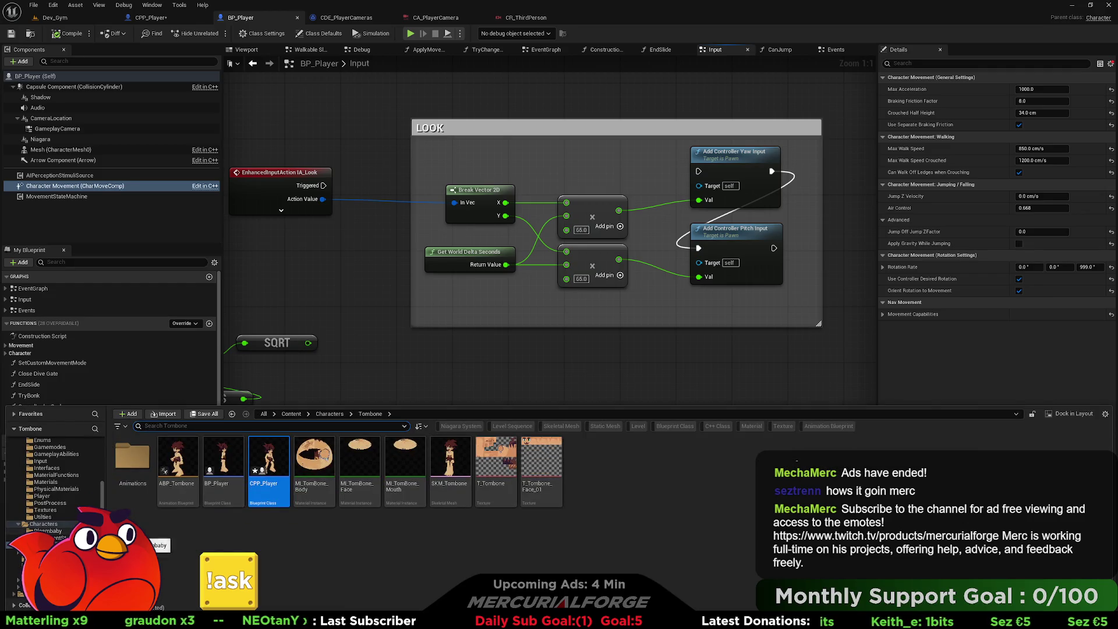
Open CPP_PlayerController from the Content Drawer in the full blueprint editor.
scroll(55, 477, "up", 3)
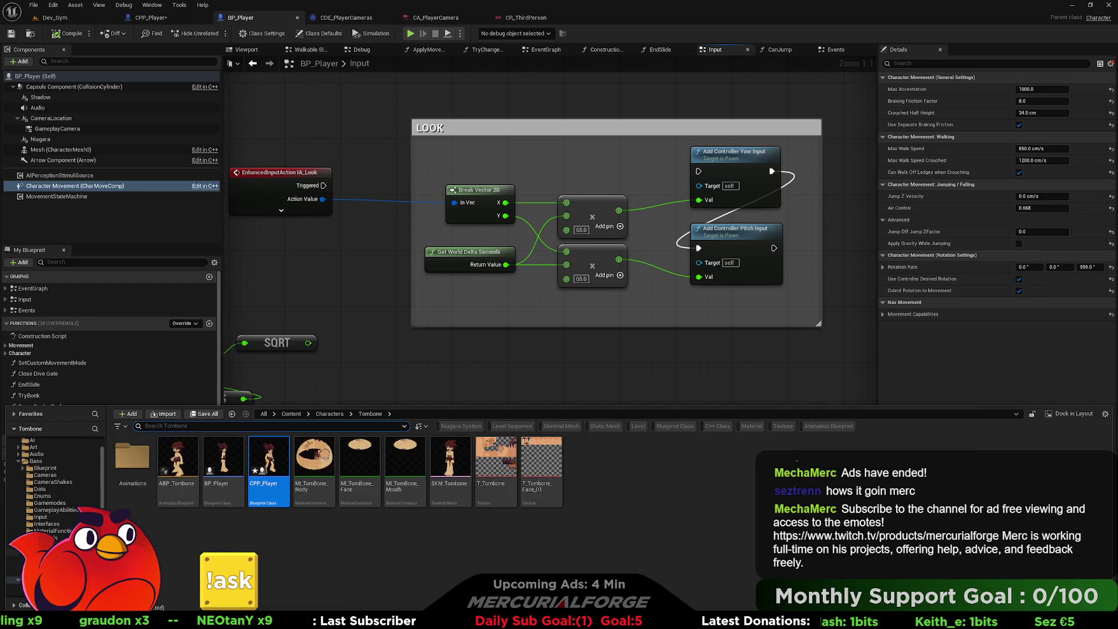
double_click(182, 463)
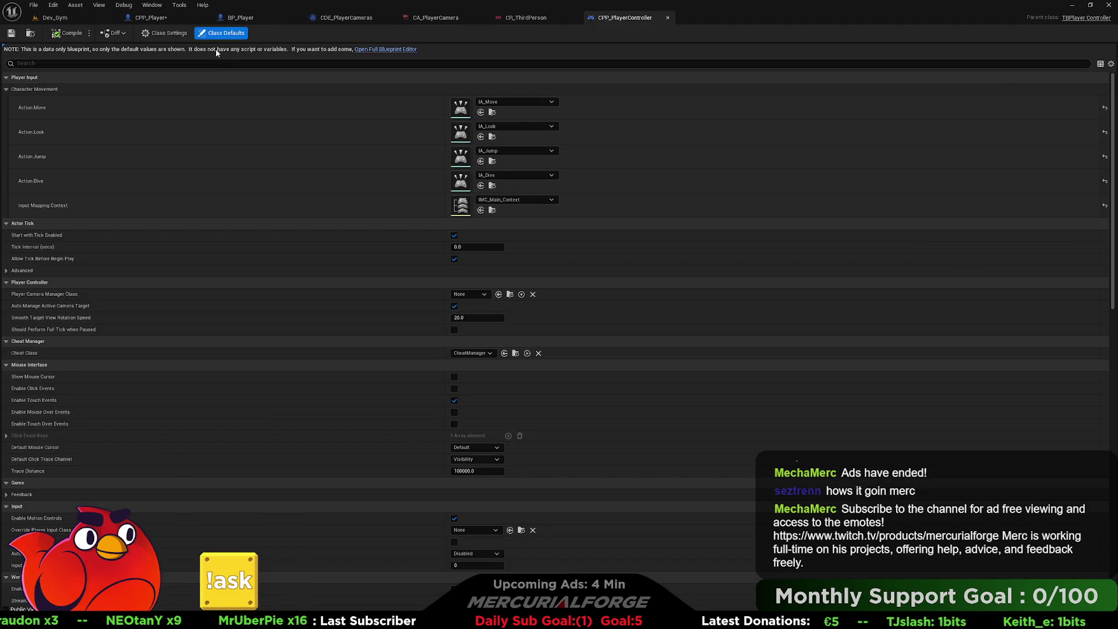
left_click(164, 33)
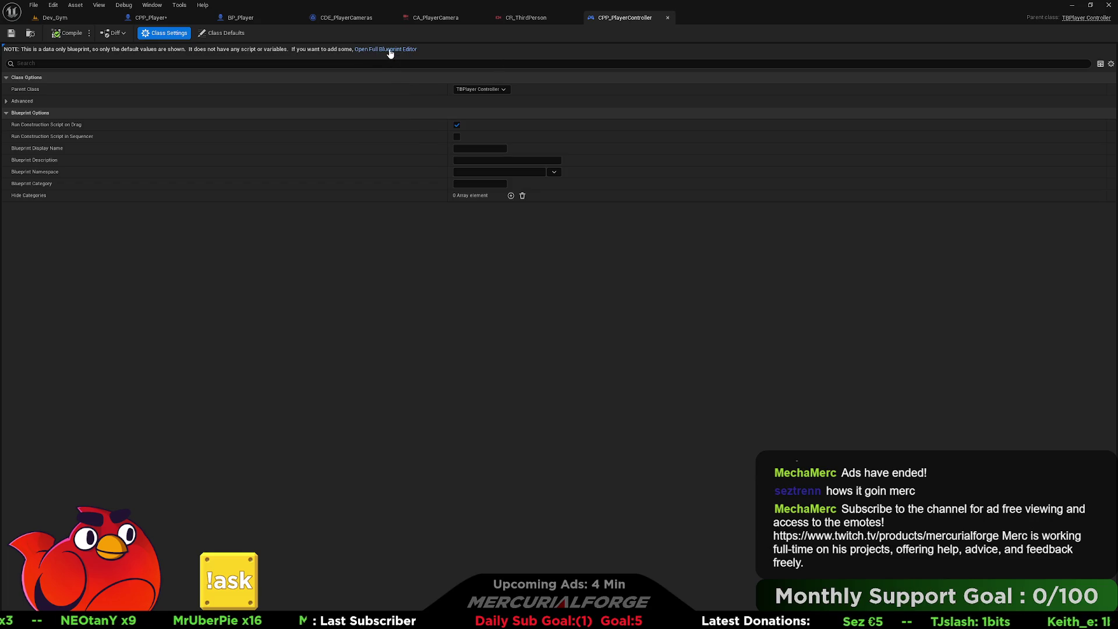
left_click(389, 49)
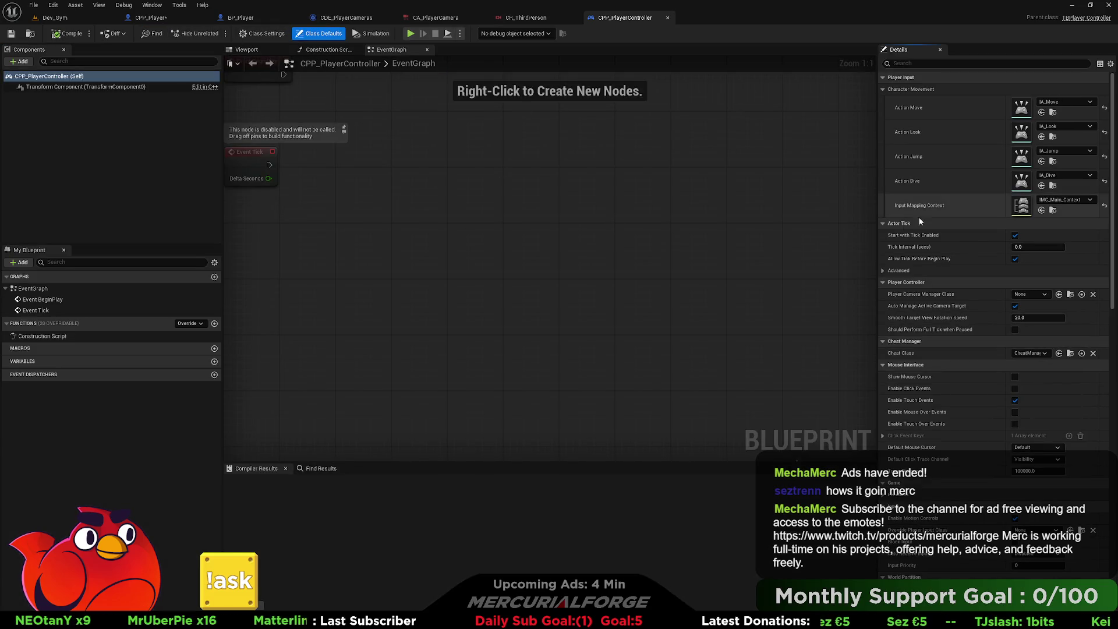
Review its IA_Move, IA_Look, IA_Jump, IA_Dive and IMC_Main_Context defaults, then open BP_PlayerController.
scroll(968, 308, "down", 5)
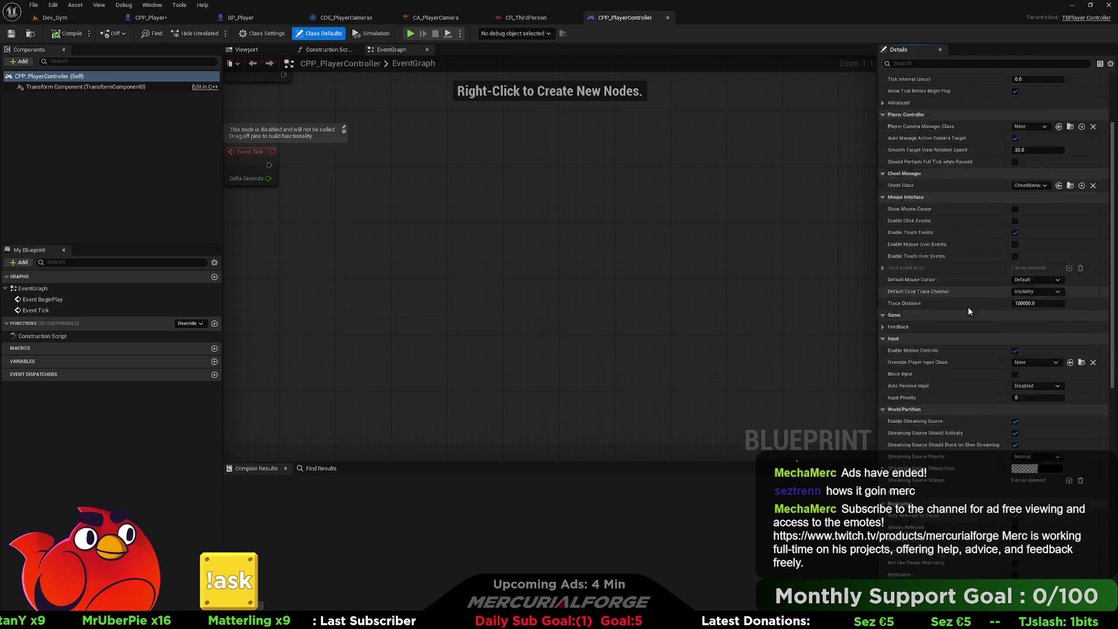
scroll(967, 306, "down", 12)
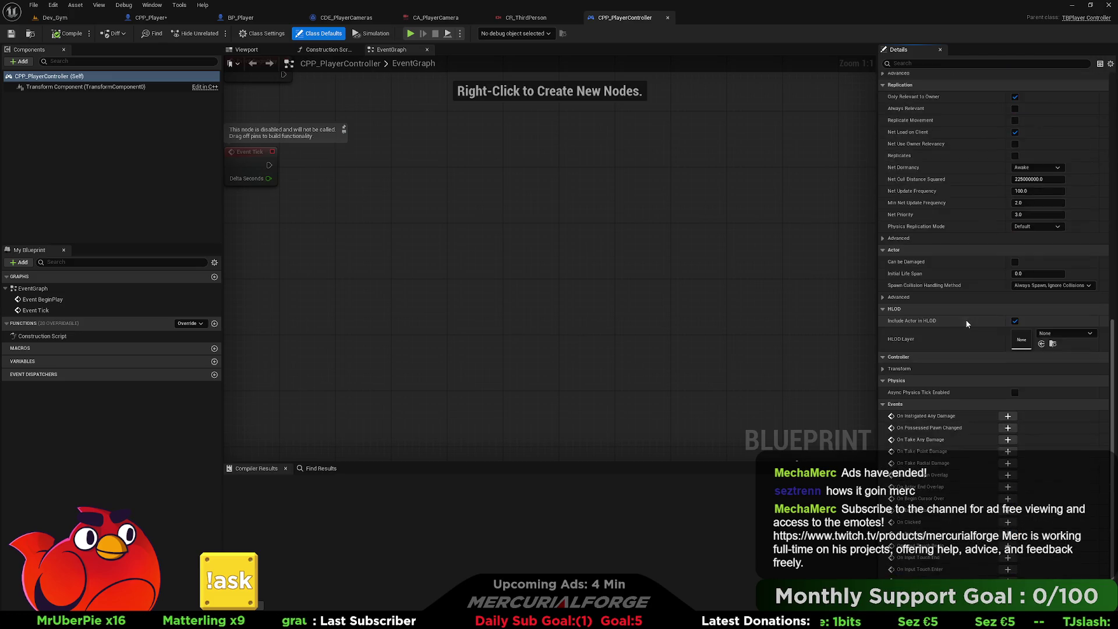
scroll(965, 319, "up", 3)
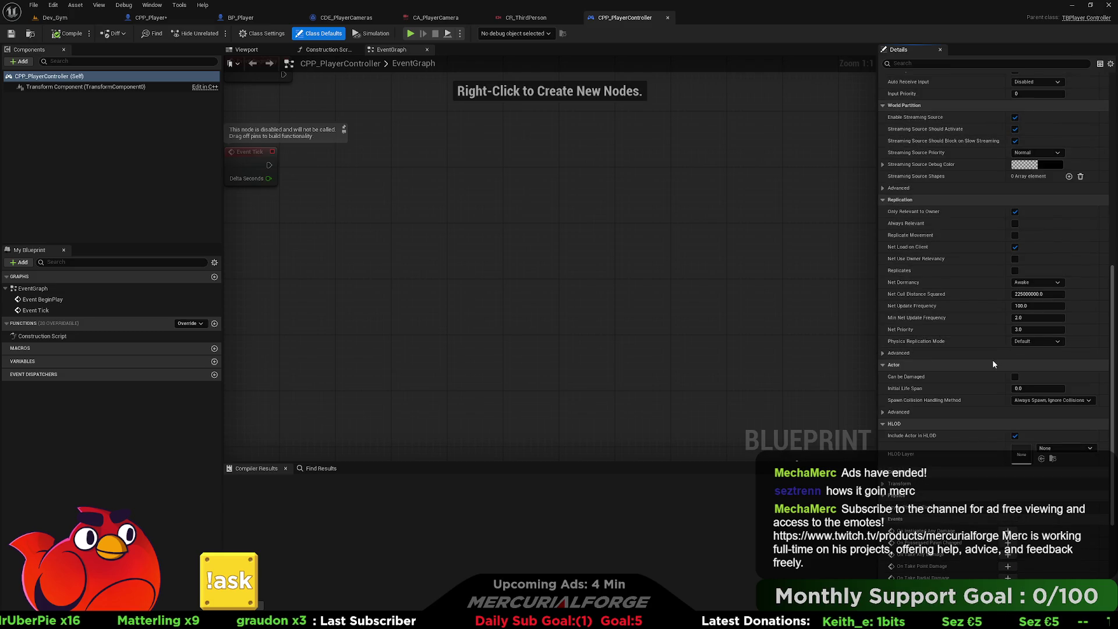
scroll(991, 386, "up", 3)
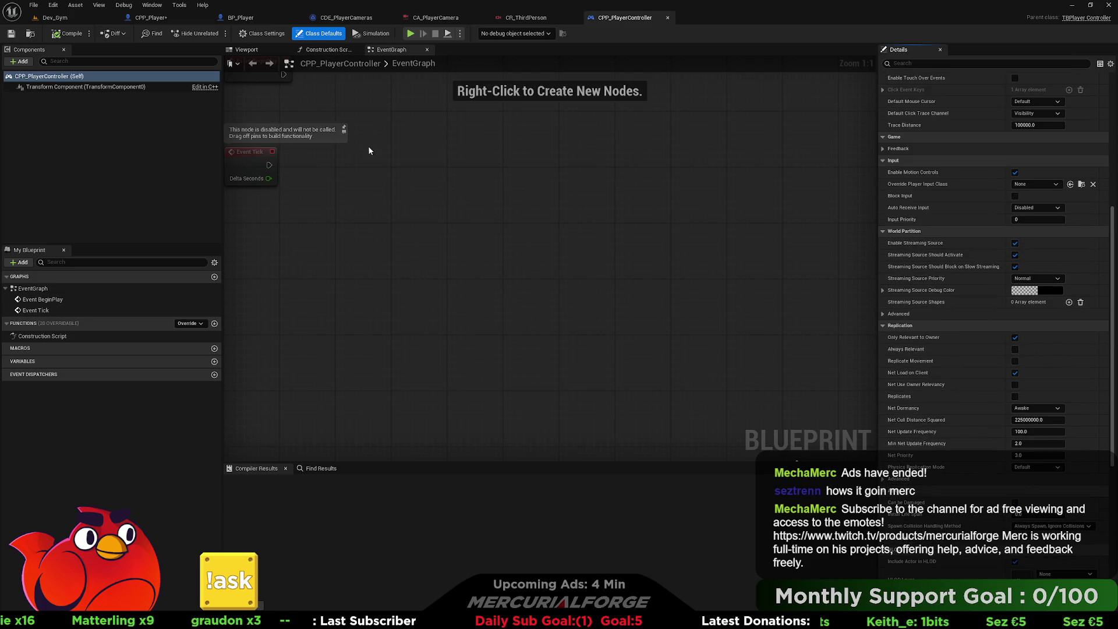
key("ctrl+space")
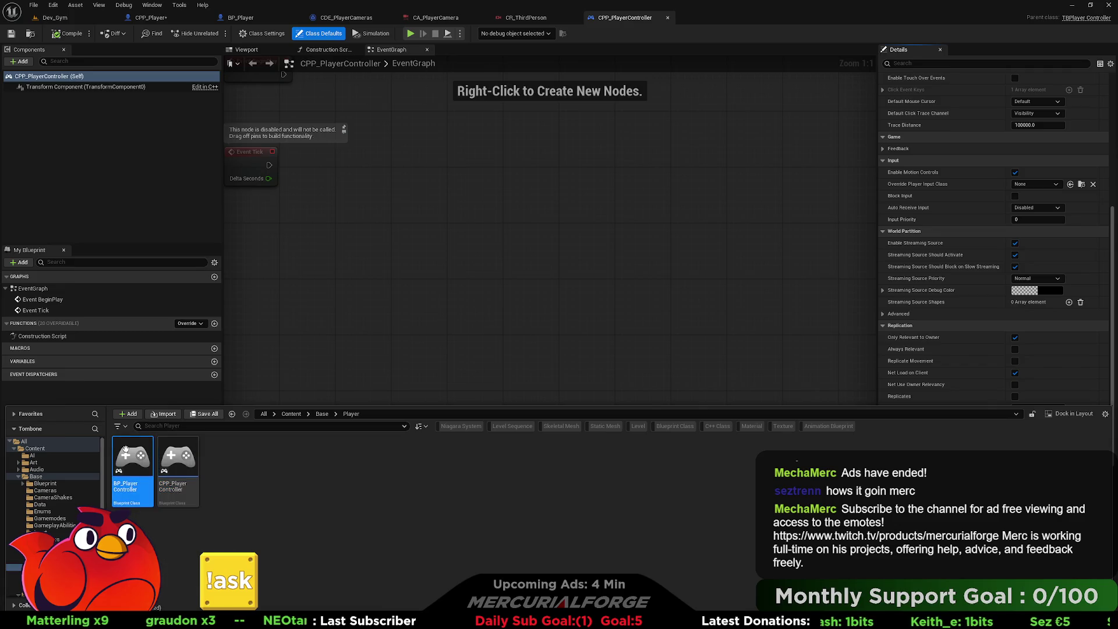
double_click(125, 451)
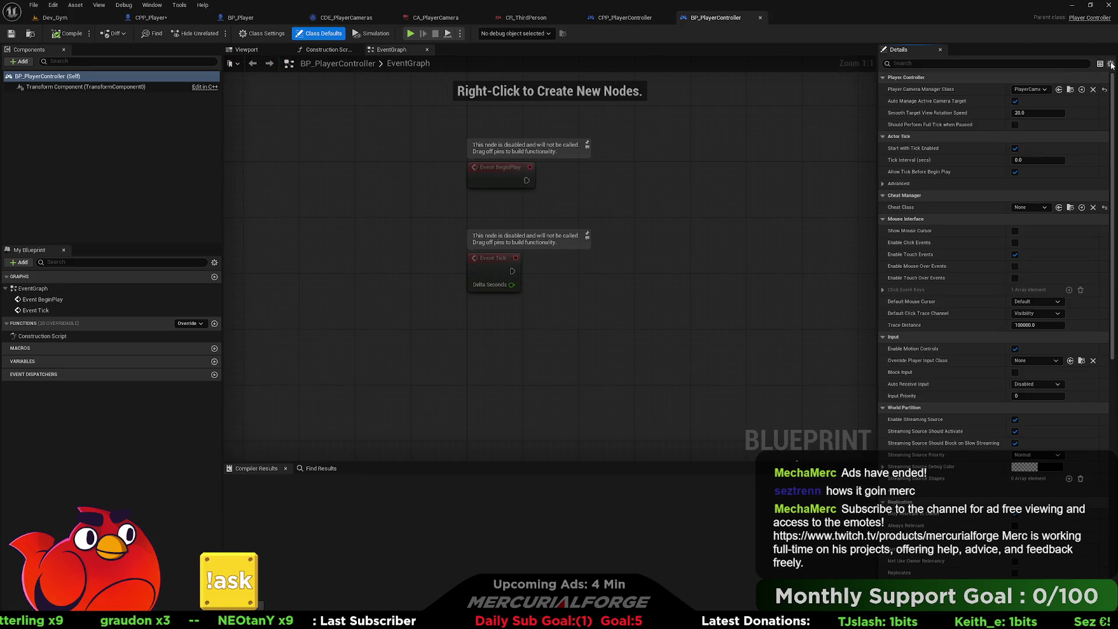
Filter BP_PlayerController's Details to modified properties and check its TBConsoleCommands cheat class.
left_click(1110, 64)
left_click(1085, 77)
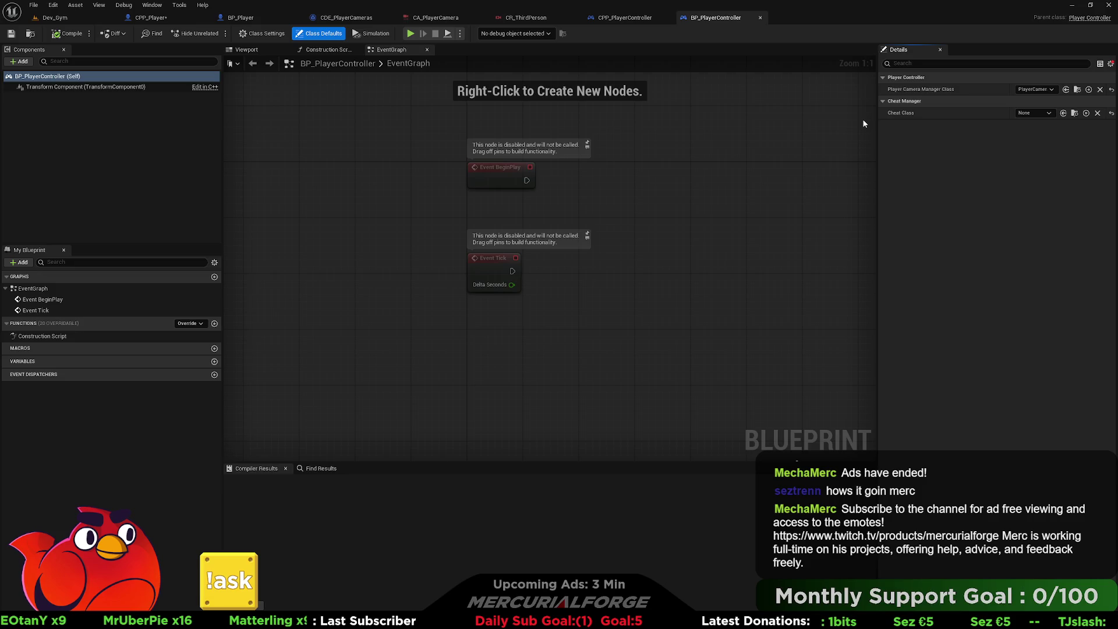
left_click(1032, 113)
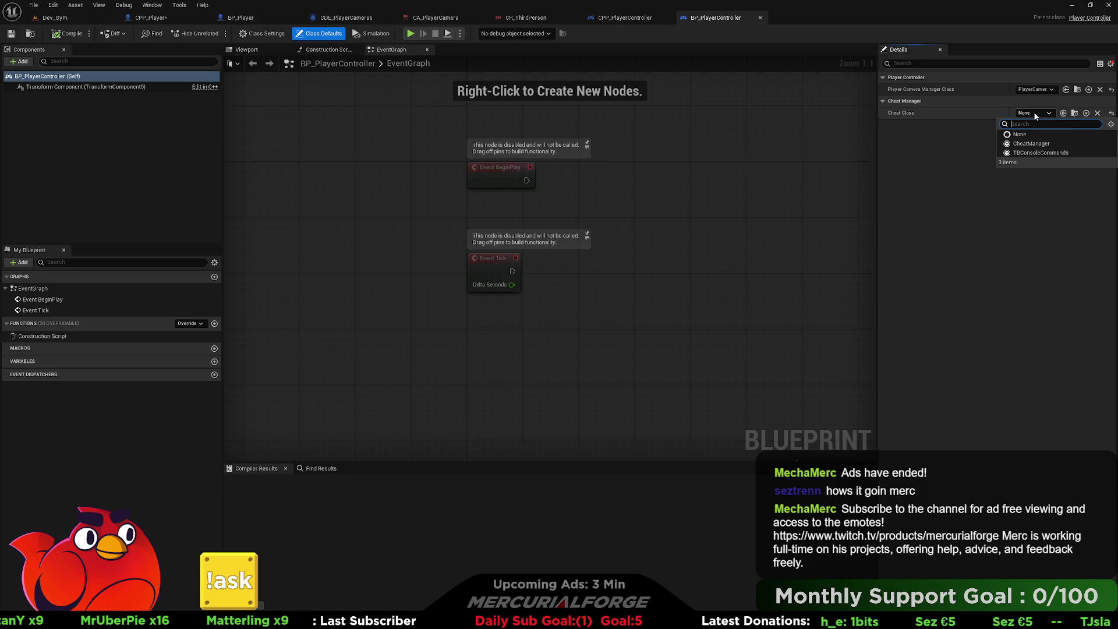
left_click(1029, 153)
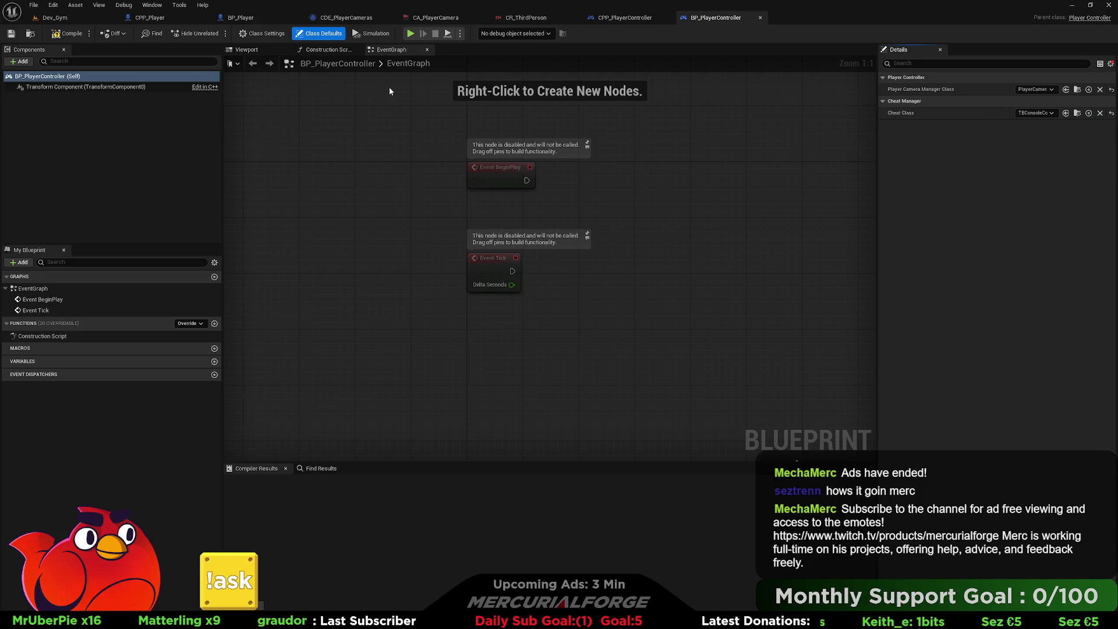
Set CPP_PlayerController's Player Camera Manager Class to PlayerCameraManager and Cheat Class to TBConsoleCommands.
left_click(629, 17)
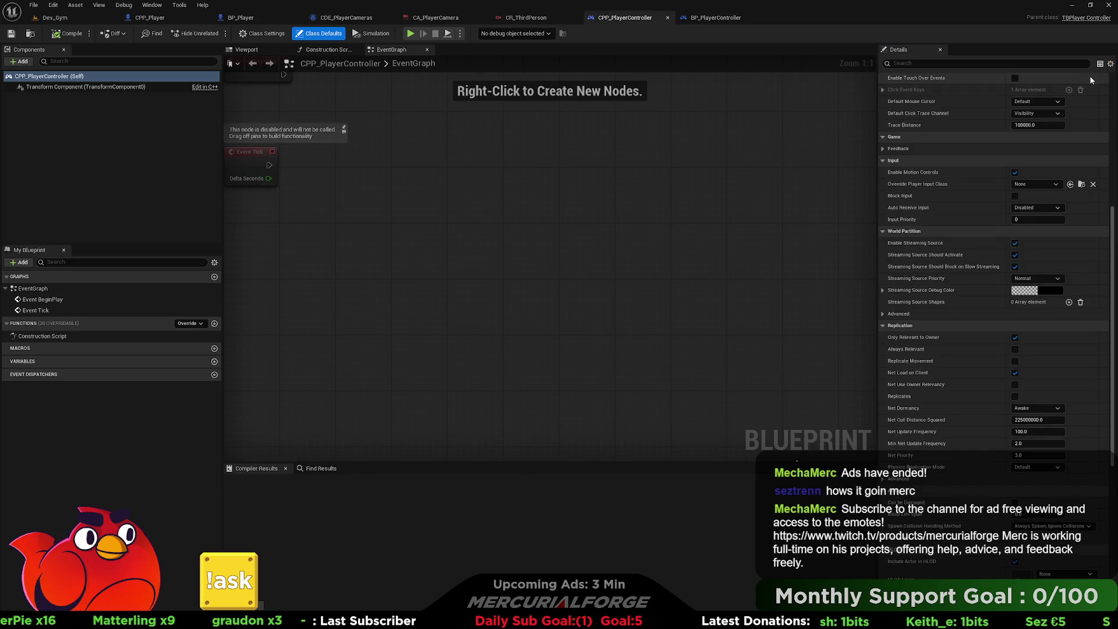
left_click(1110, 64)
left_click(1095, 80)
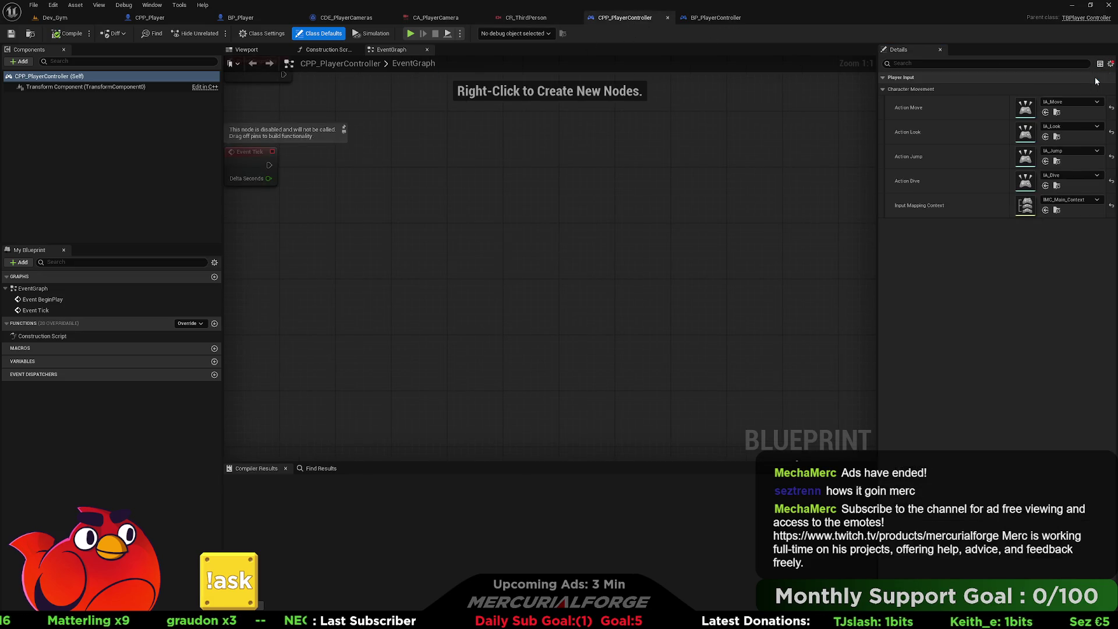
left_click(1112, 64)
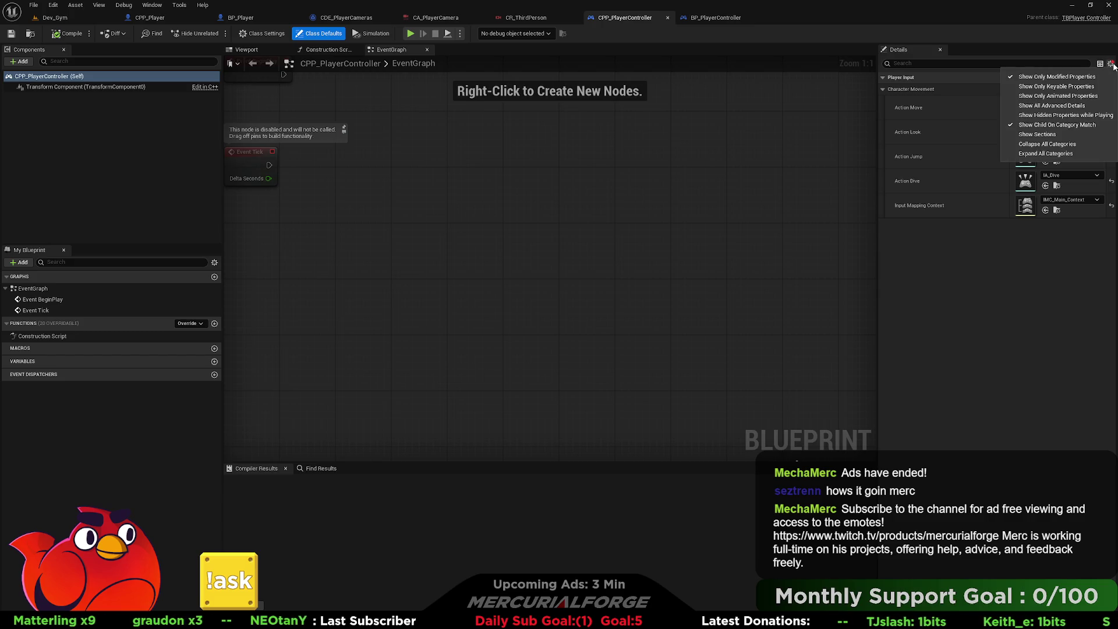
left_click(1083, 77)
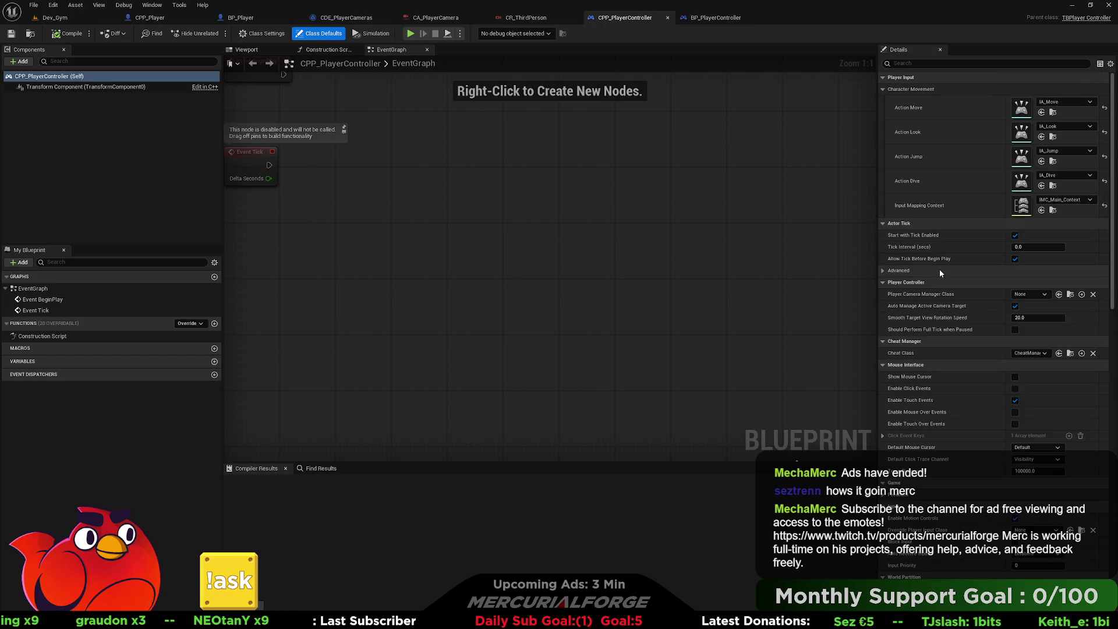
scroll(938, 269, "down", 2)
left_click(1024, 251)
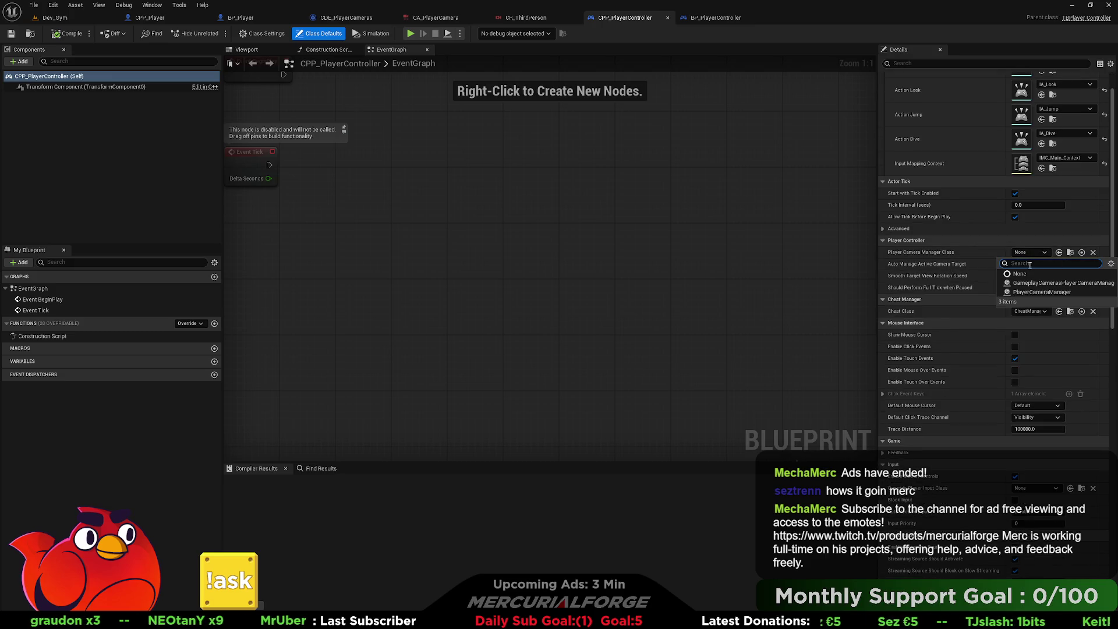
left_click(1042, 291)
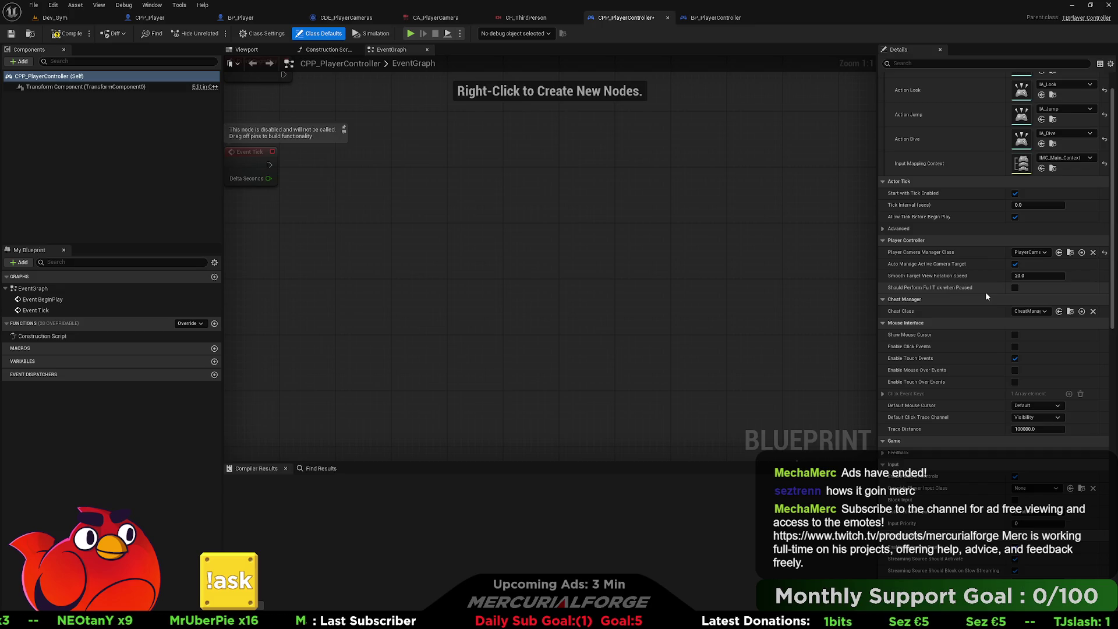
left_click(1028, 311)
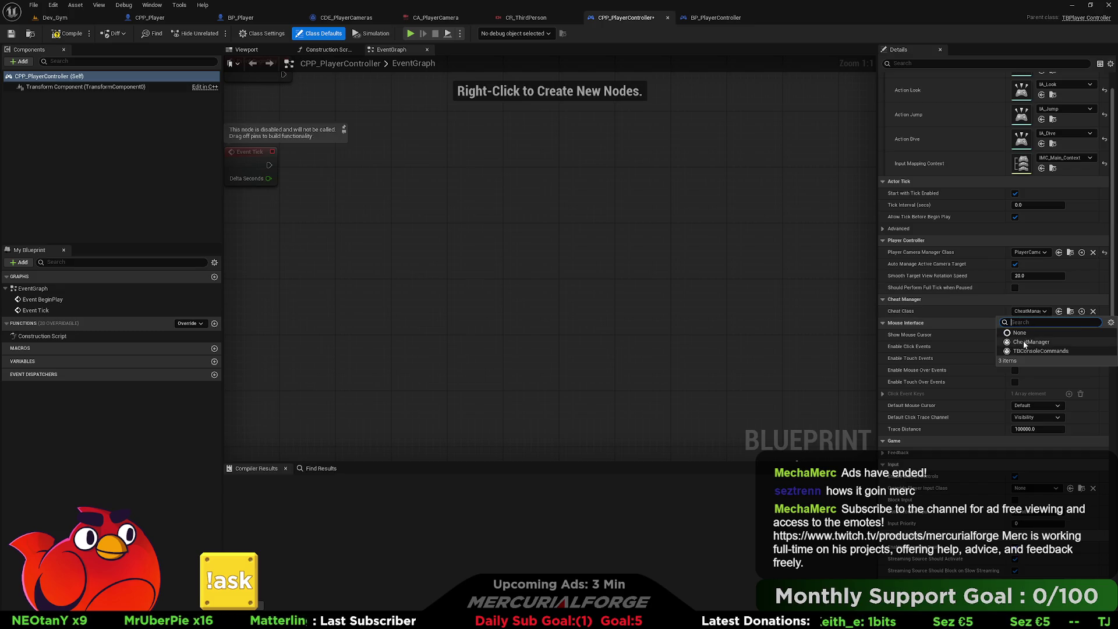
left_click(1022, 351)
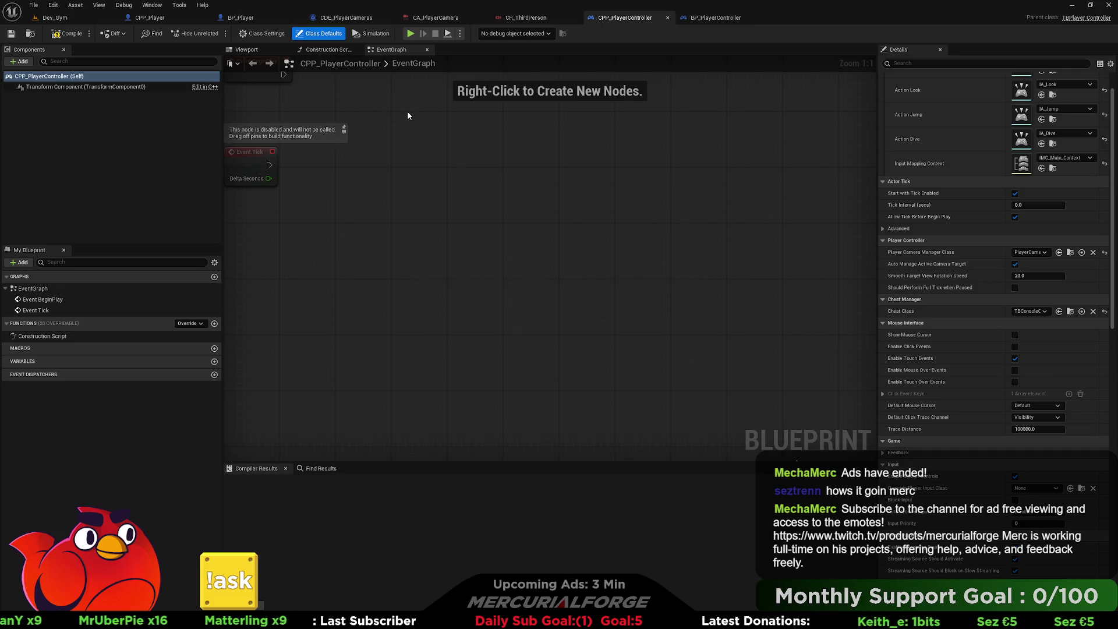
Play-test Dev_Gym from a spot in the level with Play From Here.
left_click(55, 18)
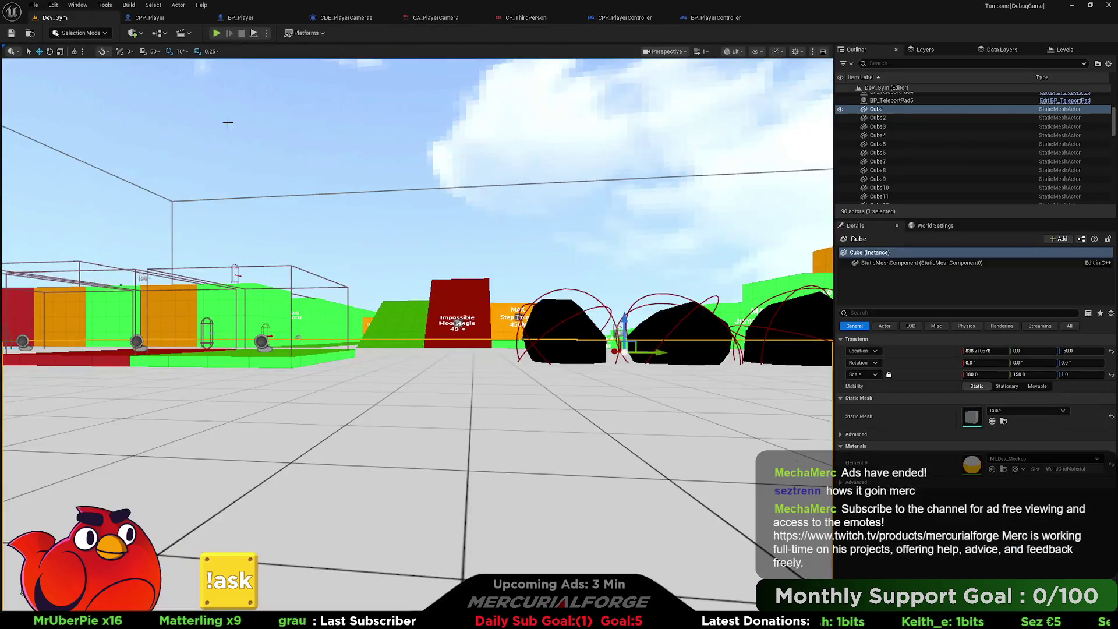
right_click(390, 383)
left_click(456, 375)
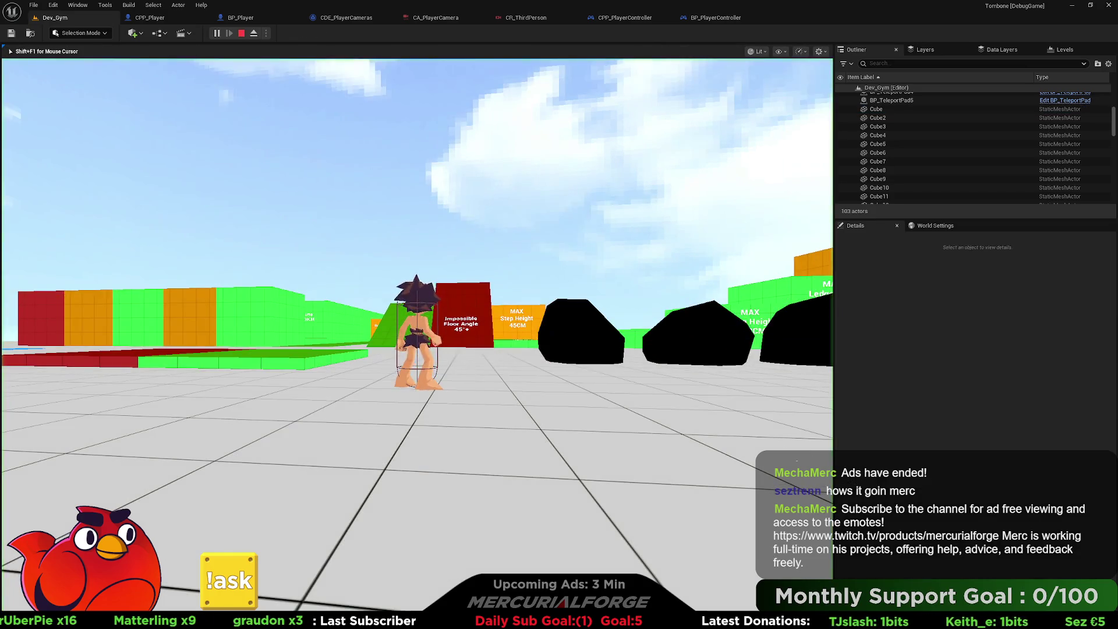
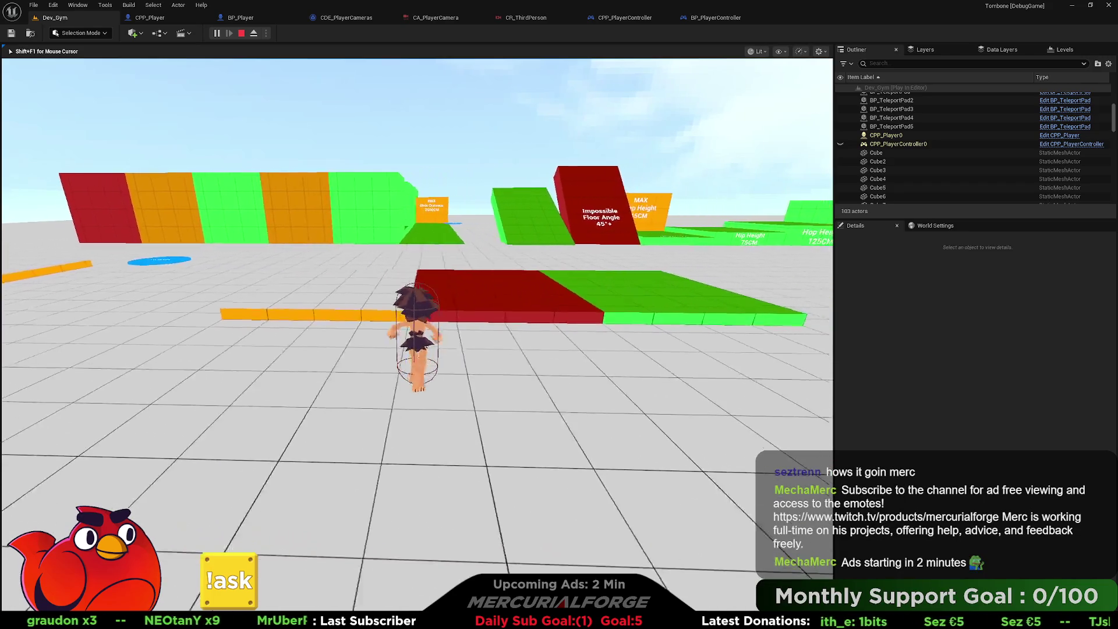
Stop the play session and open CDE_PlayerCameras, CA_PlayerCamera and the CR_ThirdPerson camera rig.
key("Escape")
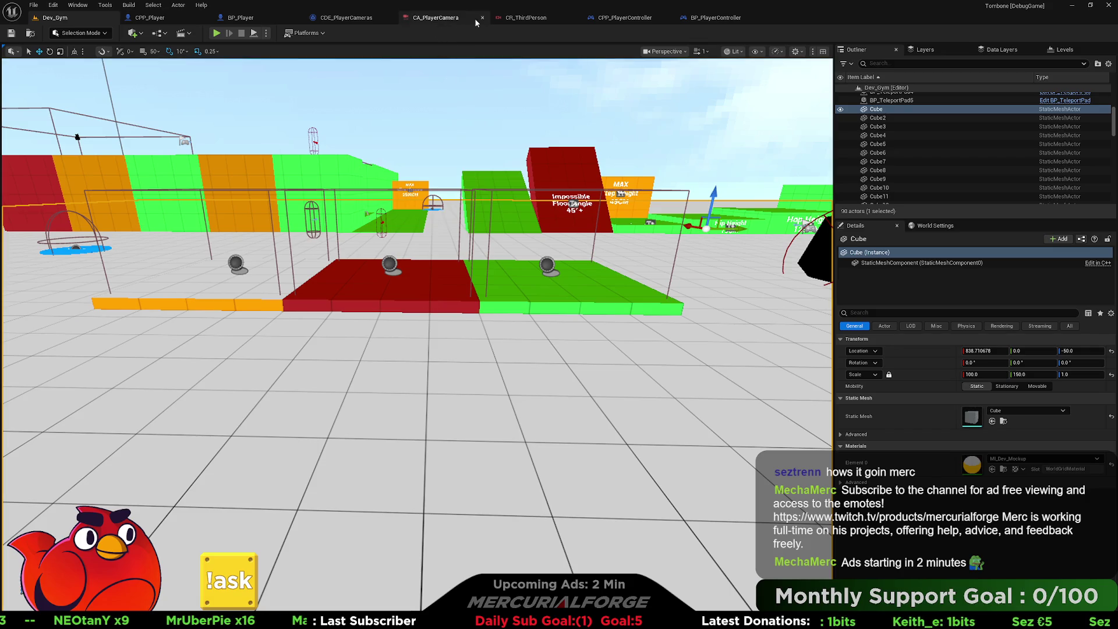
left_click(347, 18)
left_click(437, 18)
left_click(509, 19)
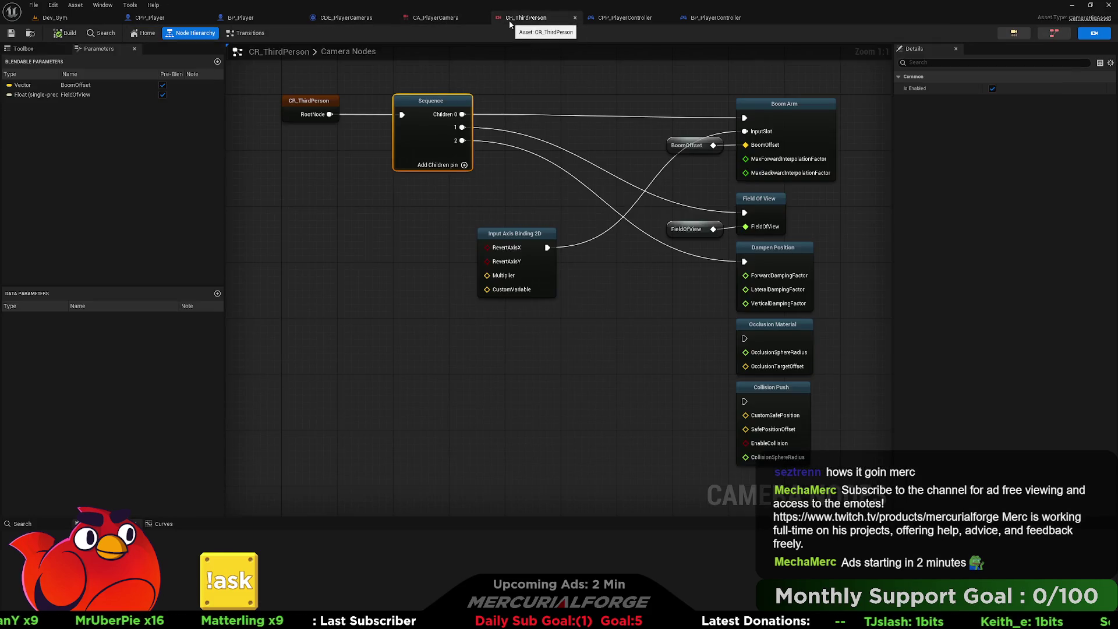
Inspect the rig's Boom Arm, BoomOffset, Dampen Position and Input Axis Binding 2D nodes, then return to CPP_Player.
left_click(778, 123)
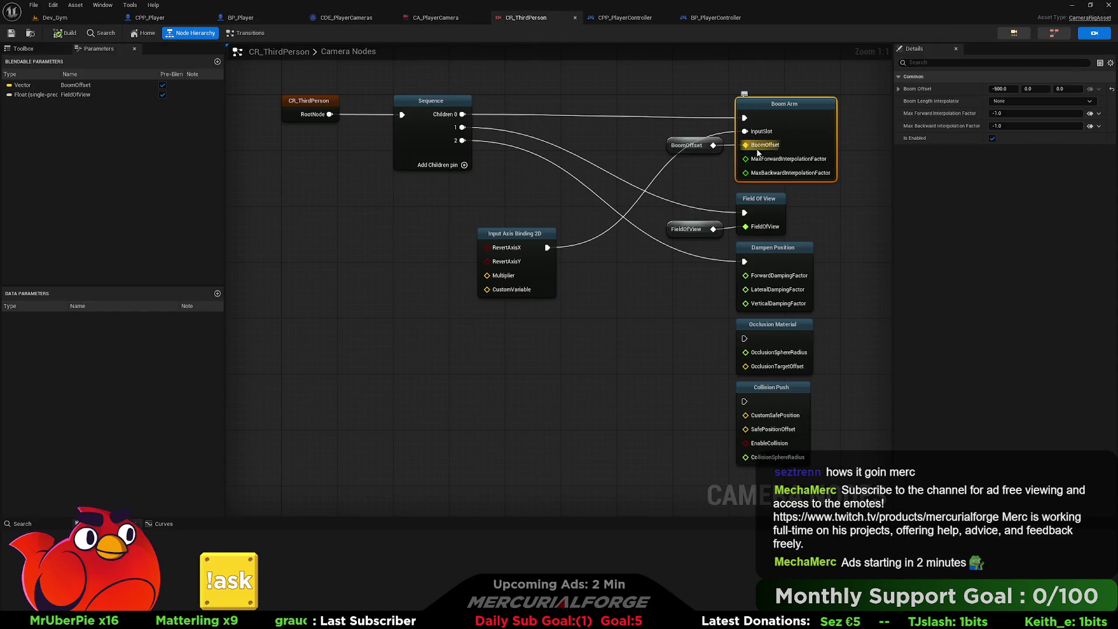
left_click(704, 150)
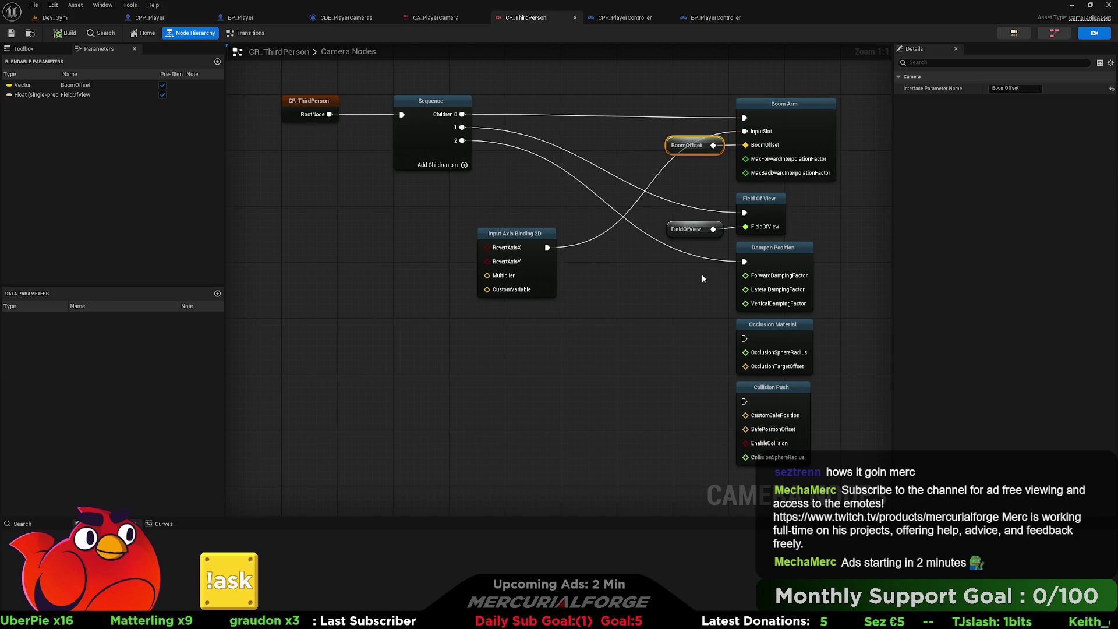
left_click(783, 255)
left_click(542, 234)
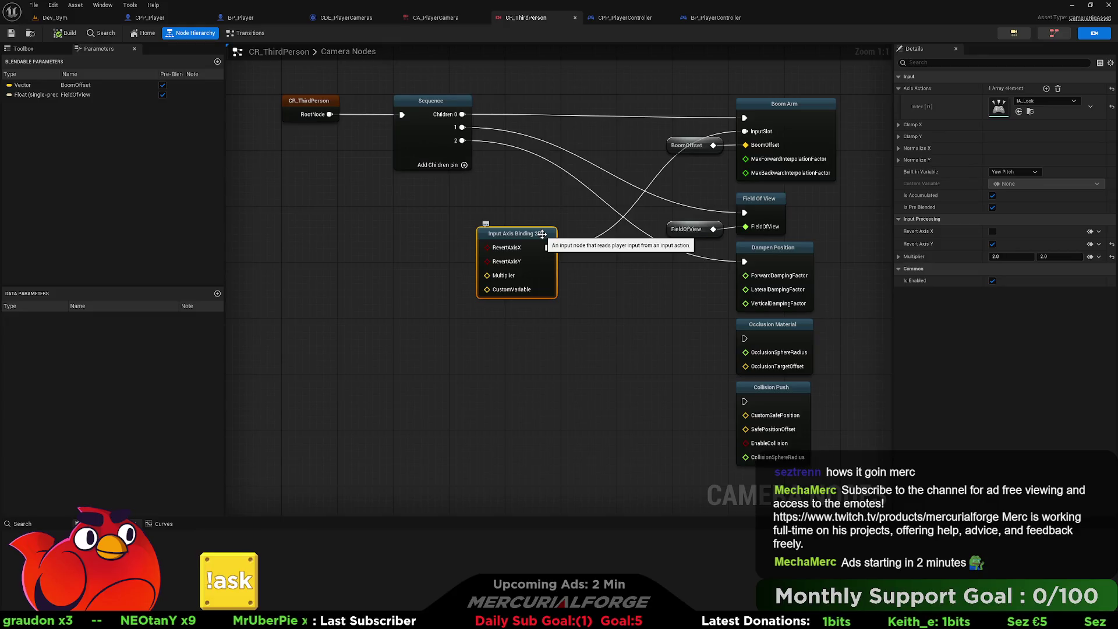
left_click(150, 17)
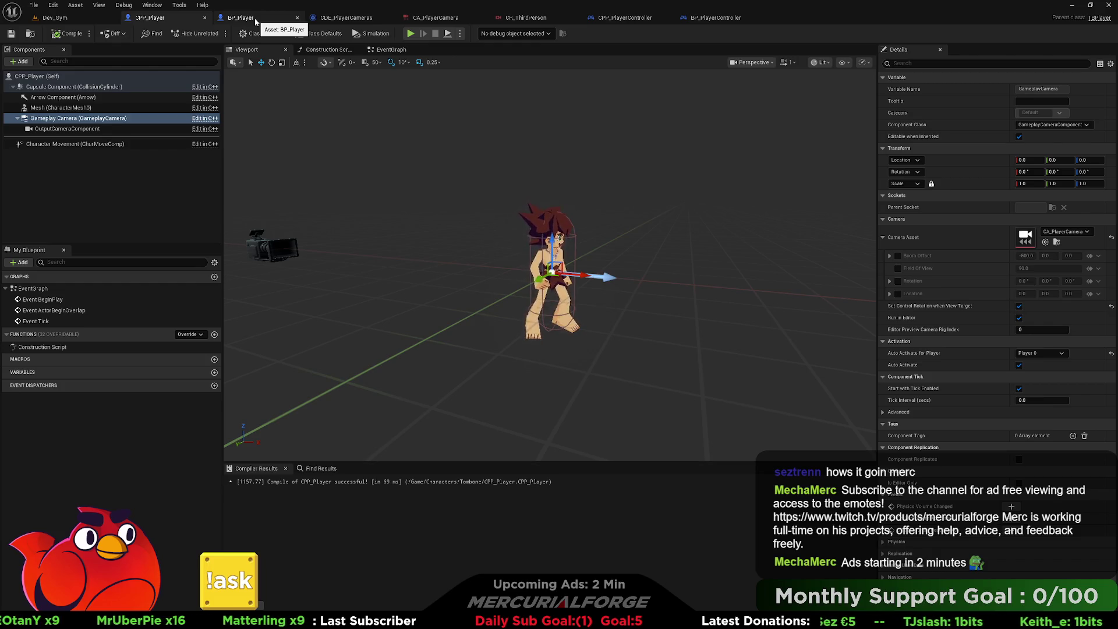
Look over BP_Player's Input graph and CR_ThirdPerson, ending on CPP_PlayerController's class defaults.
left_click(255, 20)
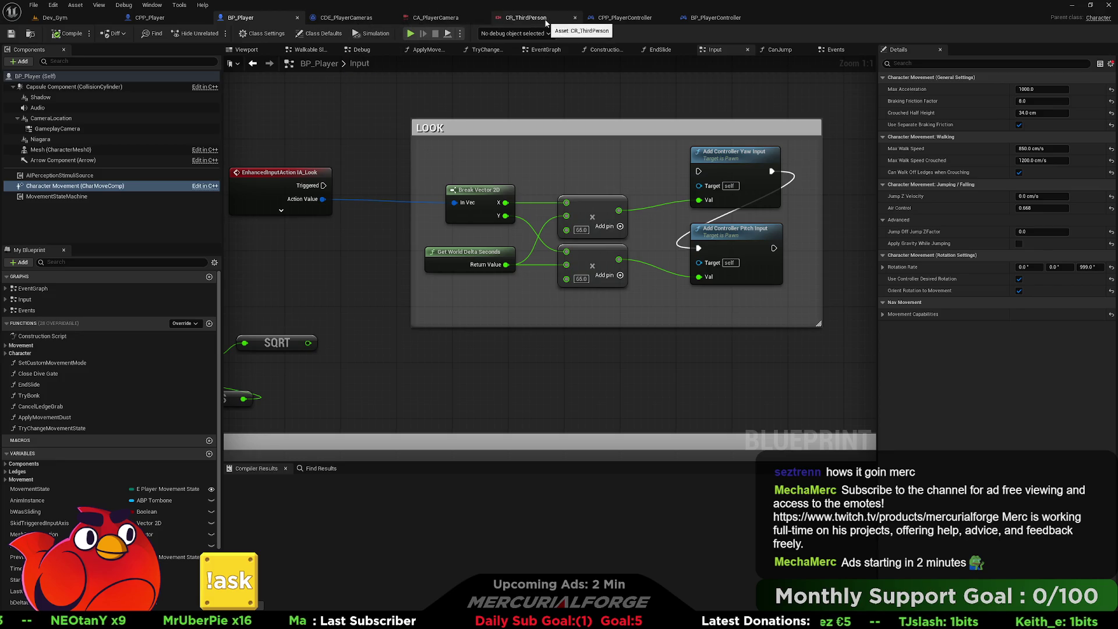
left_click(560, 18)
left_click(648, 23)
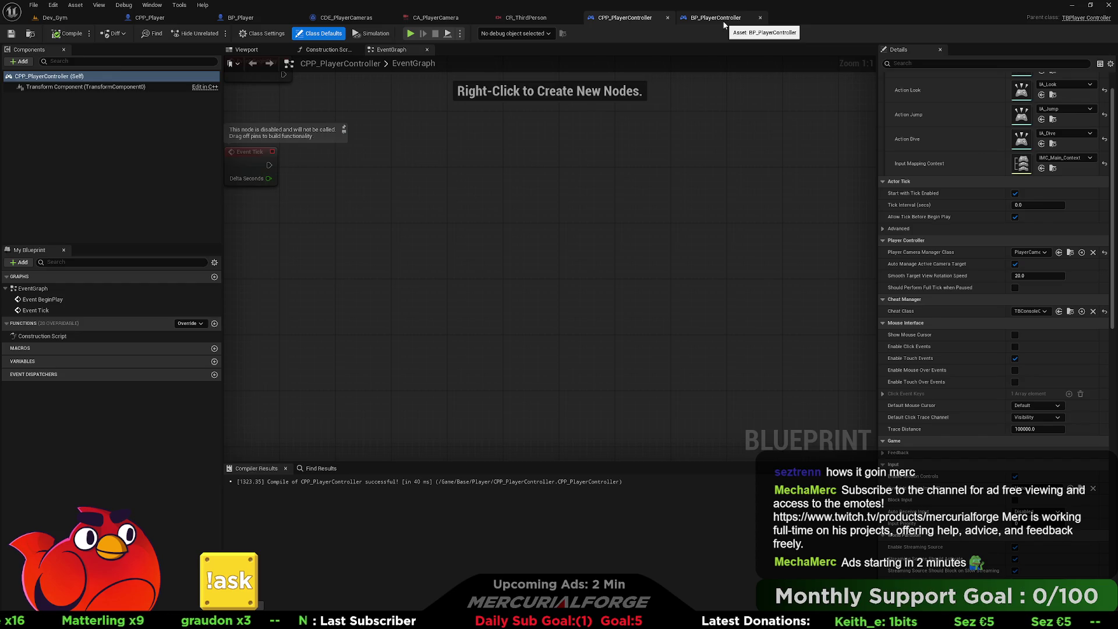
Check BP_PlayerController's Details display options, then go back to CPP_PlayerController.
left_click(722, 20)
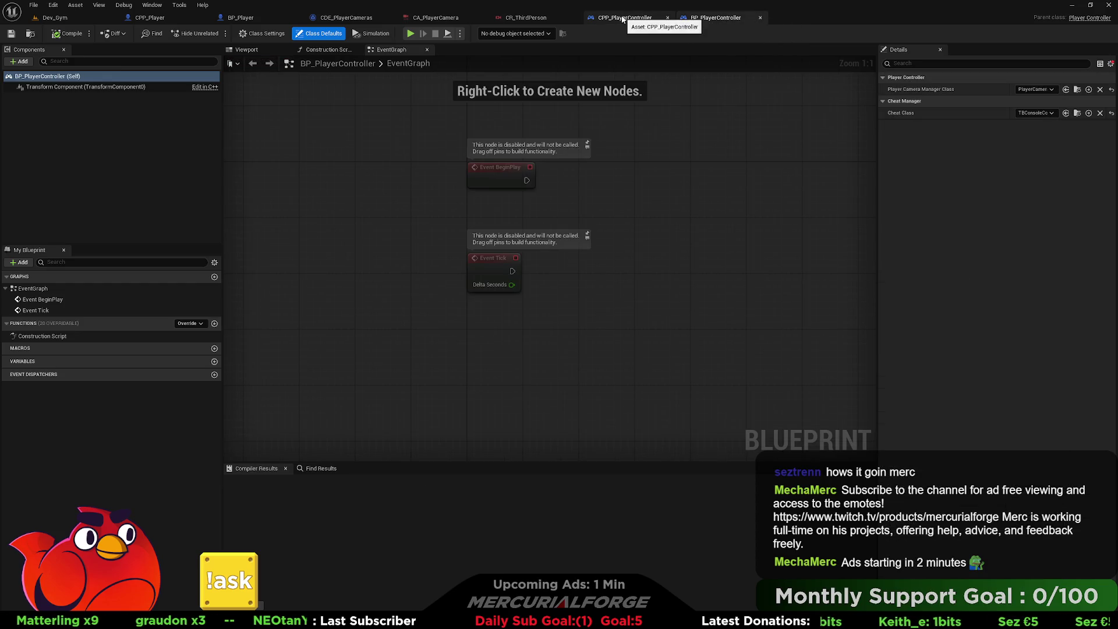
left_click(1109, 64)
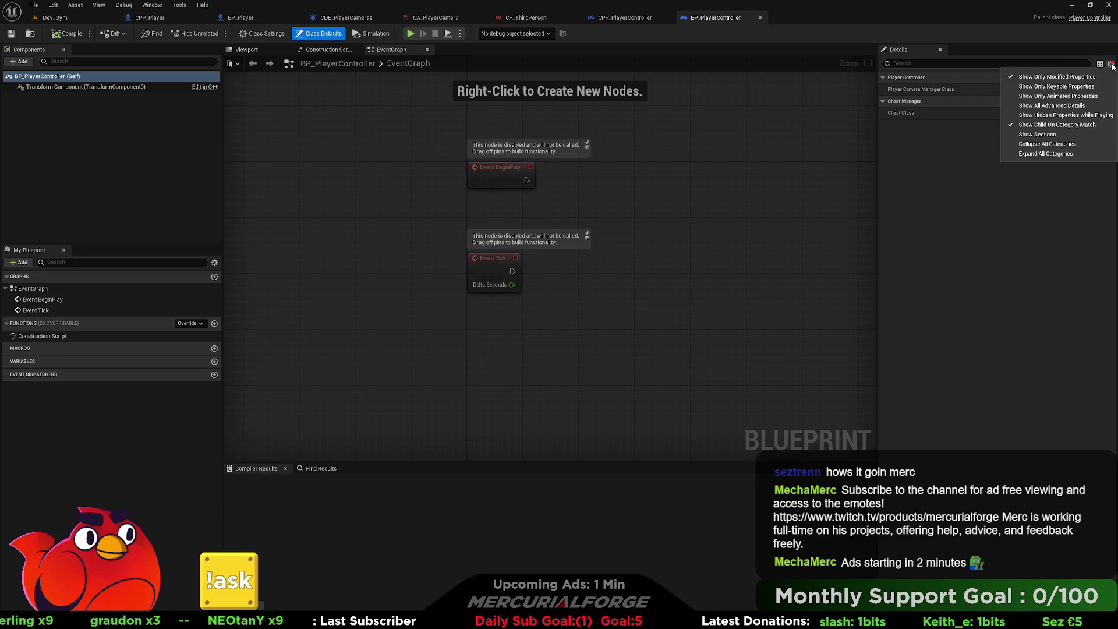
left_click(1025, 78)
left_click(639, 20)
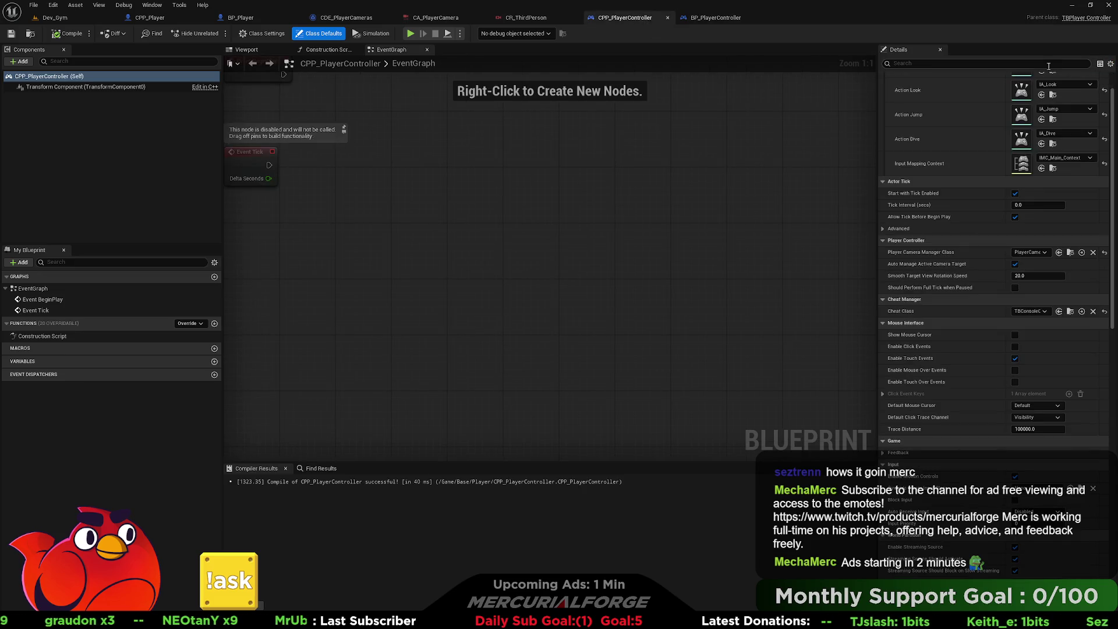
Pan and zoom out BP_Player's Input graph to show the Jump Velocity and Gravity nodes.
left_click(61, 18)
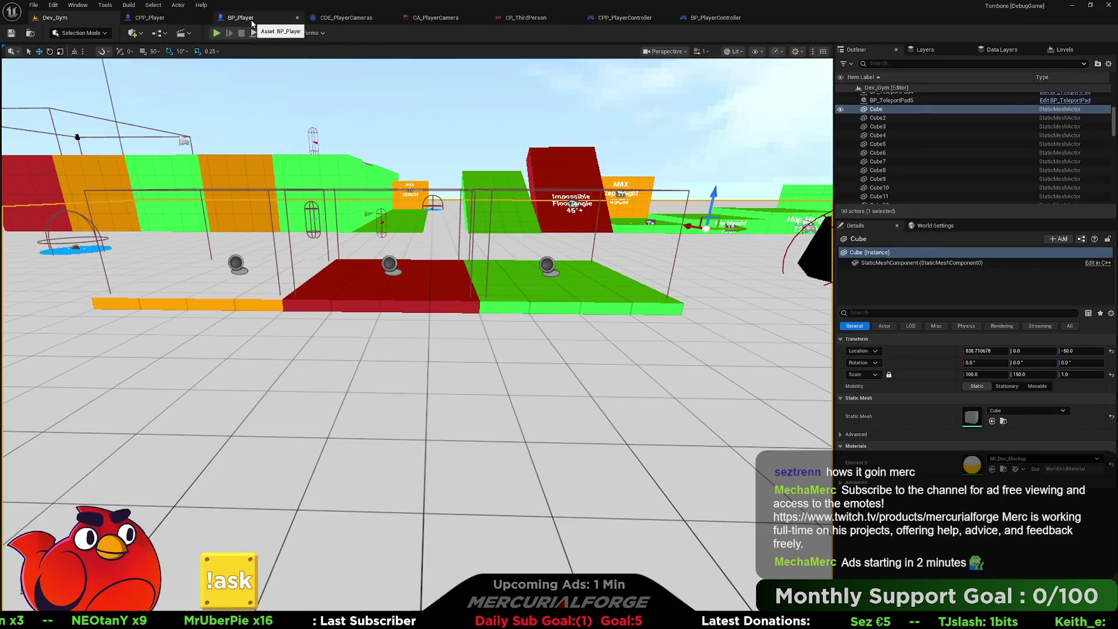
left_click(252, 22)
left_click_drag(318, 135, 501, 137)
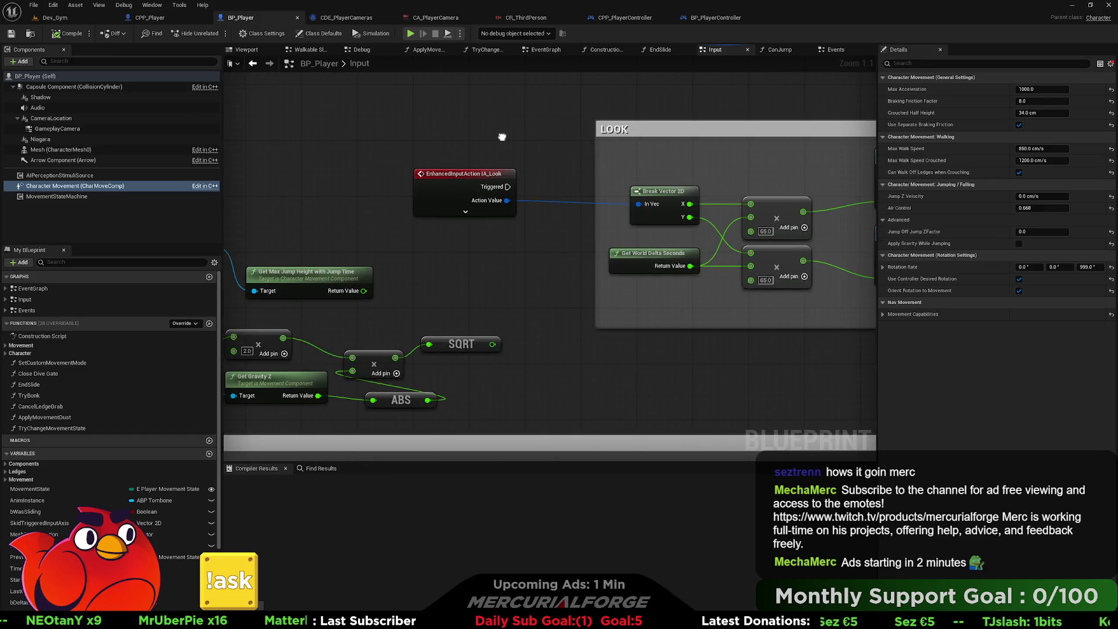
scroll(502, 140, "down", 4)
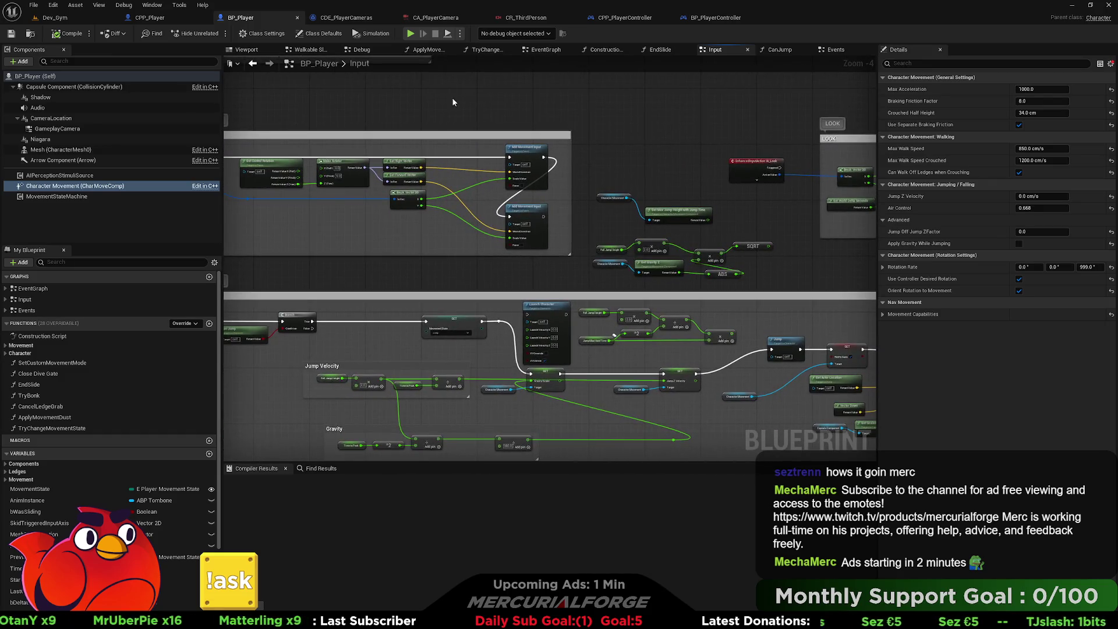
left_click(319, 33)
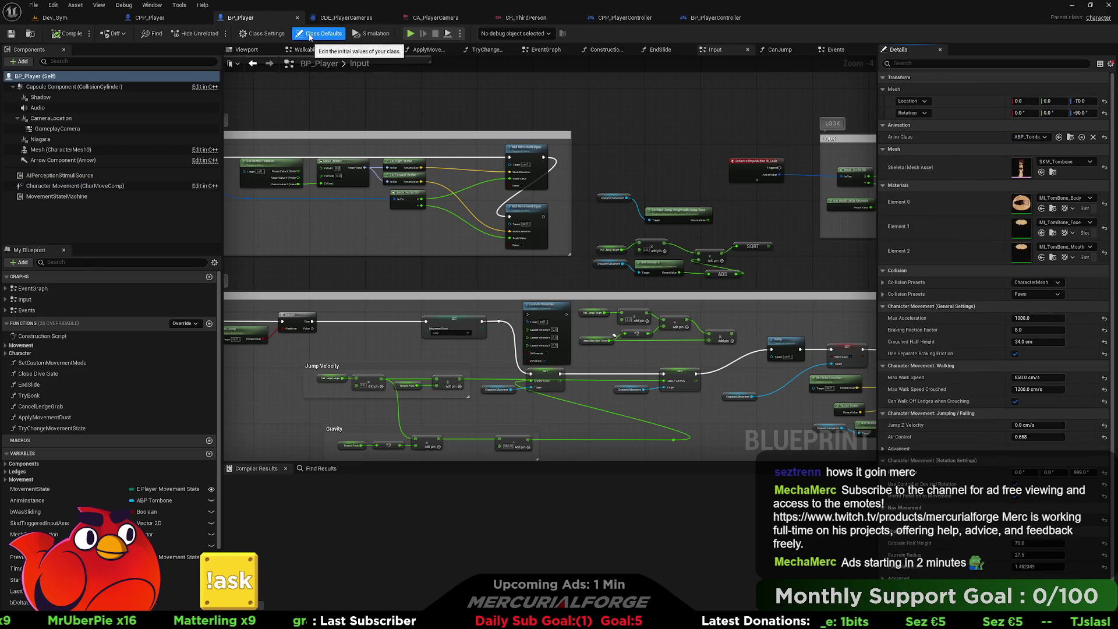
Search BP_Player's defaults for 'yaw' and 'pawn' with all properties shown, then view CDE_PlayerCameras.
left_click(1003, 63)
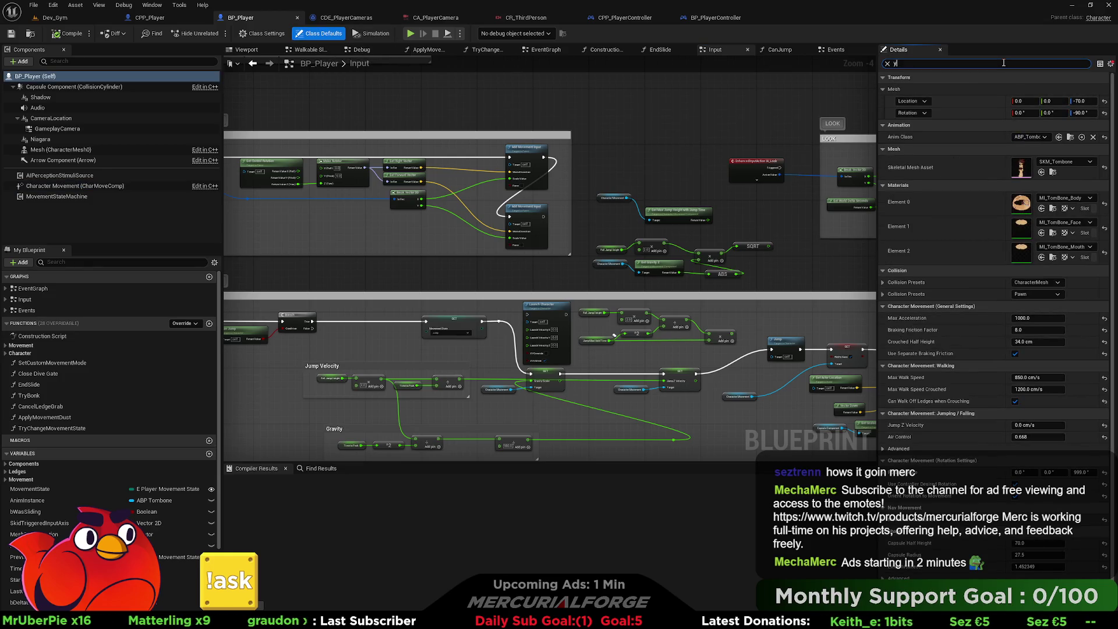
type("aw")
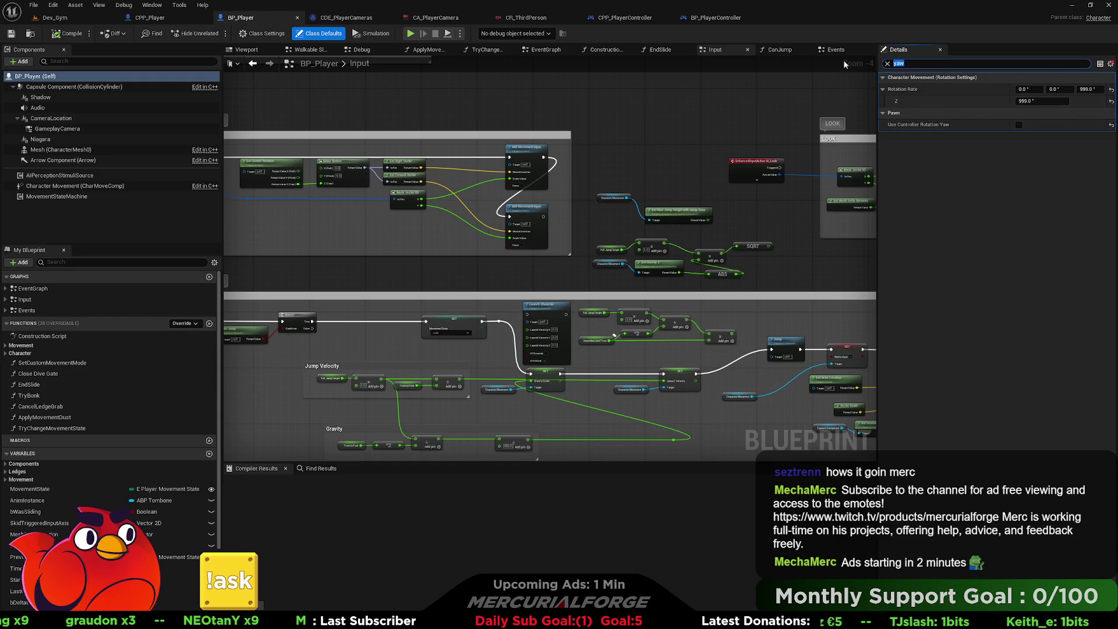
type("pawn")
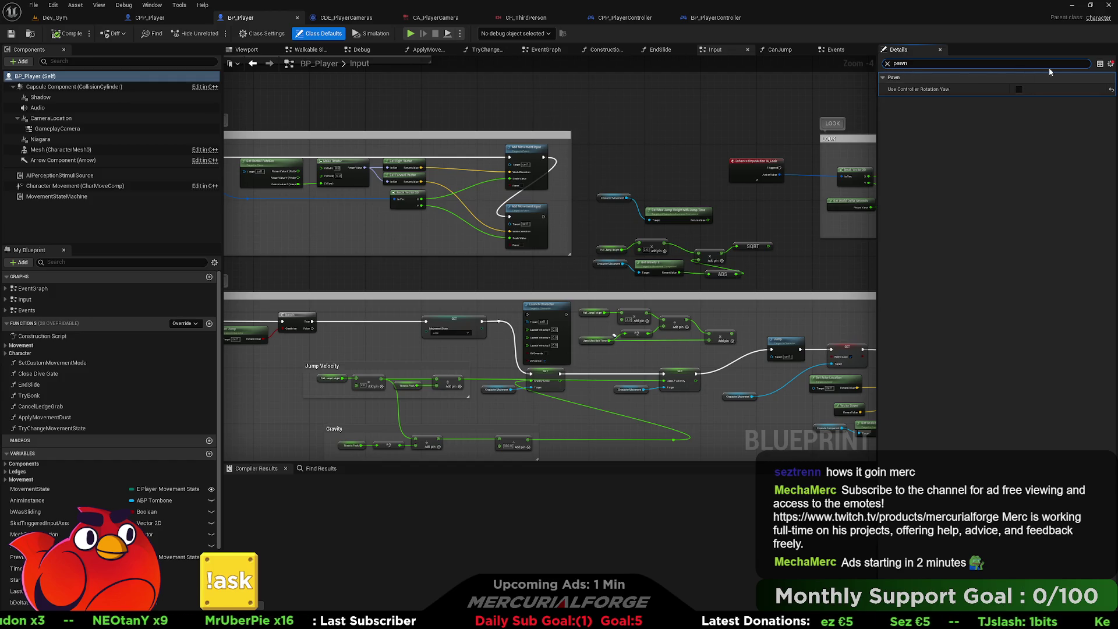
left_click(1110, 64)
left_click(1082, 75)
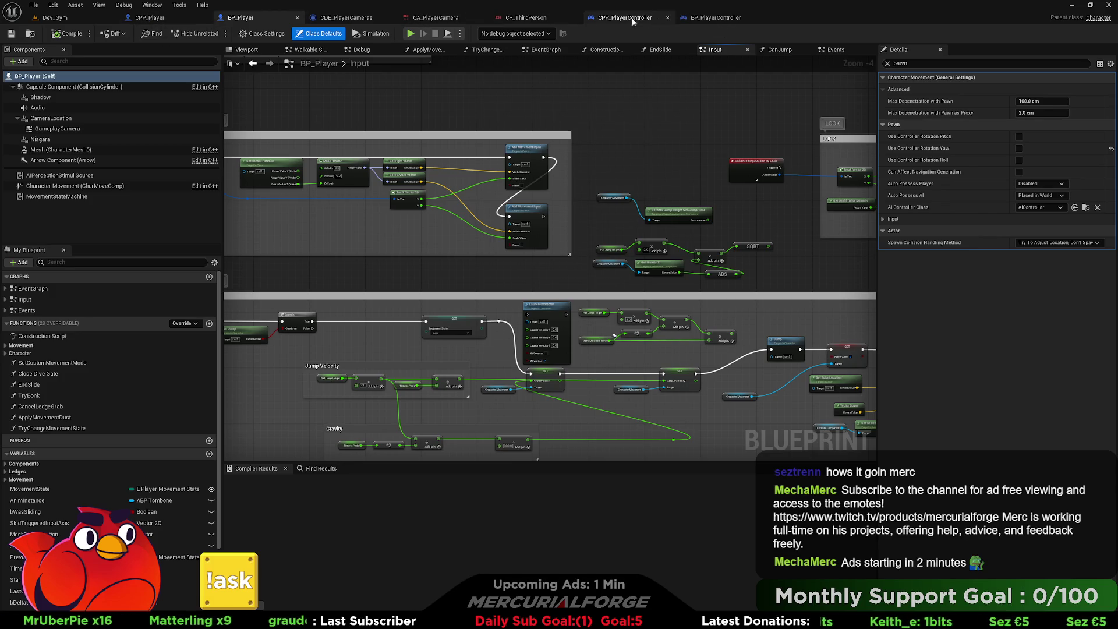
left_click(349, 20)
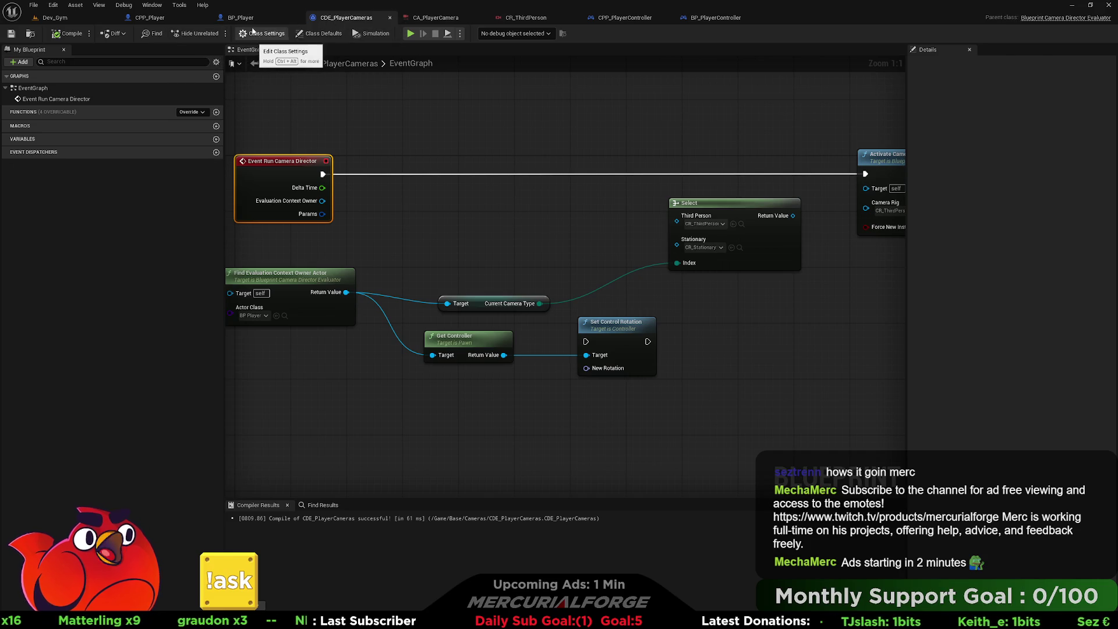
Uncheck Use Controller Rotation Yaw in CPP_Player's Pawn defaults and compile the blueprint.
left_click(162, 18)
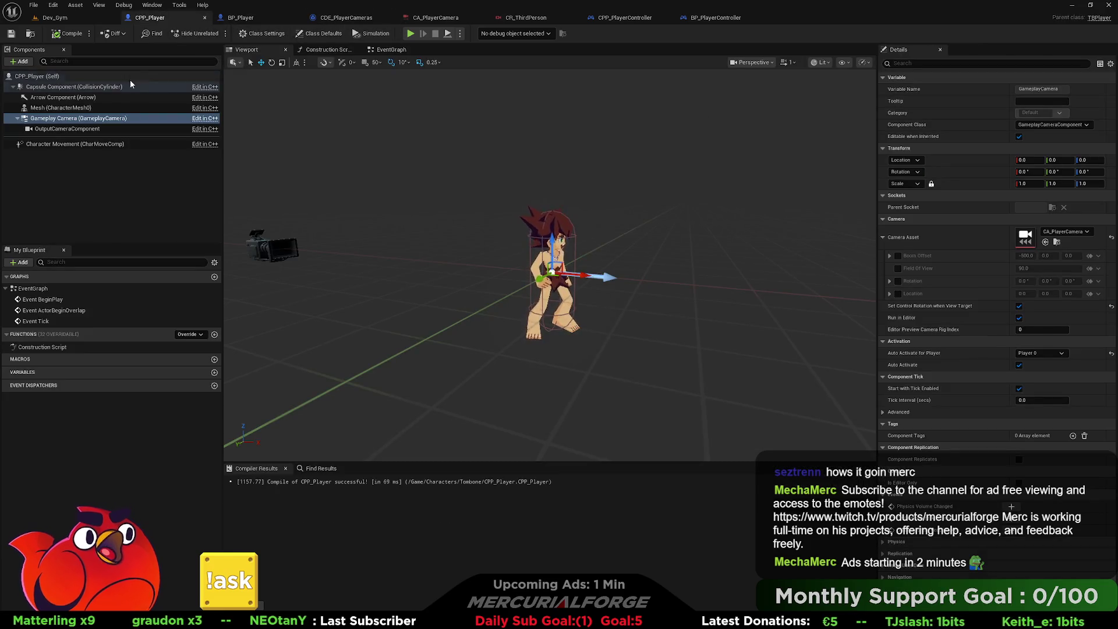
left_click(63, 77)
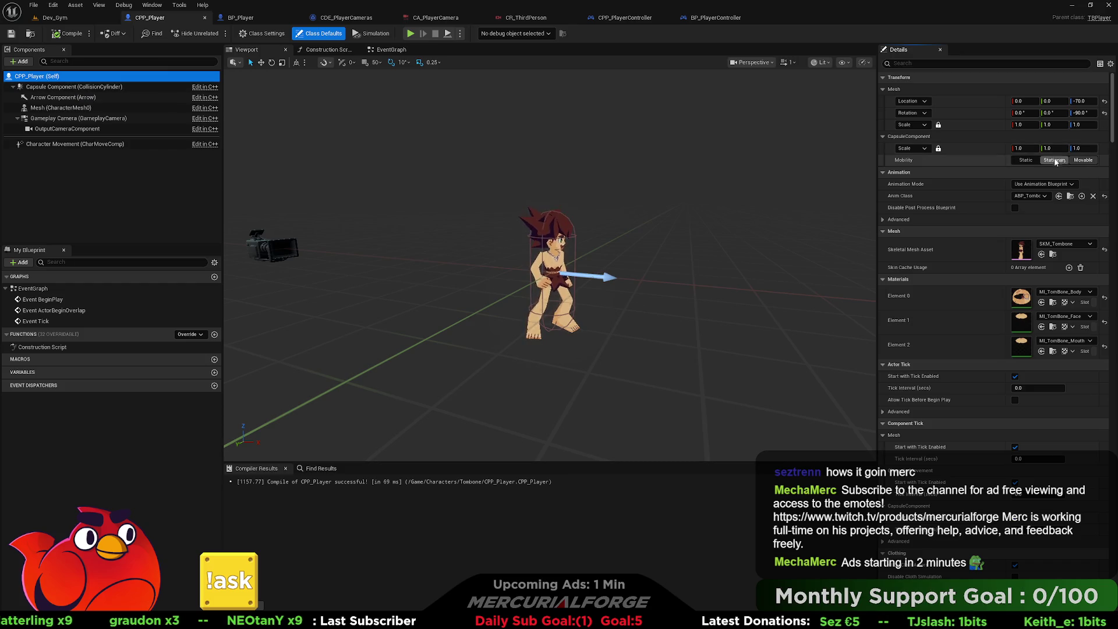
left_click(957, 63)
type("pawn")
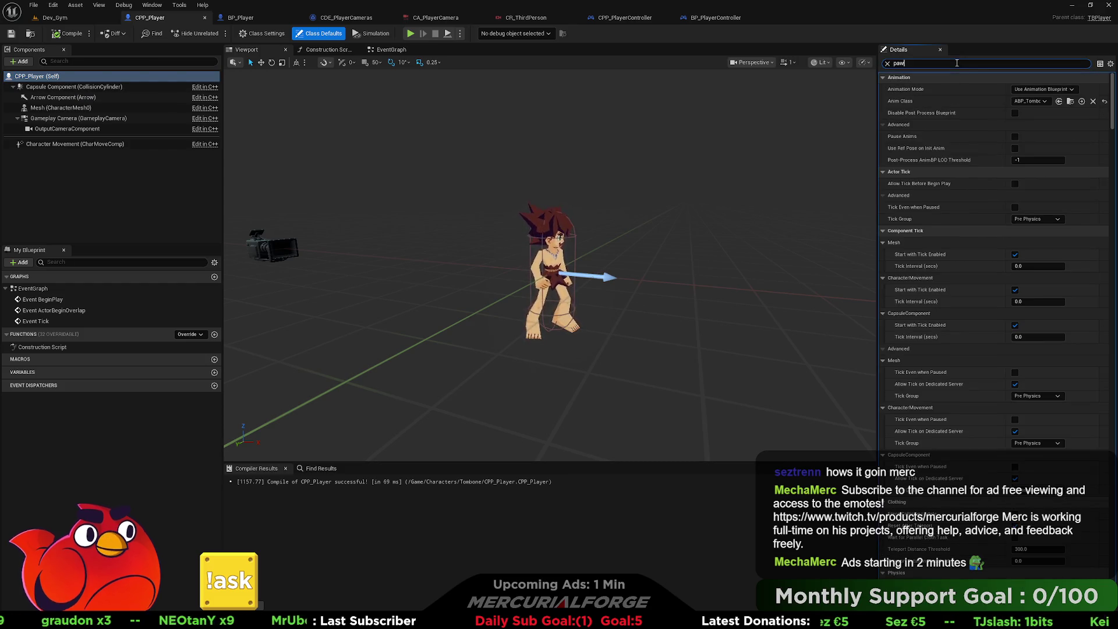
left_click(1018, 148)
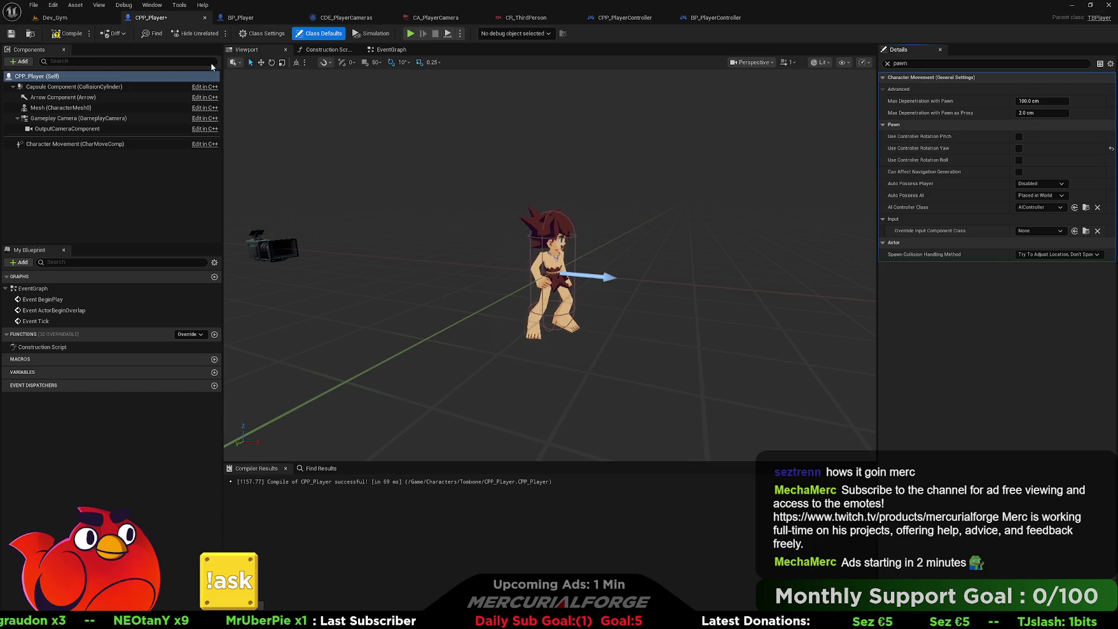
left_click(76, 35)
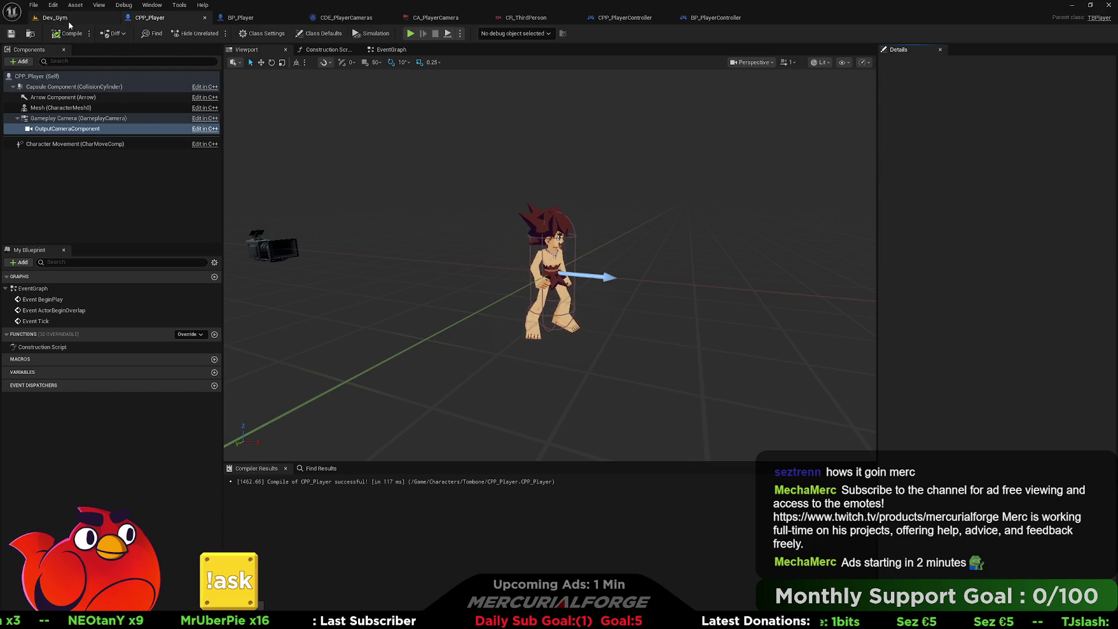
Start playing the Dev_Gym level from the viewport with Play From Here.
left_click(68, 19)
right_click(566, 378)
left_click(567, 368)
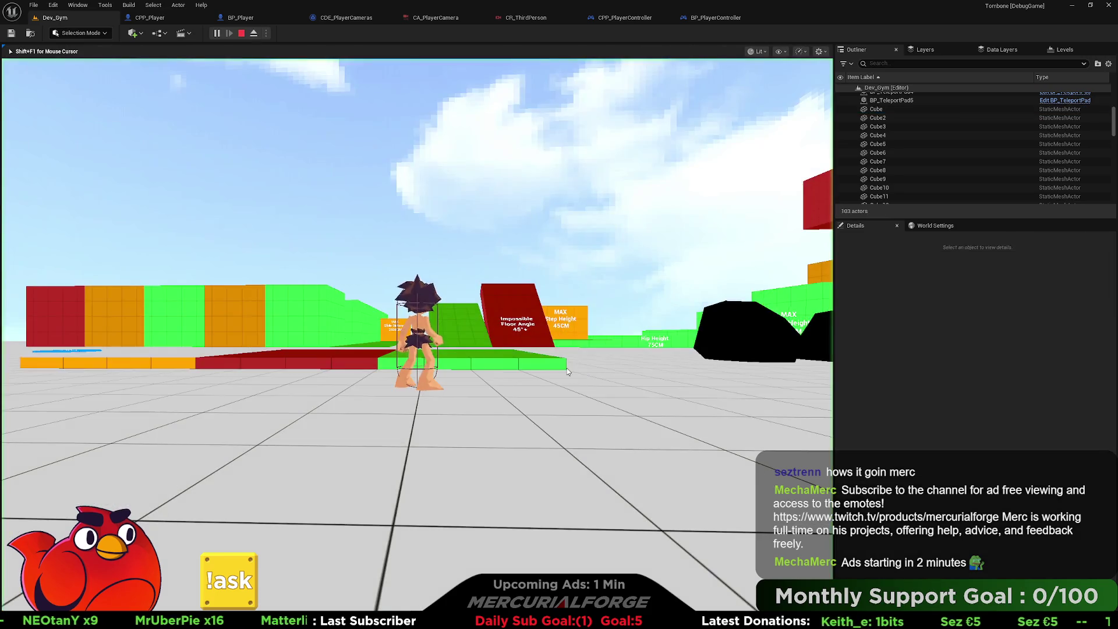
Run the character around Dev_Gym, checking it faces its movement direction rather than the camera.
key("d")
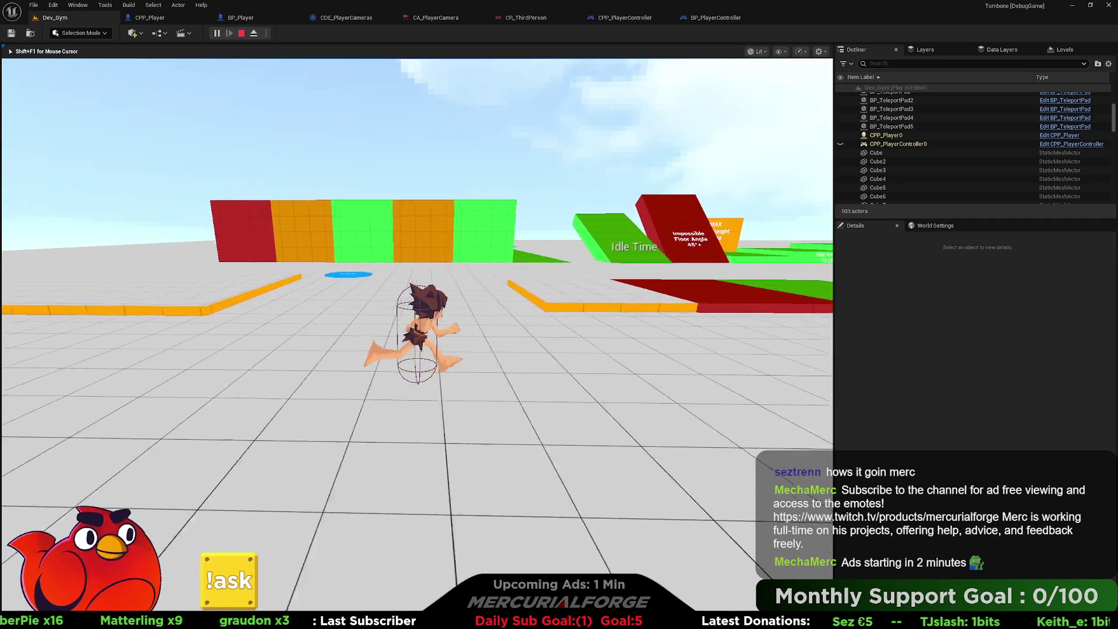
key("w")
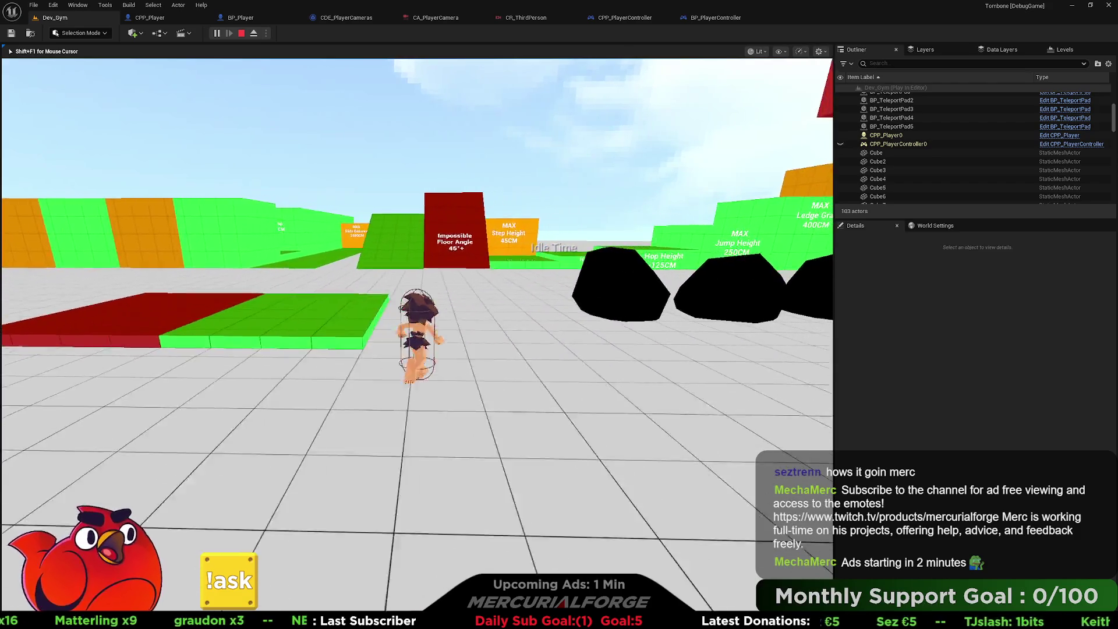
key("a")
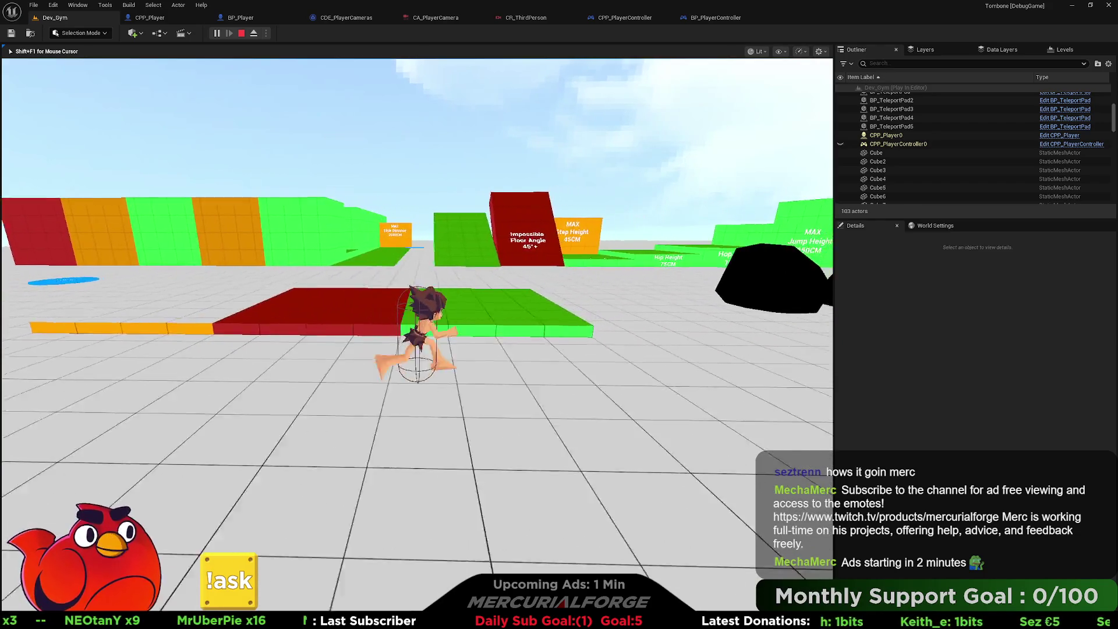
key("w")
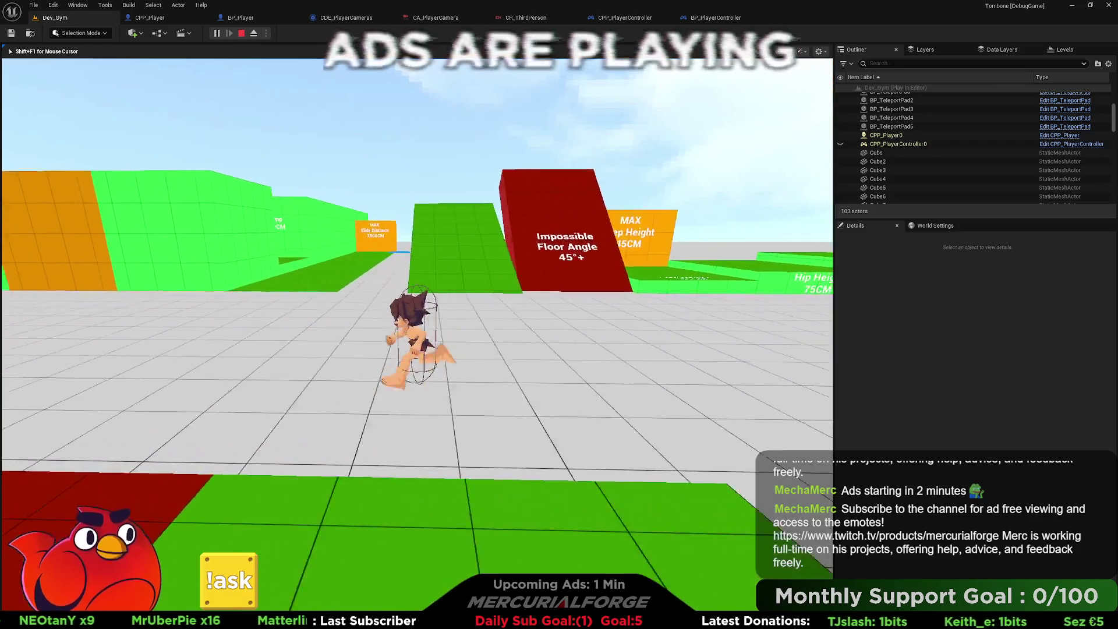
key("w")
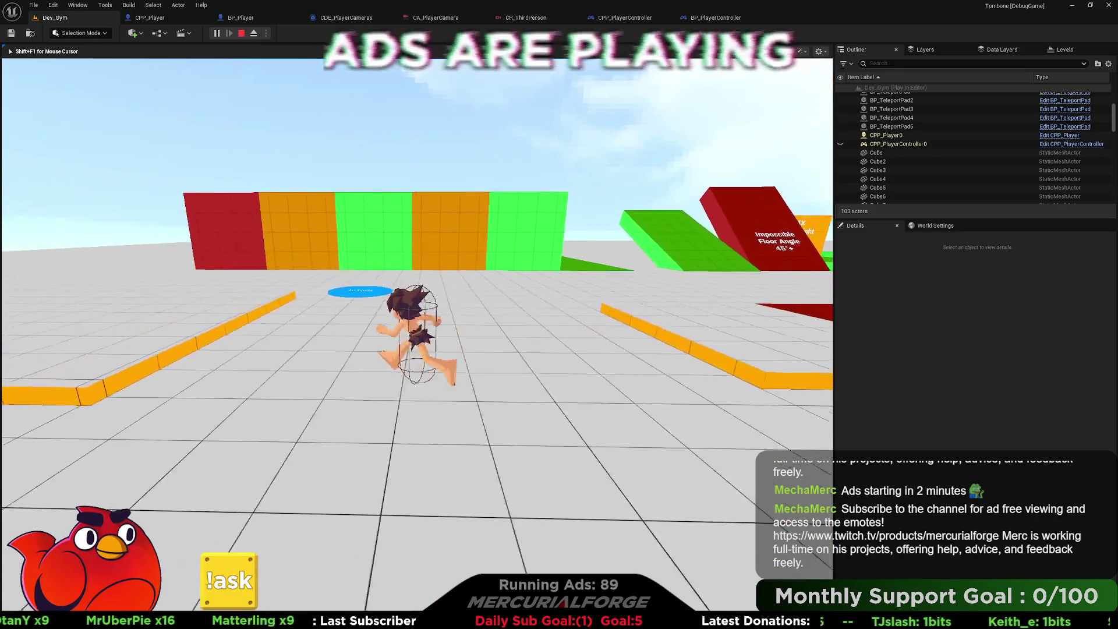
key("a")
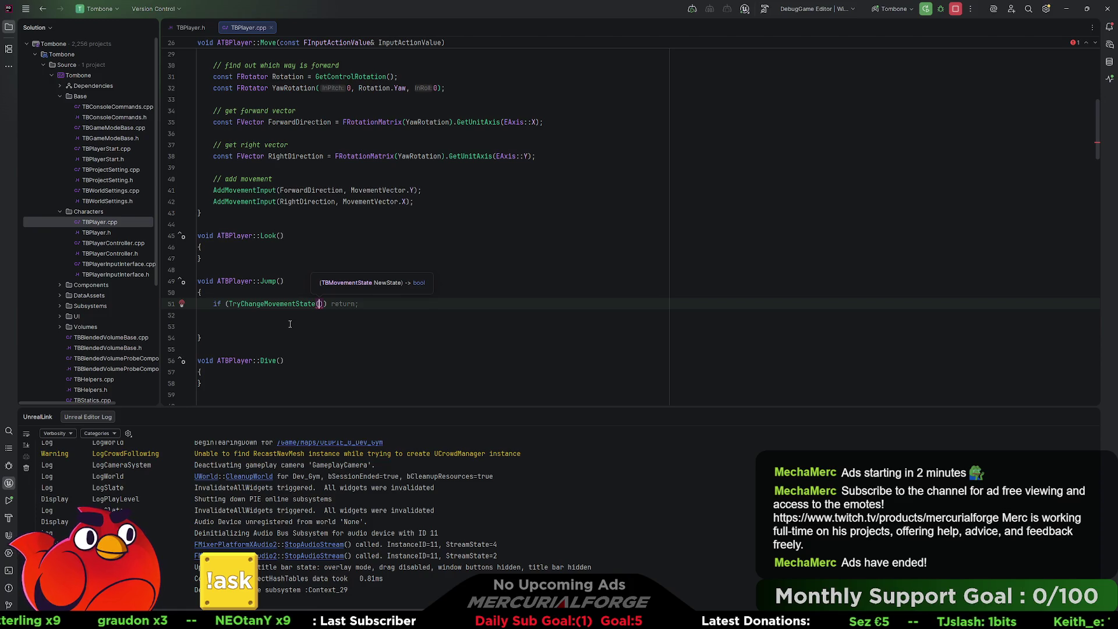
Pass TBMovementState::Jump to TryChangeMovementState and start a brace block under the if.
type("TBMove")
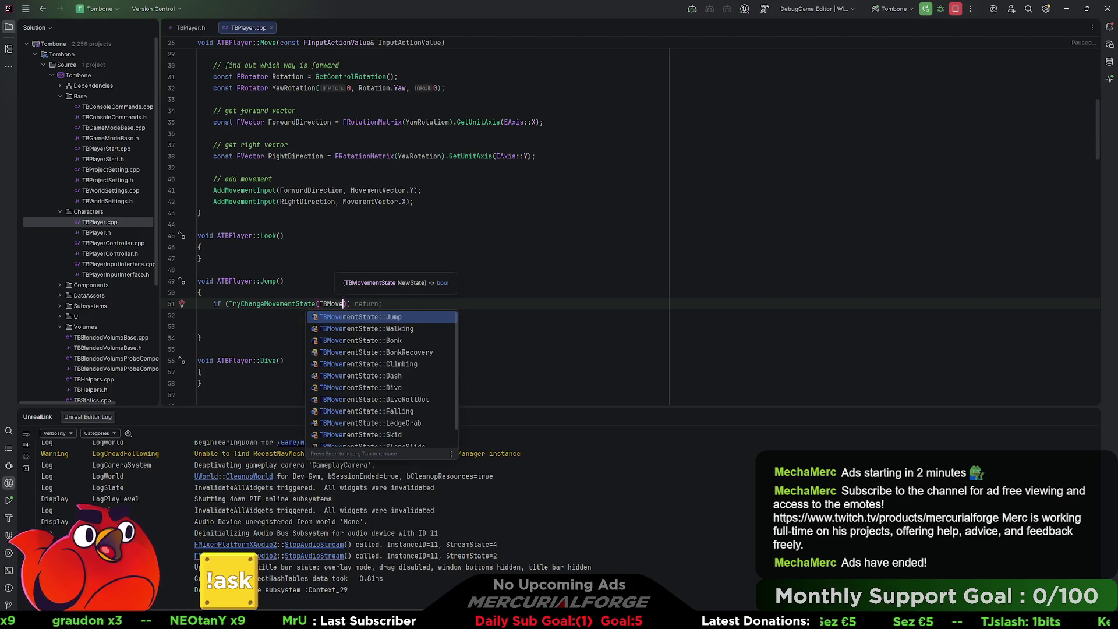
key("Return")
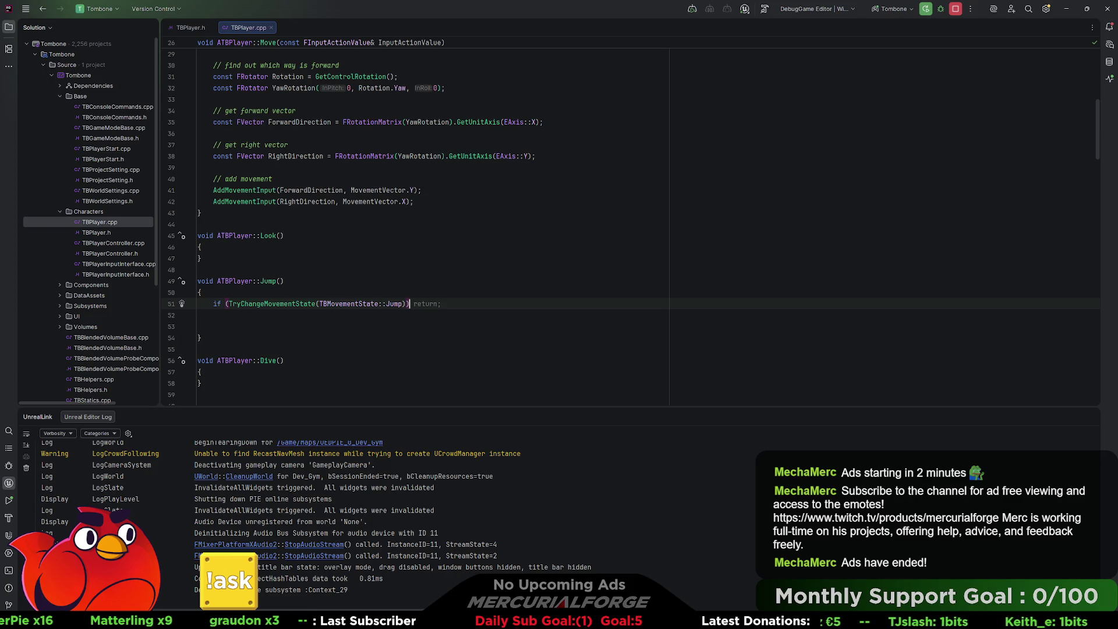
key("Return")
type("{")
key("Return")
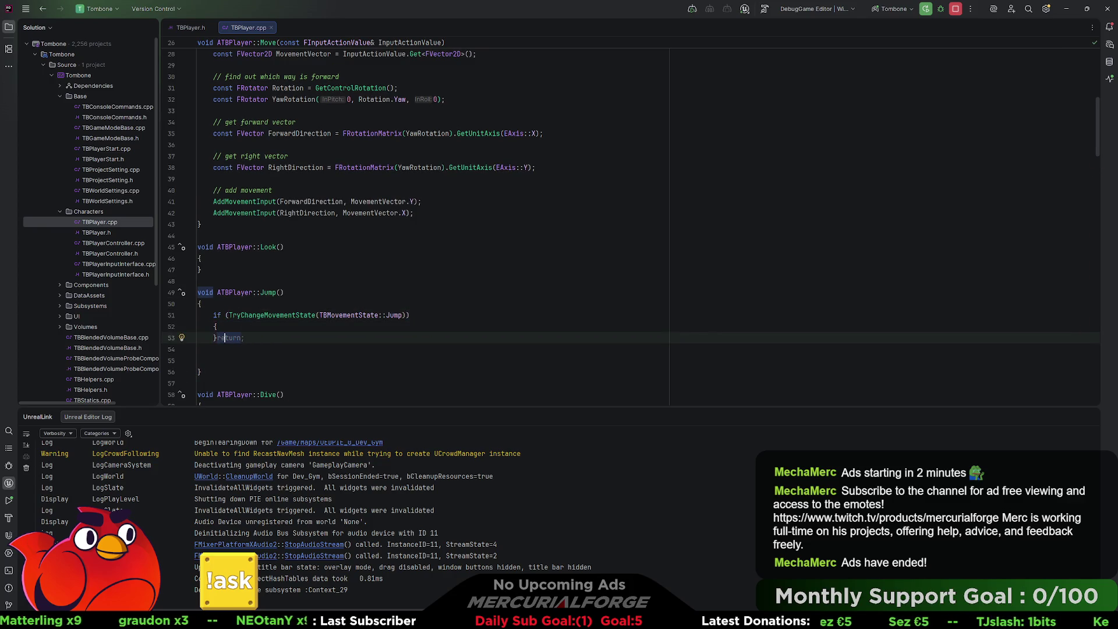
Delete the leftover return statement and leave an empty line inside the Jump() if block.
key("Down")
key("Down")
key("BackSpace")
key("BackSpace")
key("BackSpace")
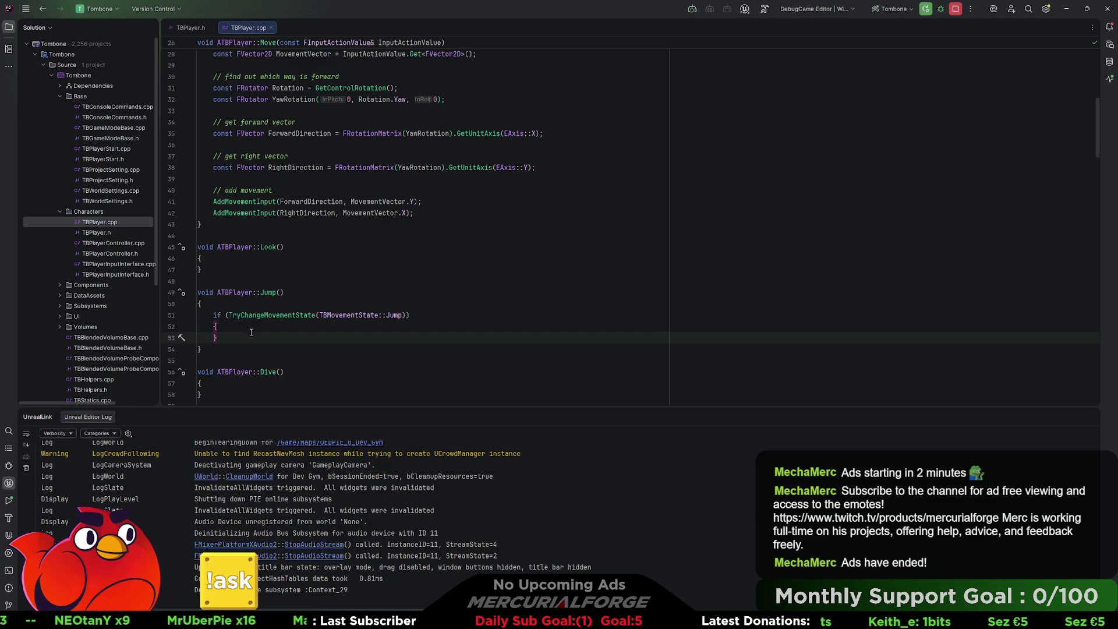
left_click(254, 326)
key("Return")
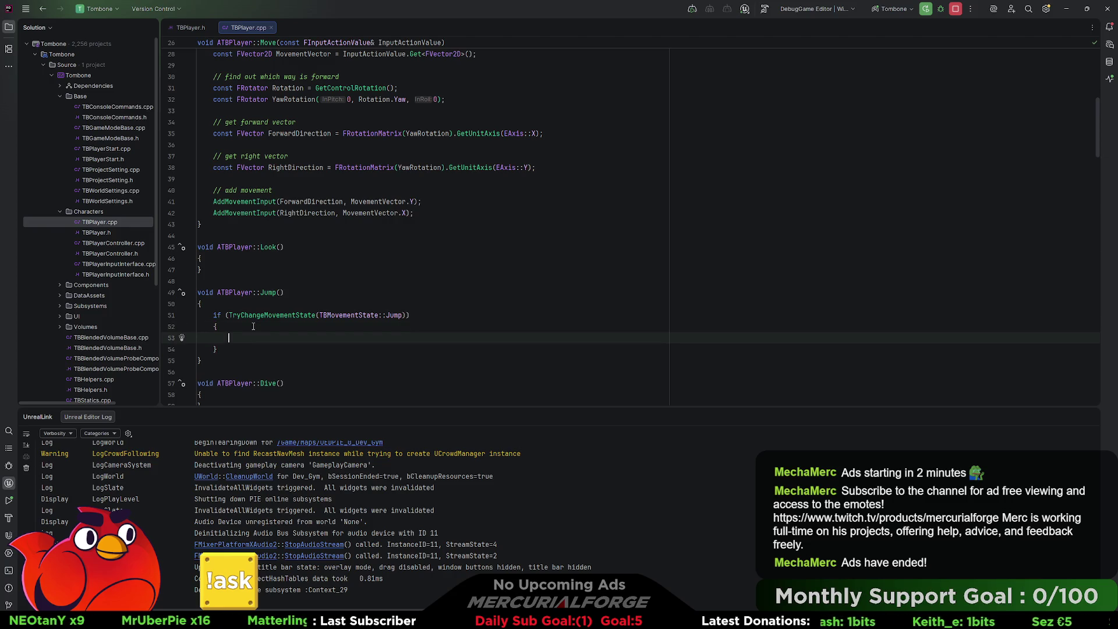
scroll(254, 326, "down", 2)
scroll(291, 338, "up", 5)
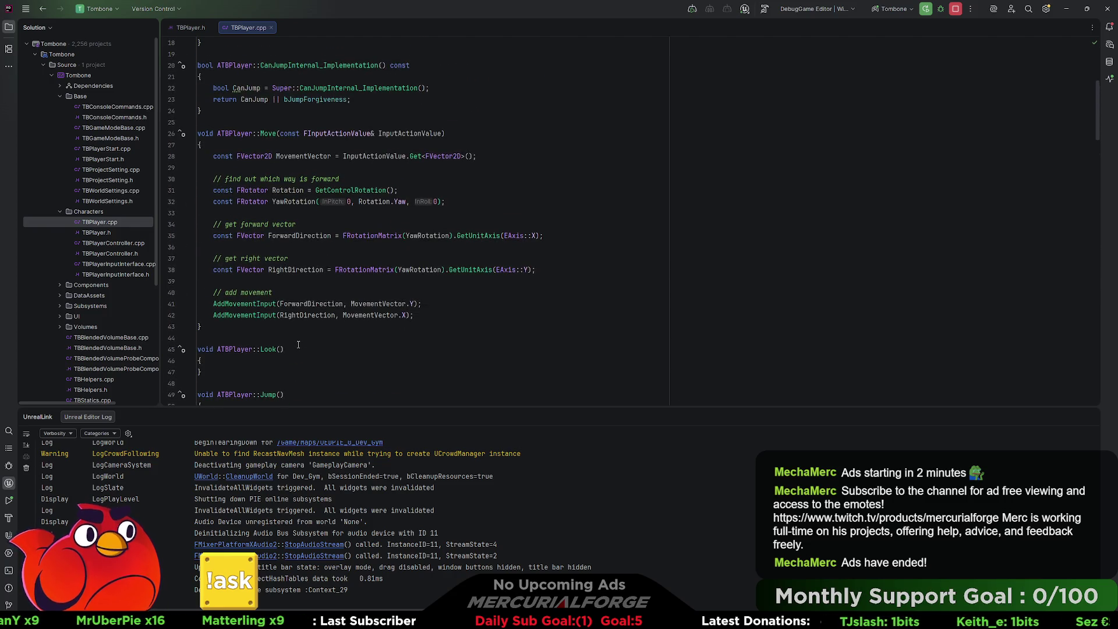
Declare bool bValidJump = CanJump() || bJumpForgiveness at the start of CanEnterJump.
scroll(299, 291, "down", 6)
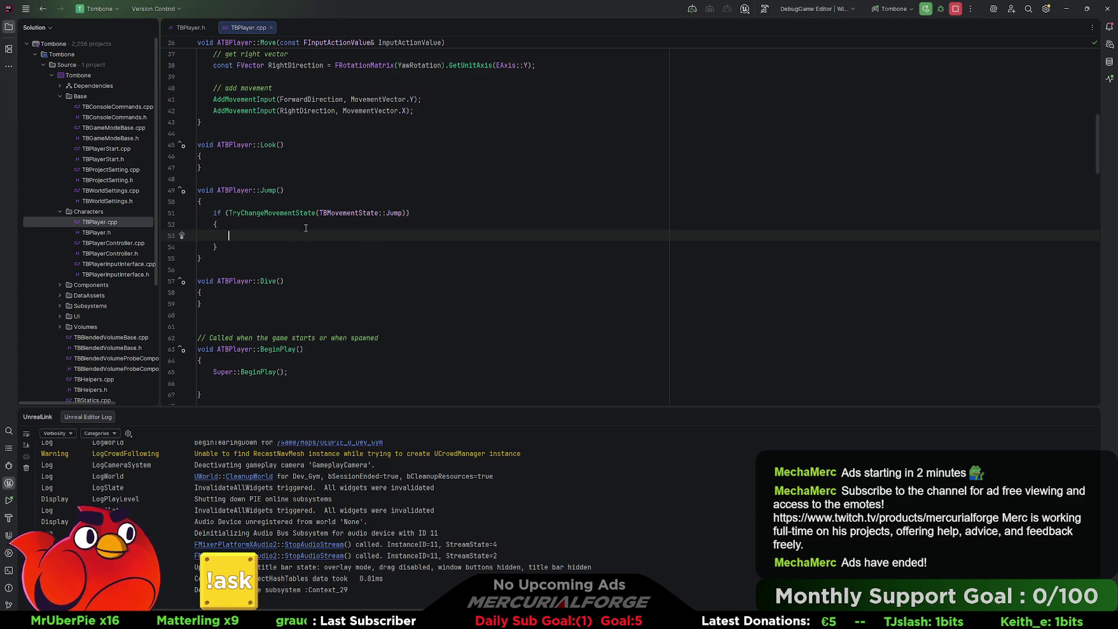
scroll(306, 227, "down", 15)
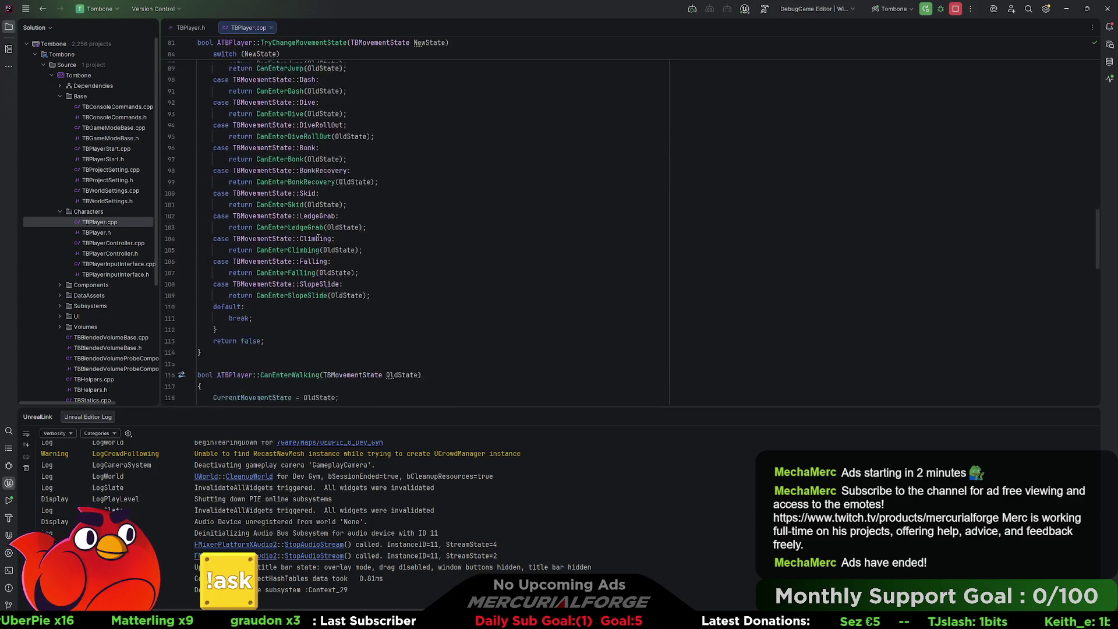
scroll(318, 238, "down", 7)
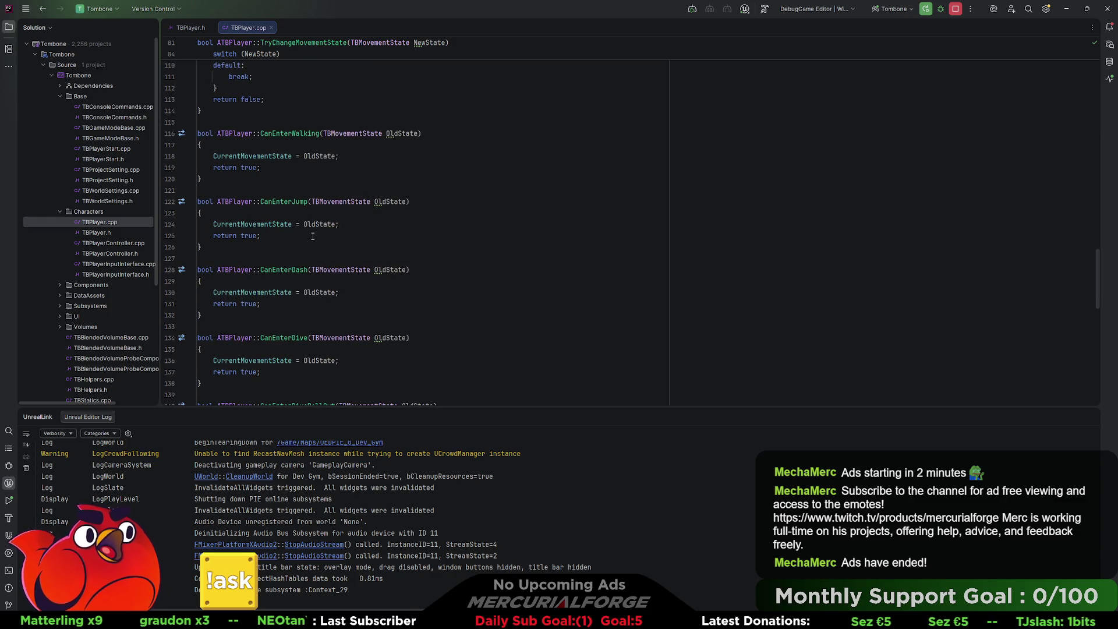
left_click(337, 214)
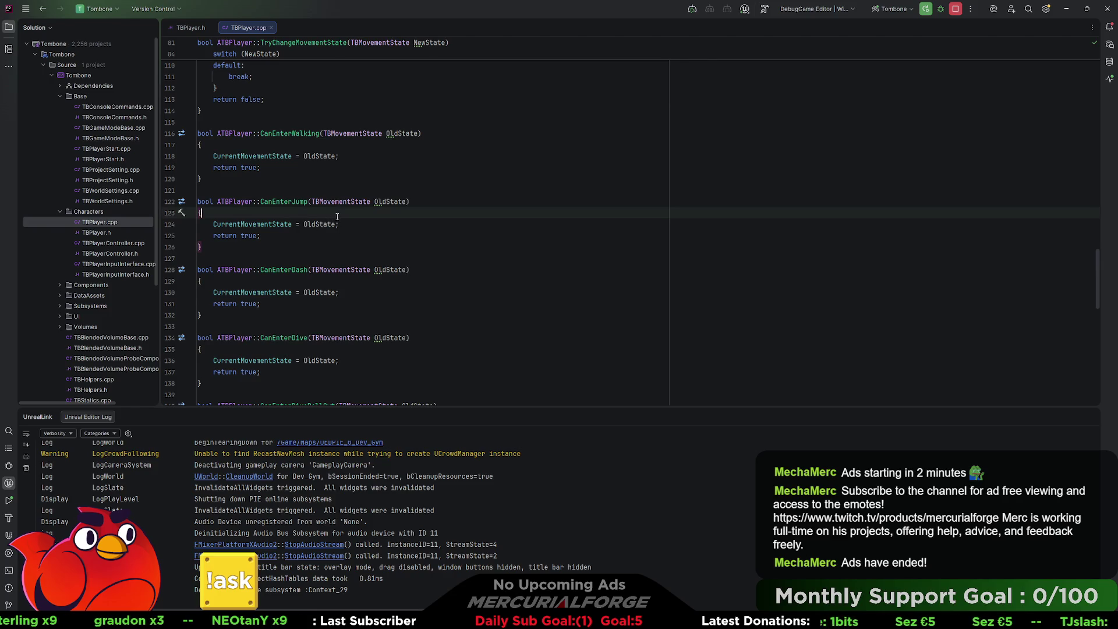
key("Return")
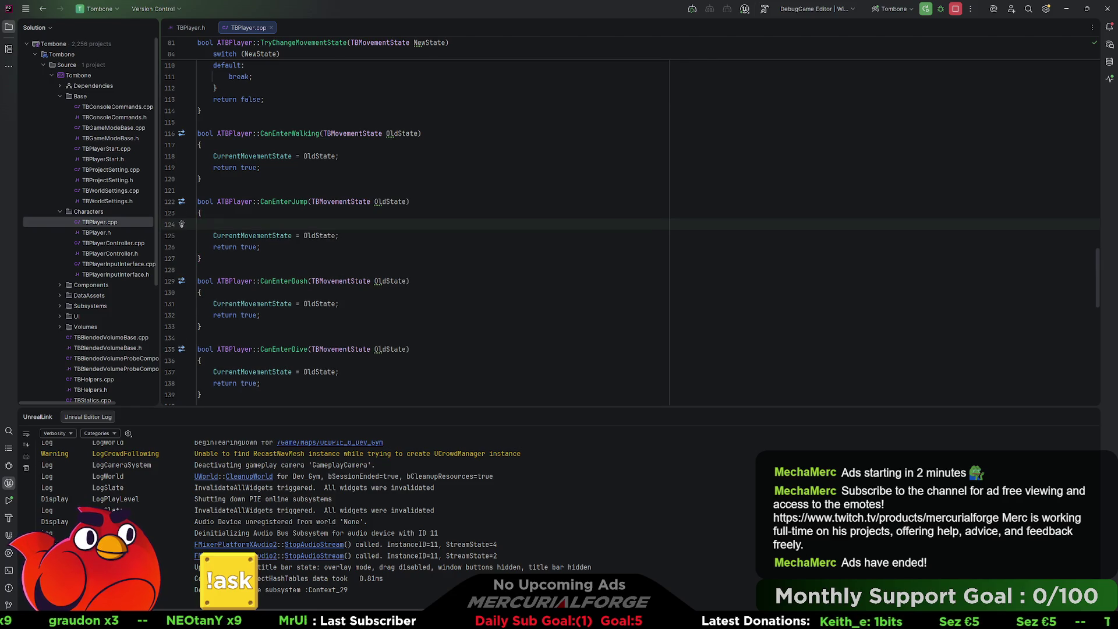
type("if")
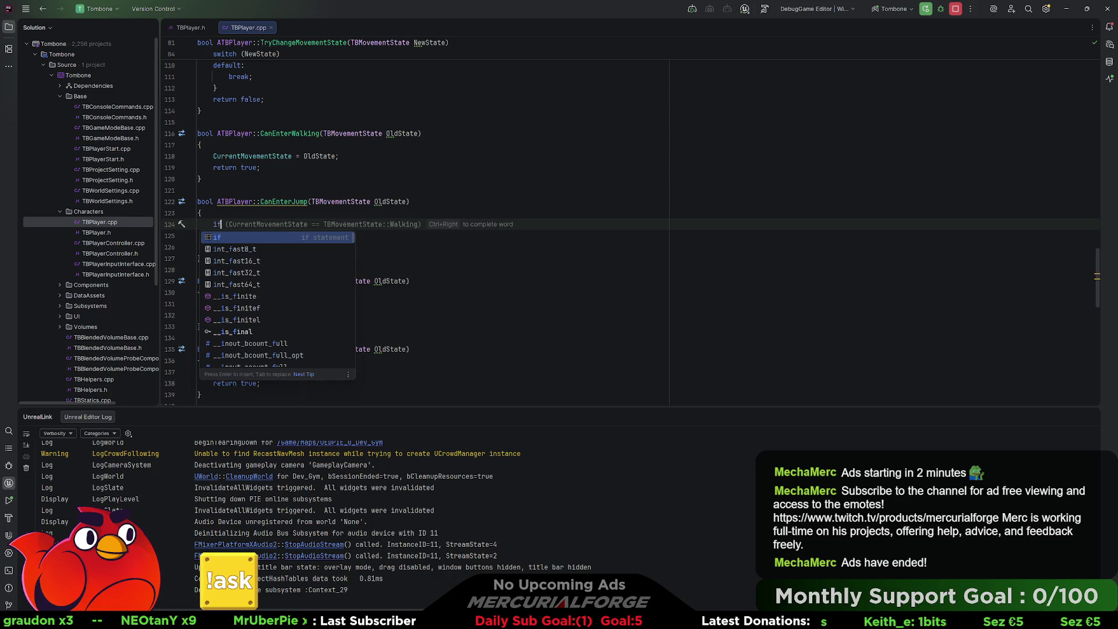
type(" (C")
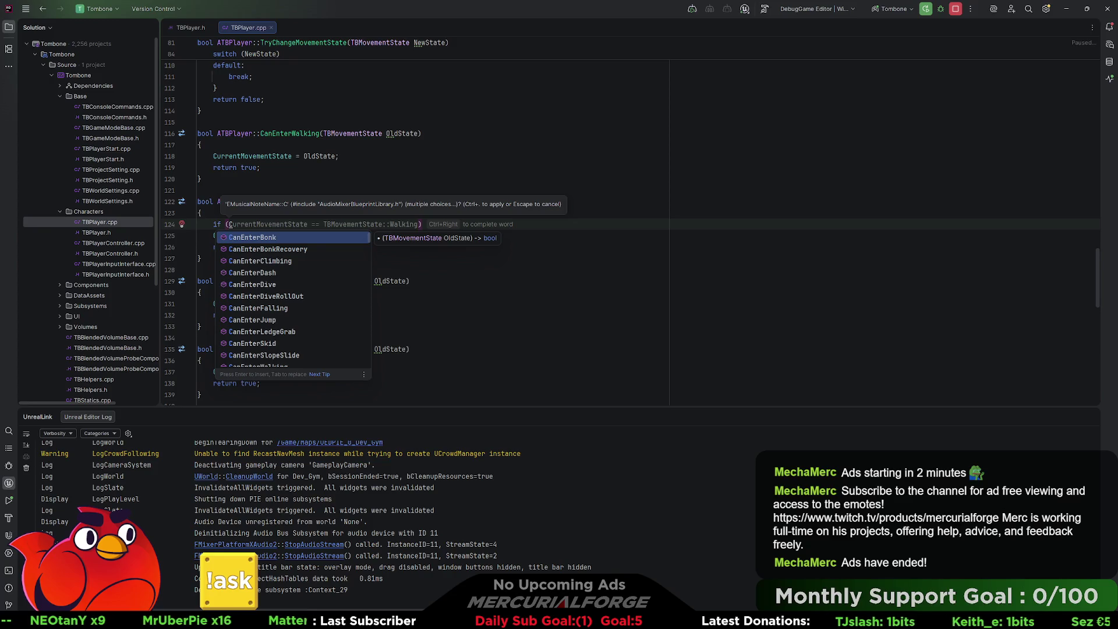
key("BackSpace")
key("BackSpace")
key("BackSpace")
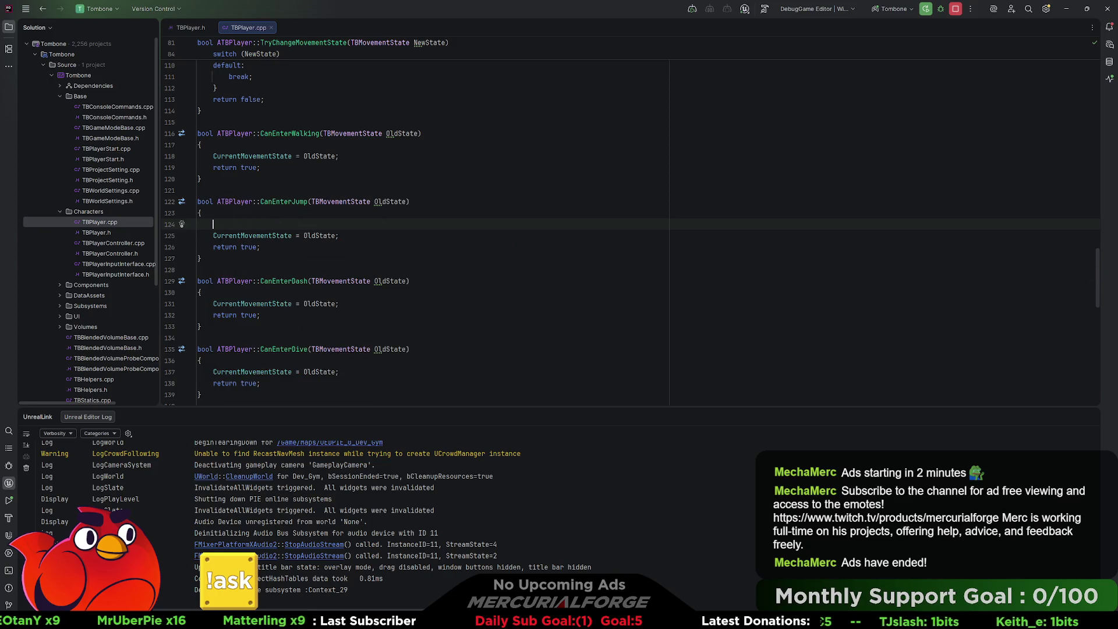
type("bool ")
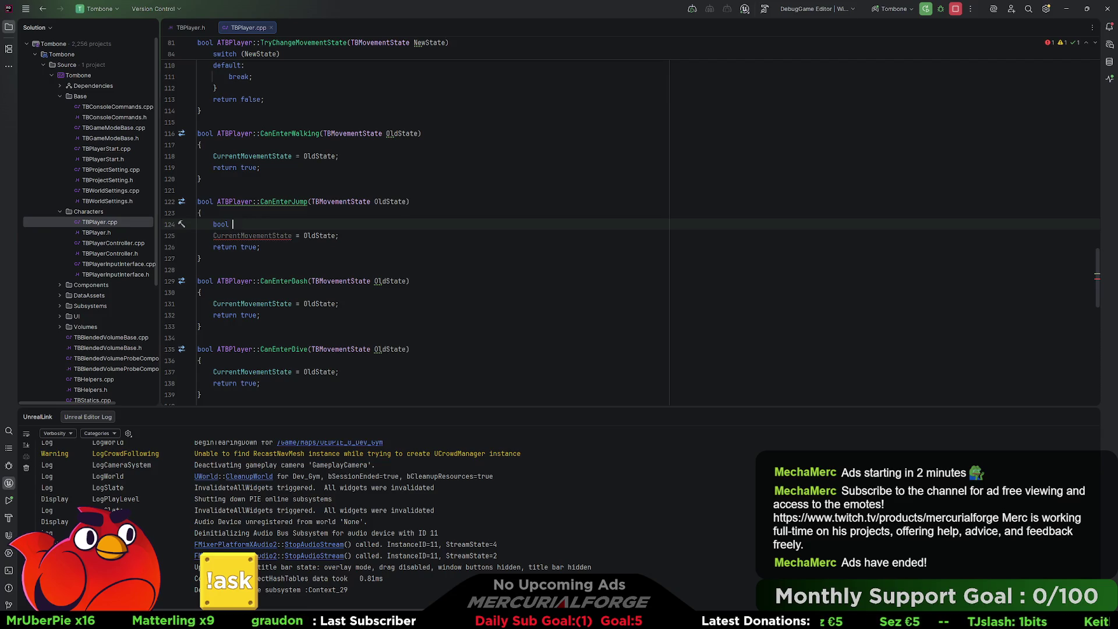
type("ValidJump")
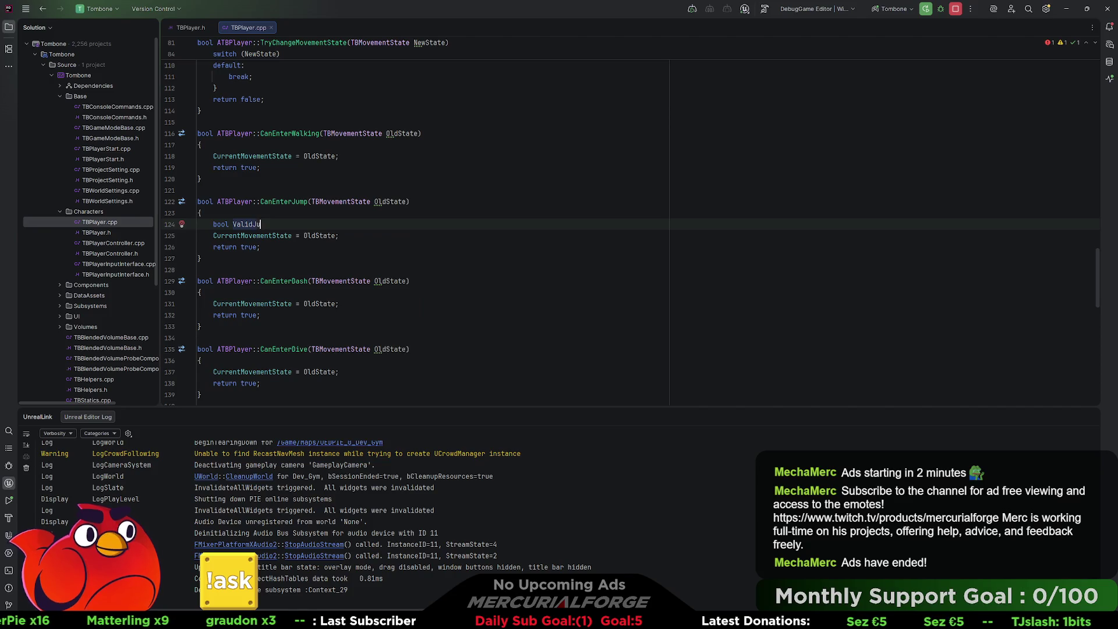
key("BackSpace")
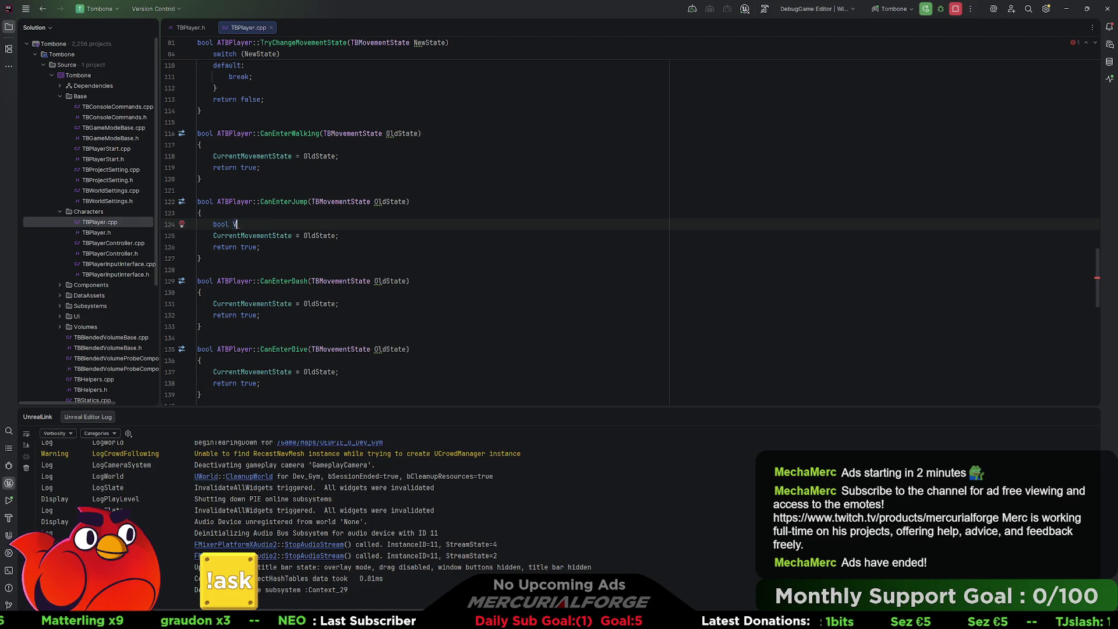
type("bValidJump")
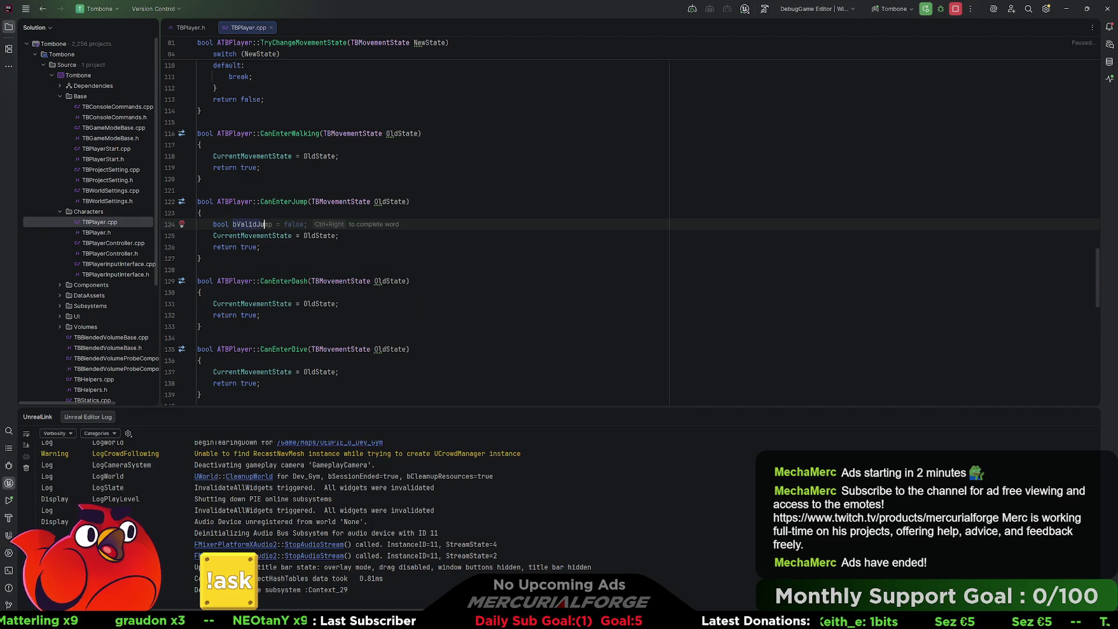
type(" = CanJum")
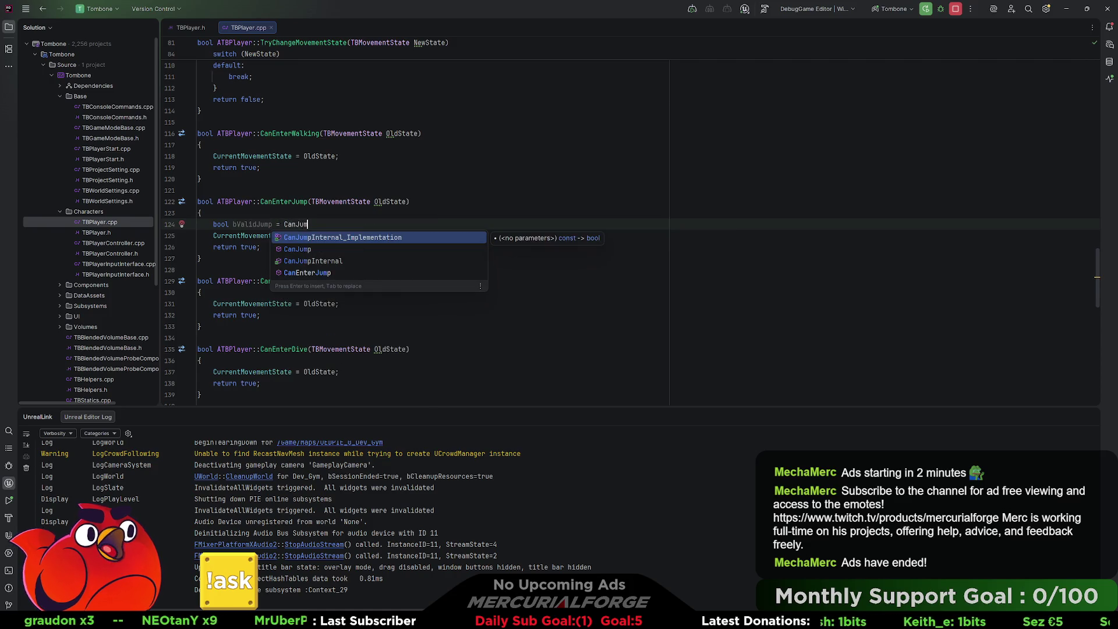
key("Down")
key("Return")
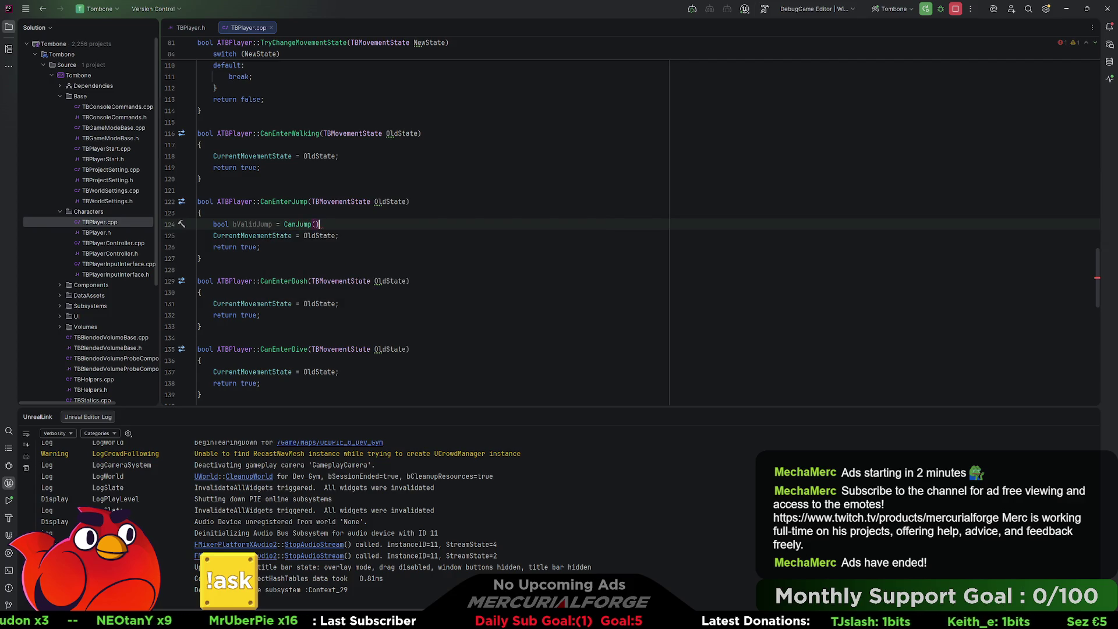
type(" || Fo")
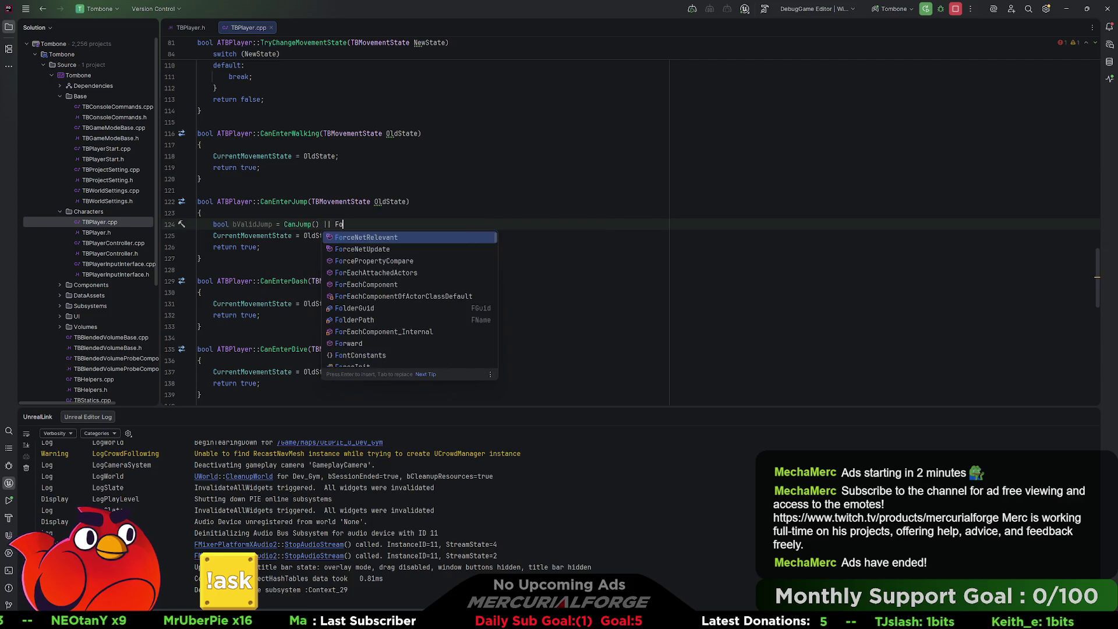
key("BackSpace")
key("BackSpace")
type("bForw")
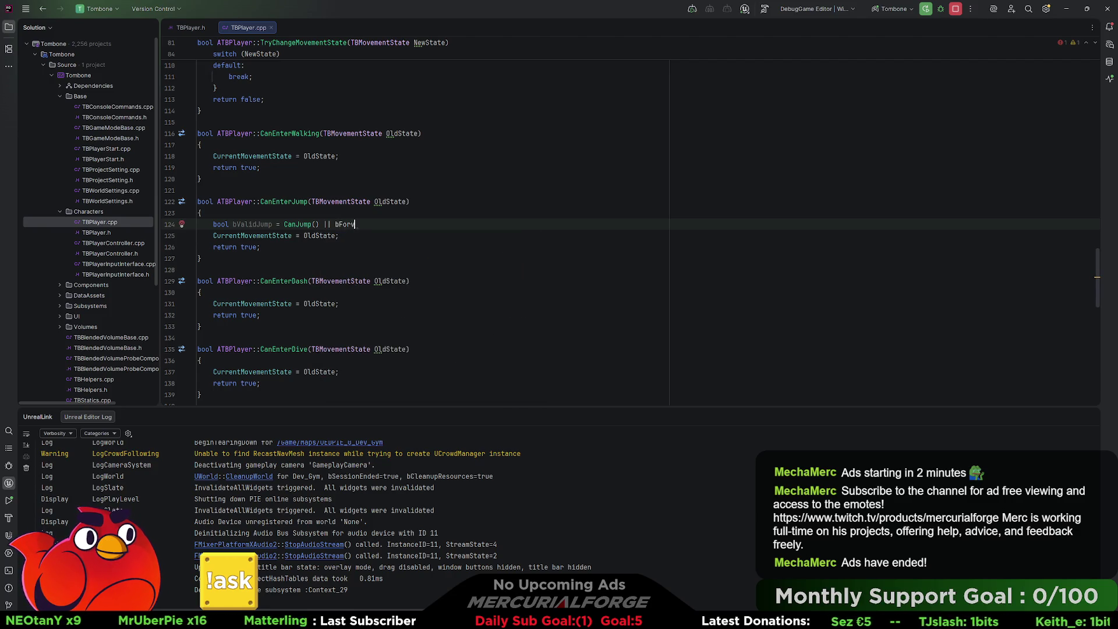
type("or")
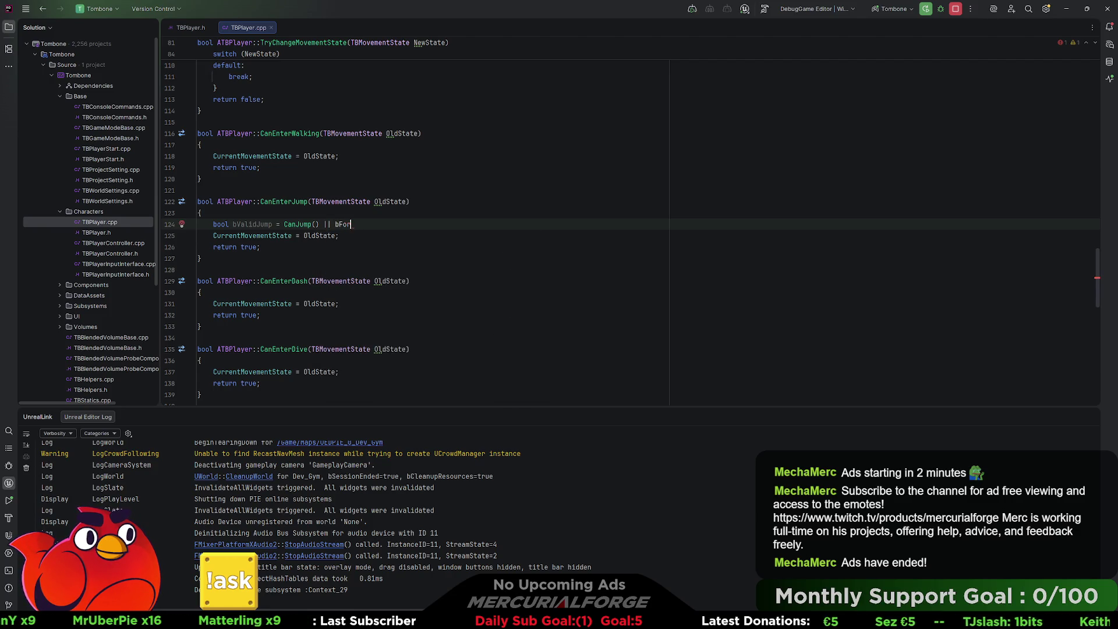
type("vedJu")
key("Return")
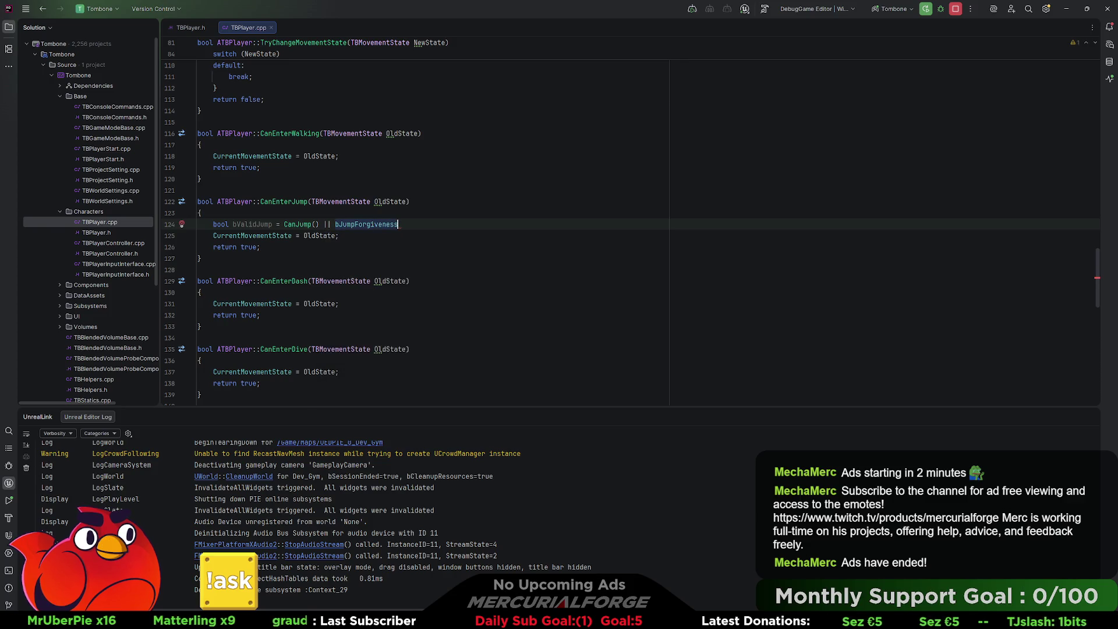
type(";")
Wrap the state assignment and return true in an if (bValidJump) block.
key("Return")
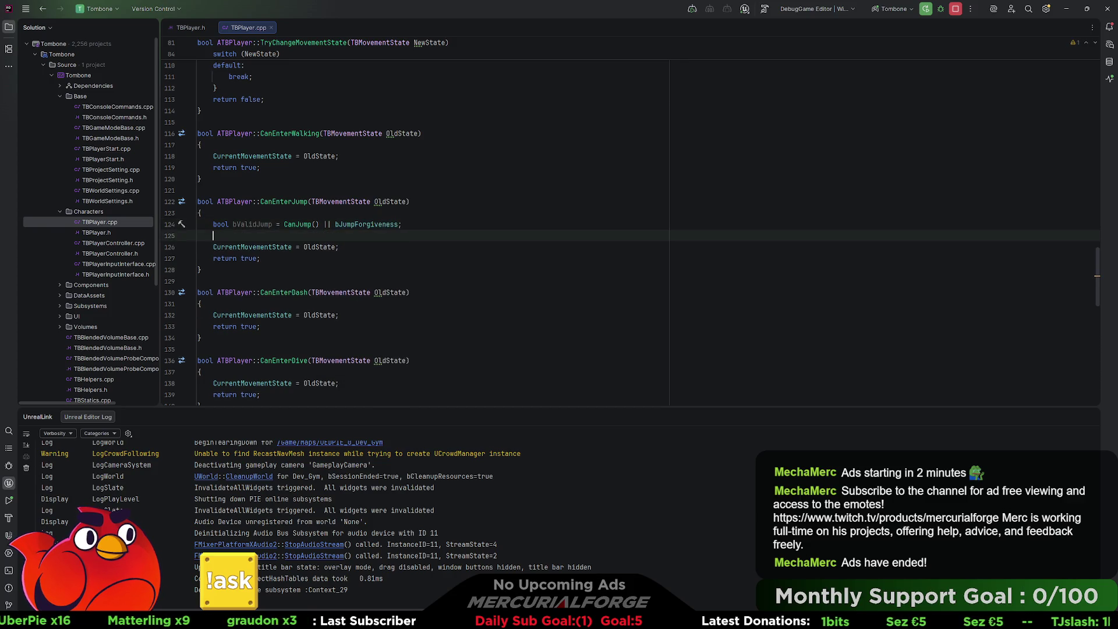
key("Return")
type("if")
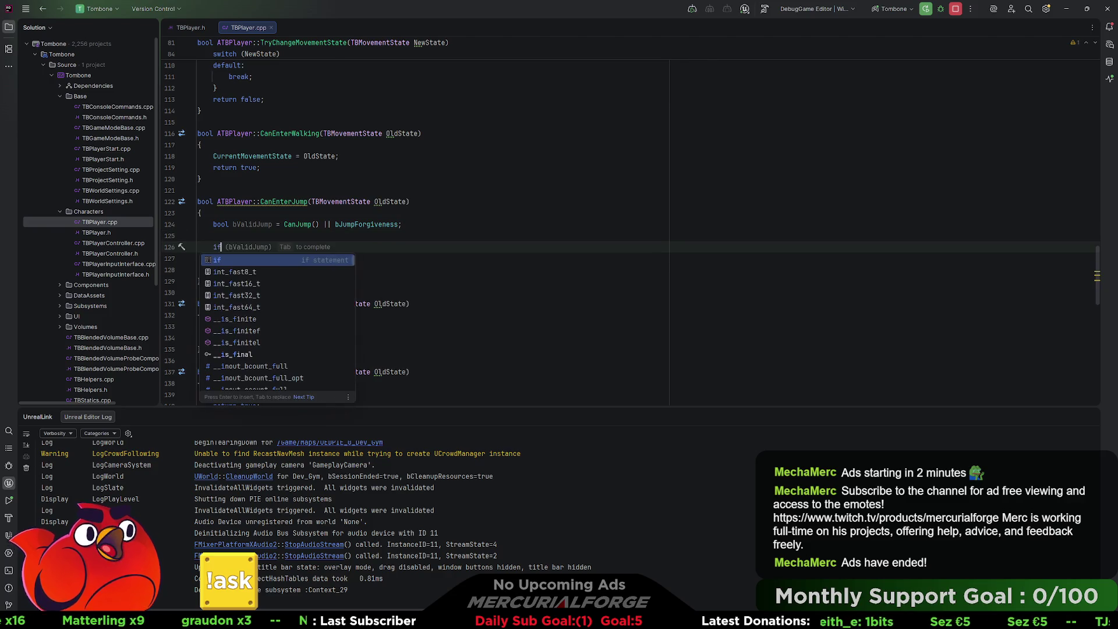
key("Tab")
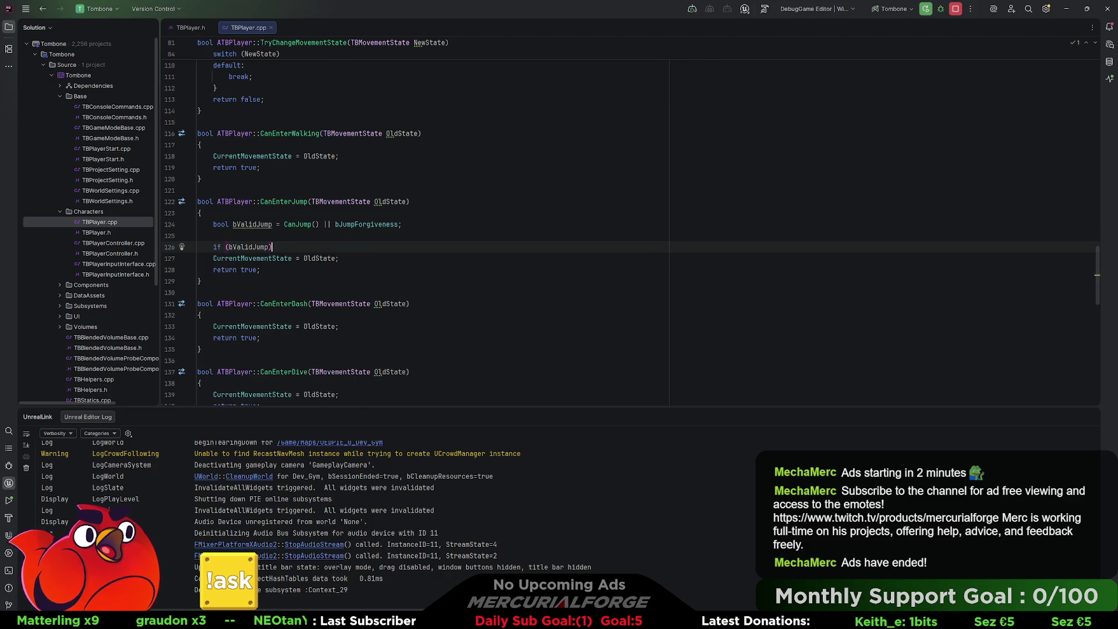
key("Return")
type("{")
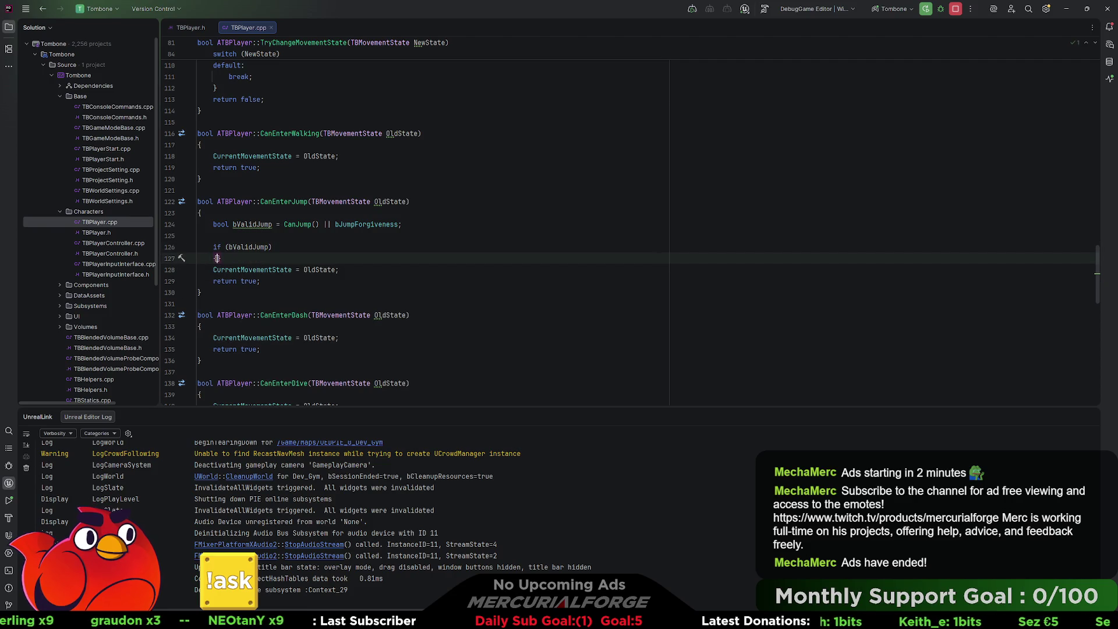
key("Down")
key("Down")
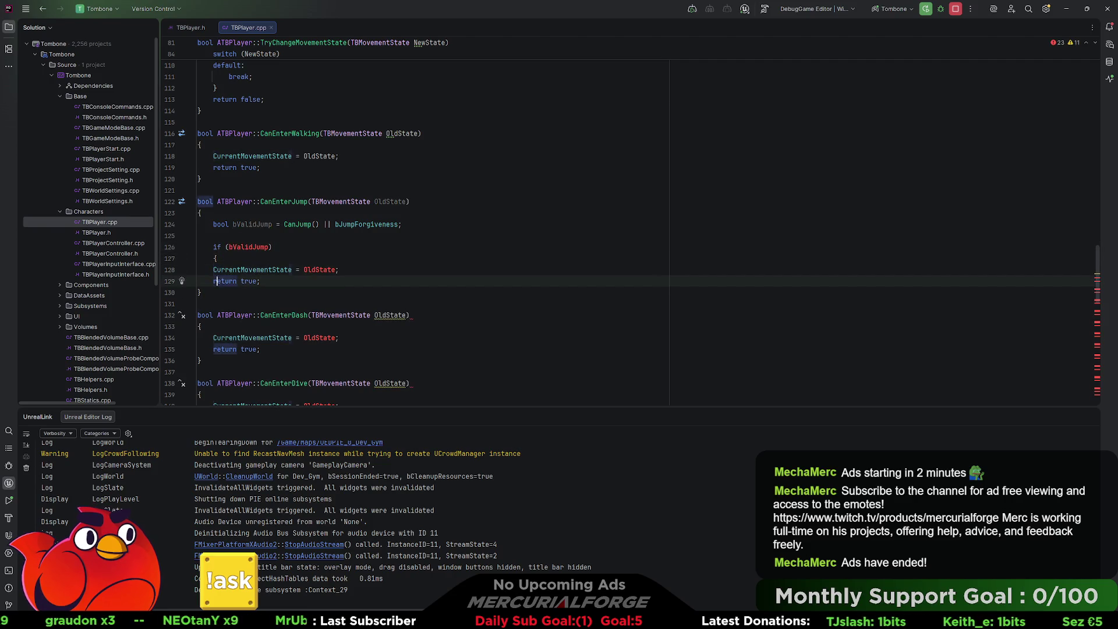
left_click(252, 281)
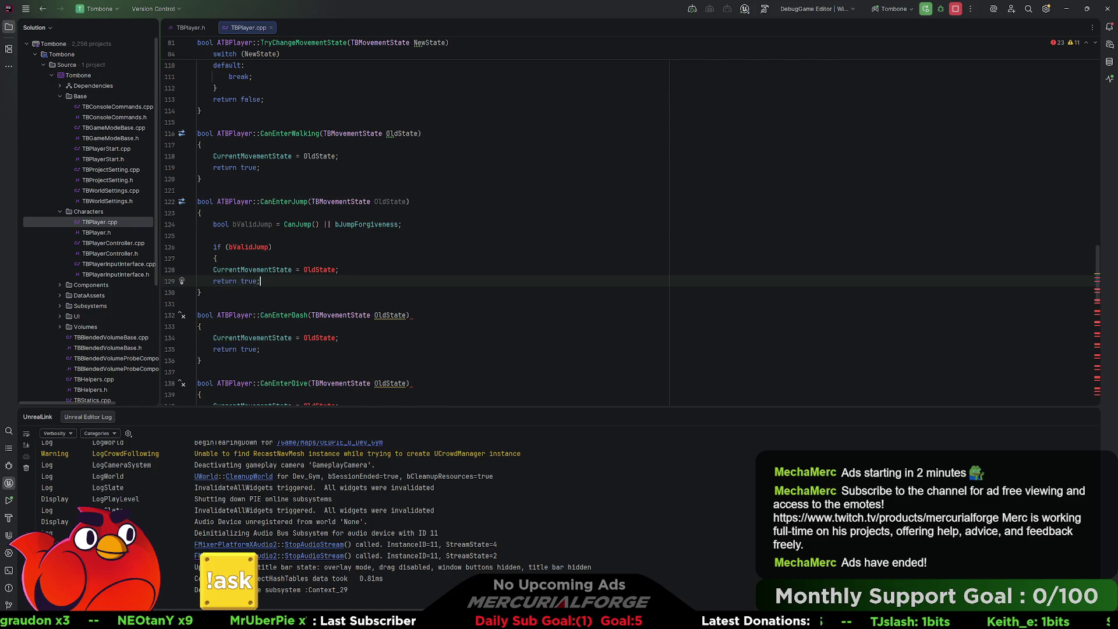
key("Return")
type("}")
key("Return")
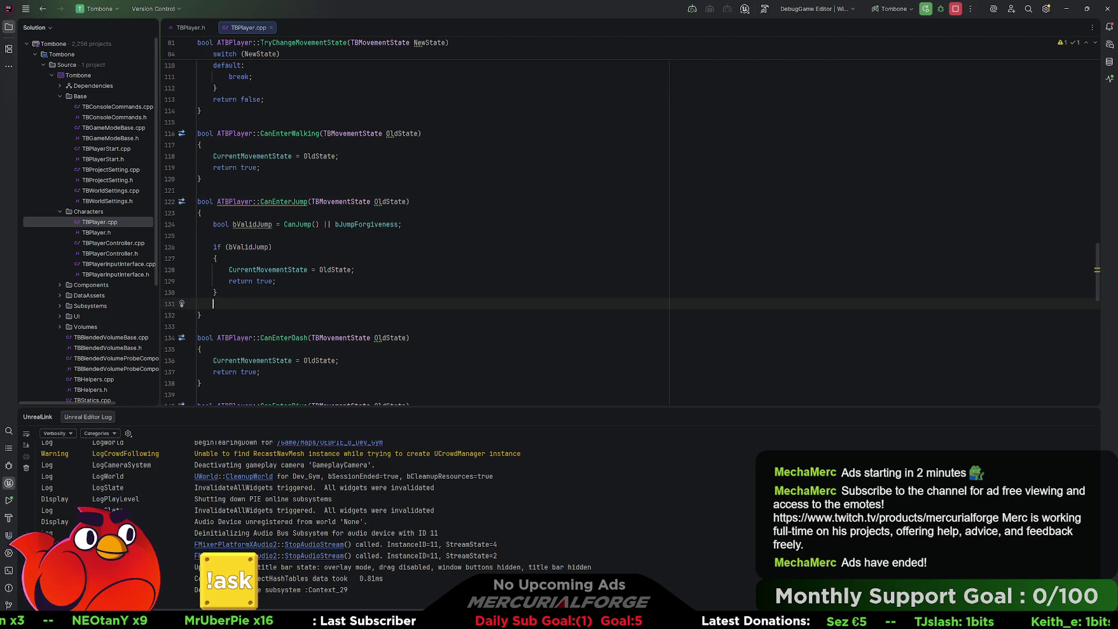
Add return false after the if block and remove the return true inside it.
type("return F")
key("Return")
type(";")
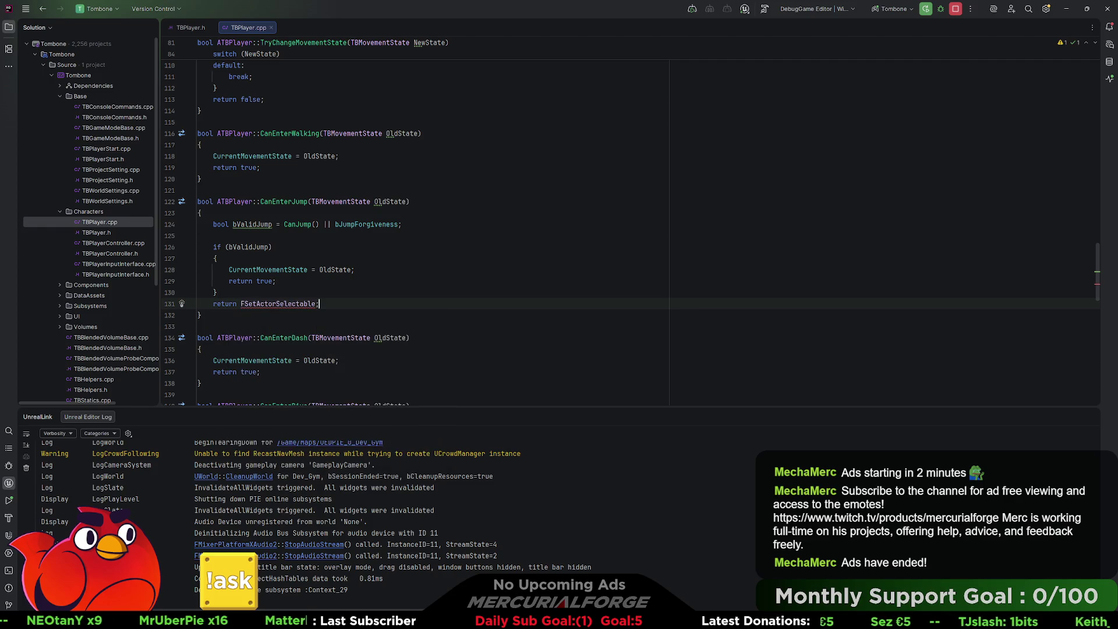
key("BackSpace")
key("BackSpace")
key("BackSpace")
type("false")
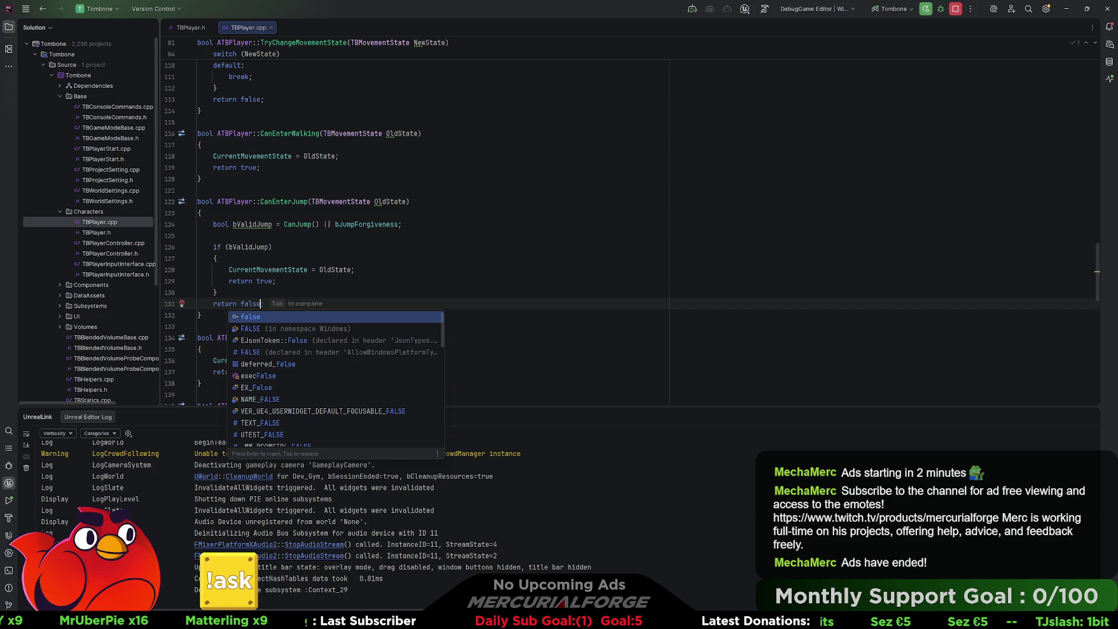
key("Tab")
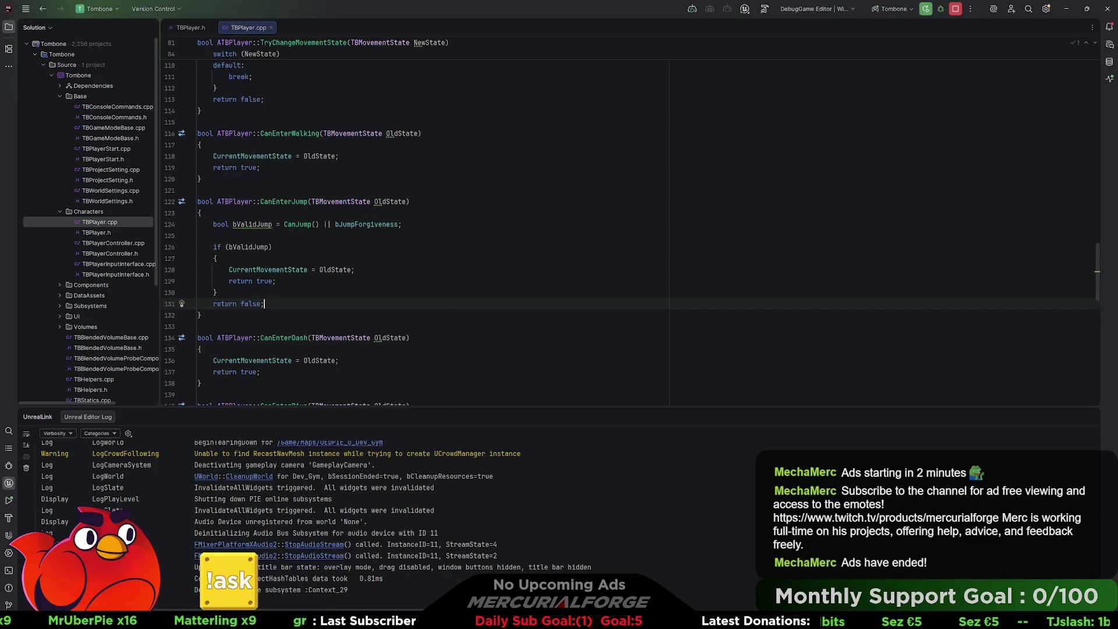
key("Up")
key("End")
key("Return")
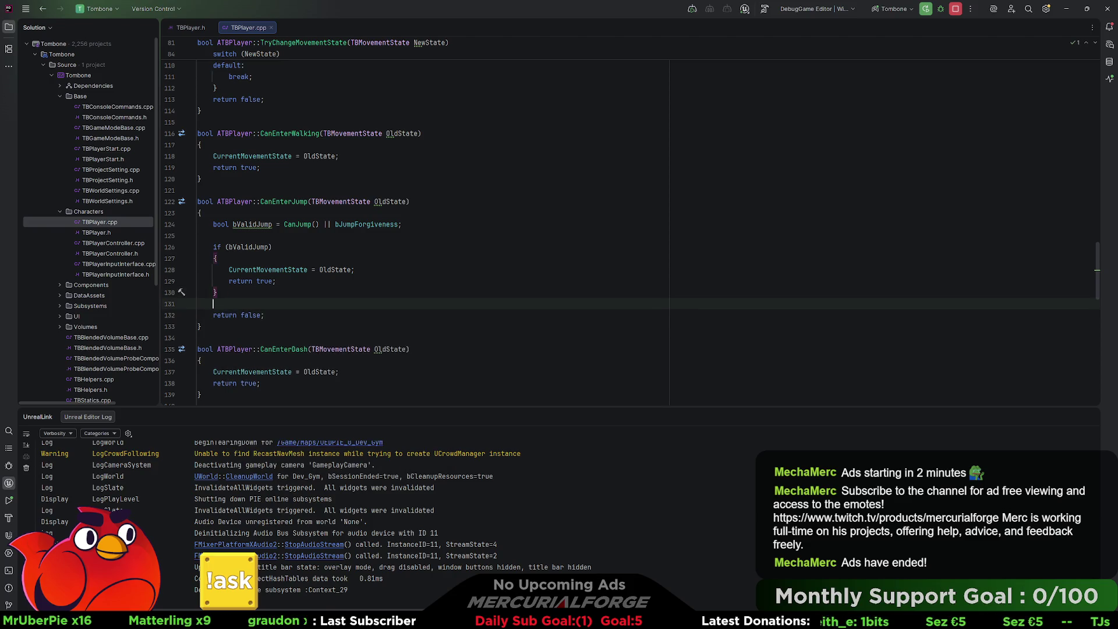
key("Up")
key("Up")
key("ctrl+x")
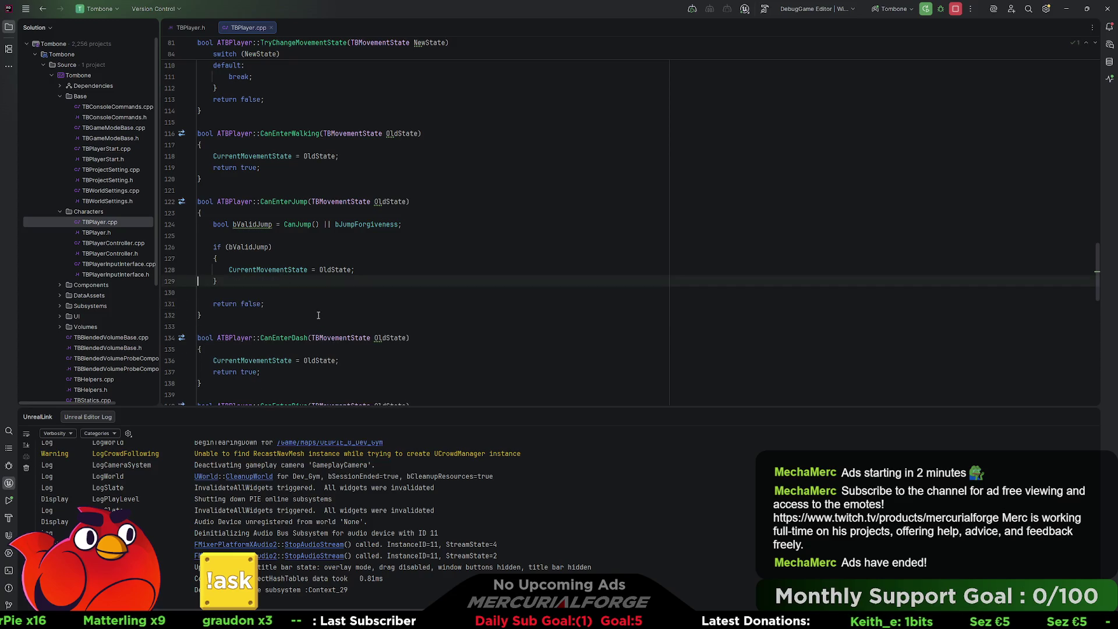
Change the final return false to return bValidJump.
left_click(248, 249)
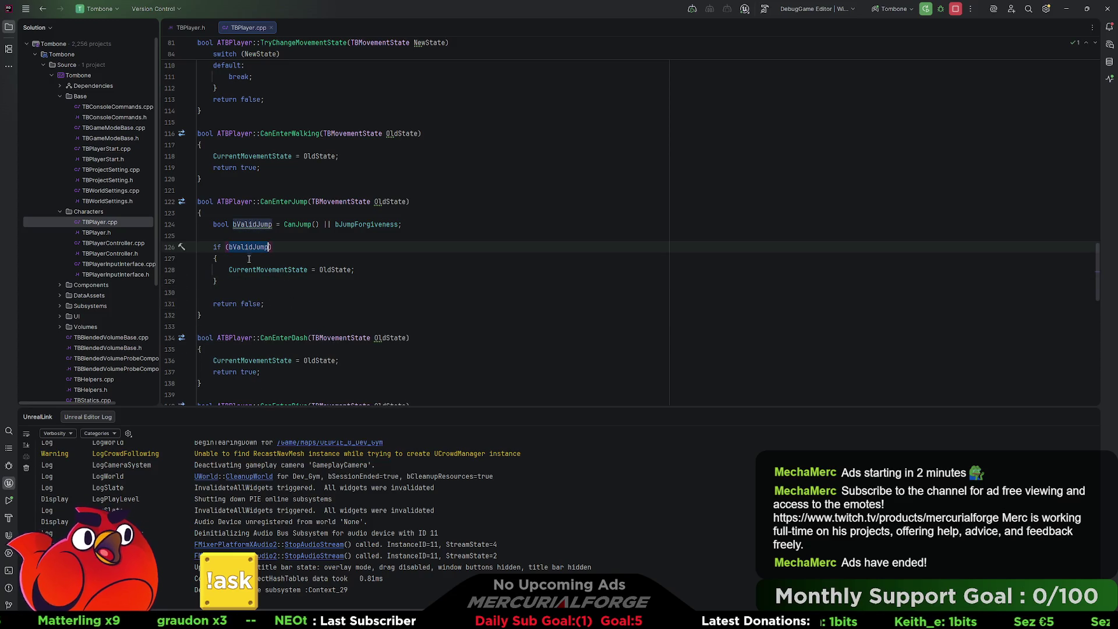
left_click(249, 303)
double_click(249, 303)
type("bValidJump")
left_click(331, 295)
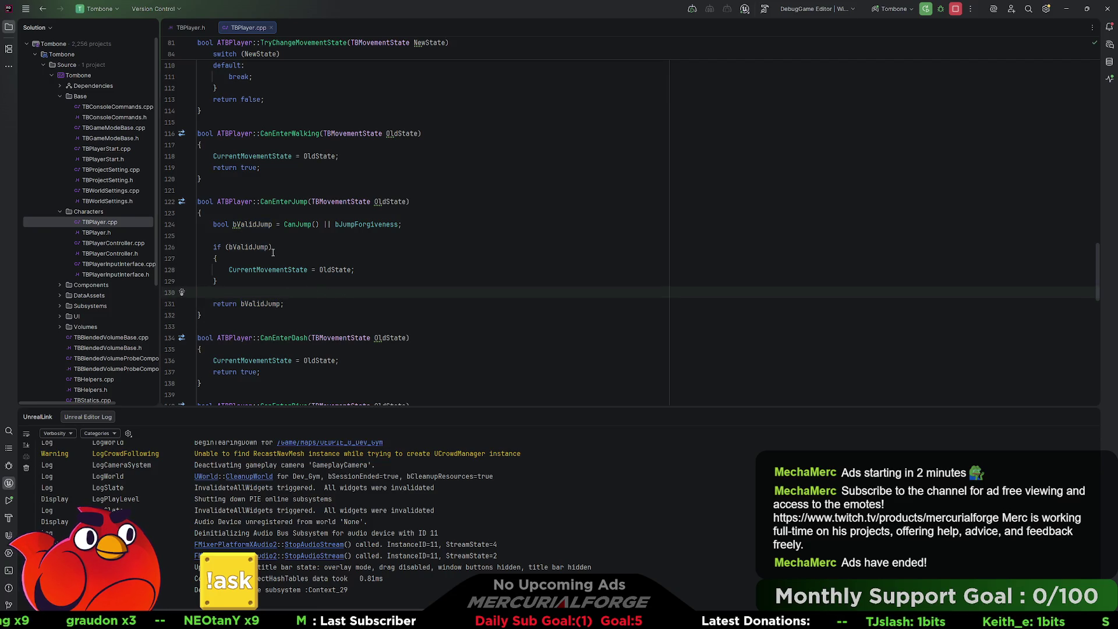
left_click(329, 242)
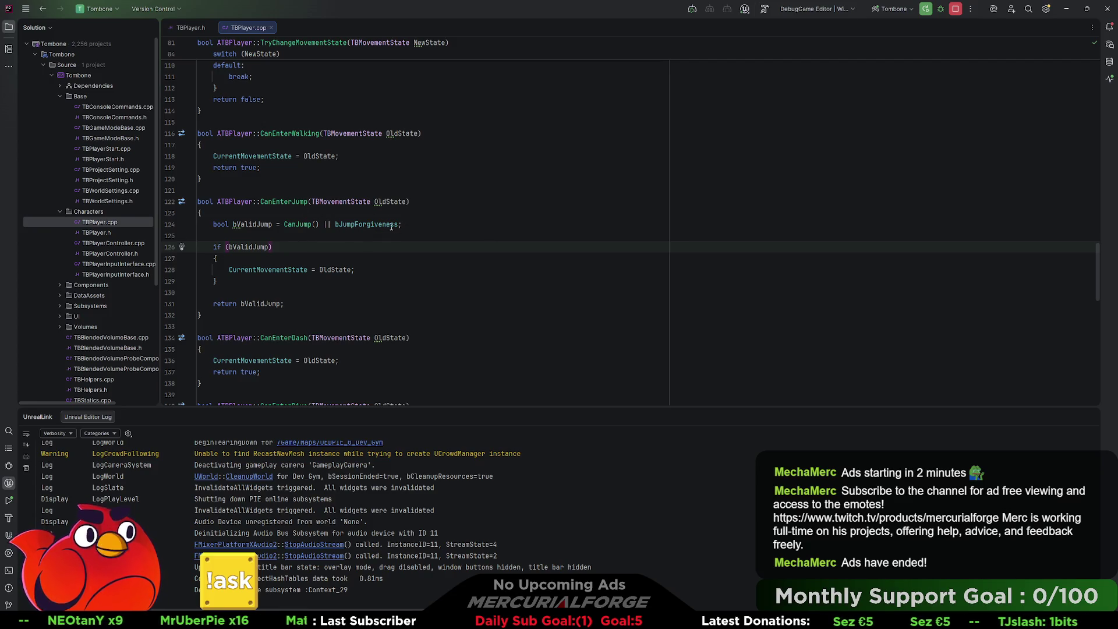
Replace OldState with TBMovementState::Jump in the if (bValidJump) CurrentMovementState assignment.
mouse_move(380, 227)
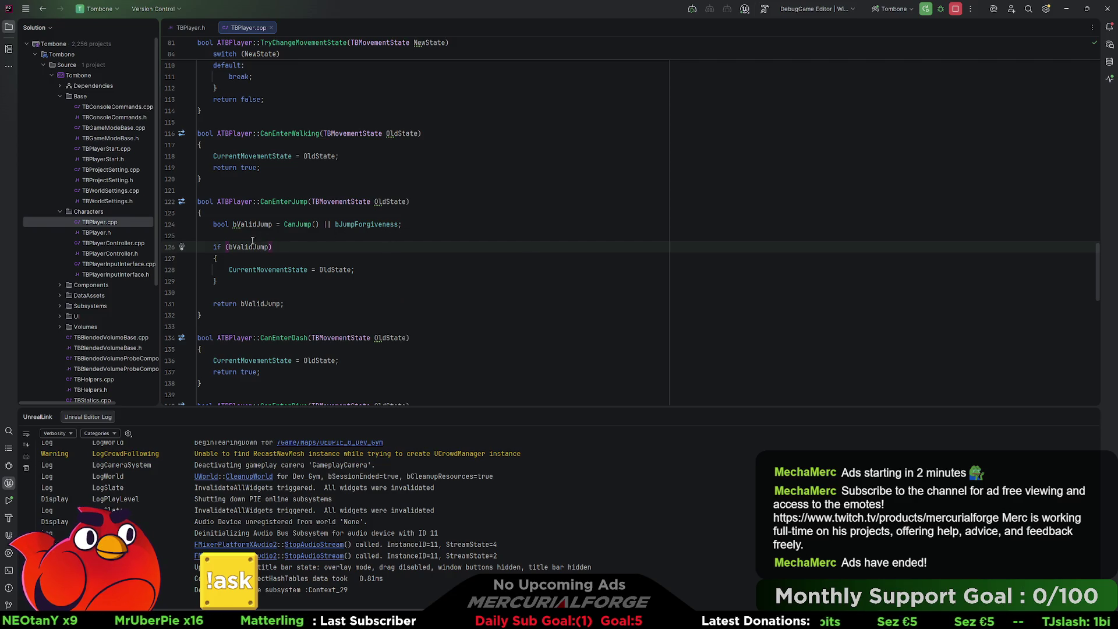
mouse_move(258, 250)
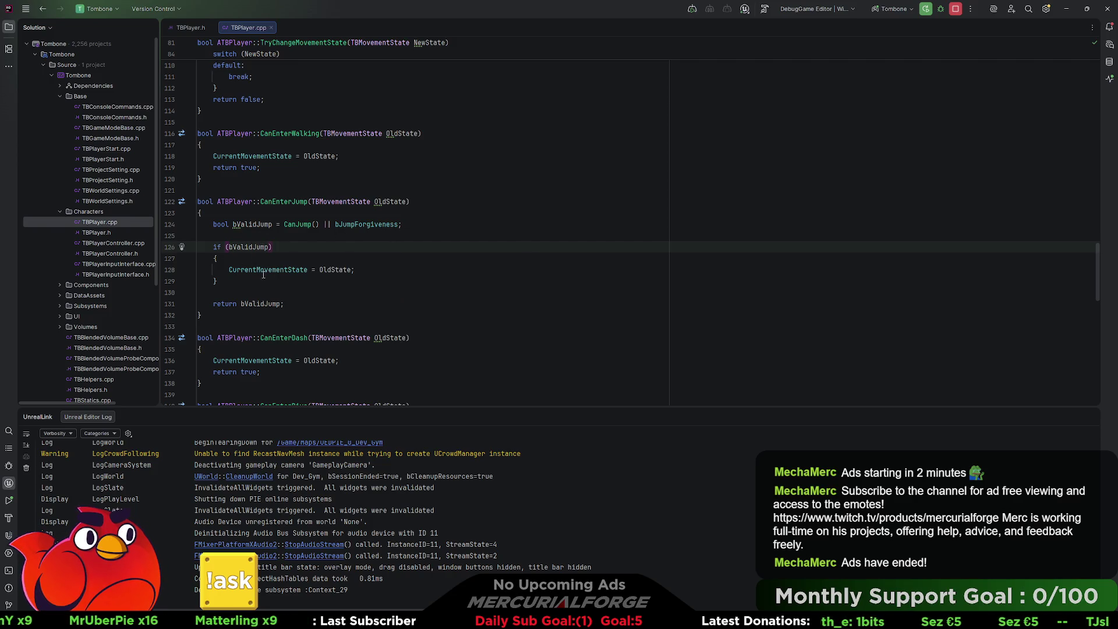
mouse_move(278, 270)
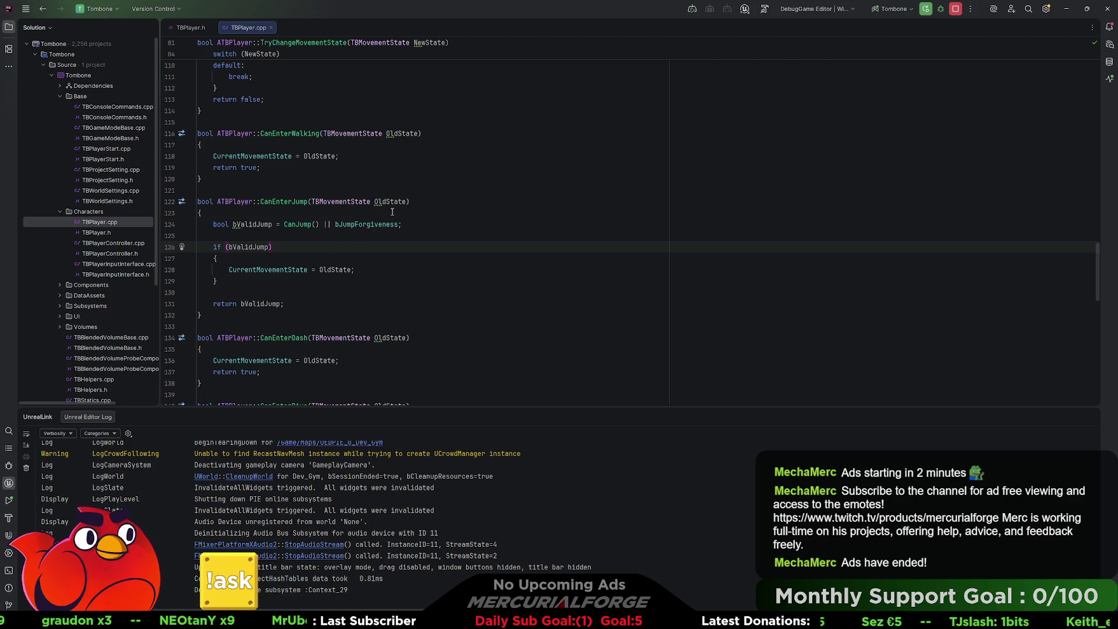
scroll(379, 233, "up", 8)
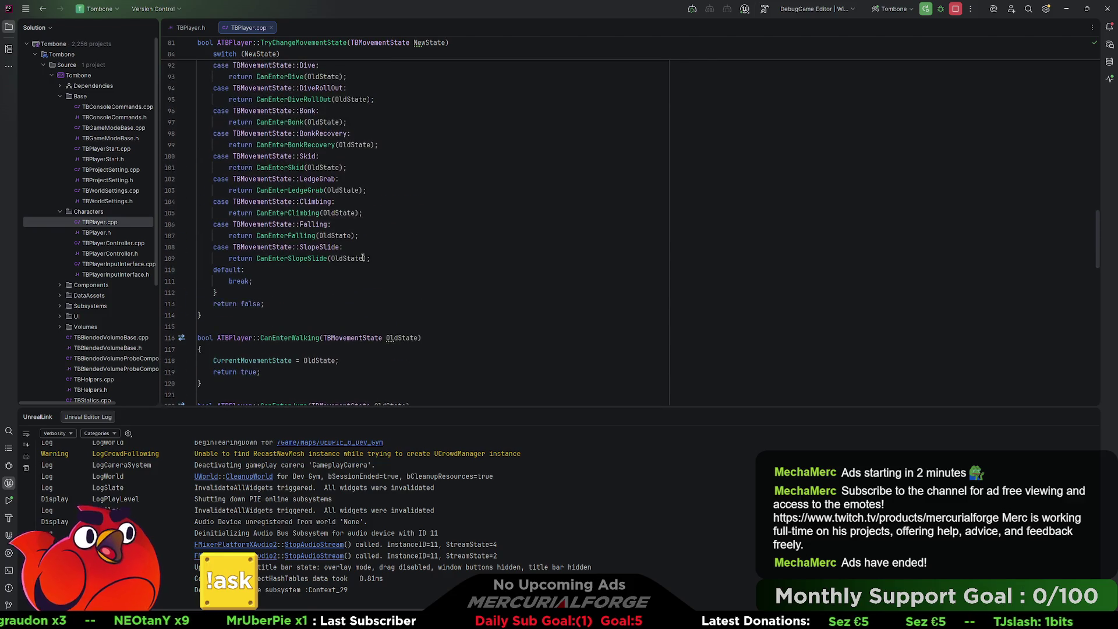
scroll(362, 257, "up", 2)
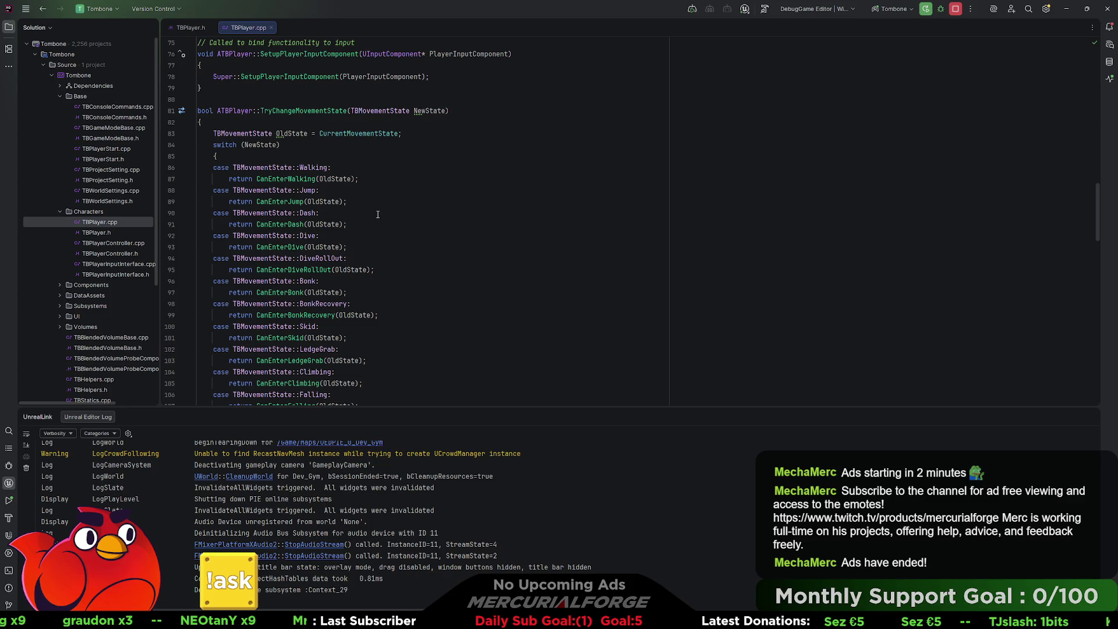
scroll(377, 215, "down", 10)
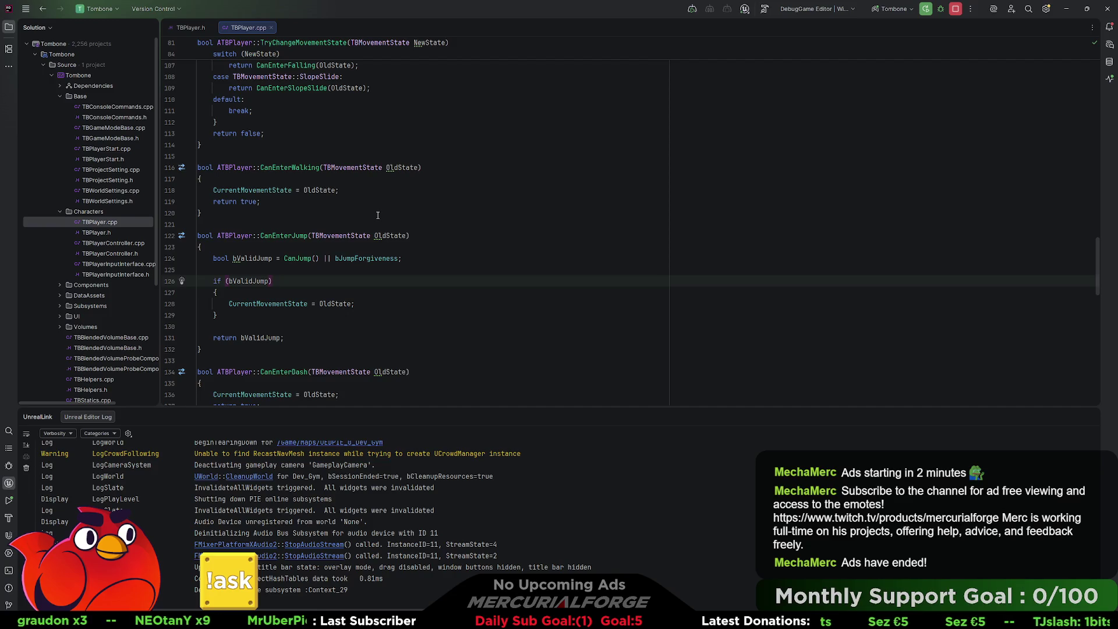
scroll(375, 217, "down", 2)
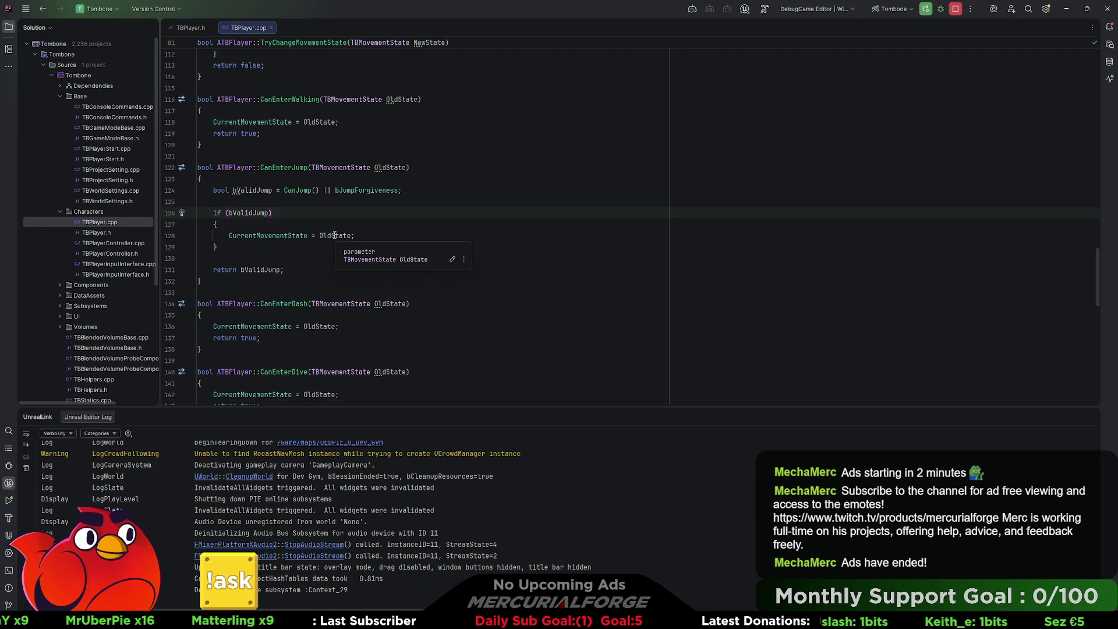
scroll(335, 235, "up", 10)
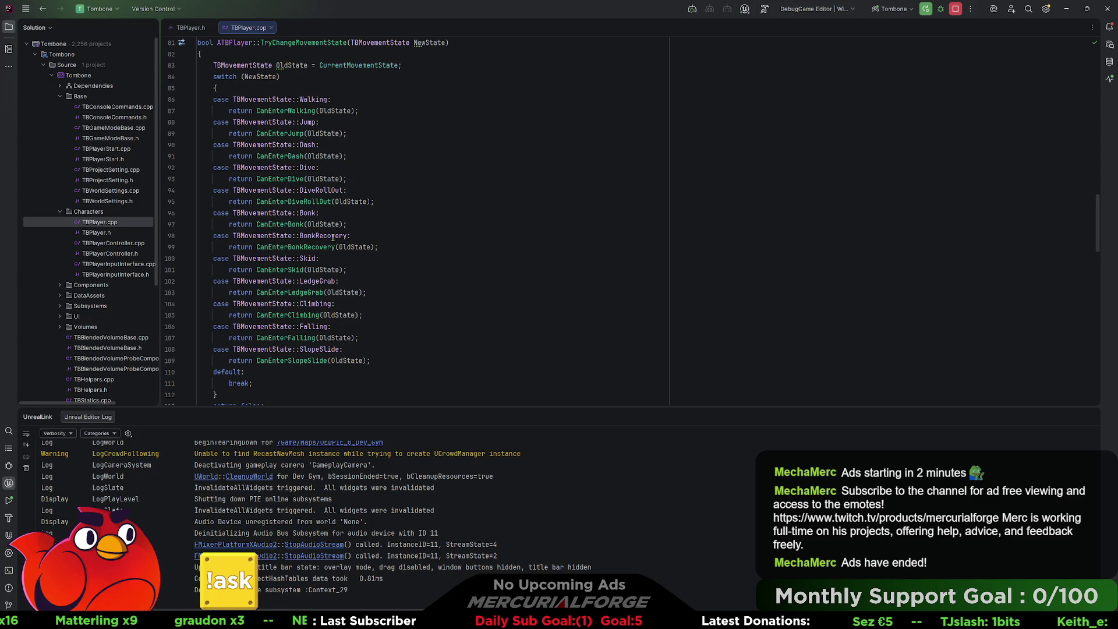
scroll(333, 237, "down", 11)
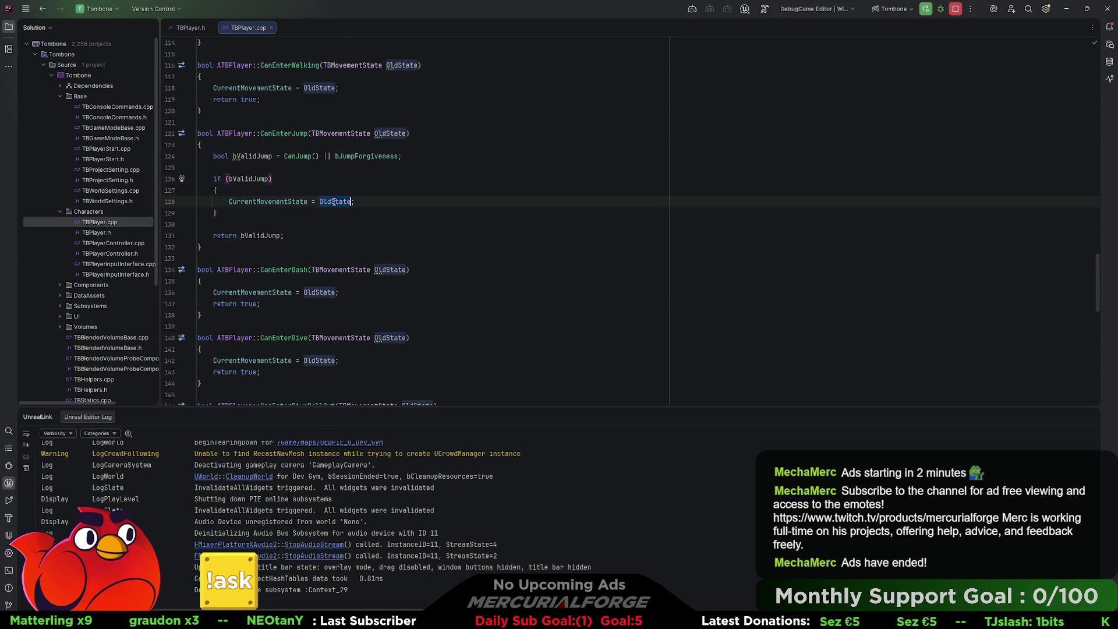
double_click(333, 201)
type("TBMovement")
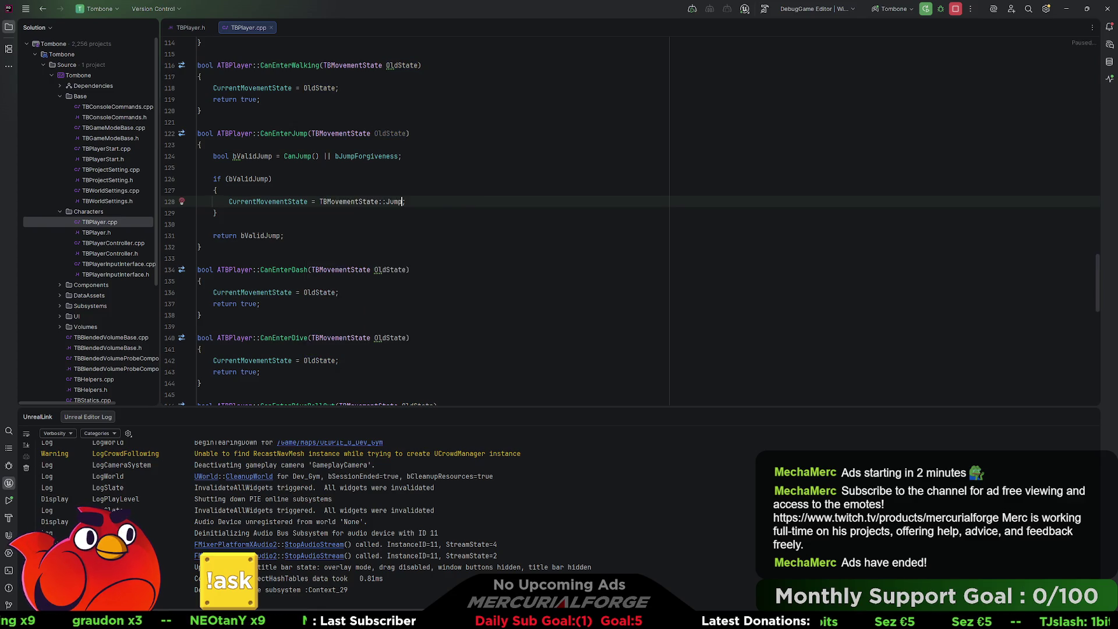
key("Return")
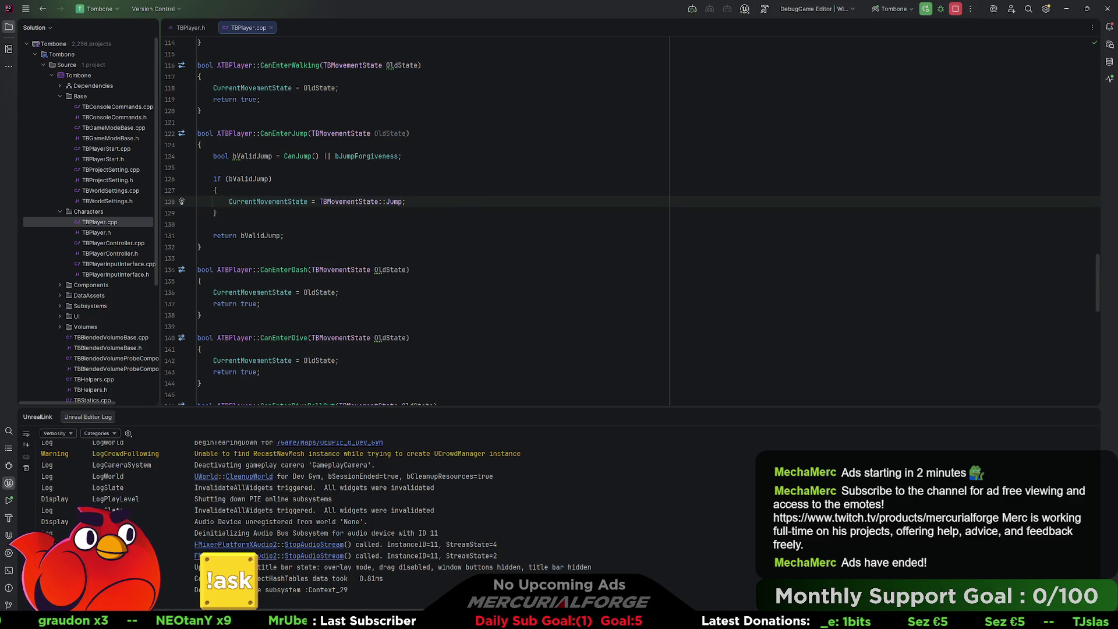
key("Up")
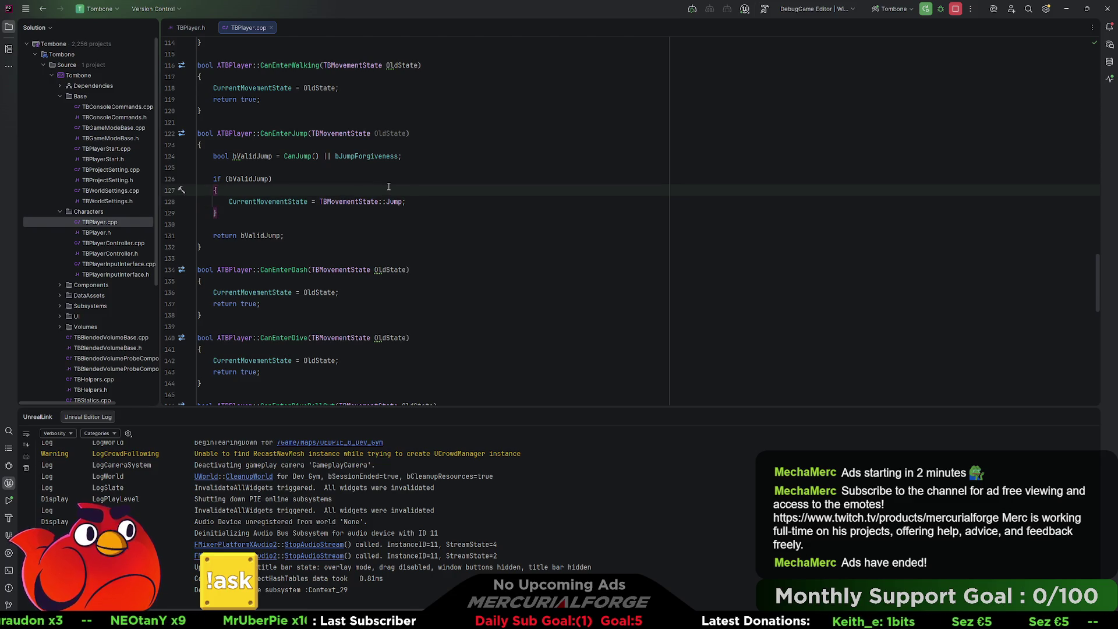
scroll(386, 186, "up", 10)
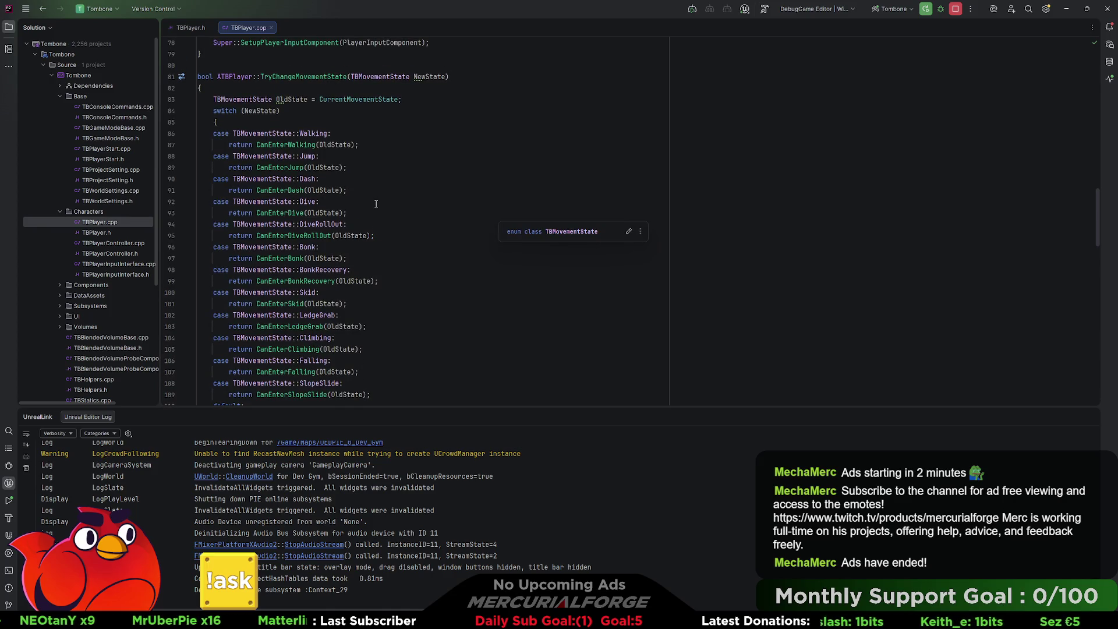
scroll(376, 203, "down", 10)
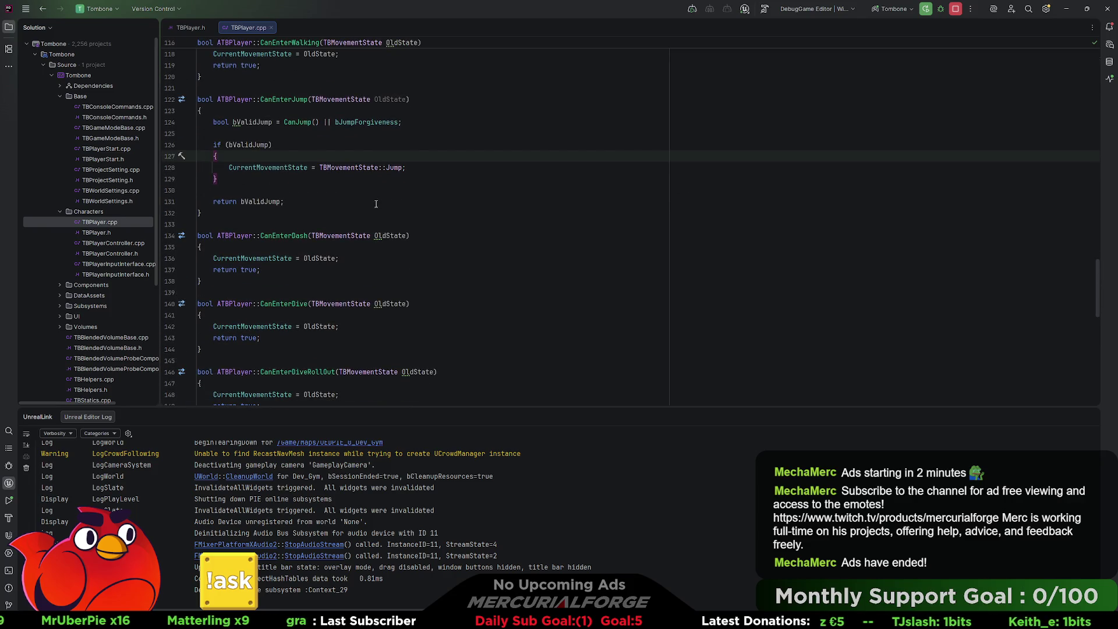
Add a Landed override to ATBPlayer in TBPlayer.h using Generate > Override members.
double_click(103, 231)
scroll(388, 190, "up", 7)
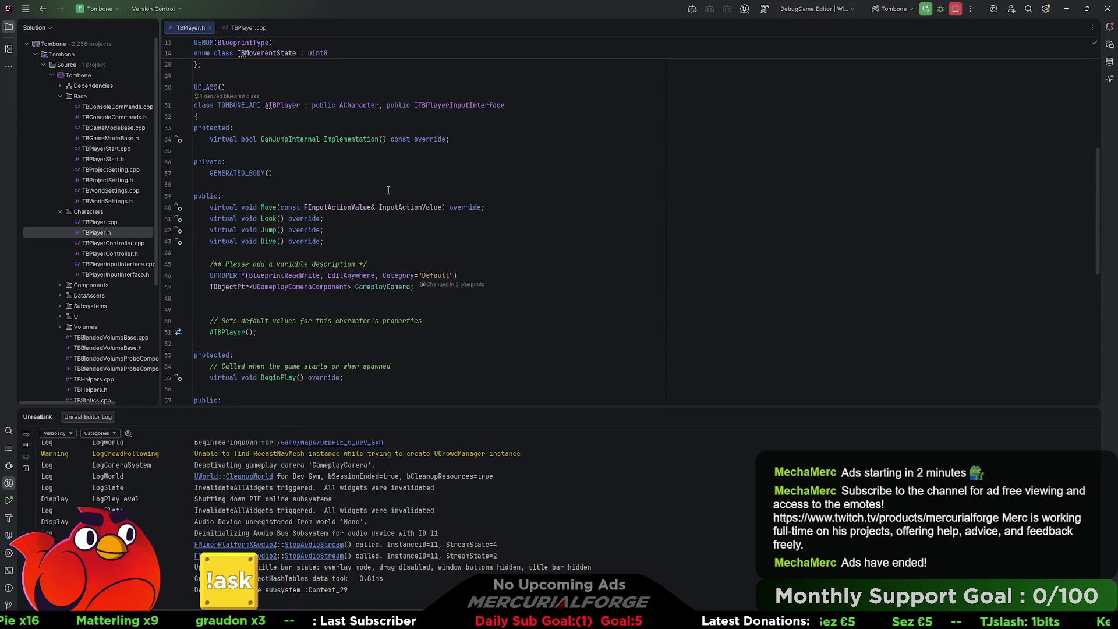
right_click(366, 103)
left_click(393, 111)
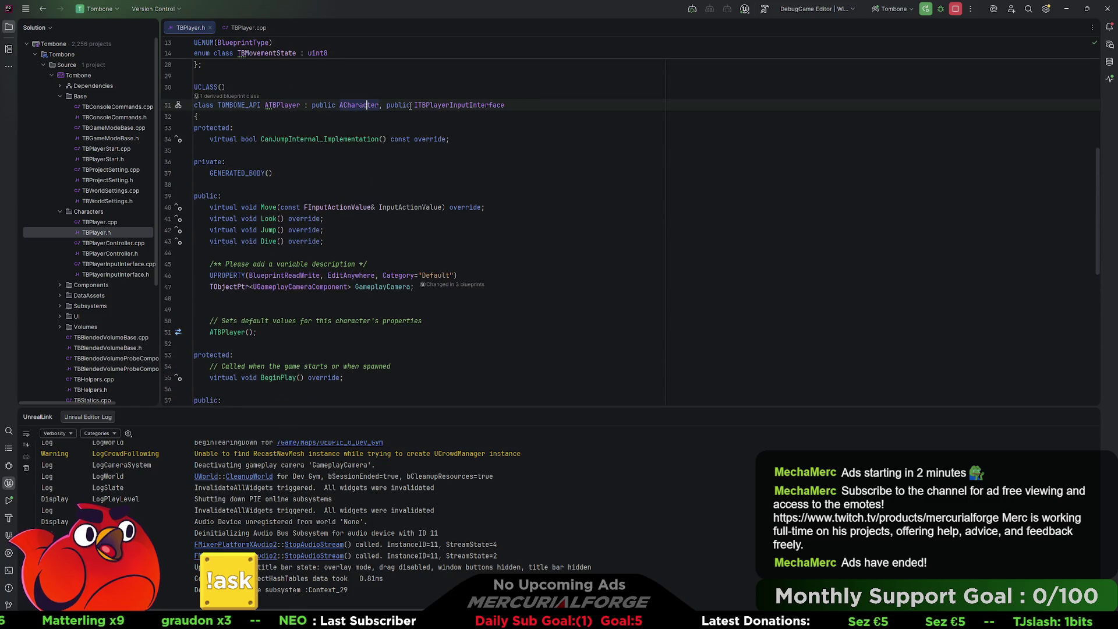
right_click(348, 107)
left_click(387, 296)
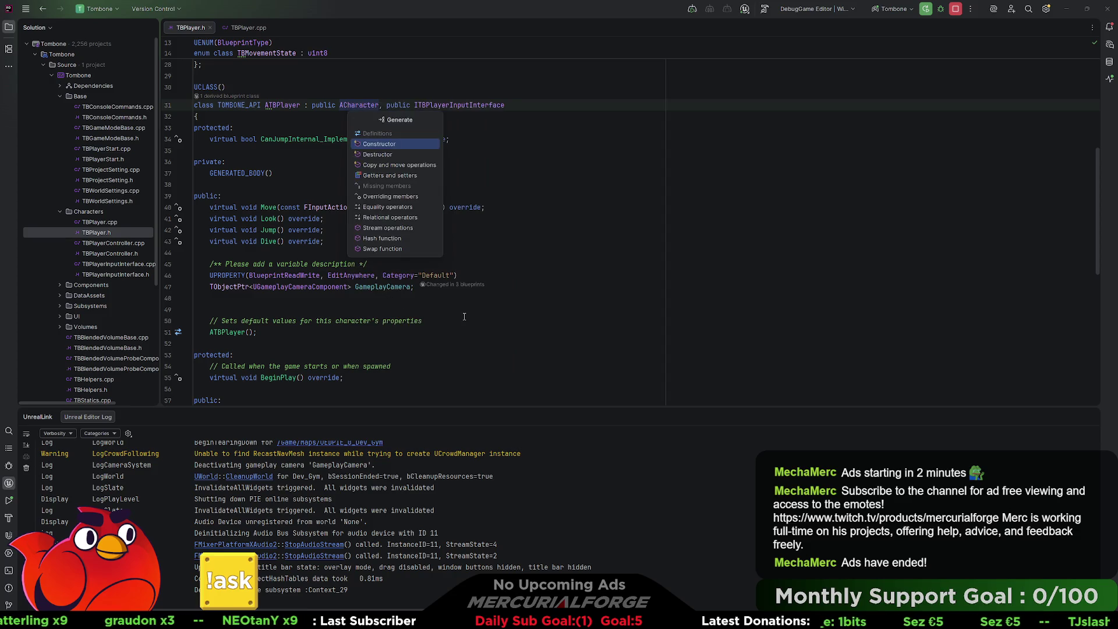
left_click(389, 196)
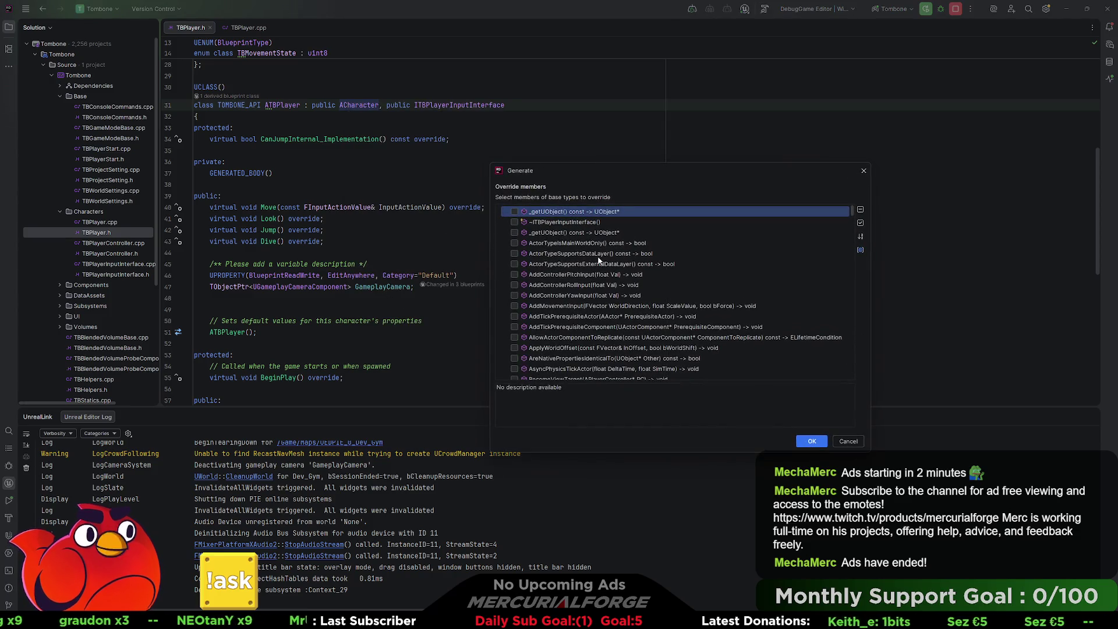
type("landed")
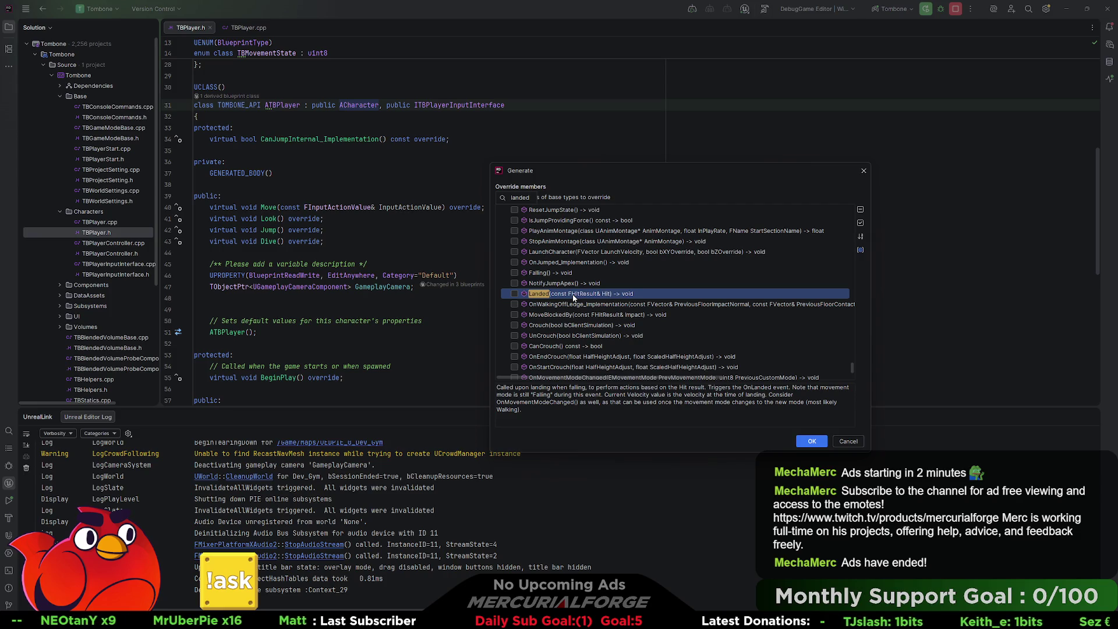
left_click(811, 442)
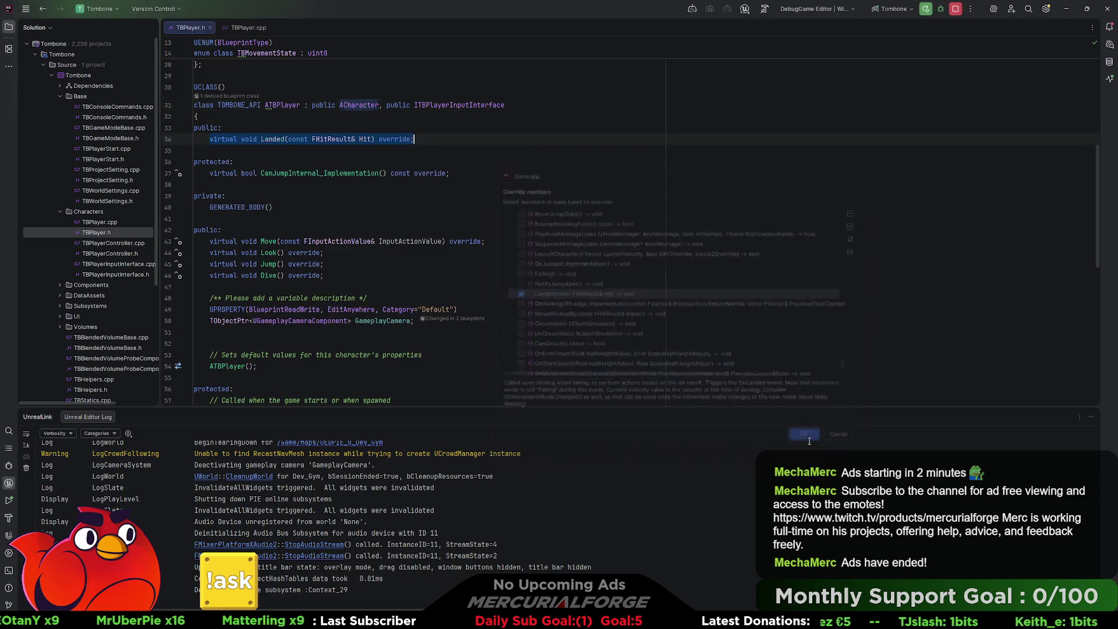
Generate Landed's definition in TBPlayer.cpp, calling Super::Landed(Hit).
right_click(275, 141)
left_click(294, 149)
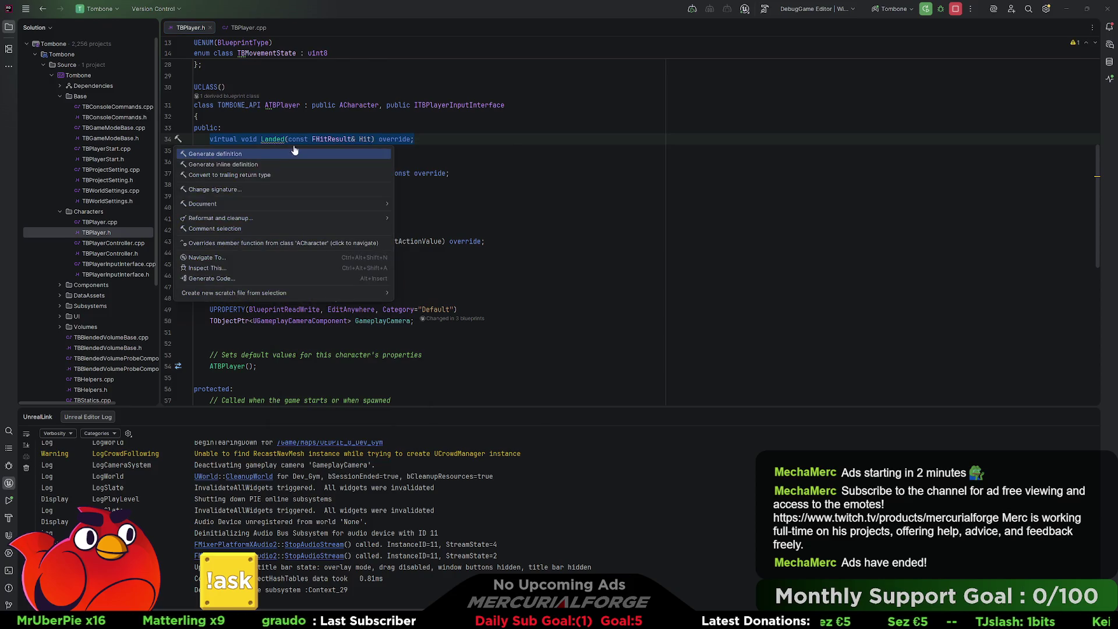
left_click(281, 155)
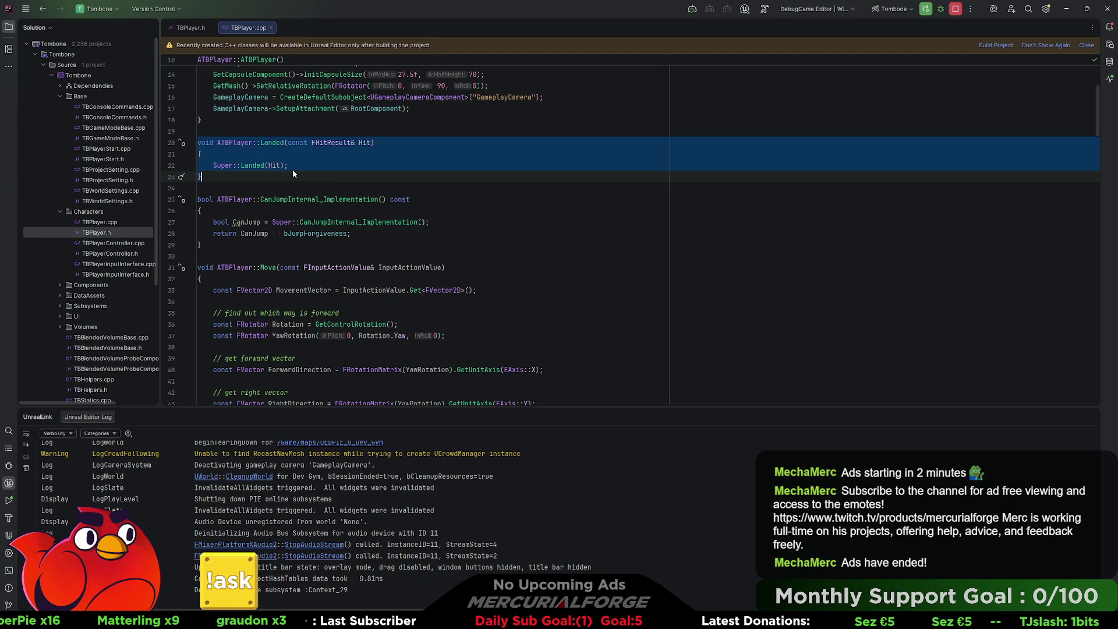
left_click(292, 169)
key("alt+Tab")
key("alt+Tab")
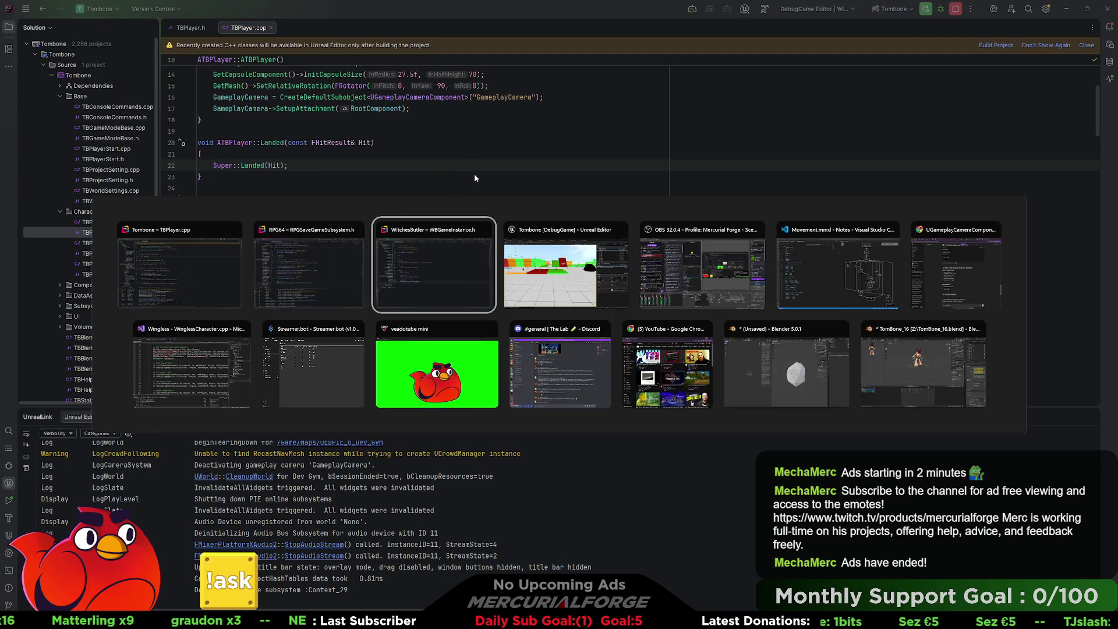
Show BP_Player's Events graph and pan across the Event On Landed, Branch and SET nodes.
key("alt+Tab")
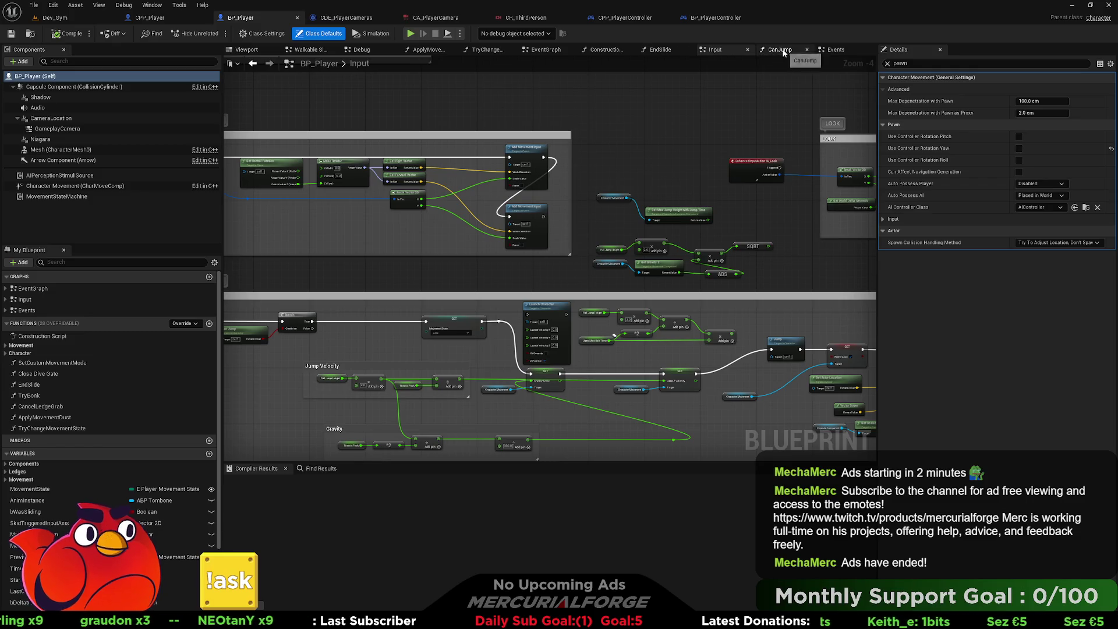
left_click(835, 49)
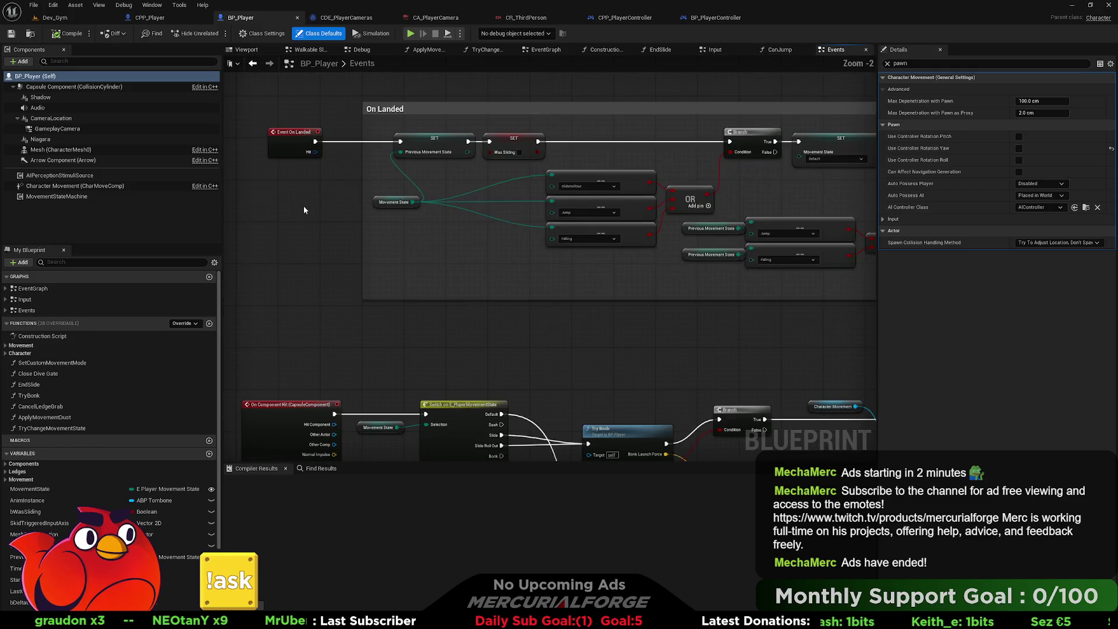
scroll(413, 221, "up", 1)
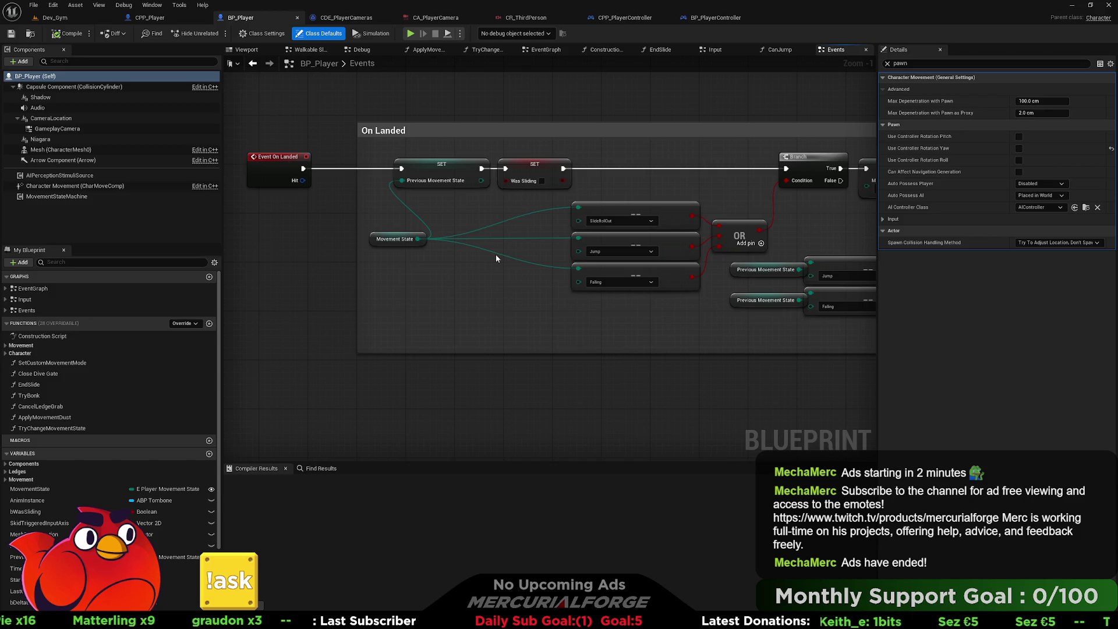
mouse_move(496, 258)
left_mouse_down()
mouse_move(289, 240)
mouse_move(319, 238)
left_mouse_up()
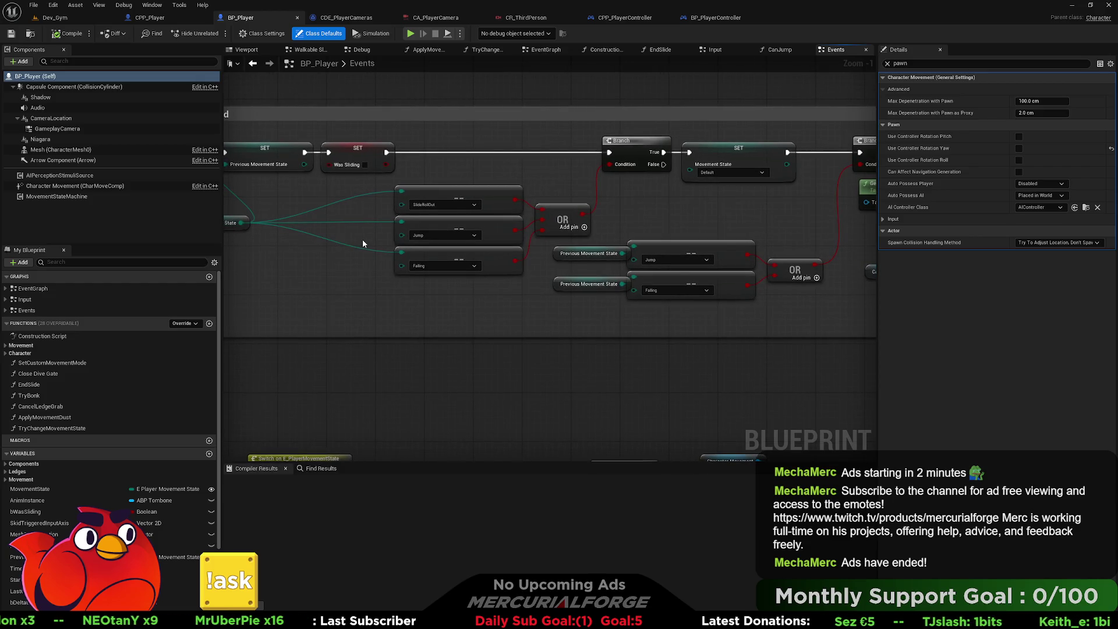
left_click_drag(362, 239, 599, 237)
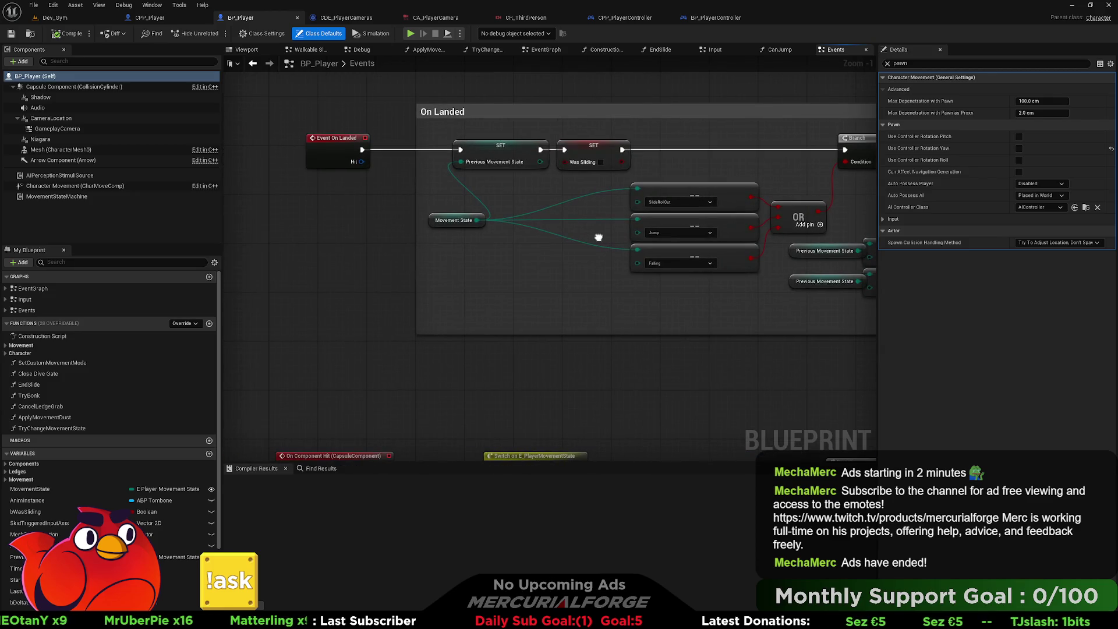
mouse_move(599, 237)
left_mouse_down()
mouse_move(152, 240)
mouse_move(417, 243)
left_mouse_up()
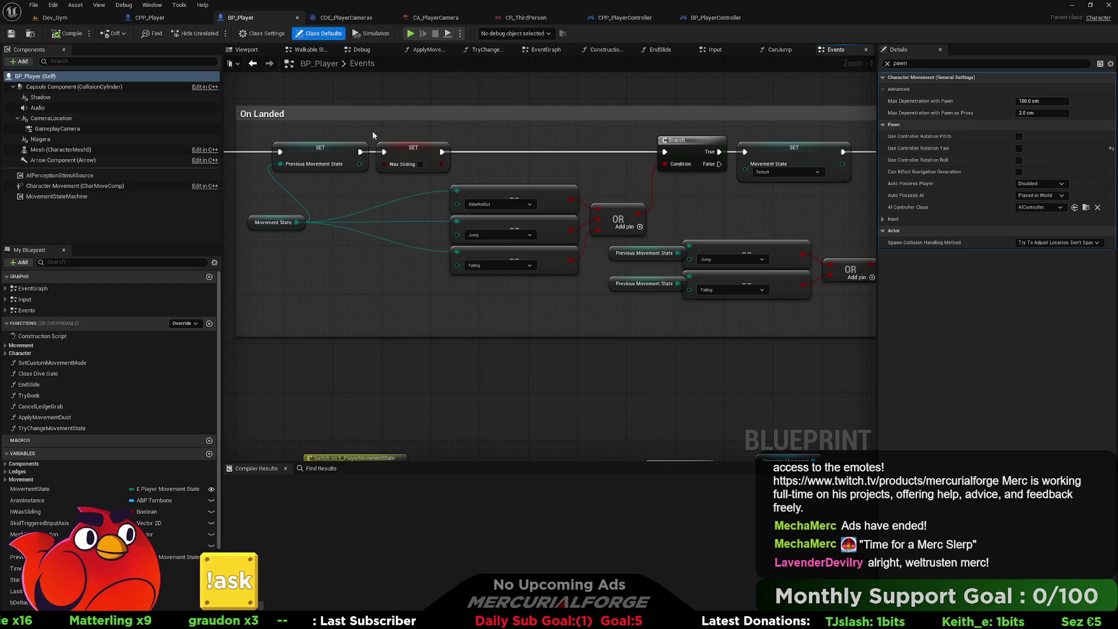
In CPP_Player's event graph, add a Get Movement State node below Event Tick.
left_click(172, 19)
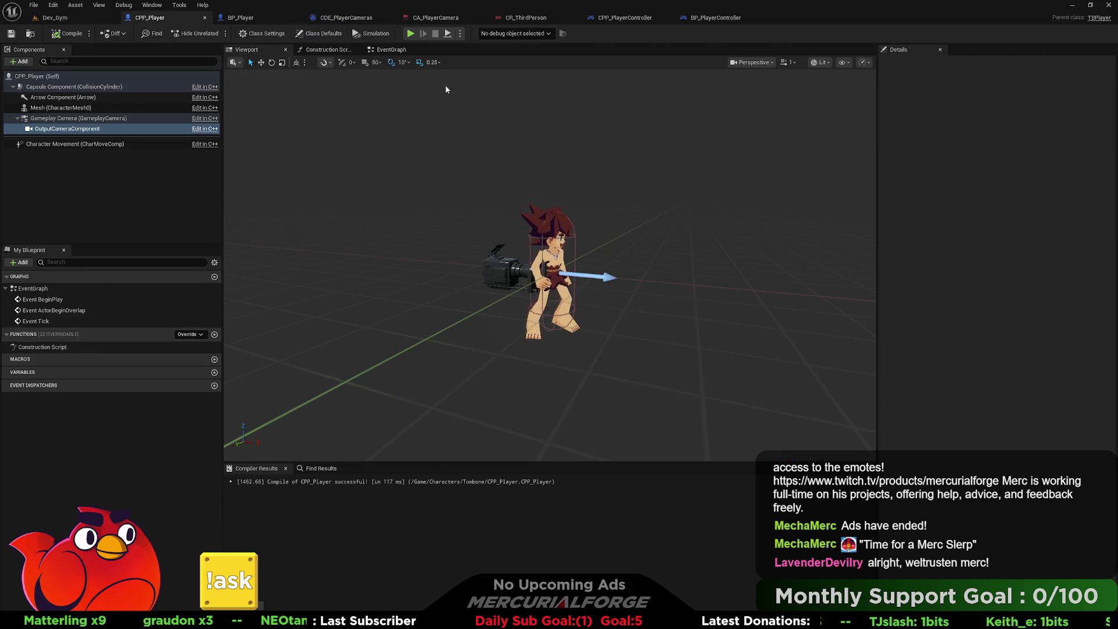
left_click(391, 51)
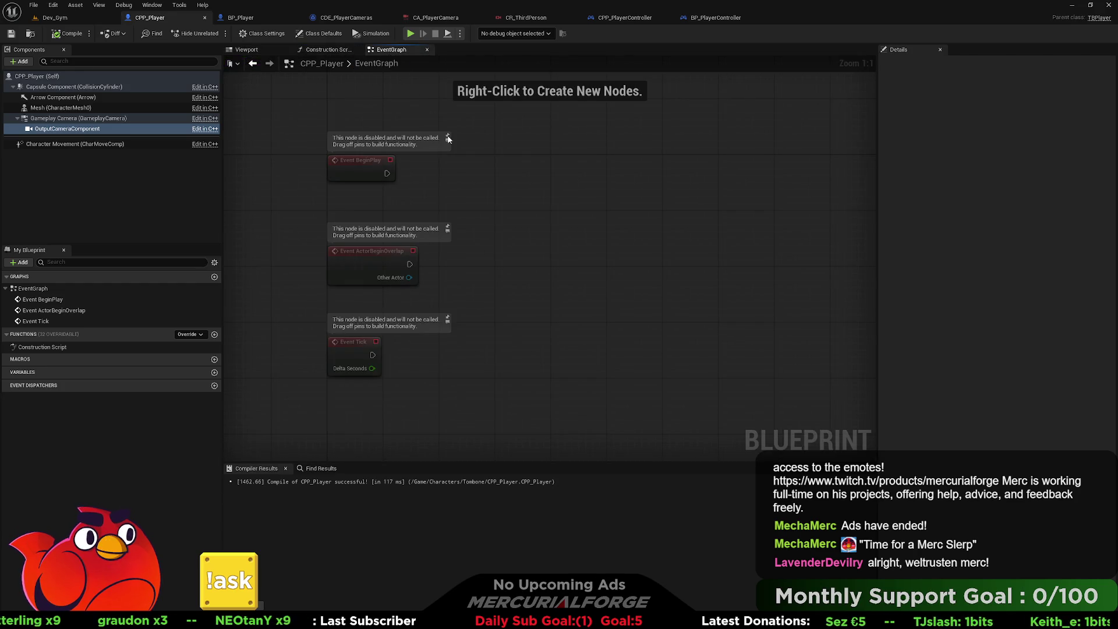
left_click_drag(452, 357, 486, 233)
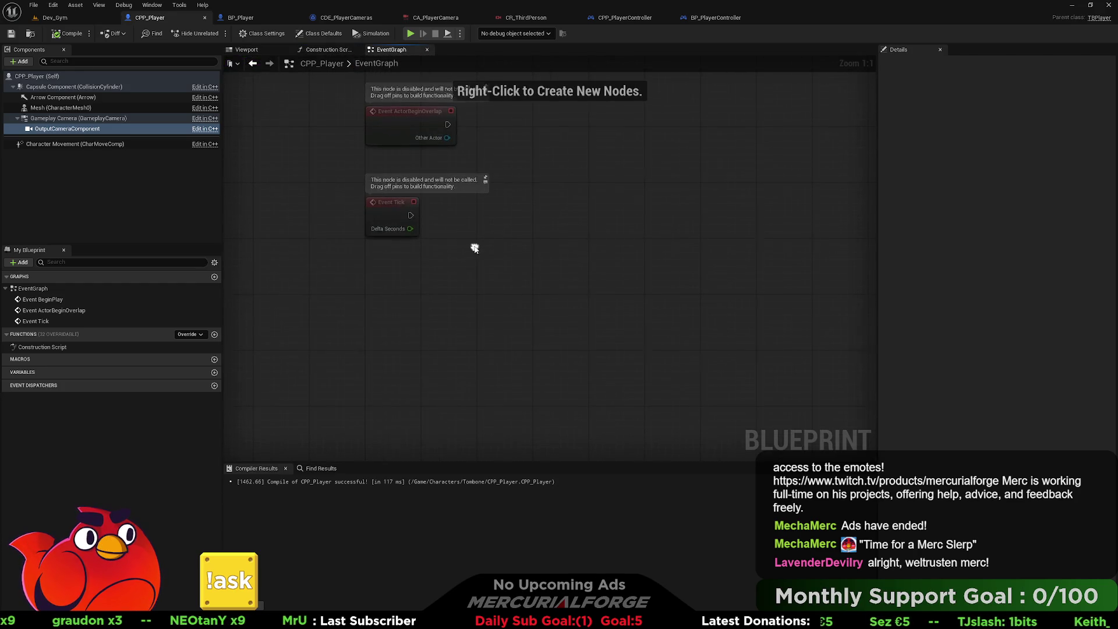
right_click(473, 285)
type("get curr")
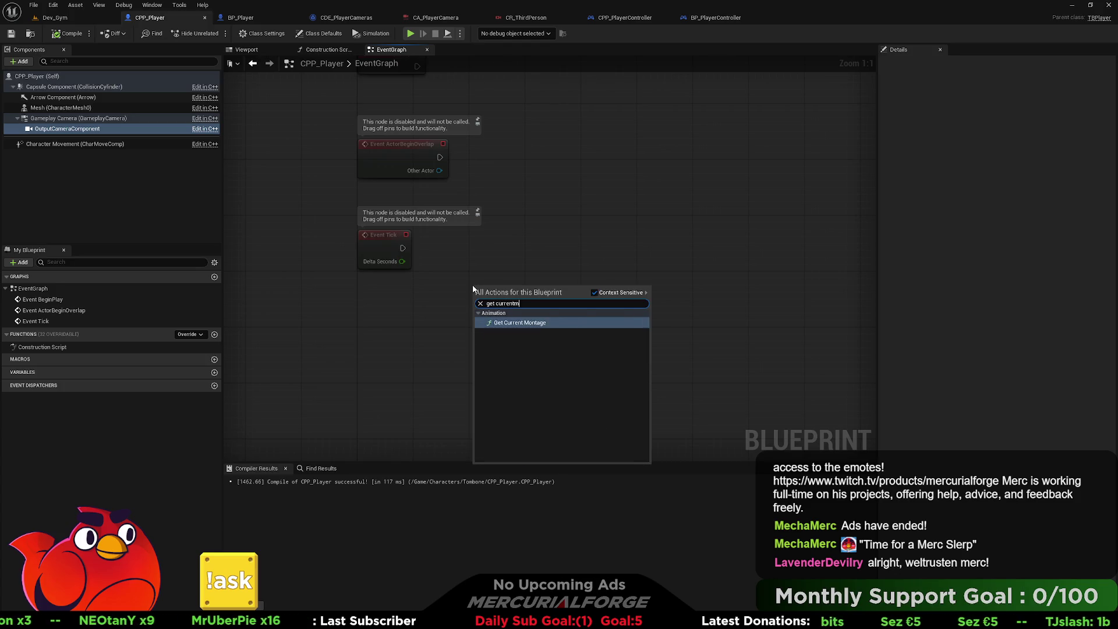
type("ent")
key("ctrl+a")
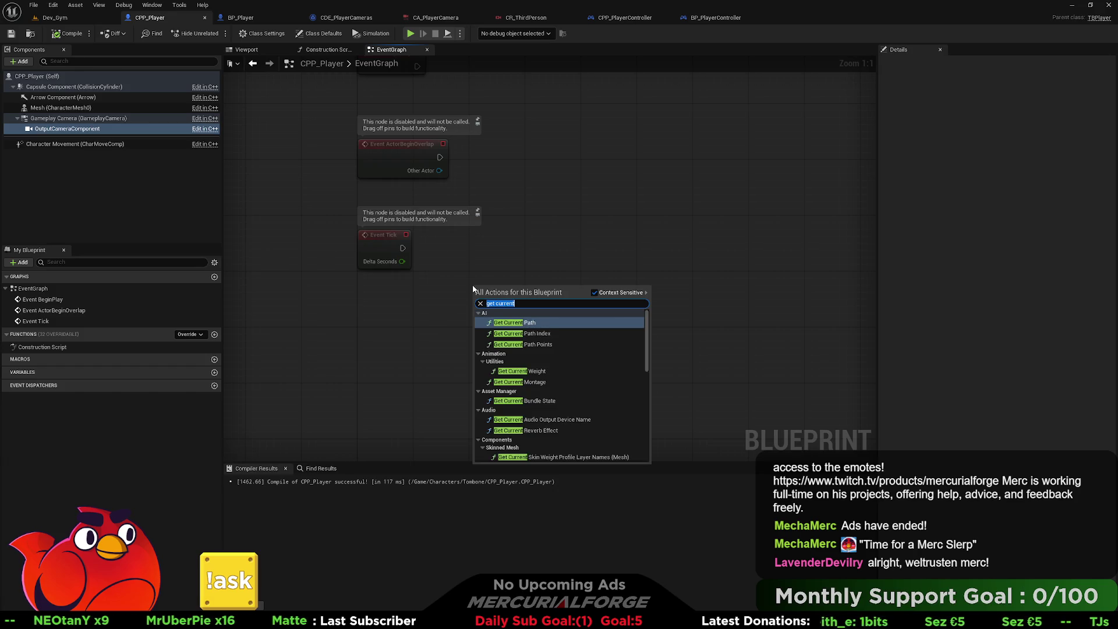
type("get movement state")
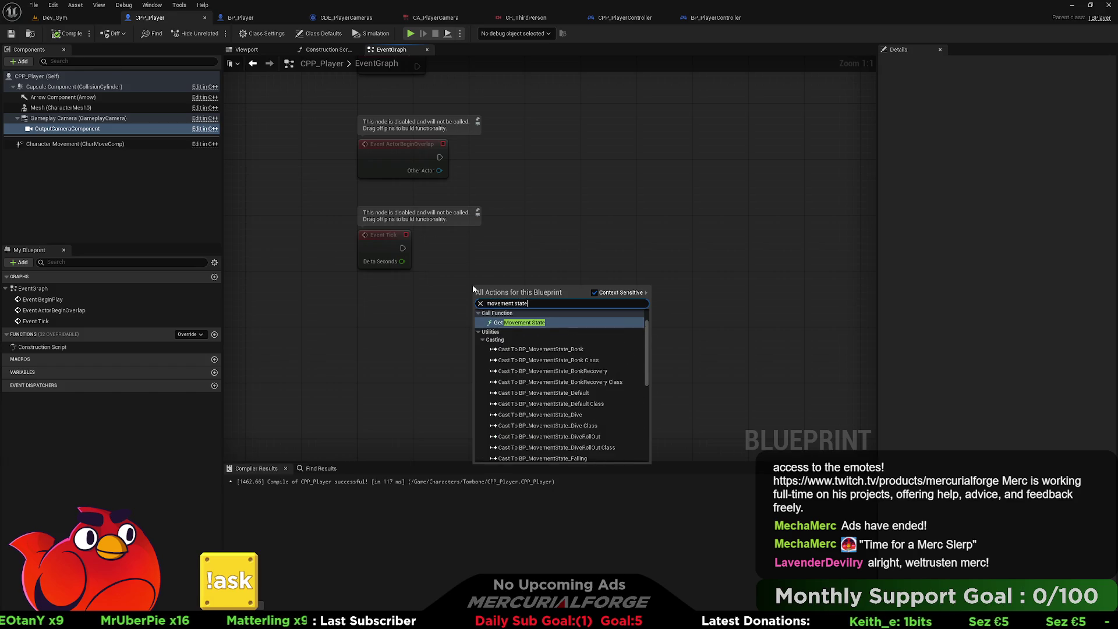
key("Return")
left_click_drag(493, 288, 332, 309)
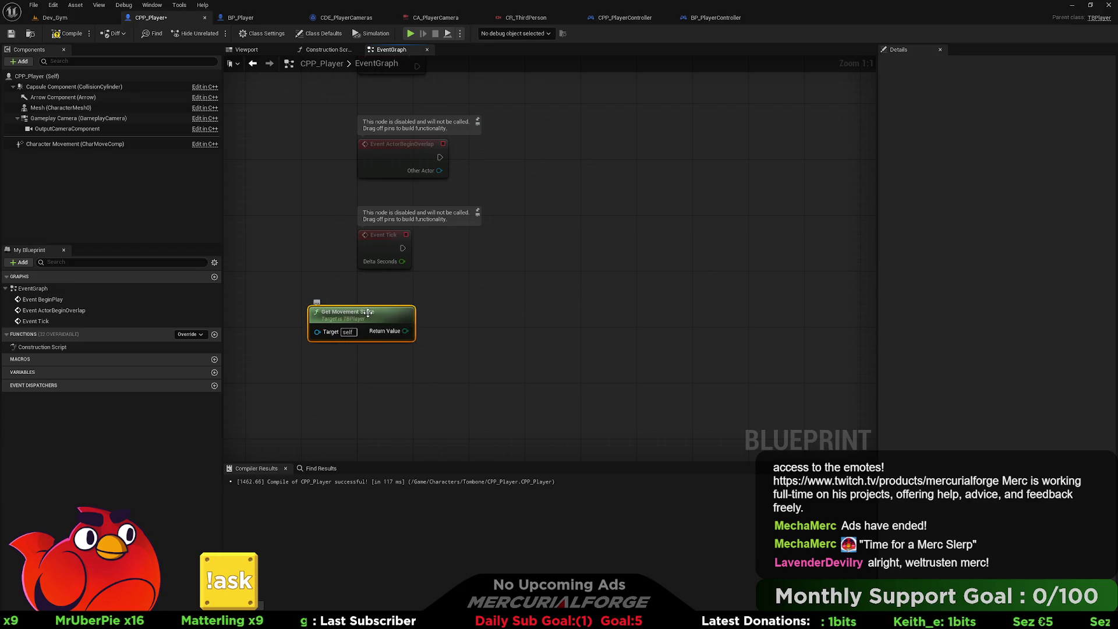
Add a Print String node driven by Event Tick.
left_click_drag(403, 248, 593, 255)
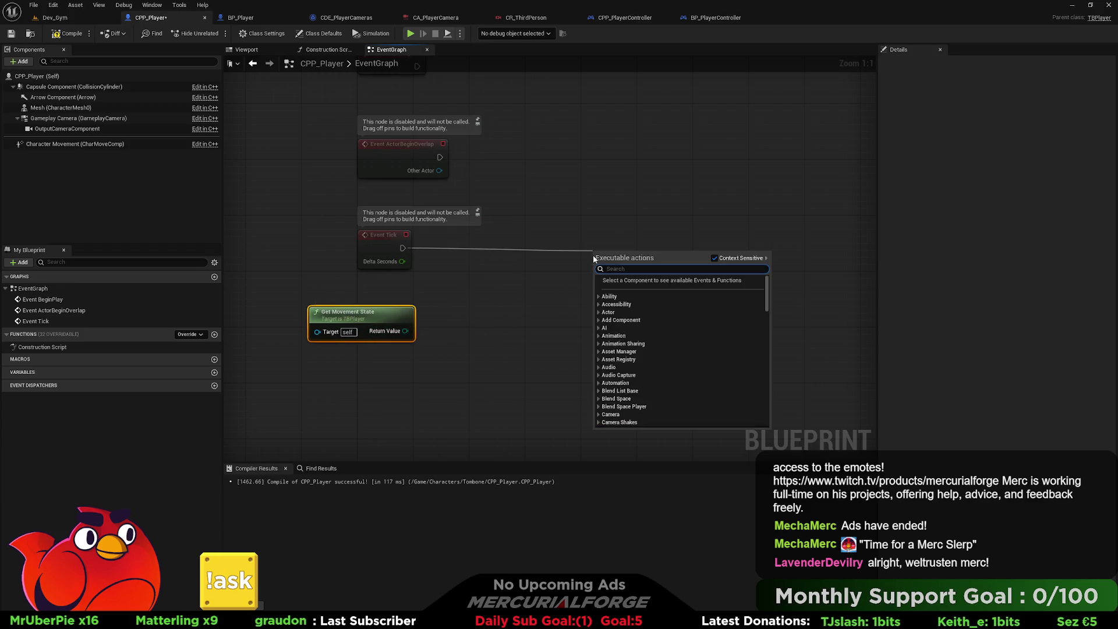
type("print string")
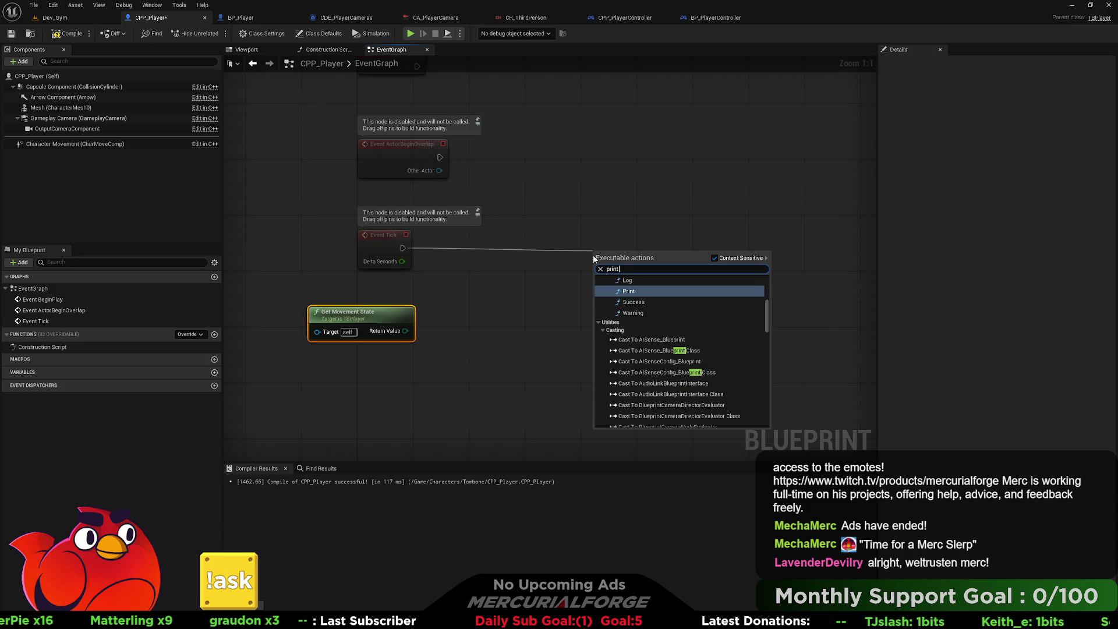
key("Return")
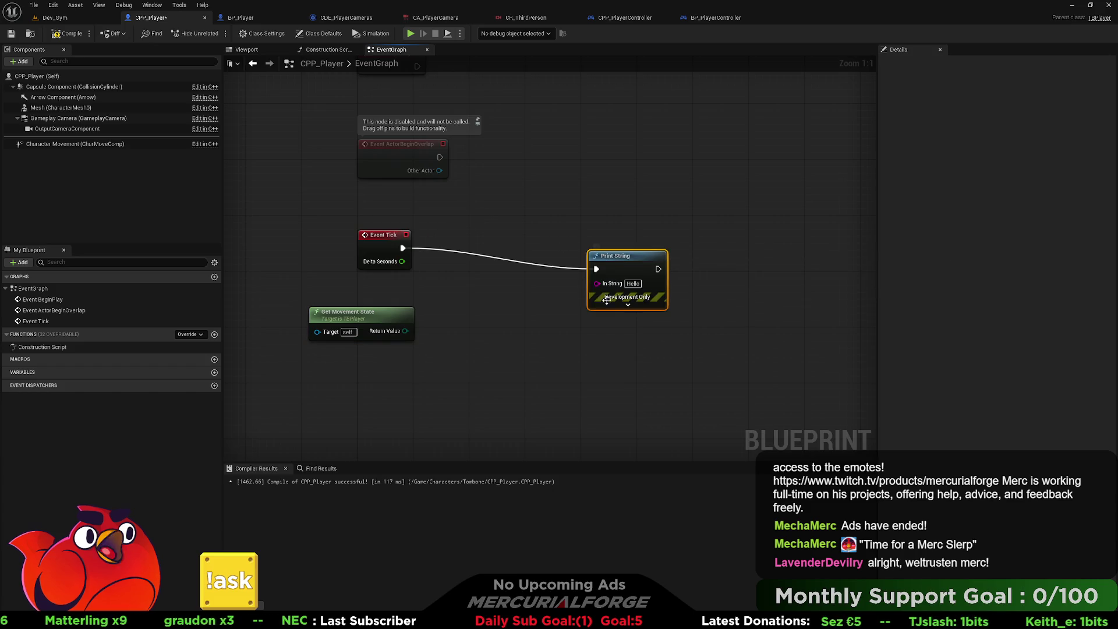
left_click(628, 305)
left_click_drag(643, 261, 699, 241)
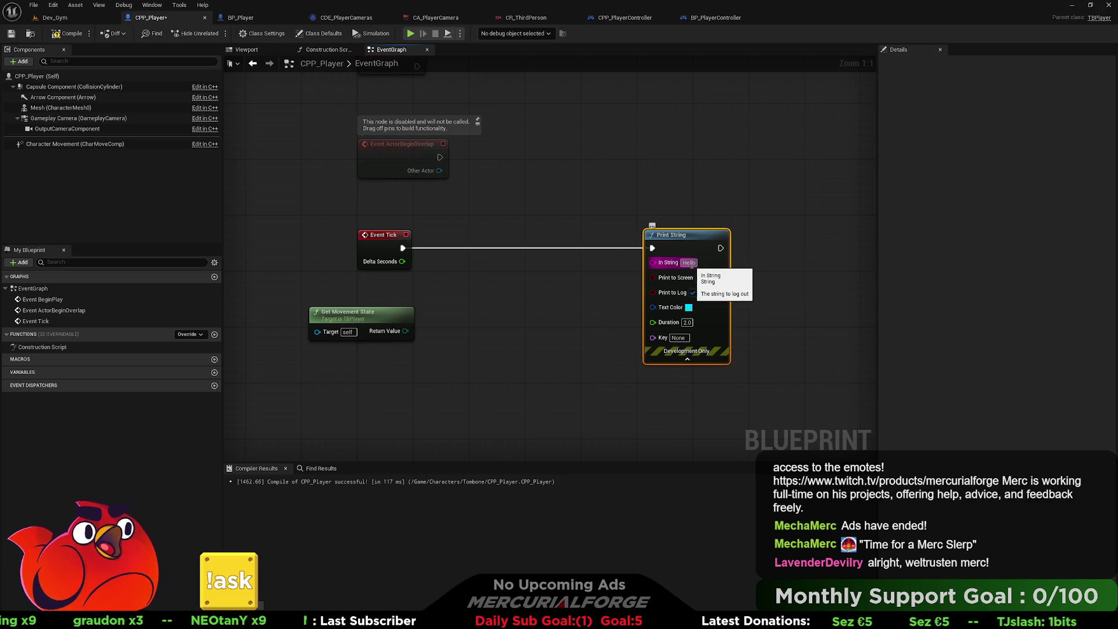
left_click(690, 263)
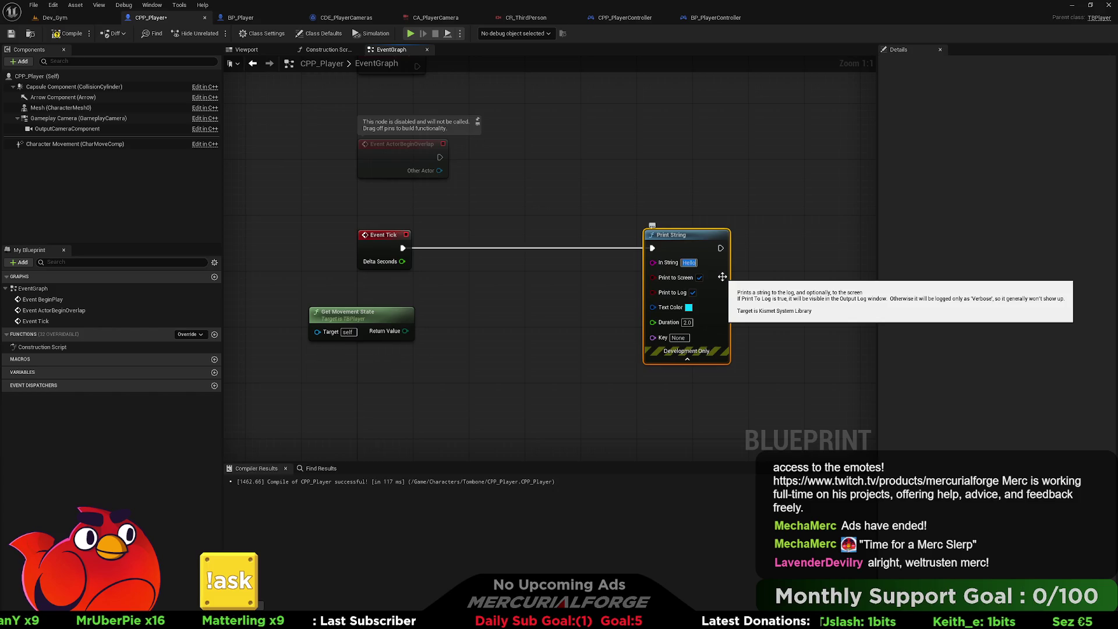
mouse_move(653, 262)
left_mouse_down()
mouse_move(628, 282)
mouse_move(575, 281)
left_mouse_up()
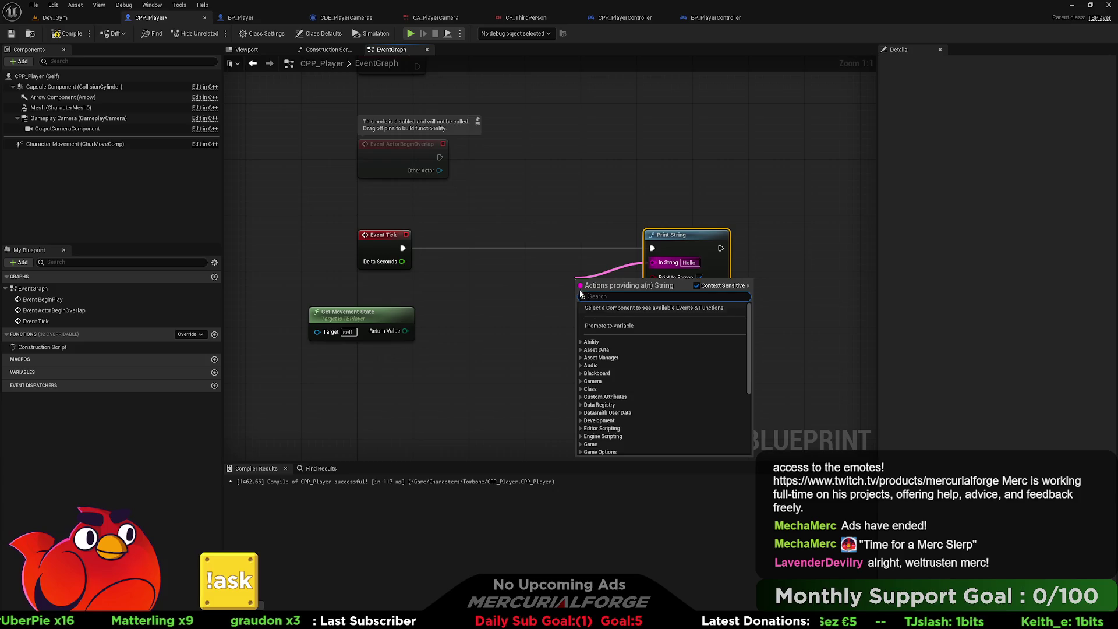
left_click(614, 326)
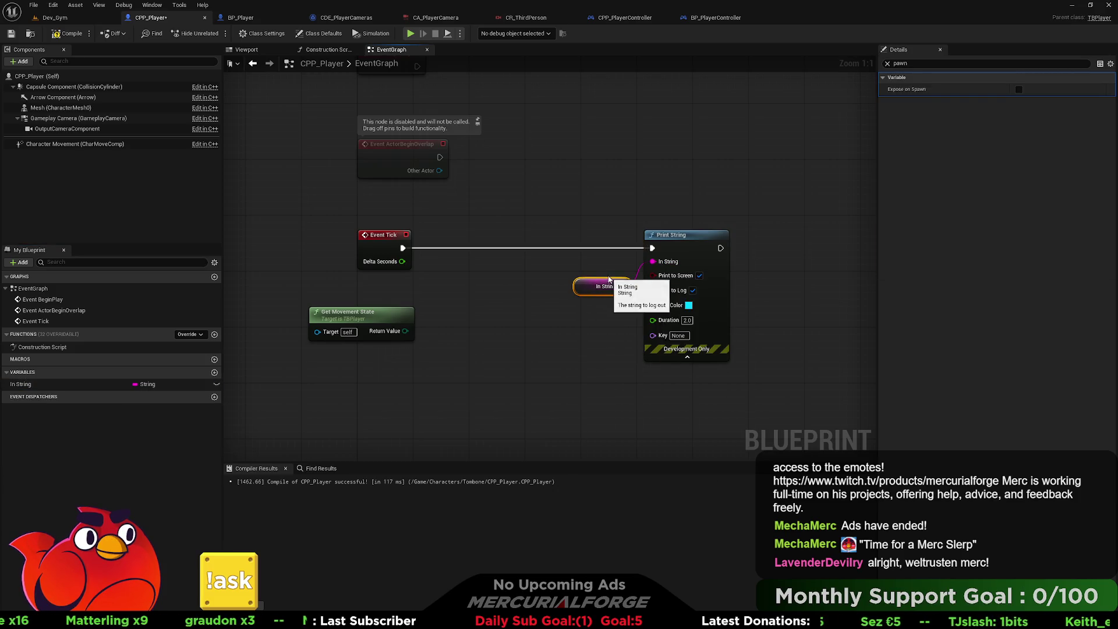
key("ctrl+z")
Print an Append of 'Current Movement State:' and the movement state, with 0.0 duration.
left_click_drag(652, 263, 577, 281)
type("app")
key("Return")
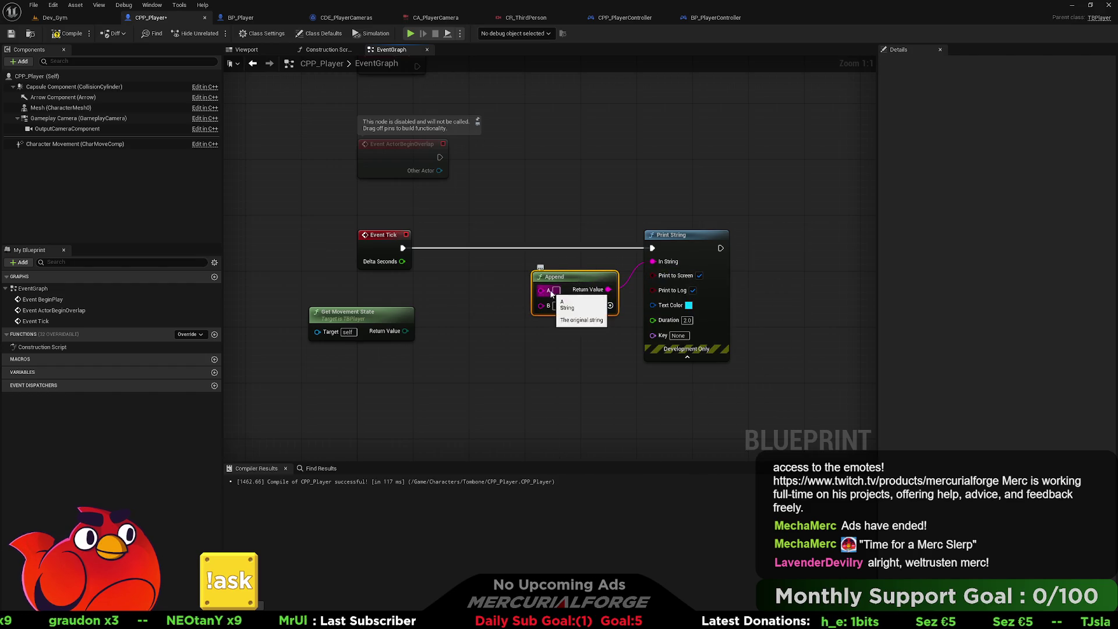
type("Current")
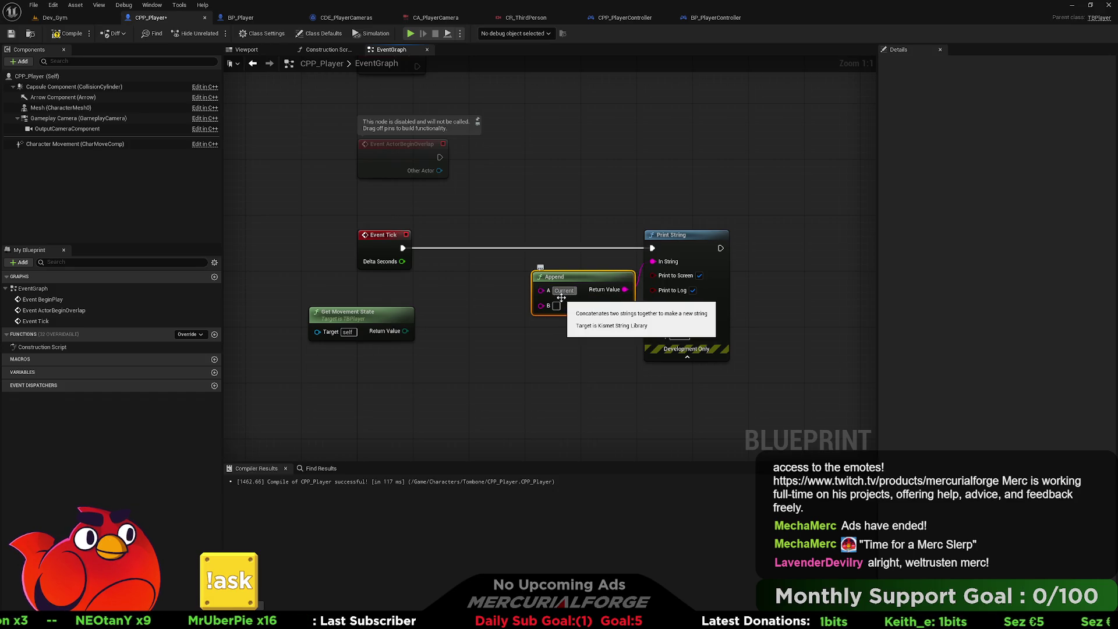
type(" Movement")
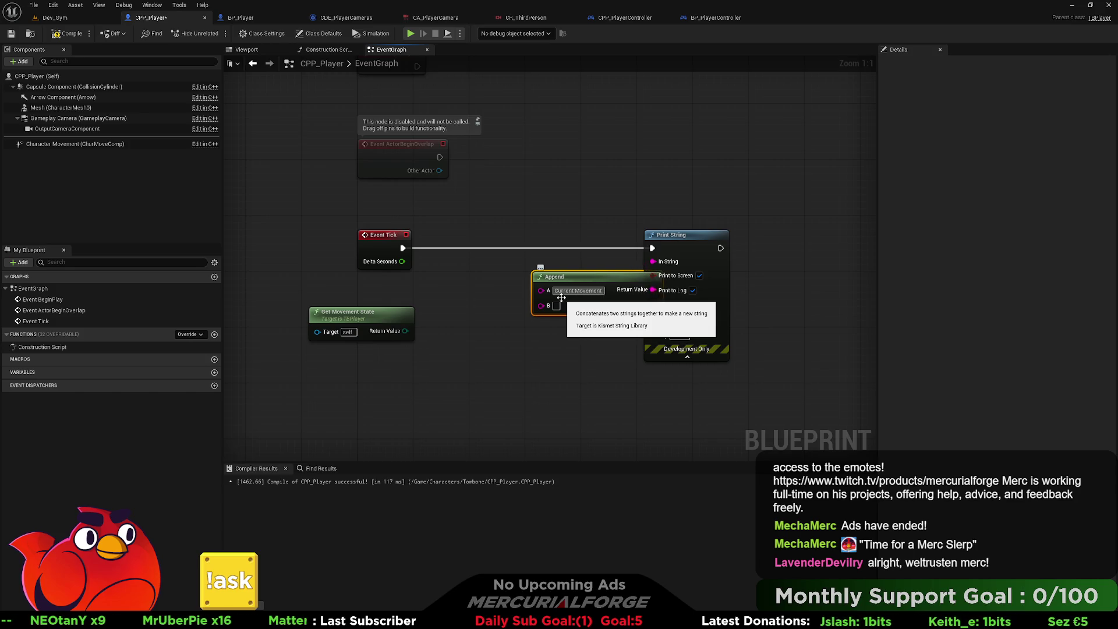
type(" State:")
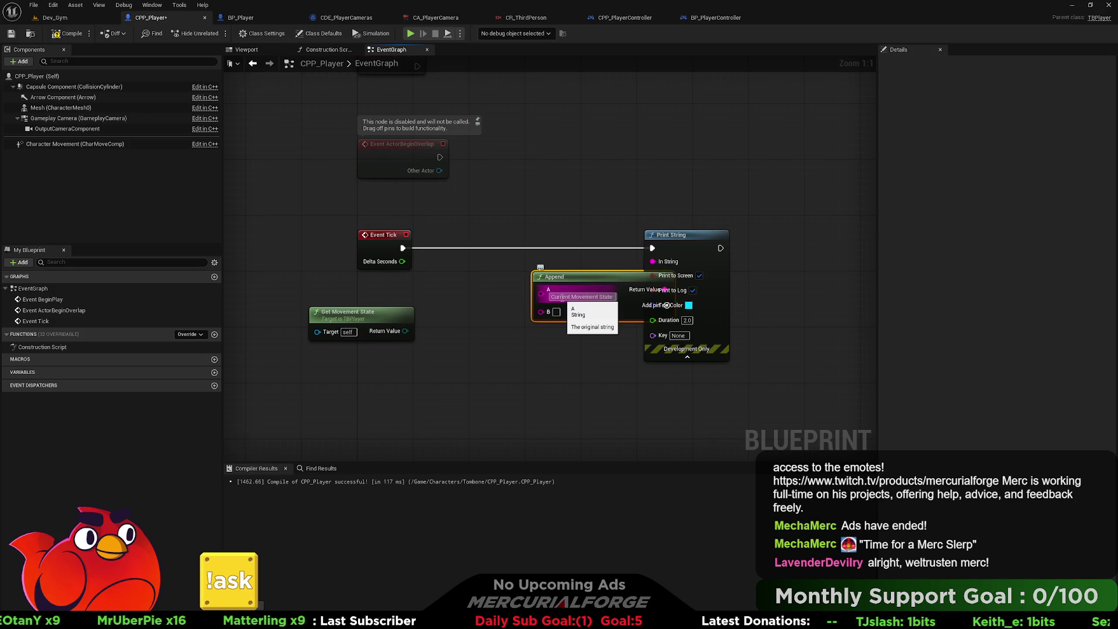
key("Return")
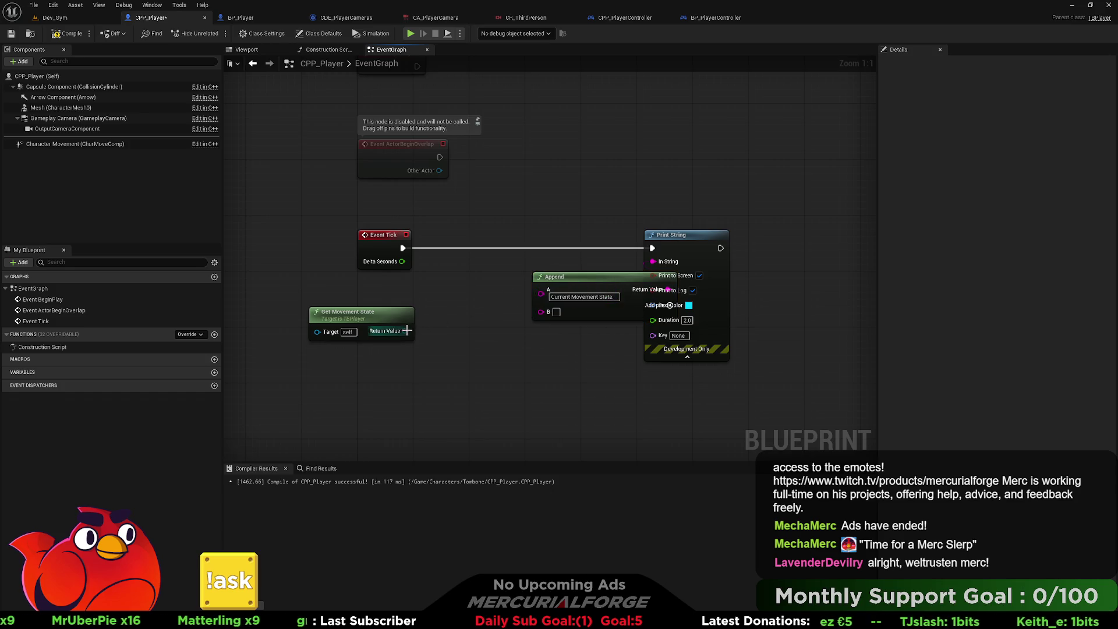
left_click_drag(405, 331, 546, 315)
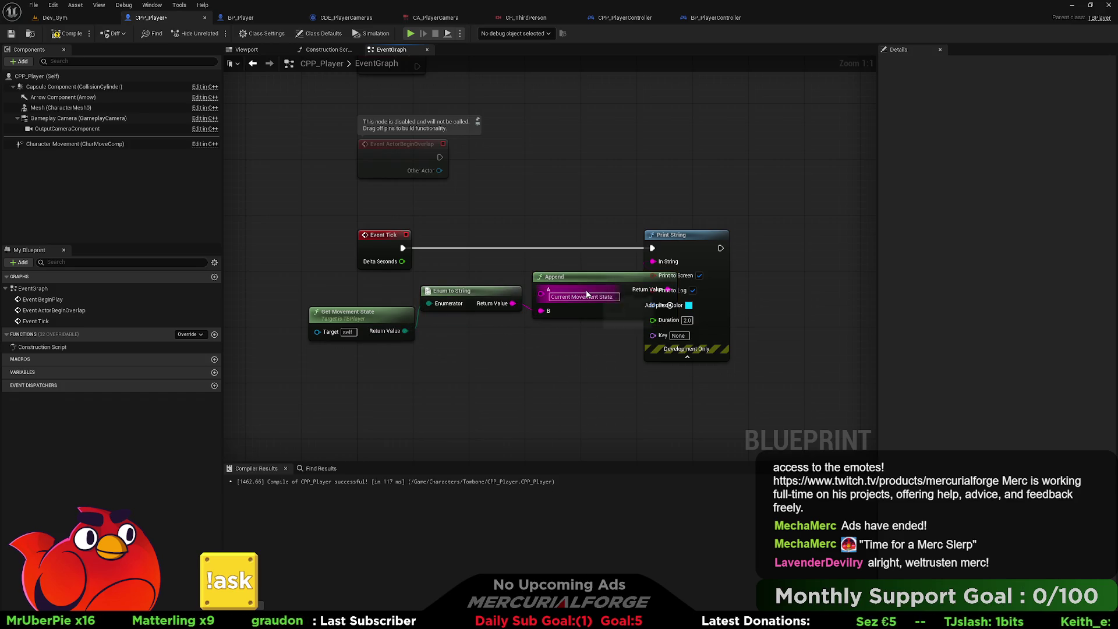
left_click_drag(705, 236, 747, 235)
left_click(729, 321)
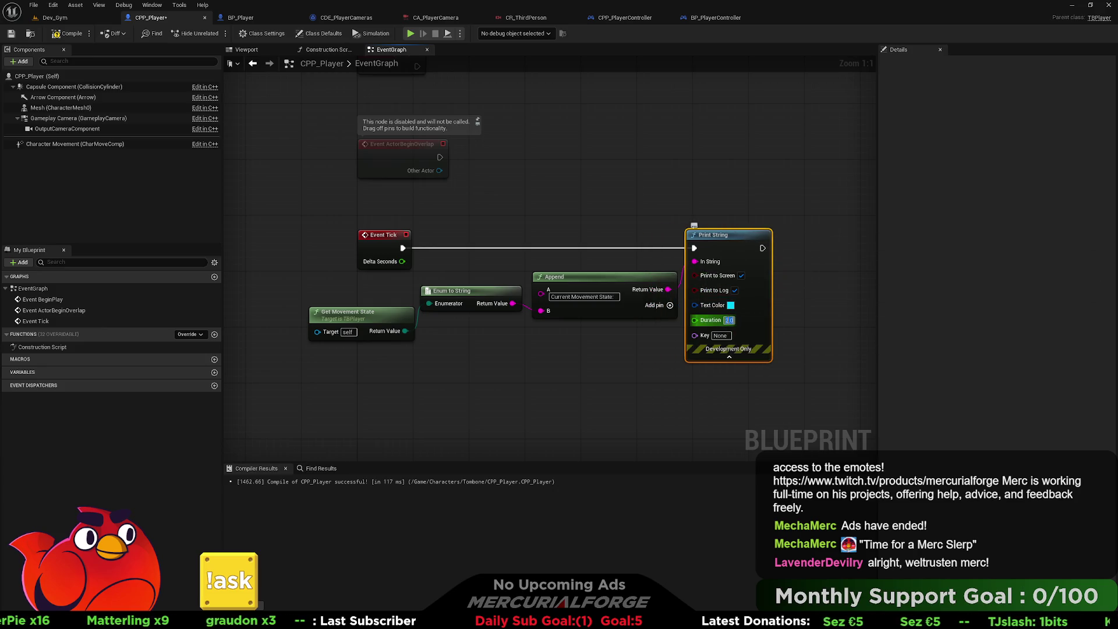
left_click(793, 285)
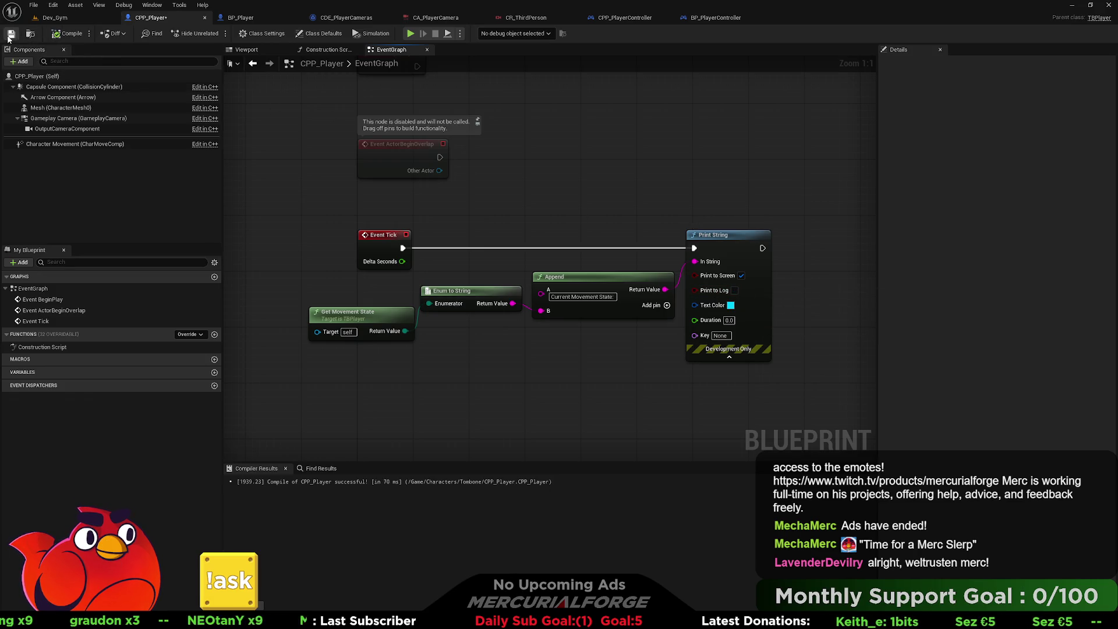
Play-test Dev_Gym to confirm the message shows Walking, then stop and return to Rider.
left_click(76, 20)
right_click(434, 414)
left_click(481, 405)
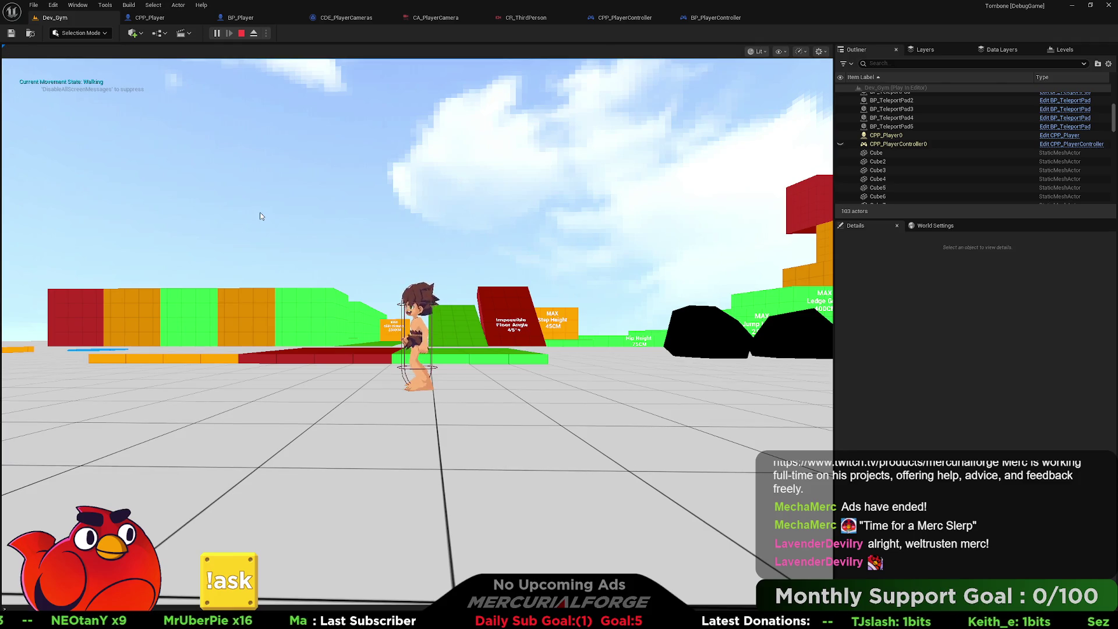
key("Escape")
key("alt+Tab")
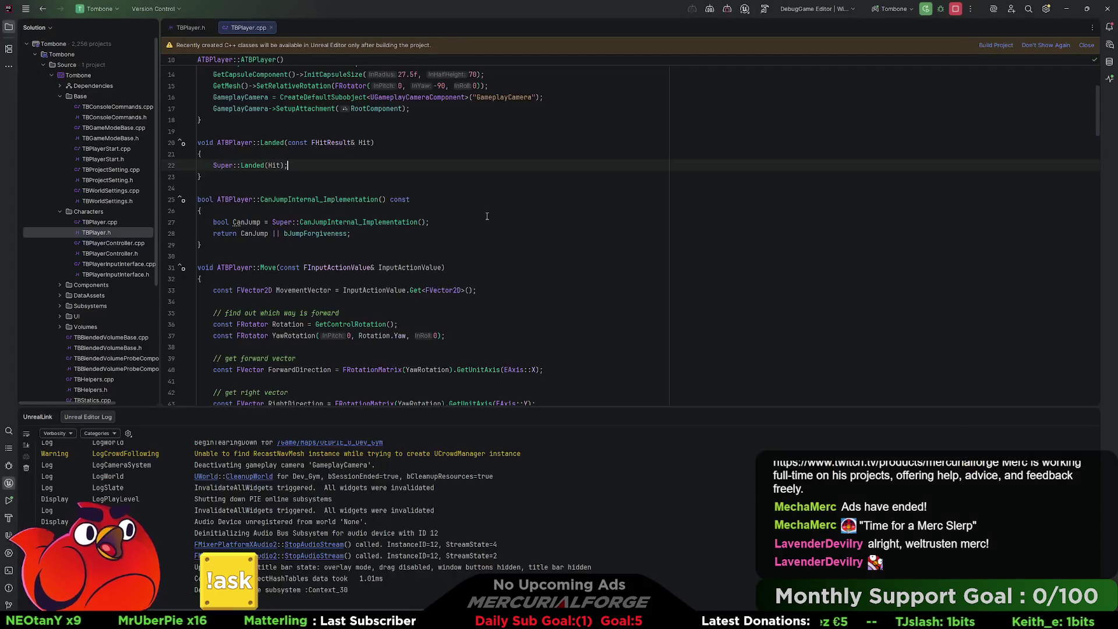
Add TryChangeMovementState(TBMovementState::Walking); after Super::Landed(Hit) in Landed().
left_click(313, 166)
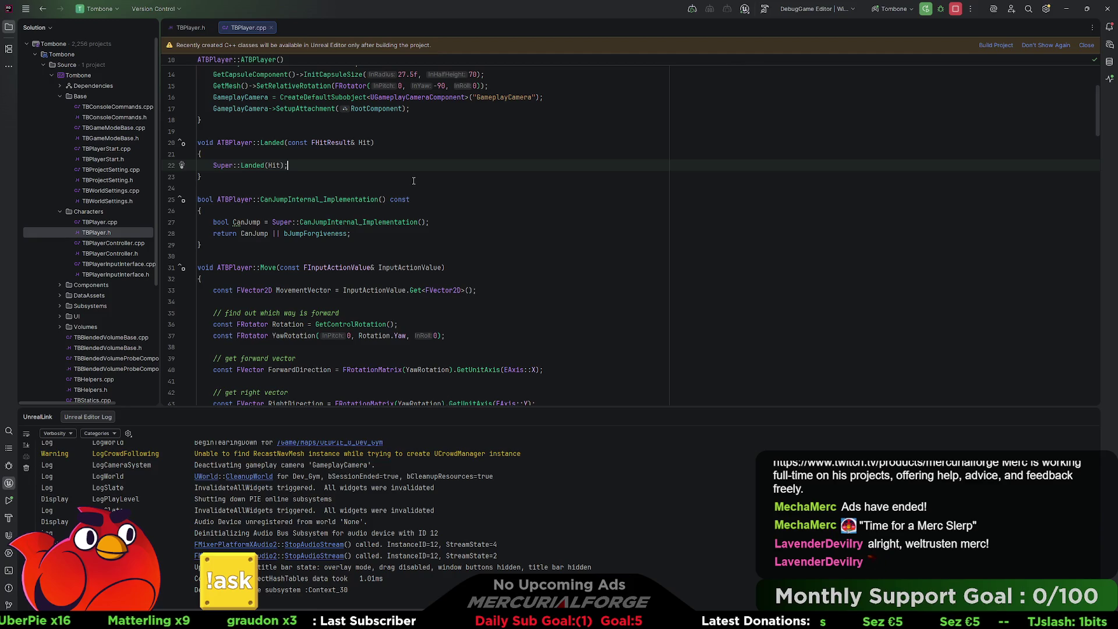
key("alt+Tab")
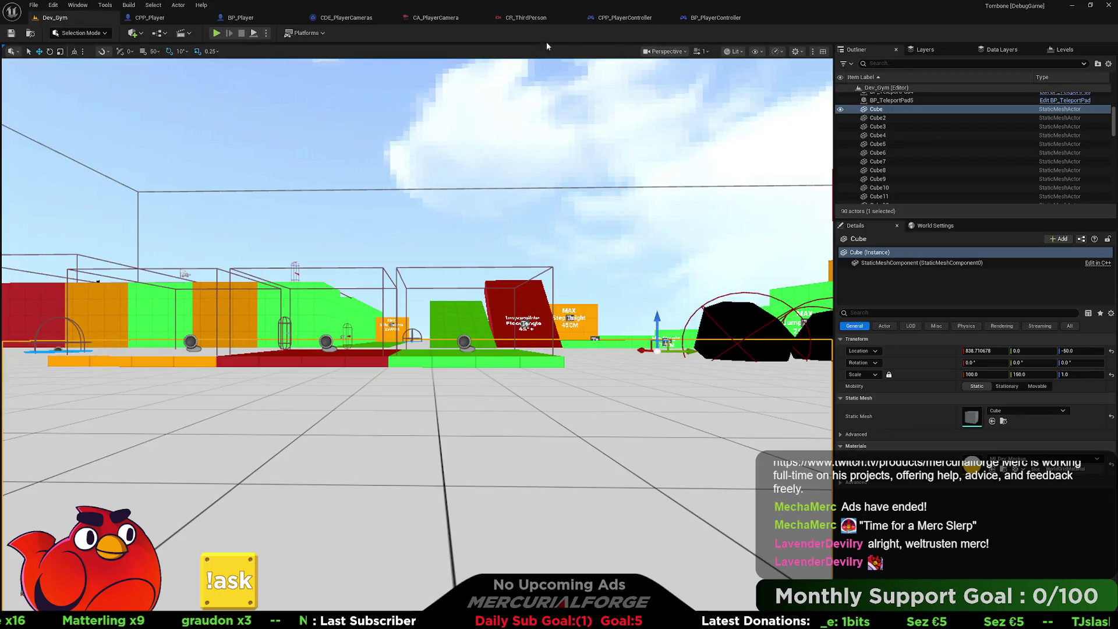
key("alt+Tab")
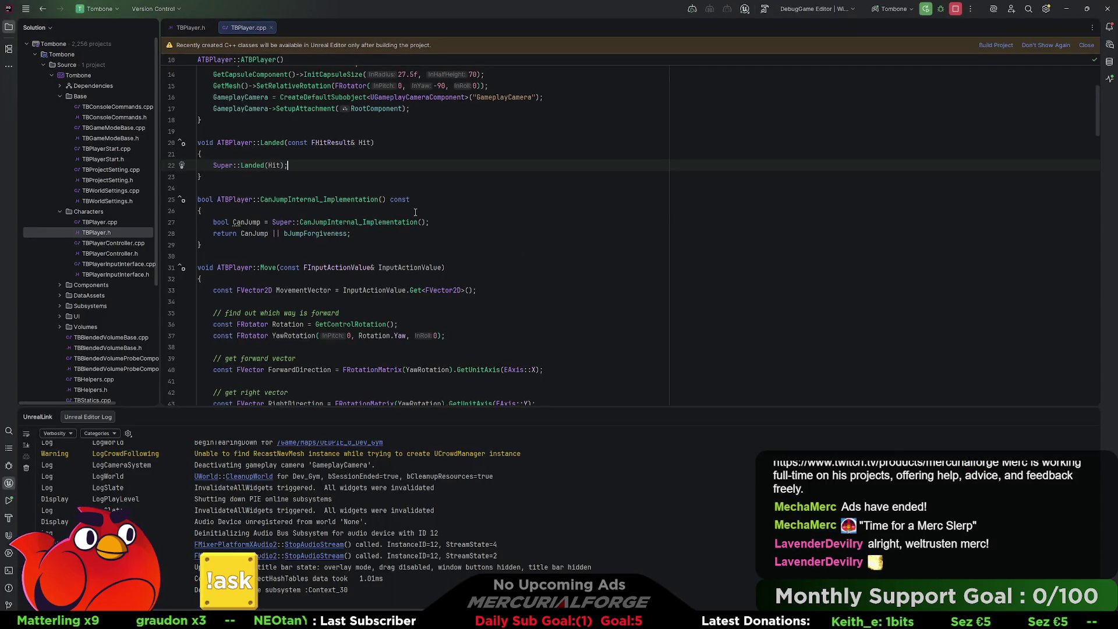
key("Return")
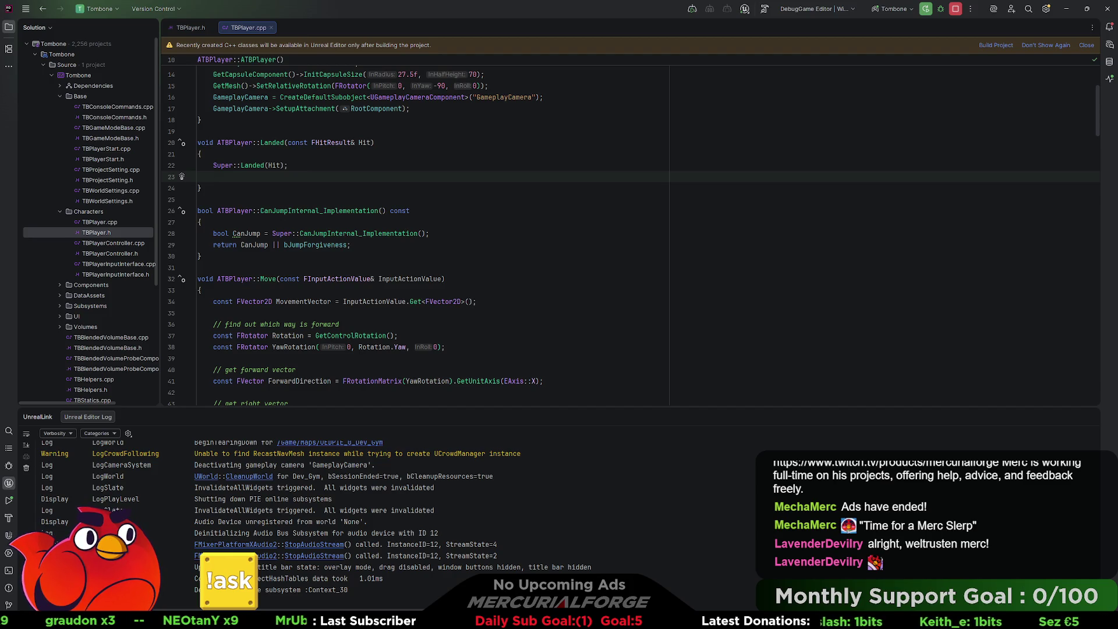
type("try")
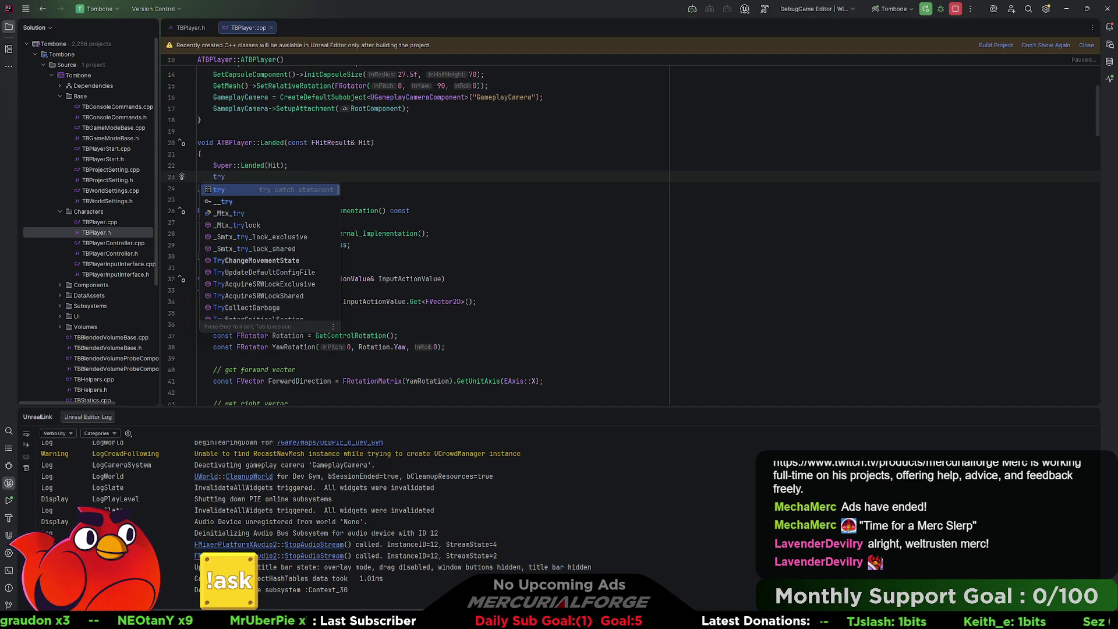
type("TryCh")
key("Return")
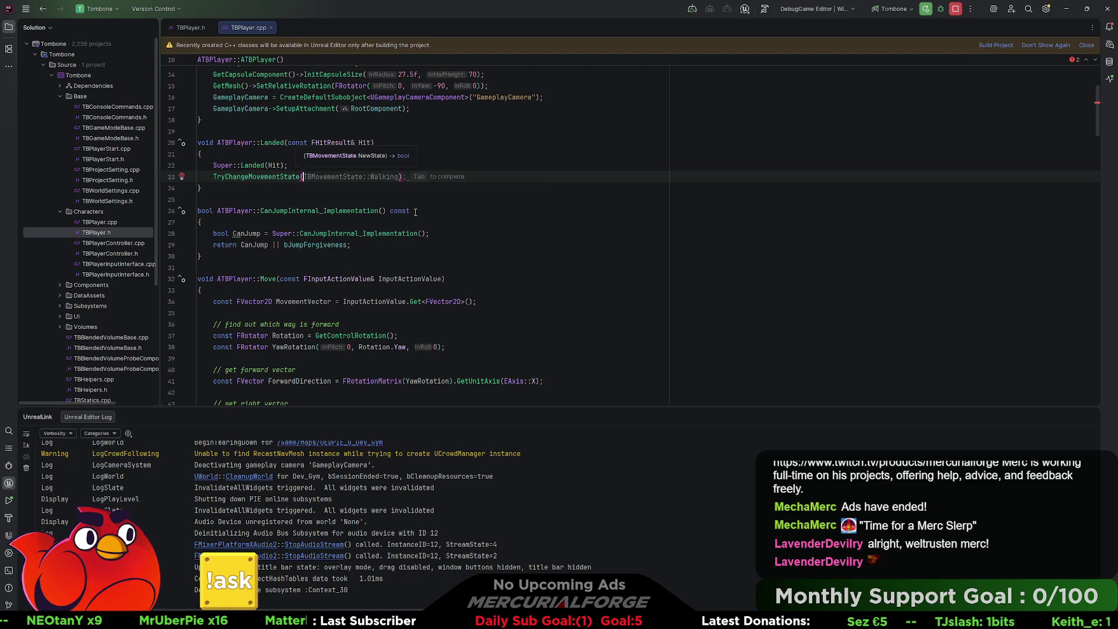
type("TB")
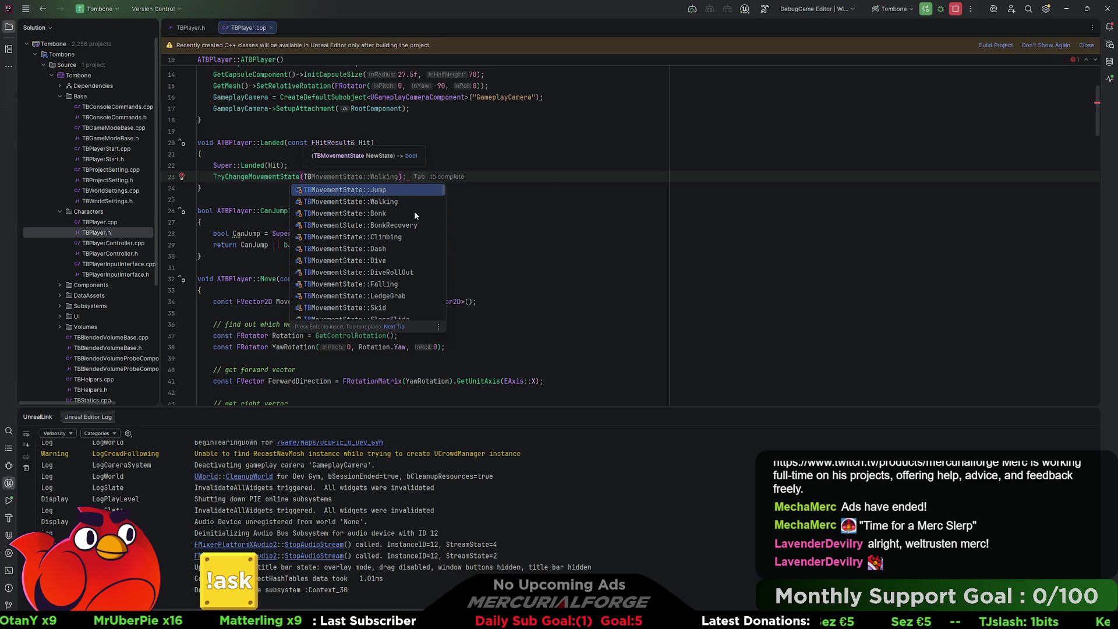
key("Return")
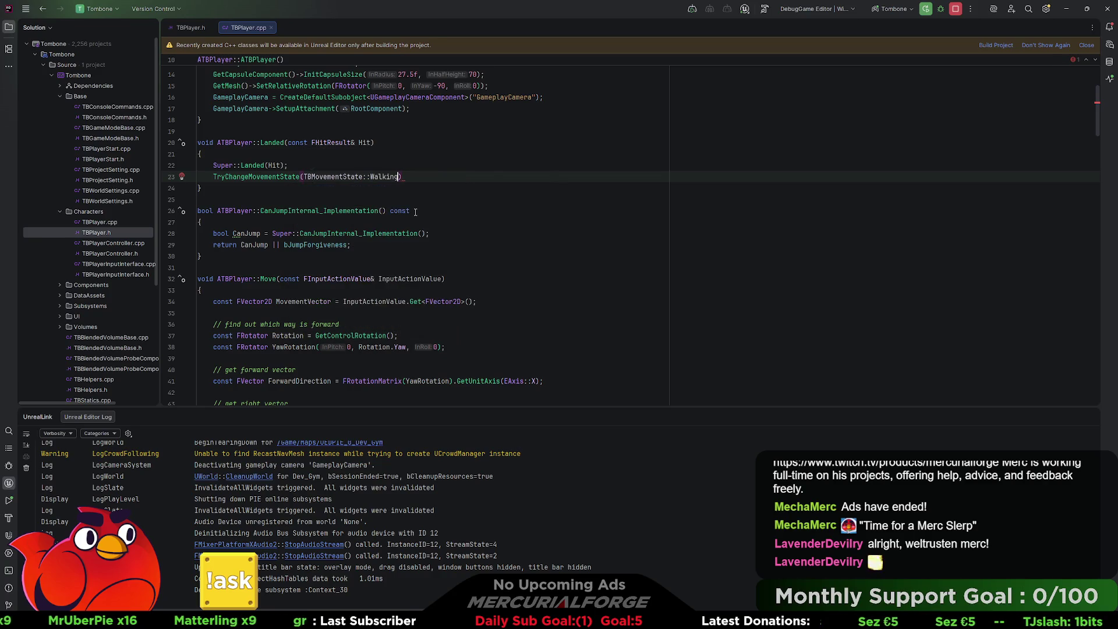
type(");")
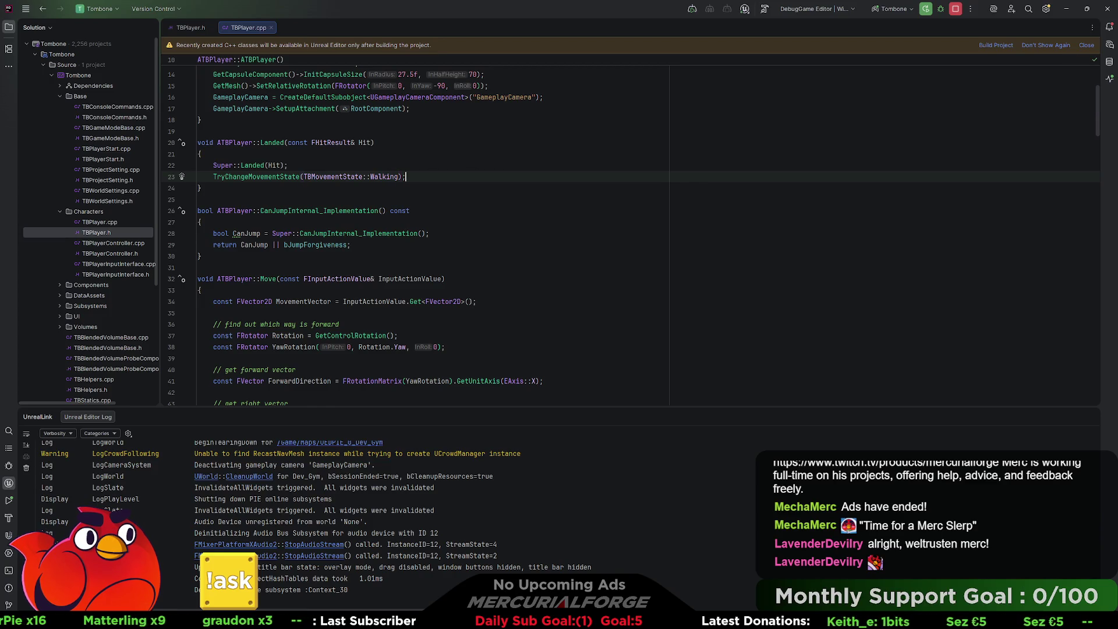
left_click(448, 182)
Cycle through the open windows and come back to TBPlayer.cpp in Rider.
key("alt+Tab")
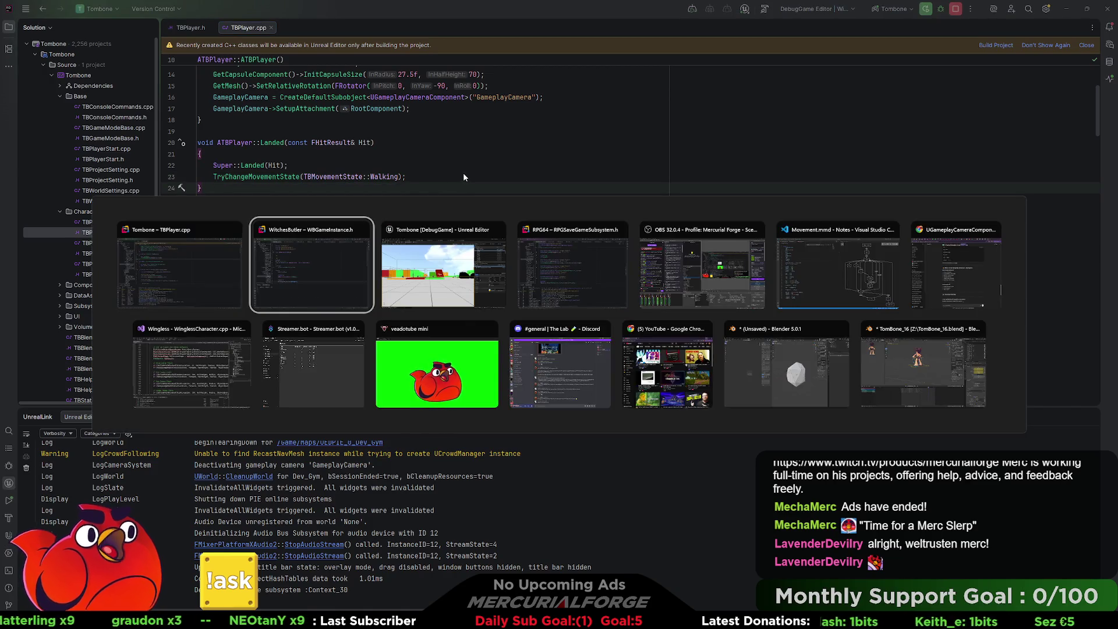
key("alt+Tab")
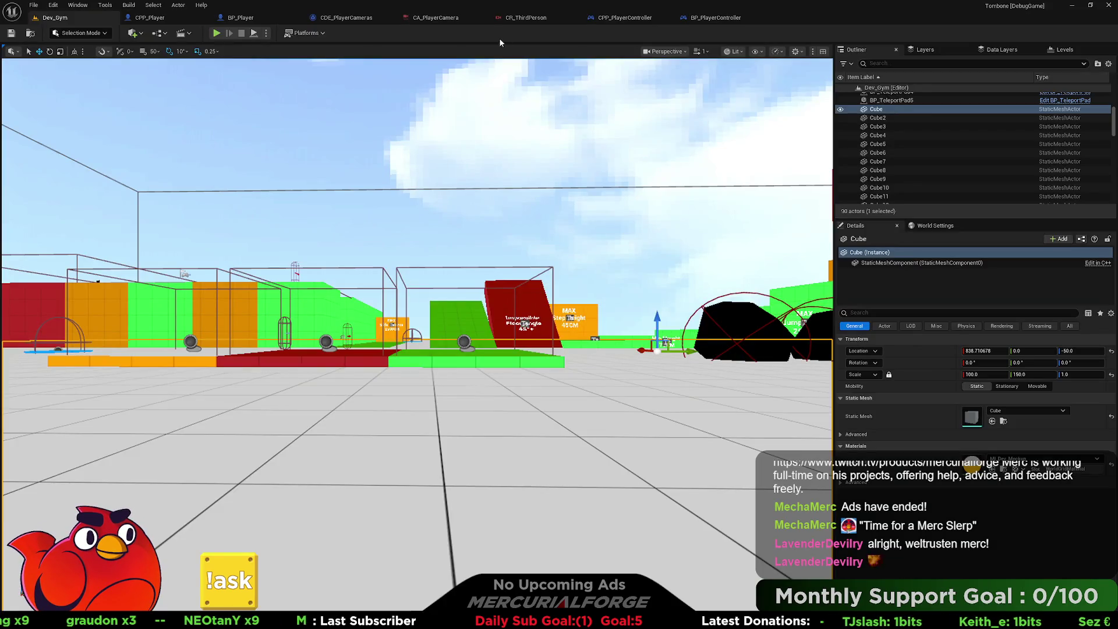
key("alt+Tab")
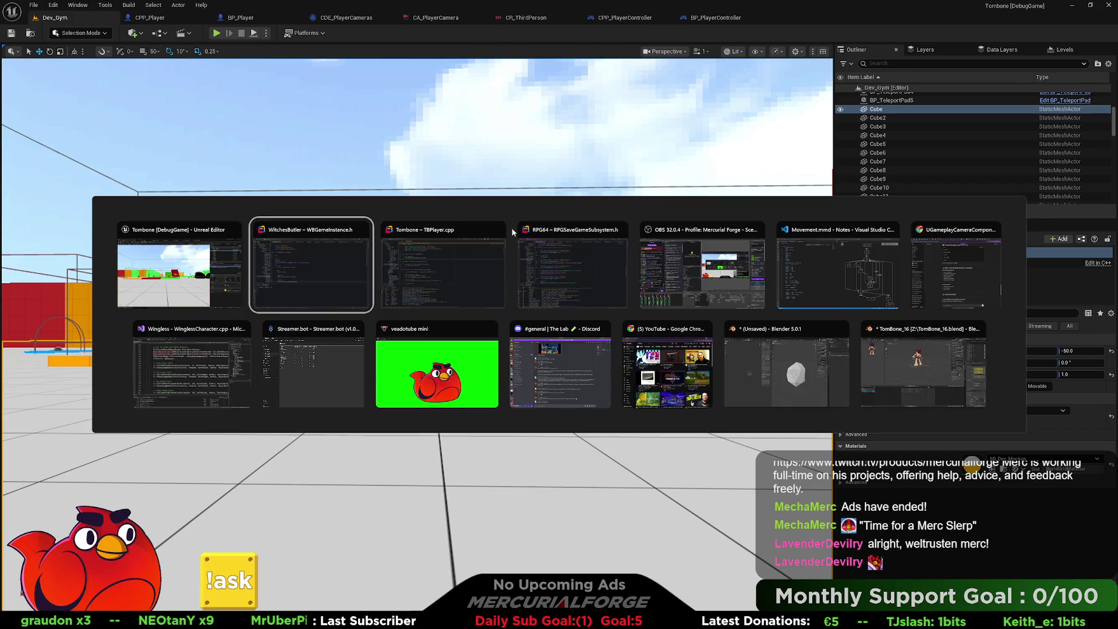
key("Escape")
key("alt+Tab")
left_click(452, 219)
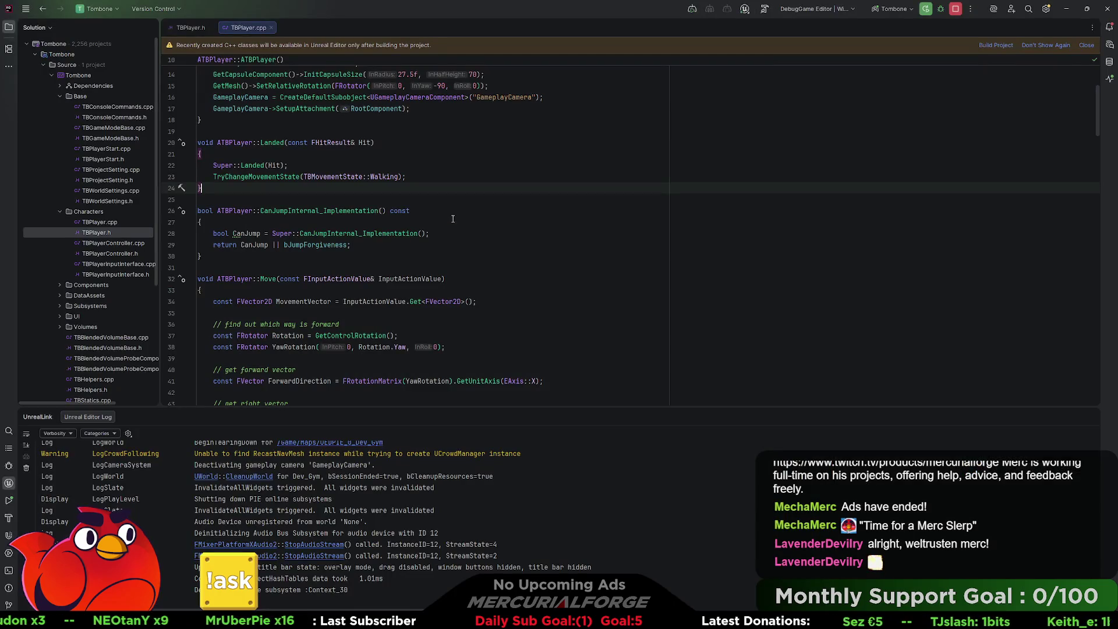
Inspect the TryChangeMovementState definition and scroll to Jump(), then return to Unreal Editor.
left_click(274, 177)
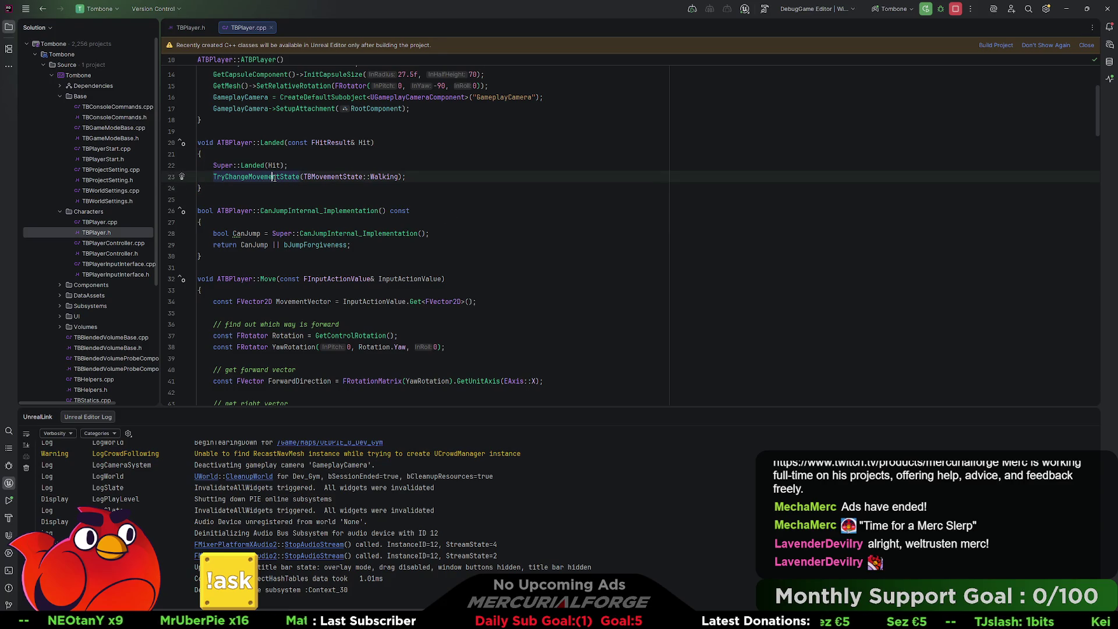
left_click(274, 177, "ctrl")
scroll(437, 239, "down", 10)
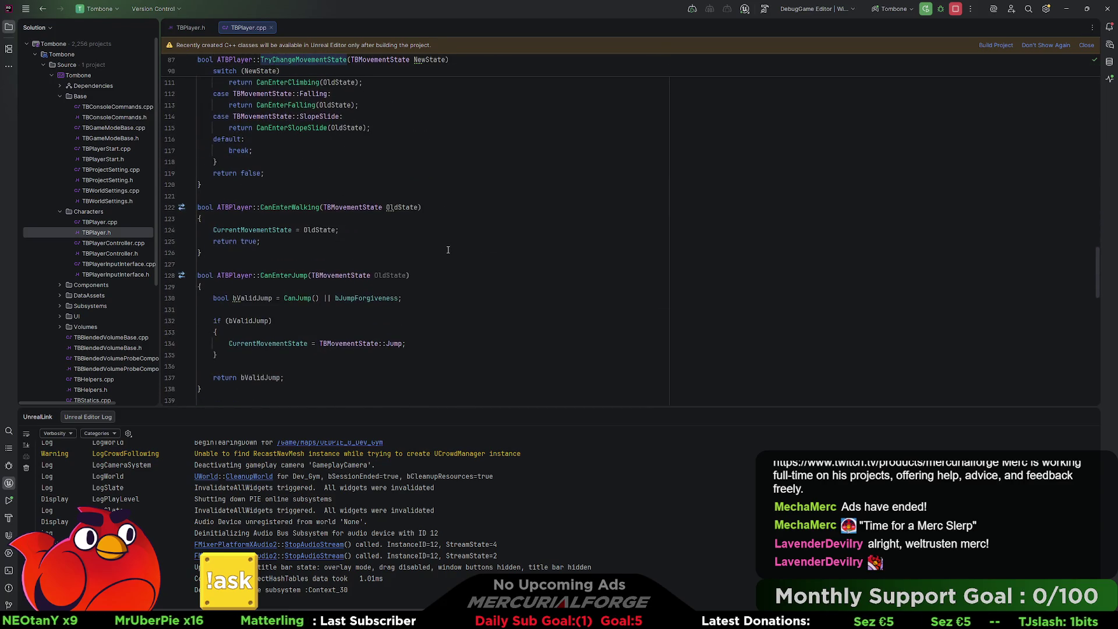
scroll(446, 248, "down", 1)
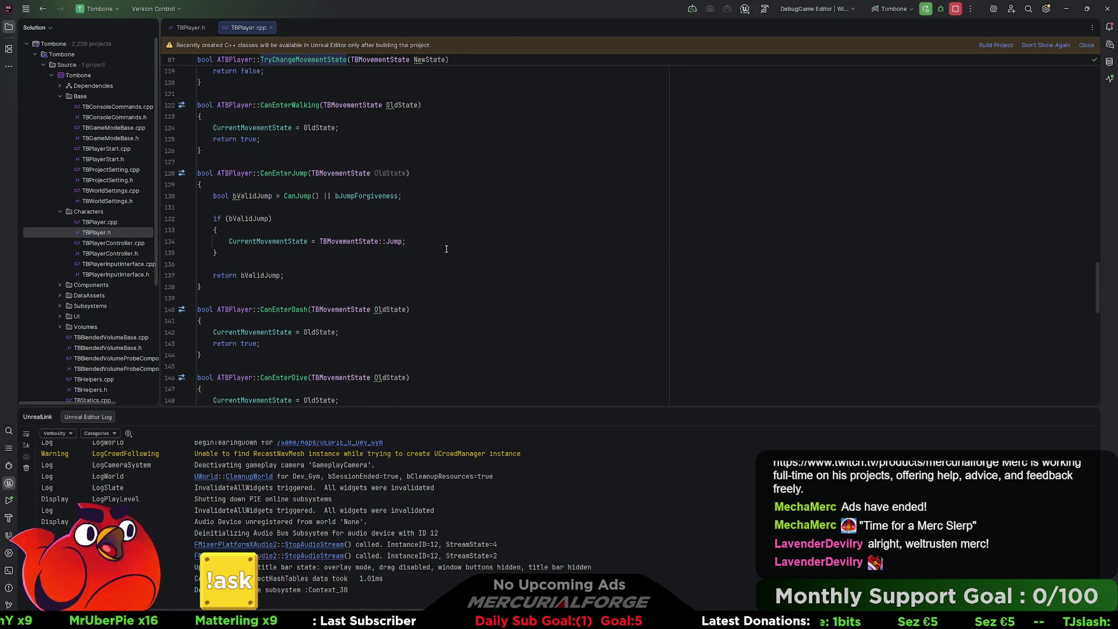
scroll(443, 249, "up", 10)
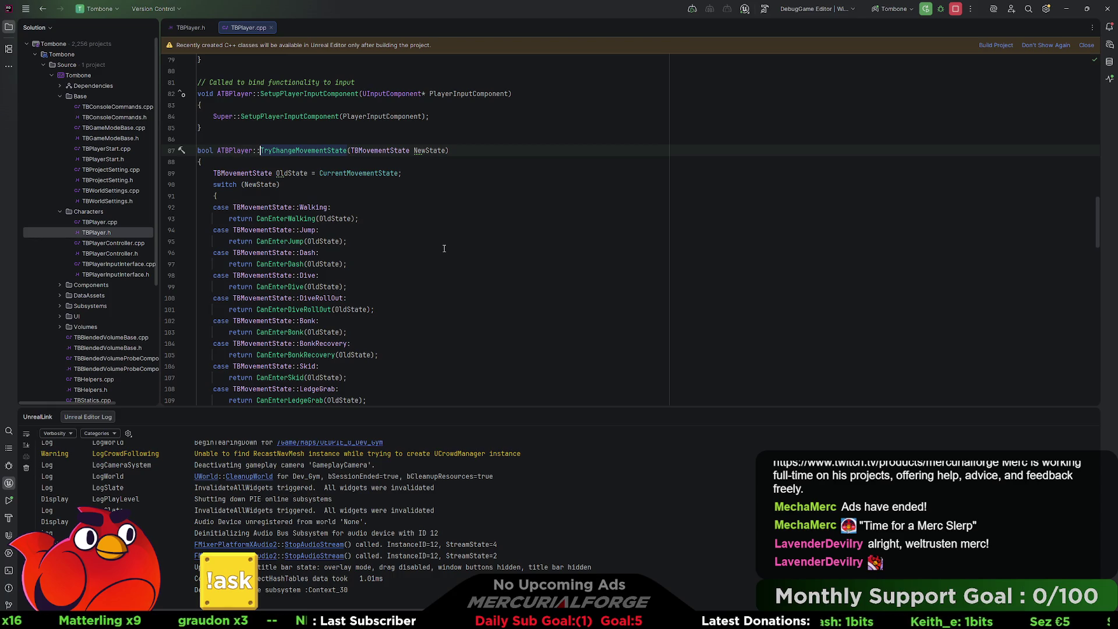
scroll(444, 248, "down", 7)
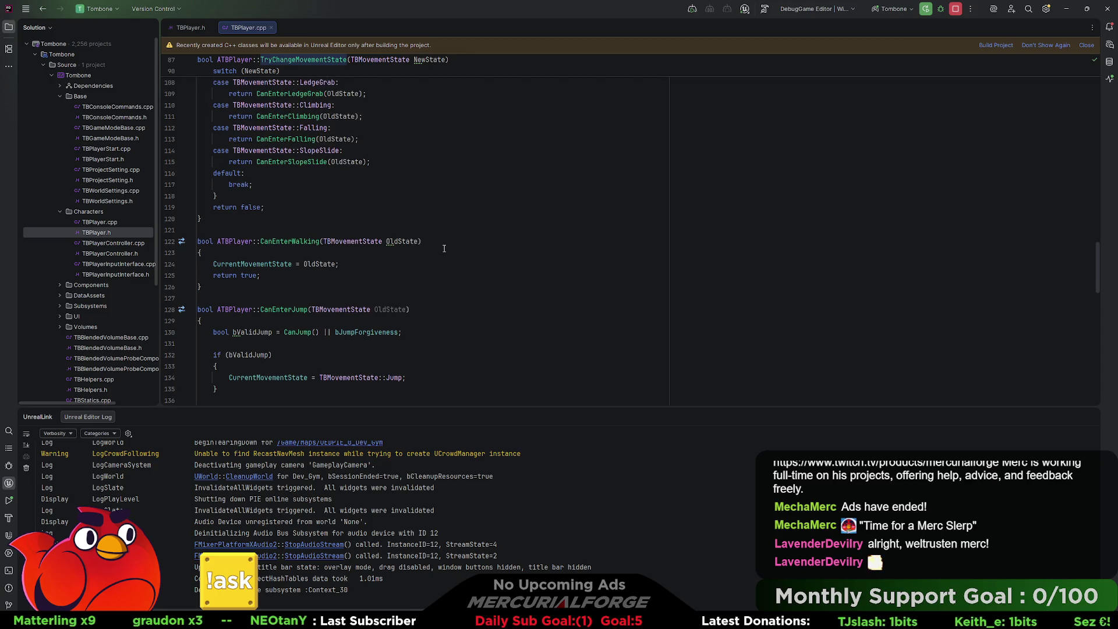
scroll(443, 249, "down", 3)
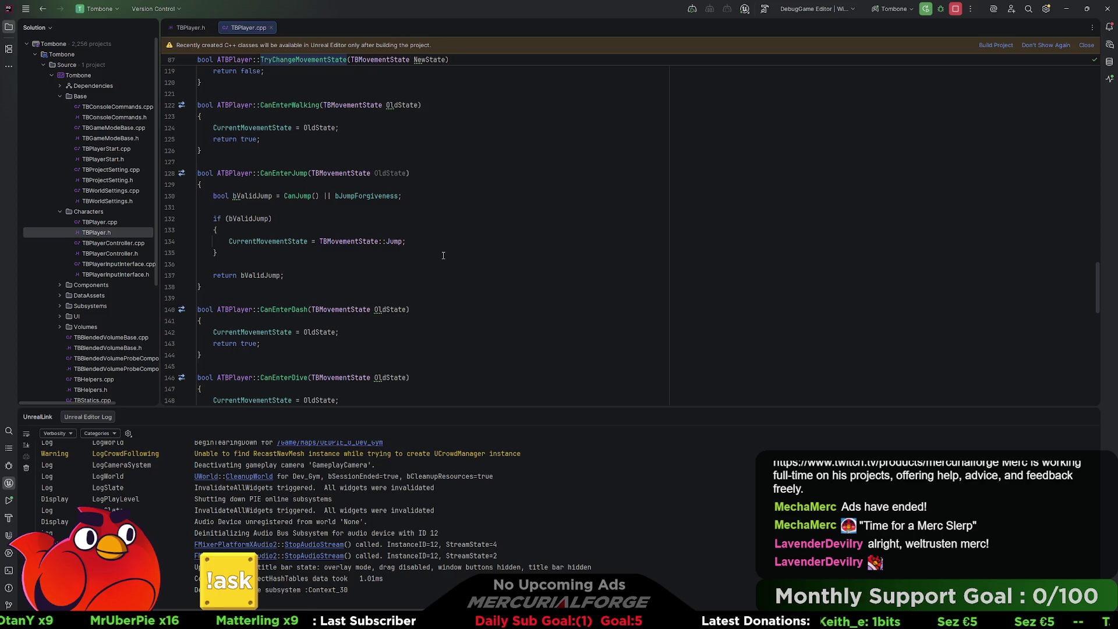
scroll(443, 255, "up", 10)
scroll(437, 258, "up", 8)
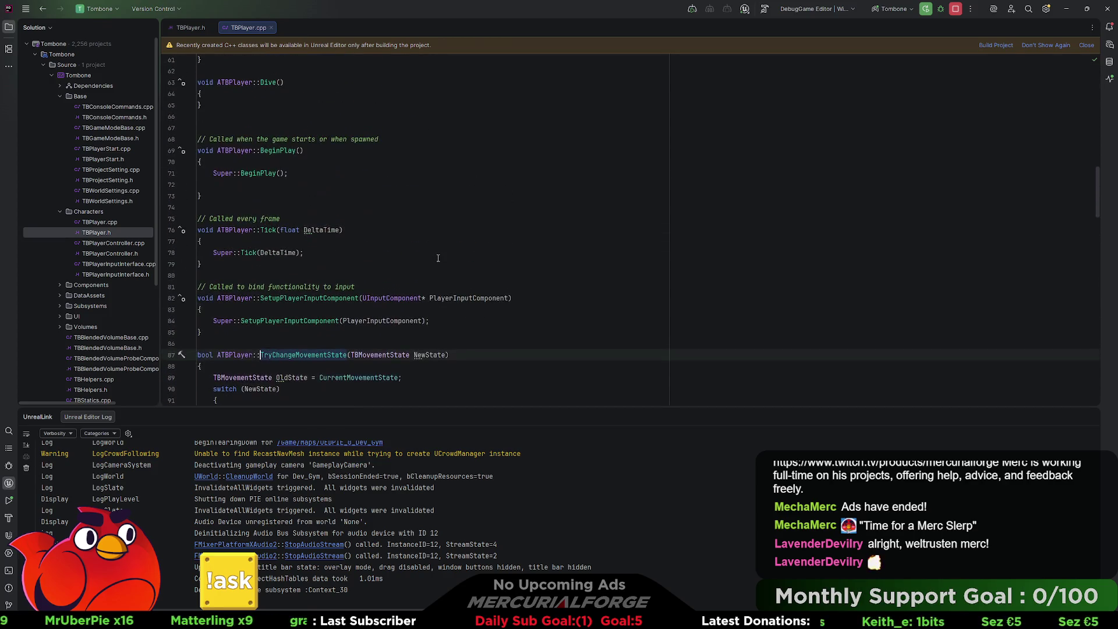
scroll(438, 258, "up", 7)
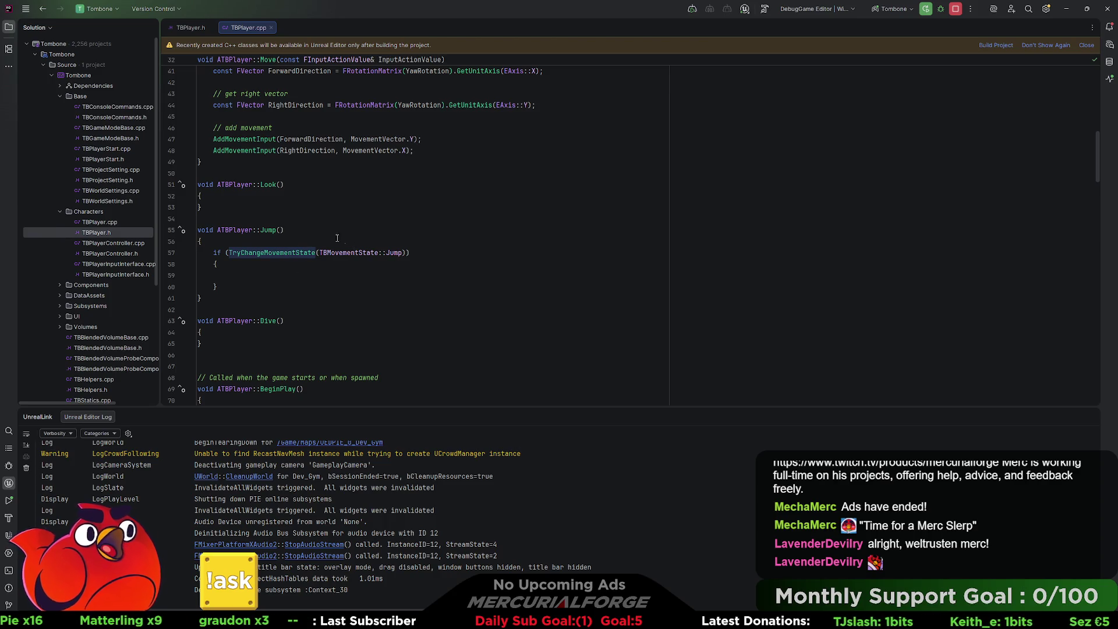
scroll(344, 187, "down", 2)
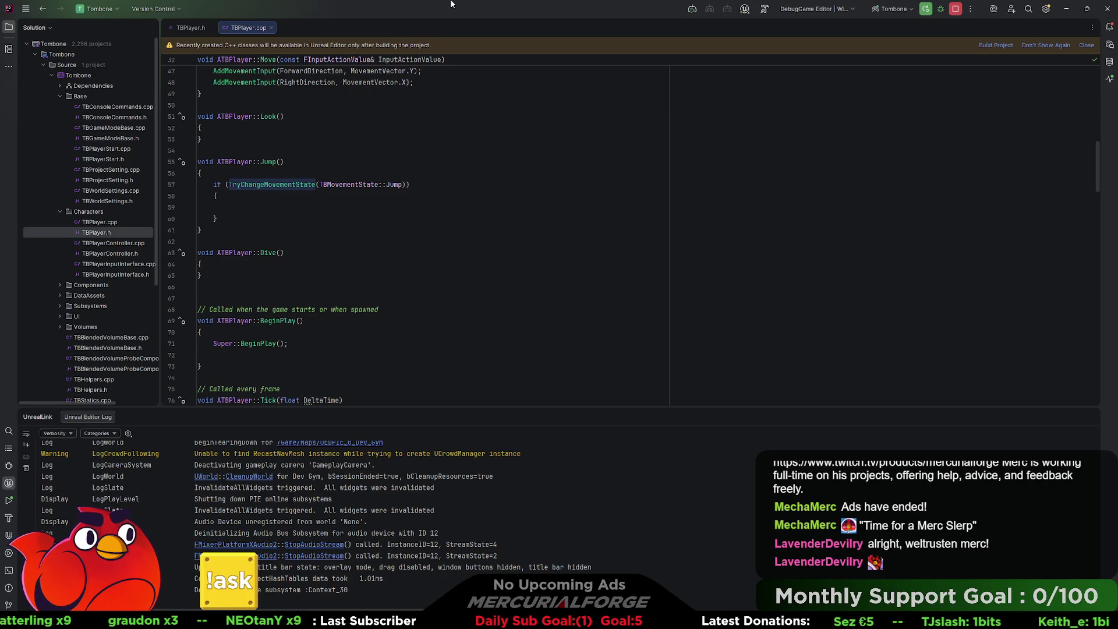
key("alt+Tab")
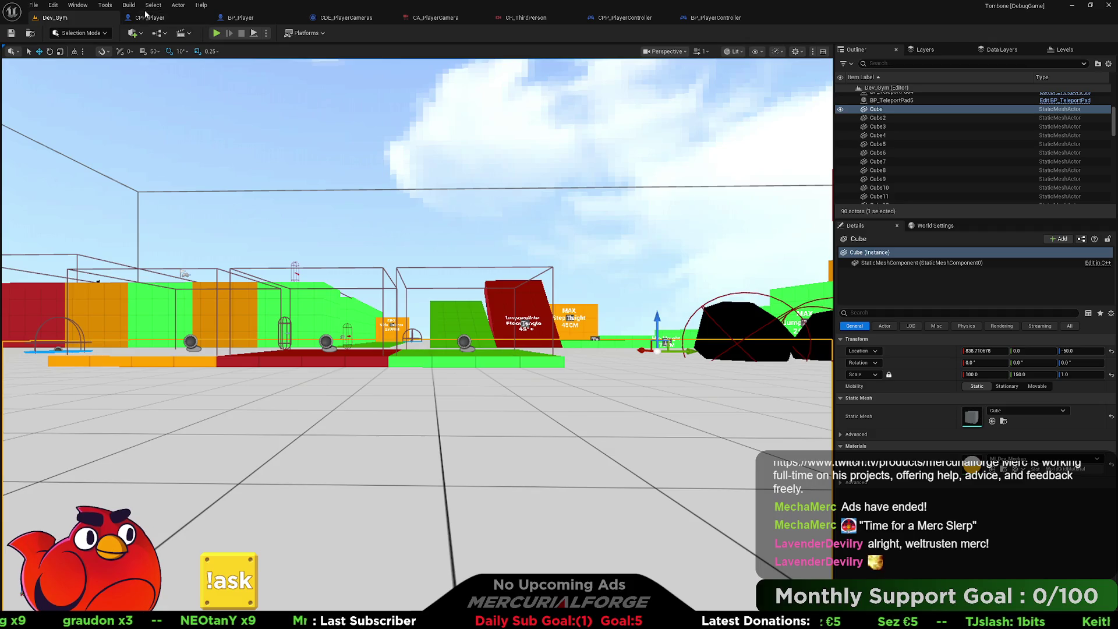
left_click(240, 18)
left_click_drag(373, 172, 434, 182)
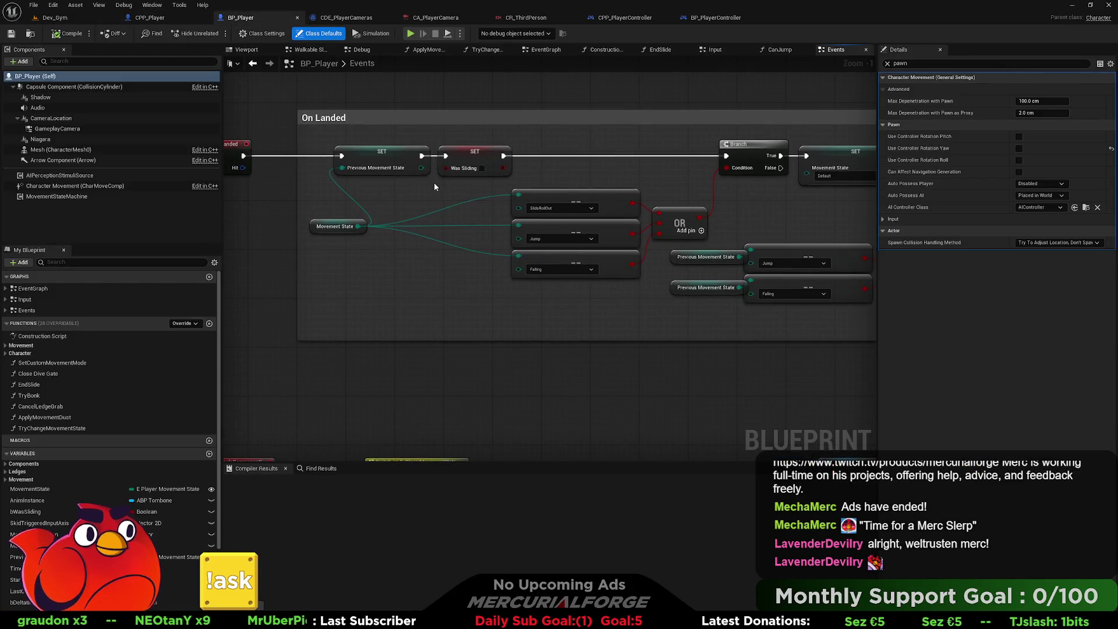
scroll(432, 183, "down", 1)
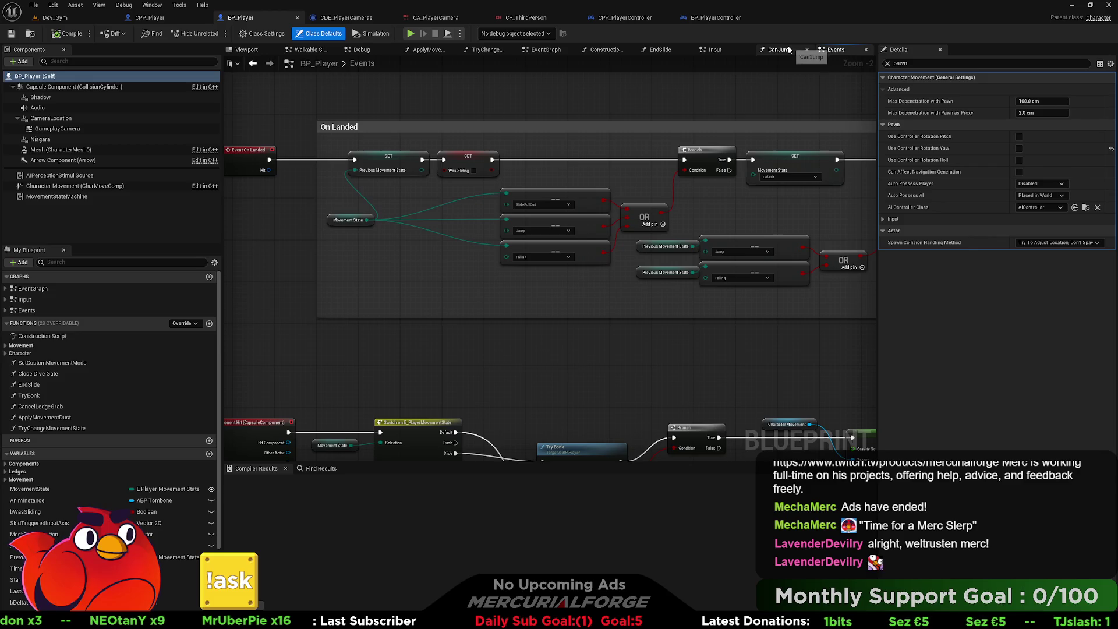
left_click(717, 50)
mouse_move(408, 294)
left_mouse_down()
mouse_move(435, 264)
mouse_move(408, 200)
mouse_move(294, 206)
left_mouse_up()
scroll(407, 200, "up", 2)
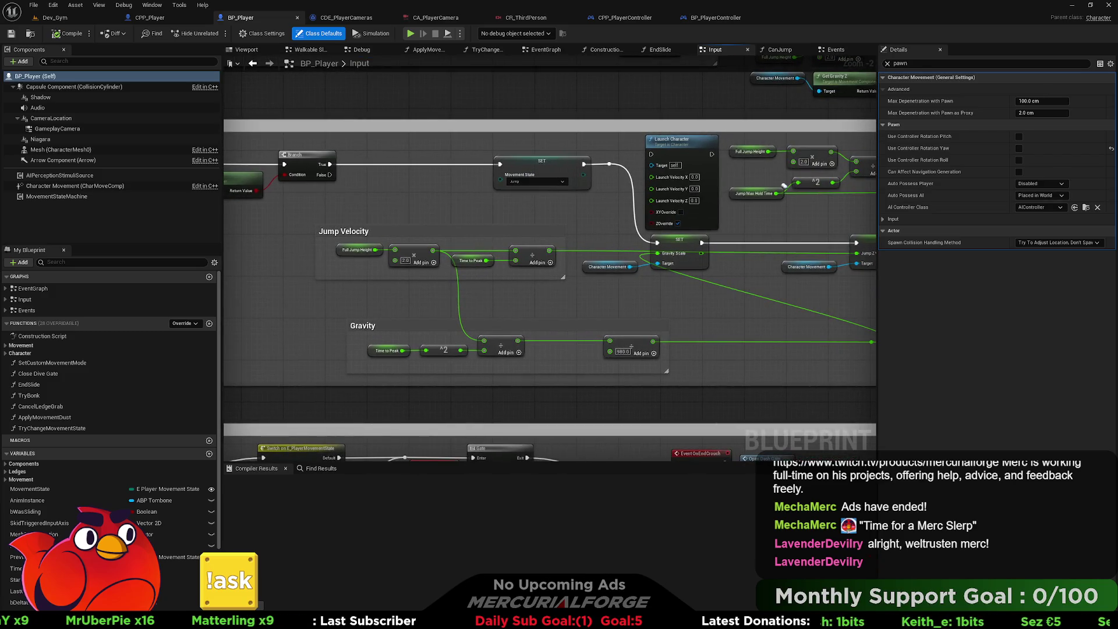
left_click_drag(814, 195, 761, 176)
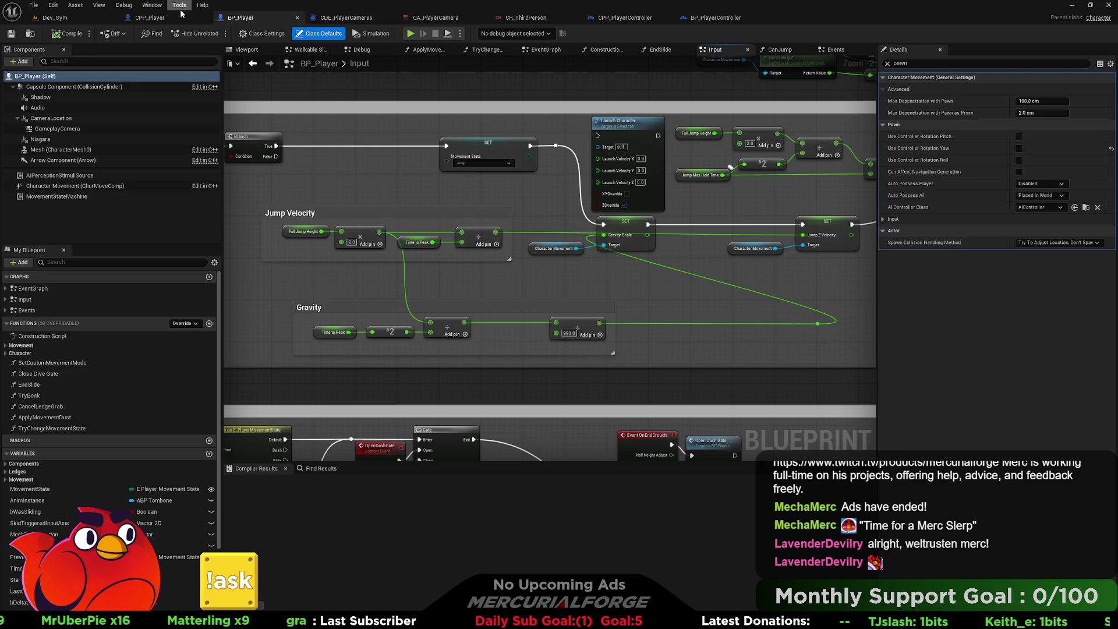
left_click(75, 6)
left_click(116, 122)
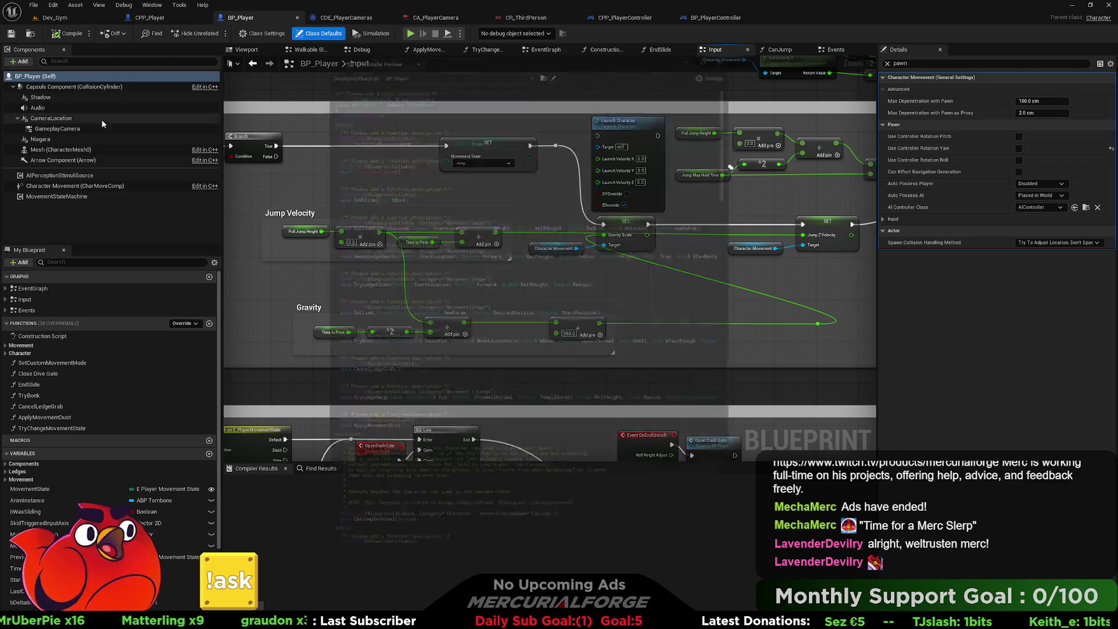
mouse_move(522, 34)
left_mouse_down()
mouse_move(886, 50)
mouse_move(828, 45)
left_mouse_up()
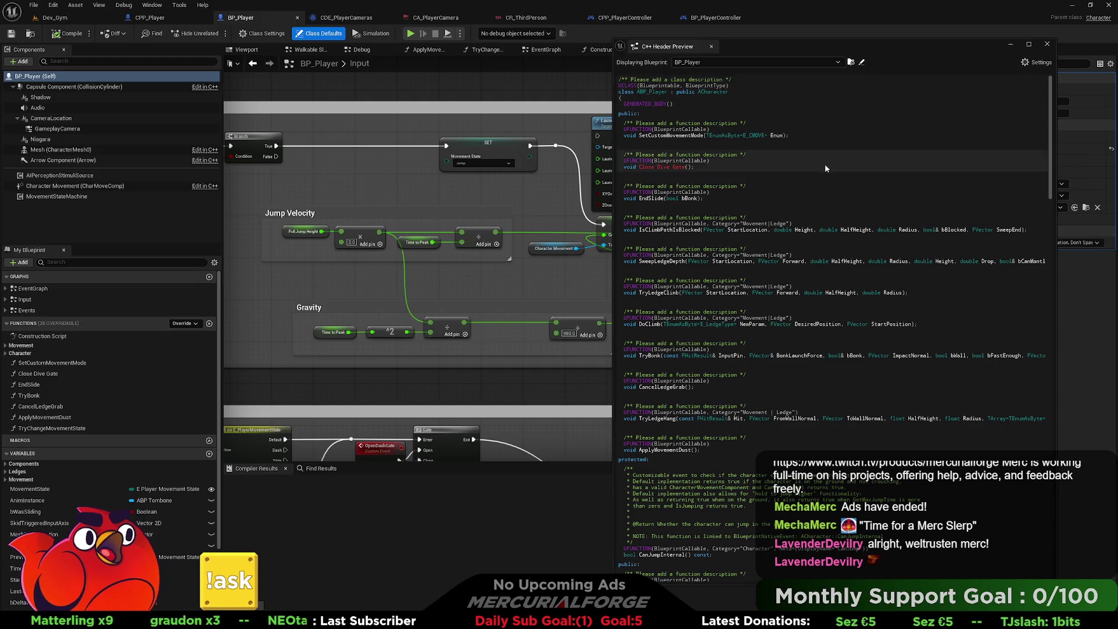
scroll(810, 246, "down", 4)
scroll(809, 246, "down", 11)
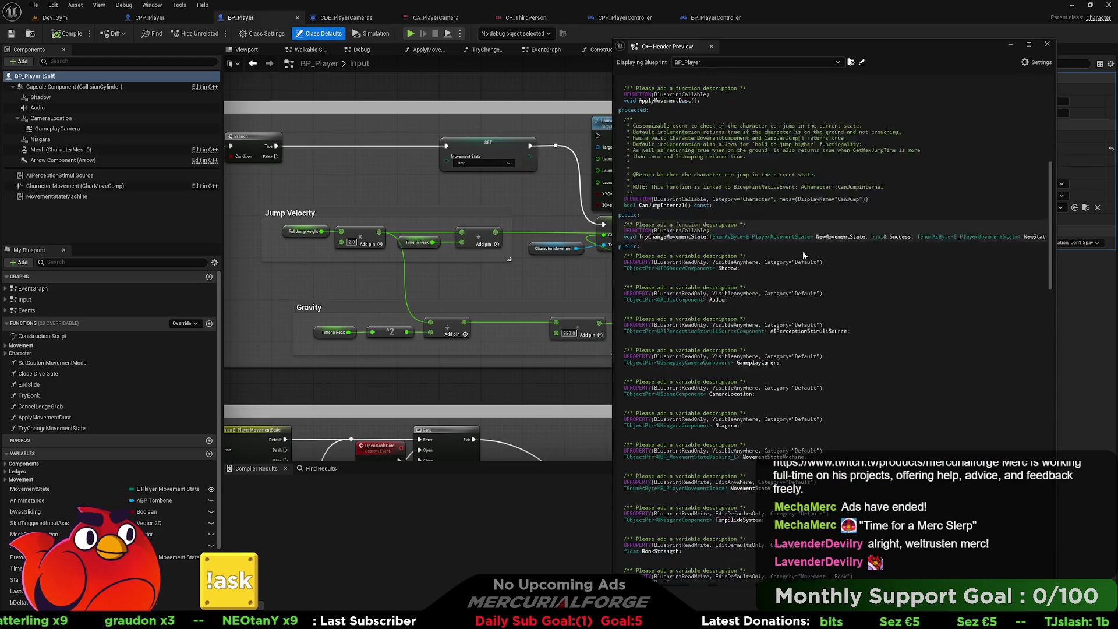
scroll(800, 268, "down", 4)
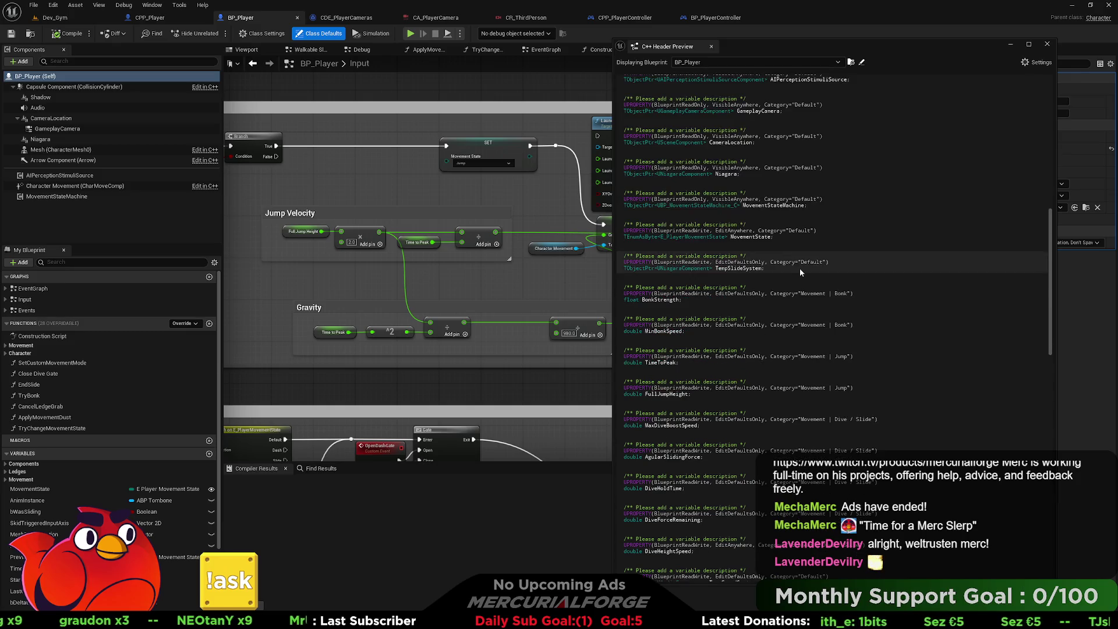
scroll(777, 288, "down", 2)
left_click(732, 304)
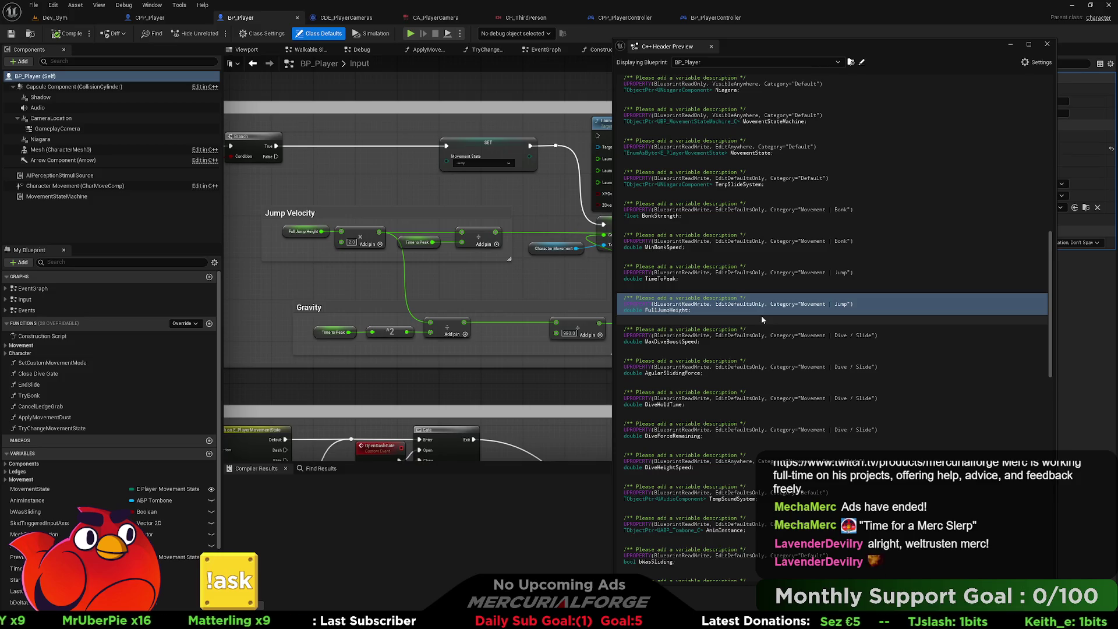
scroll(755, 295, "up", 1)
scroll(752, 295, "down", 5)
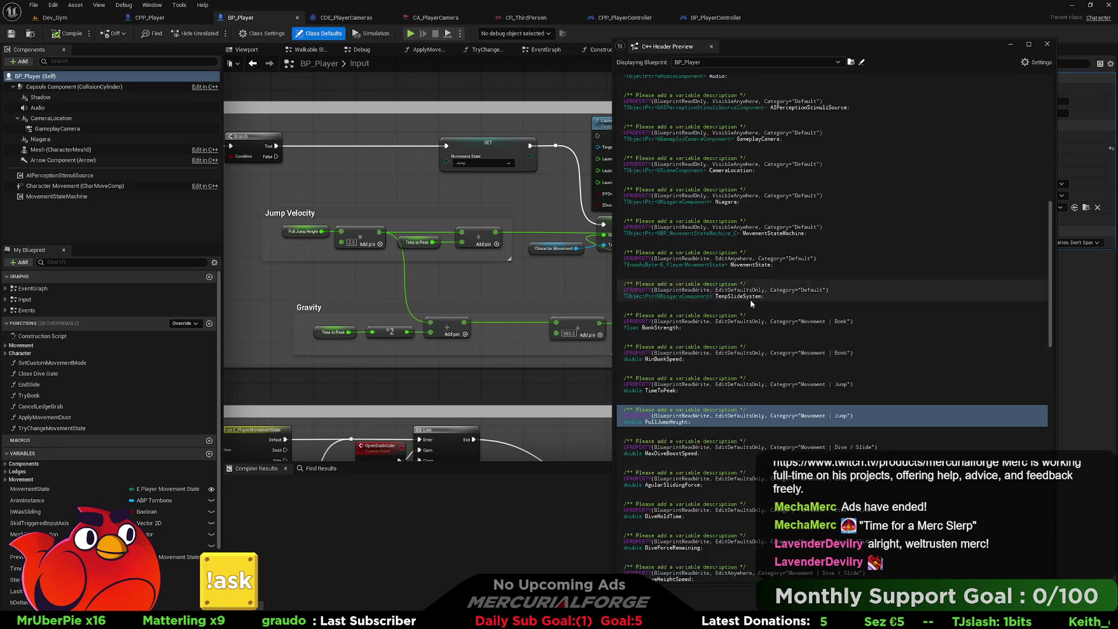
scroll(749, 307, "down", 8)
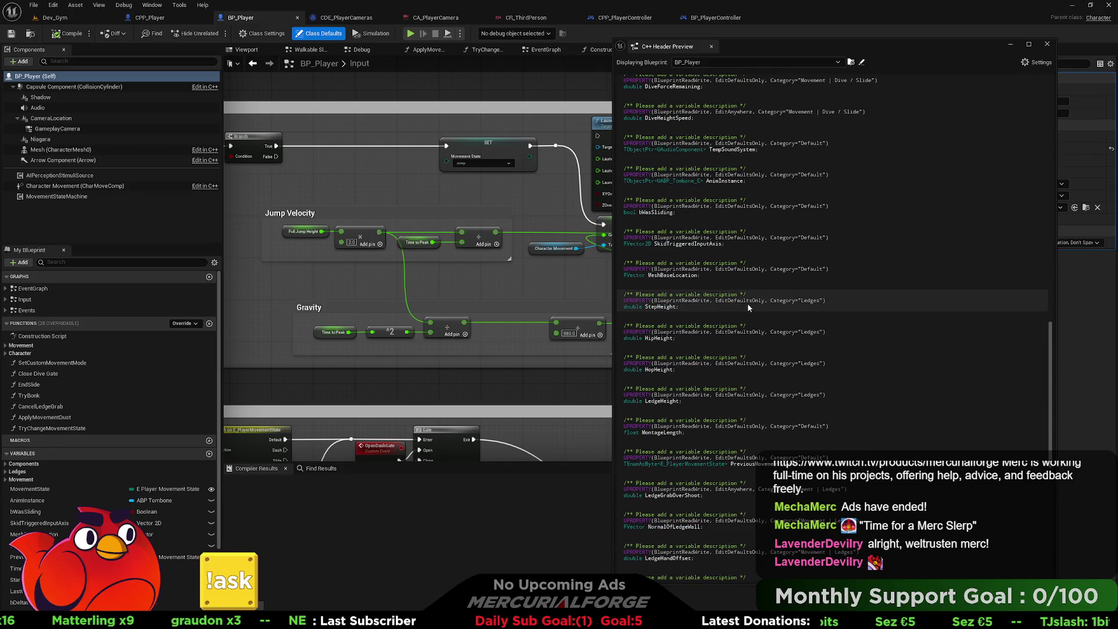
scroll(749, 308, "down", 12)
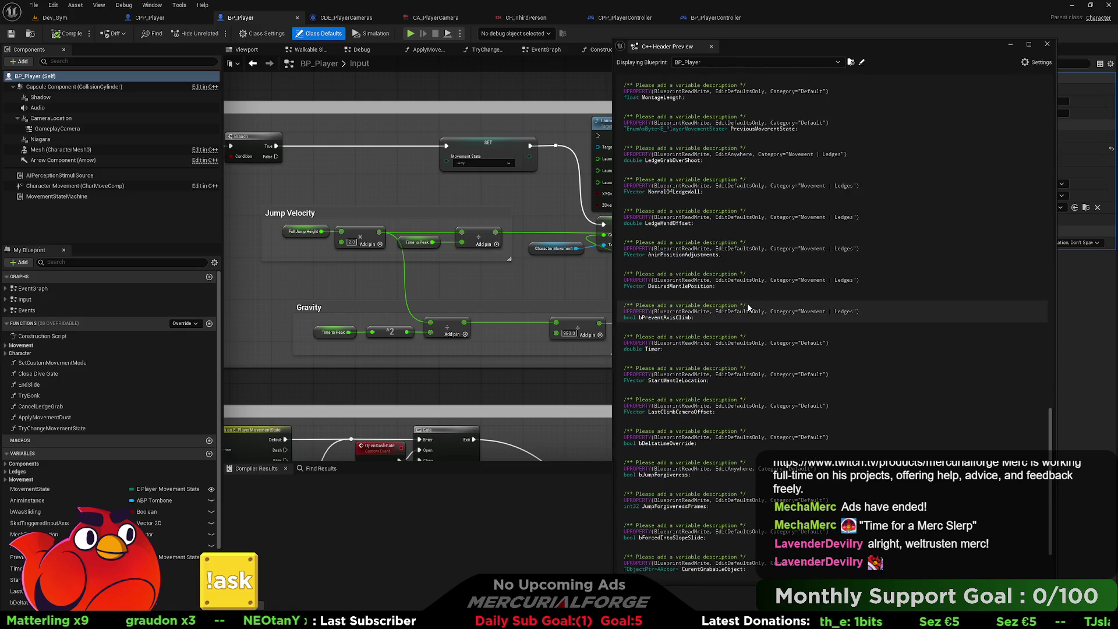
scroll(749, 307, "down", 3)
scroll(748, 308, "down", 1)
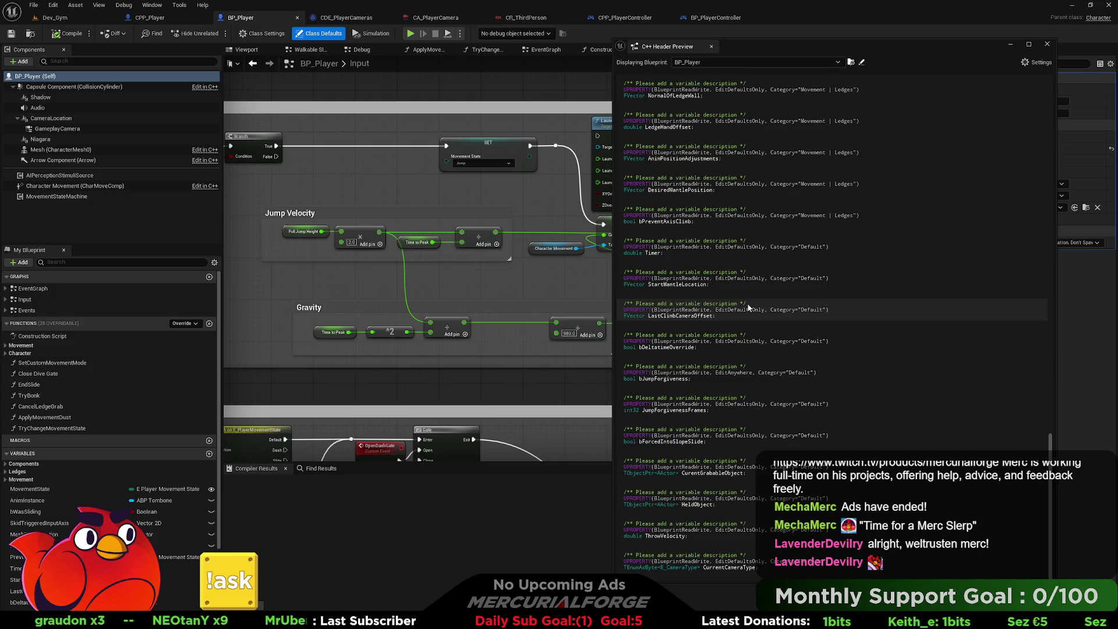
scroll(748, 307, "up", 20)
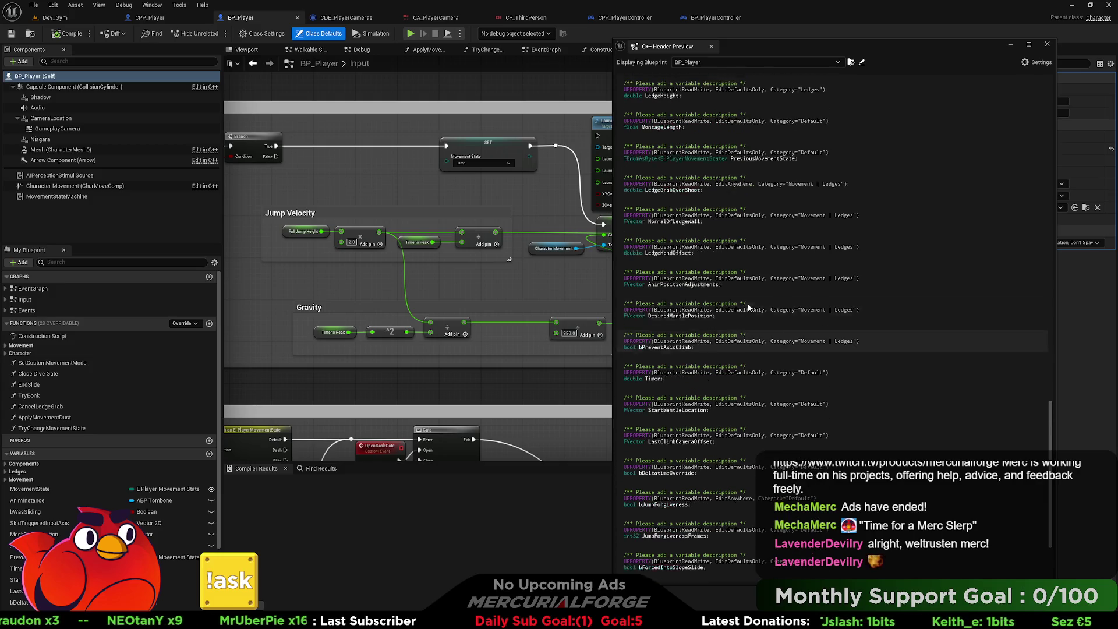
scroll(749, 307, "up", 6)
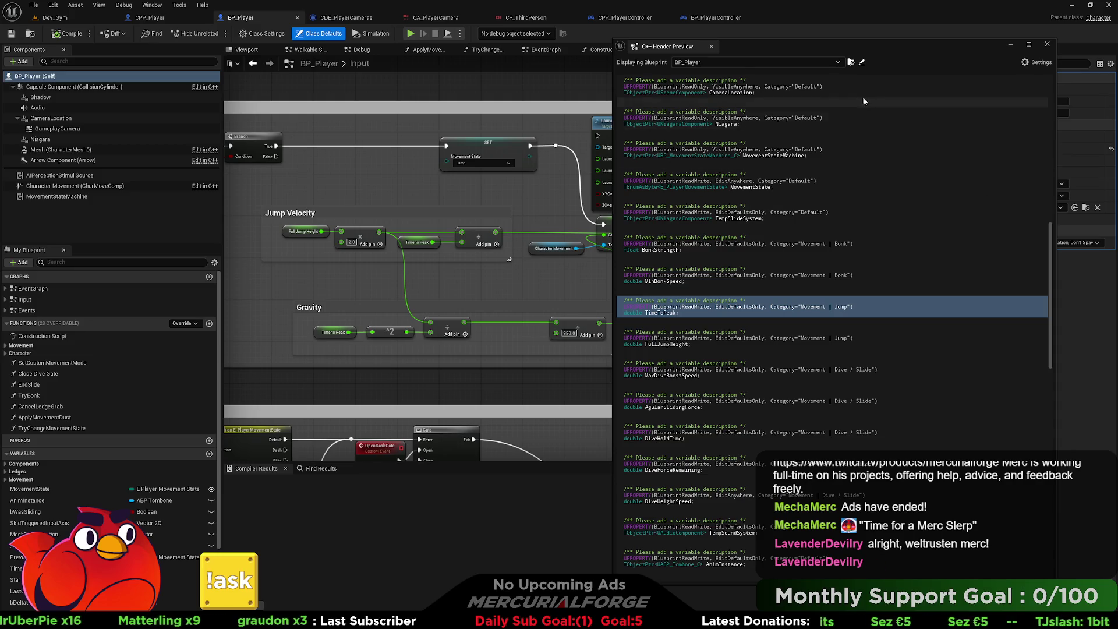
mouse_move(876, 51)
left_mouse_down()
mouse_move(857, 278)
mouse_move(791, 417)
mouse_move(724, 386)
mouse_move(695, 346)
mouse_move(697, 316)
mouse_move(655, 221)
mouse_move(685, 223)
mouse_move(690, 104)
left_mouse_up()
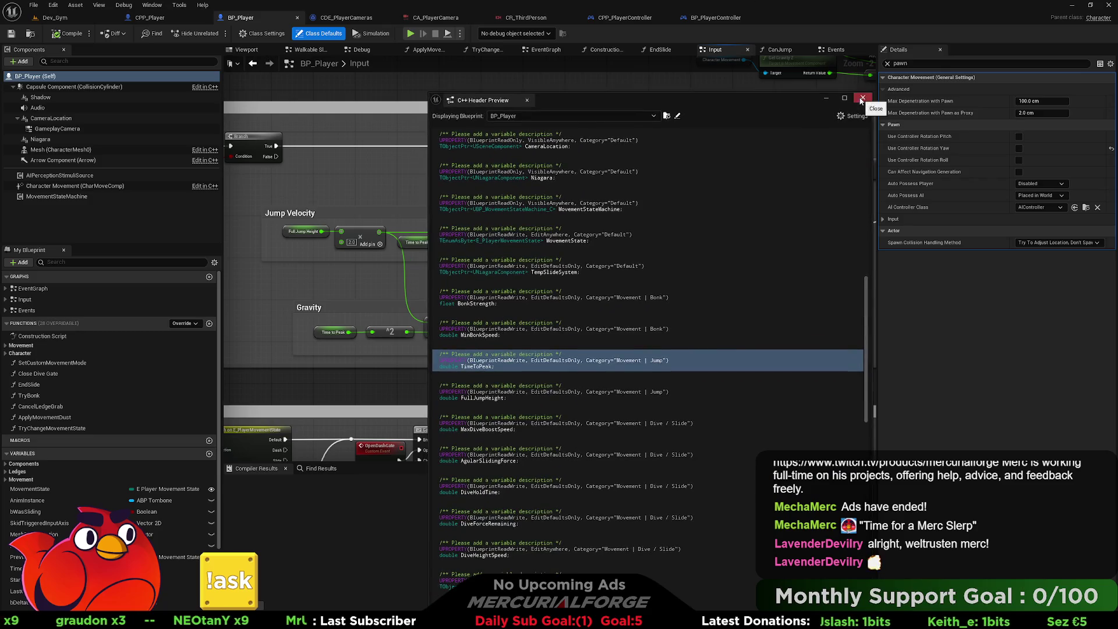
left_click(858, 100)
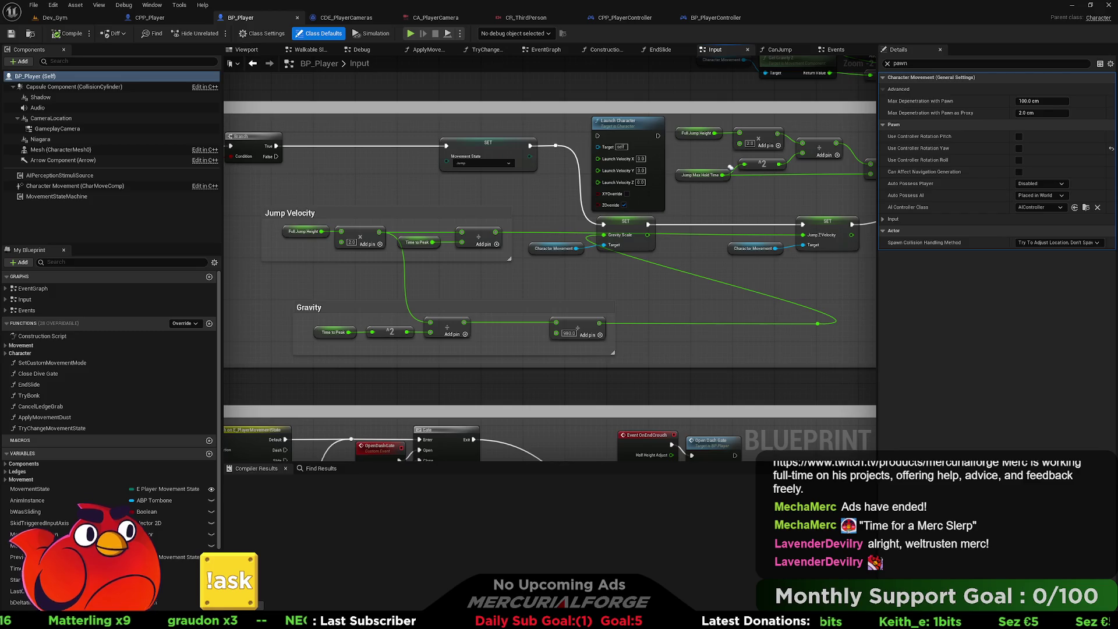
key("alt+Tab")
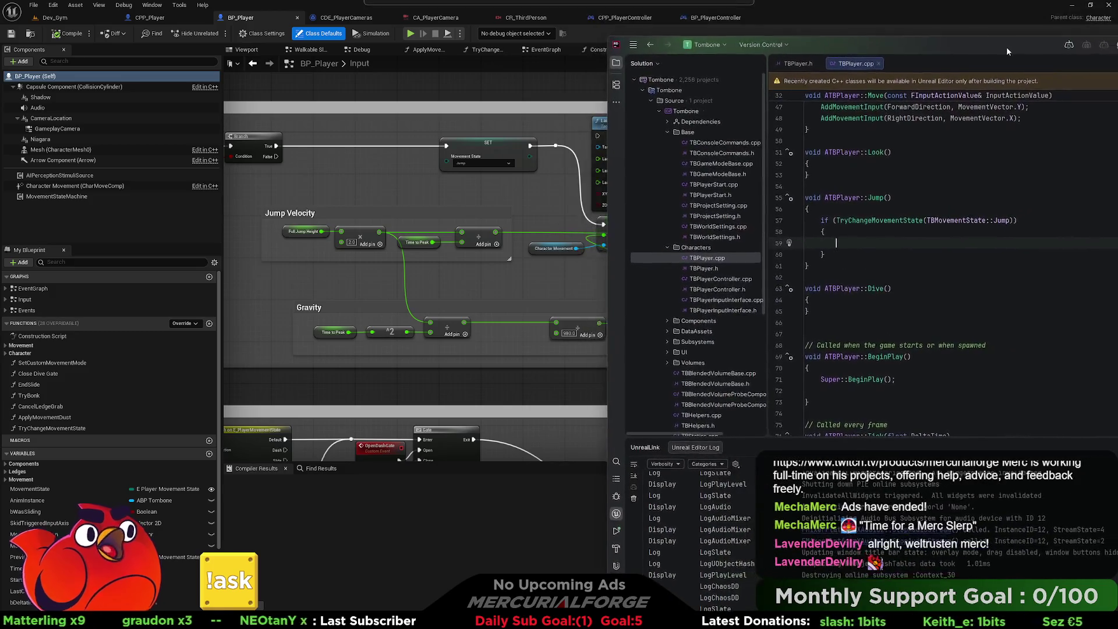
Hide the file tree and declare float locals JumpVelocity and GravityScale in Jump().
left_click(616, 62)
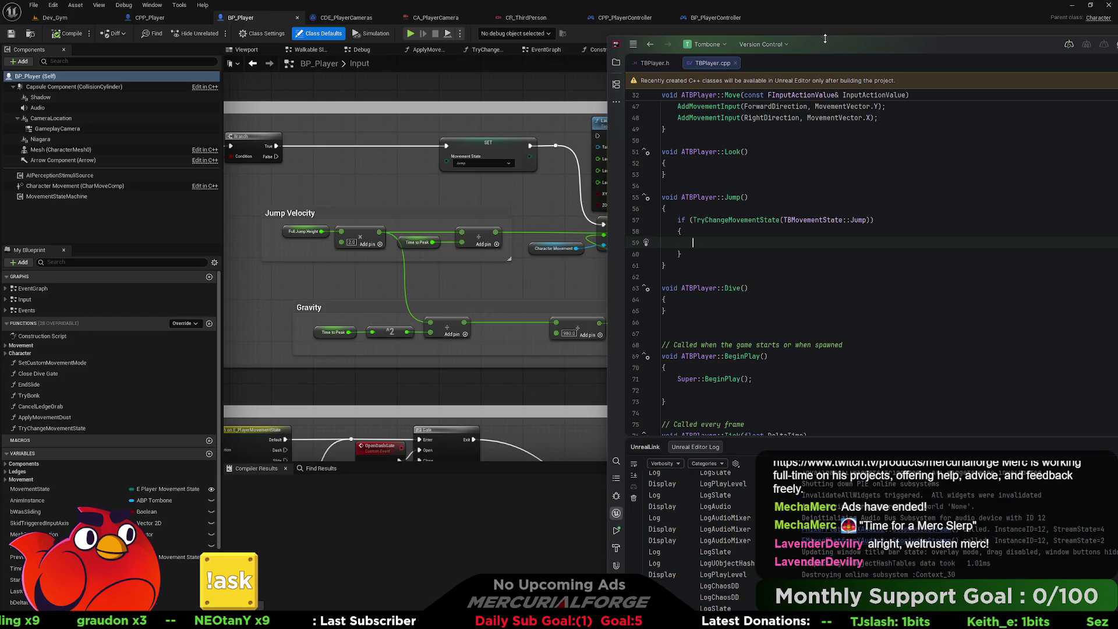
left_click_drag(820, 44, 848, 40)
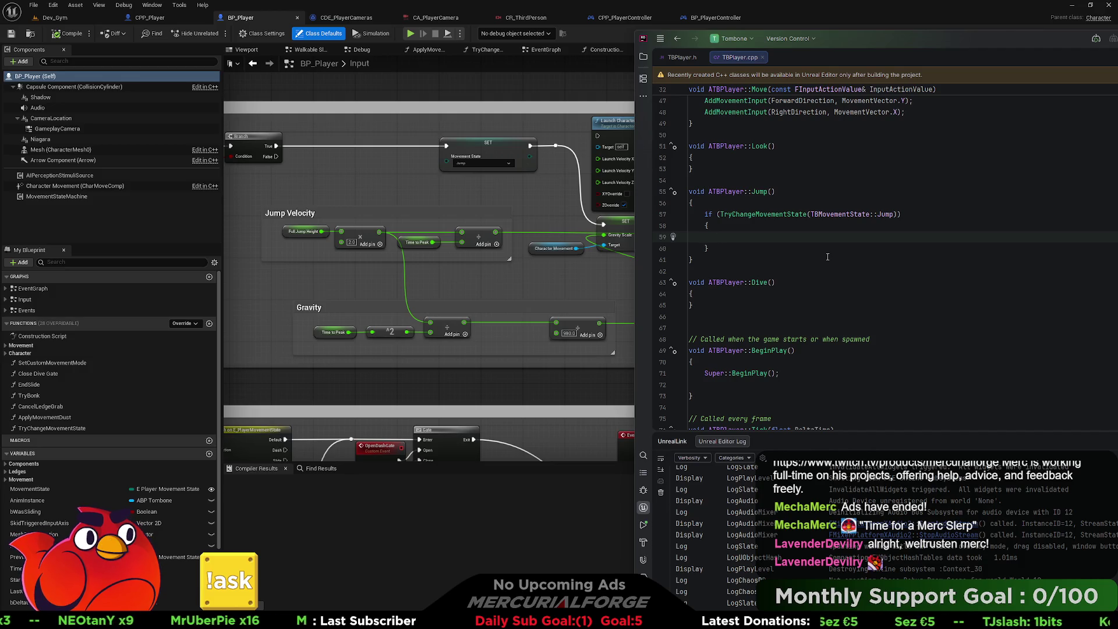
type("float")
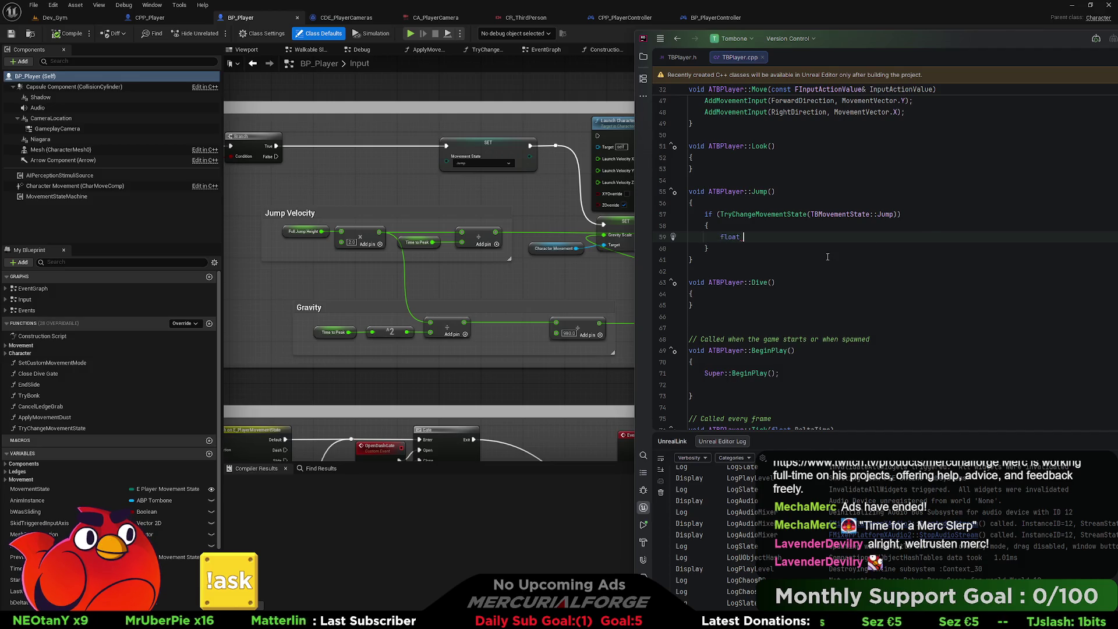
type("JumpVeloc")
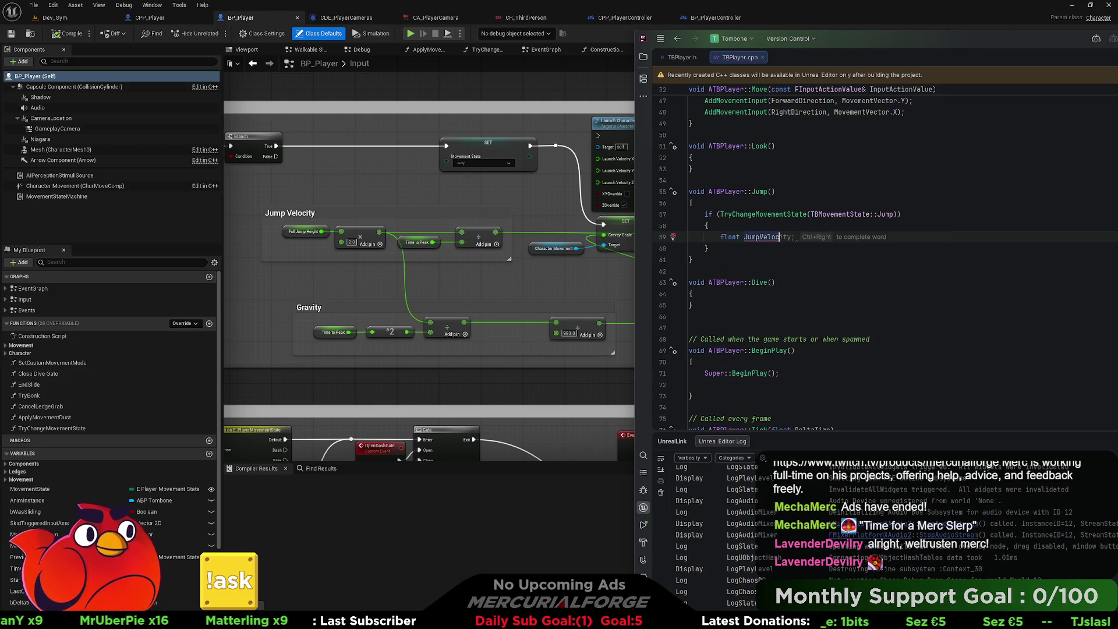
key("Tab")
type("=")
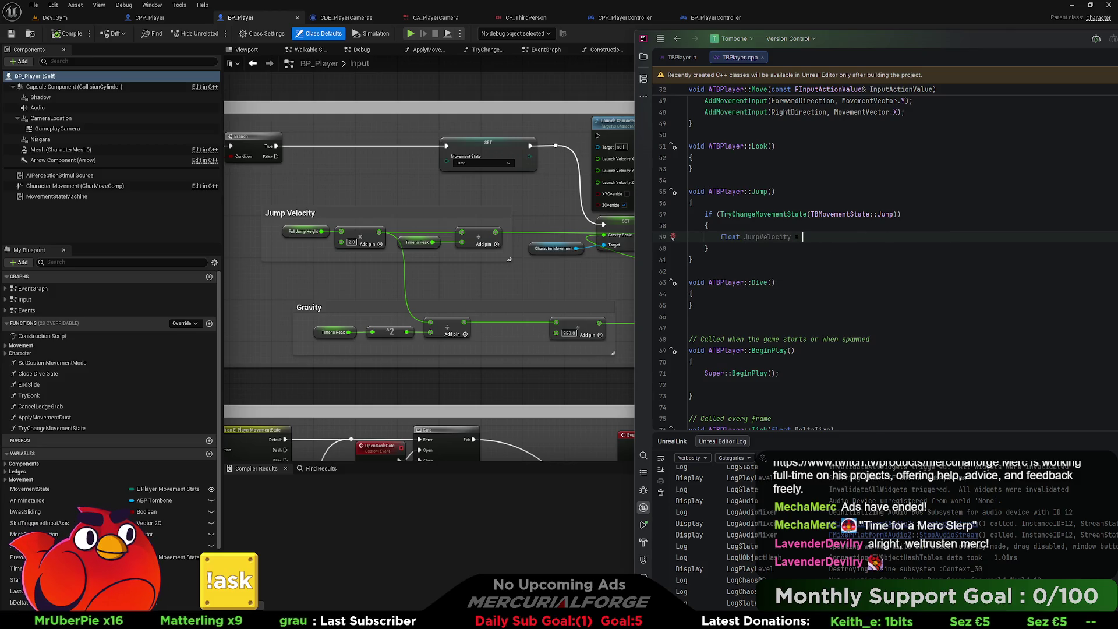
key("BackSpace")
key("BackSpace")
type(";")
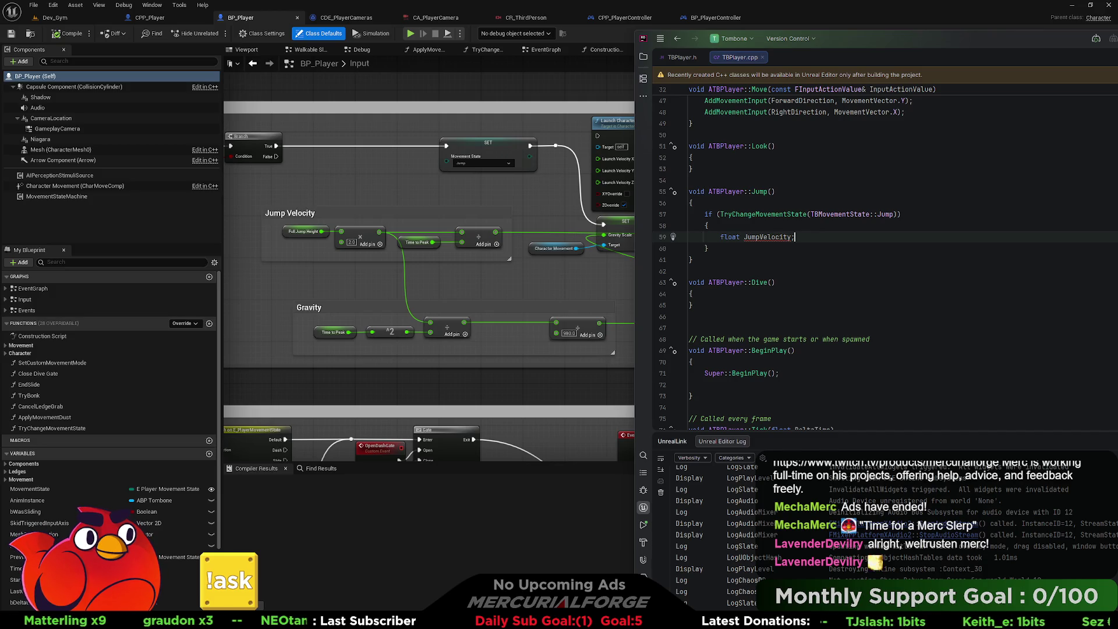
key("Return")
type("fl")
key("Return")
type("GravitySc")
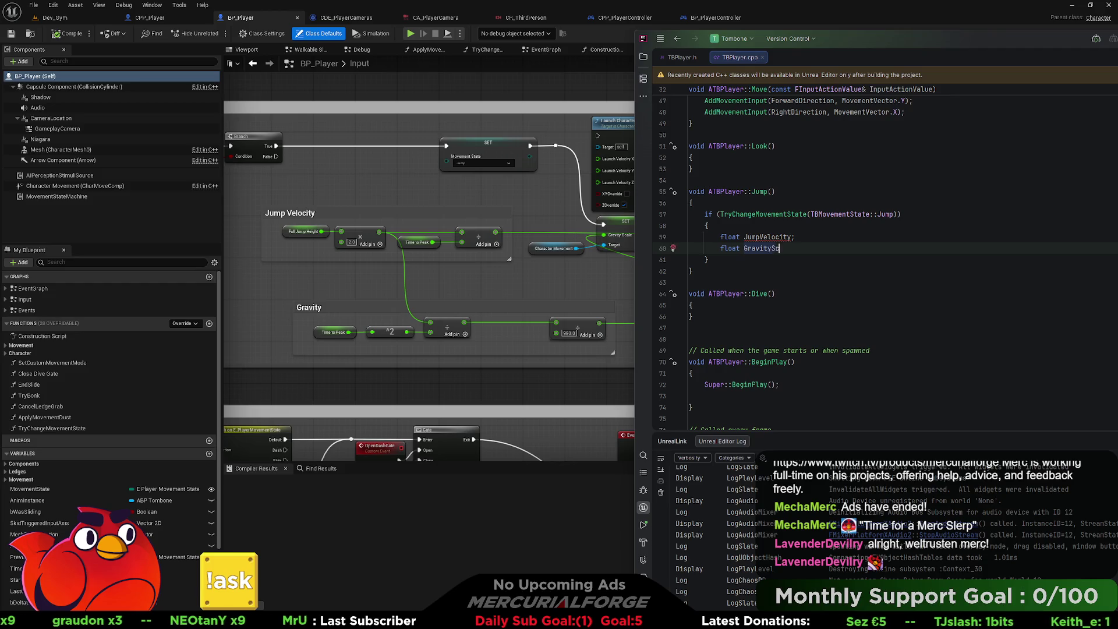
type("ale;")
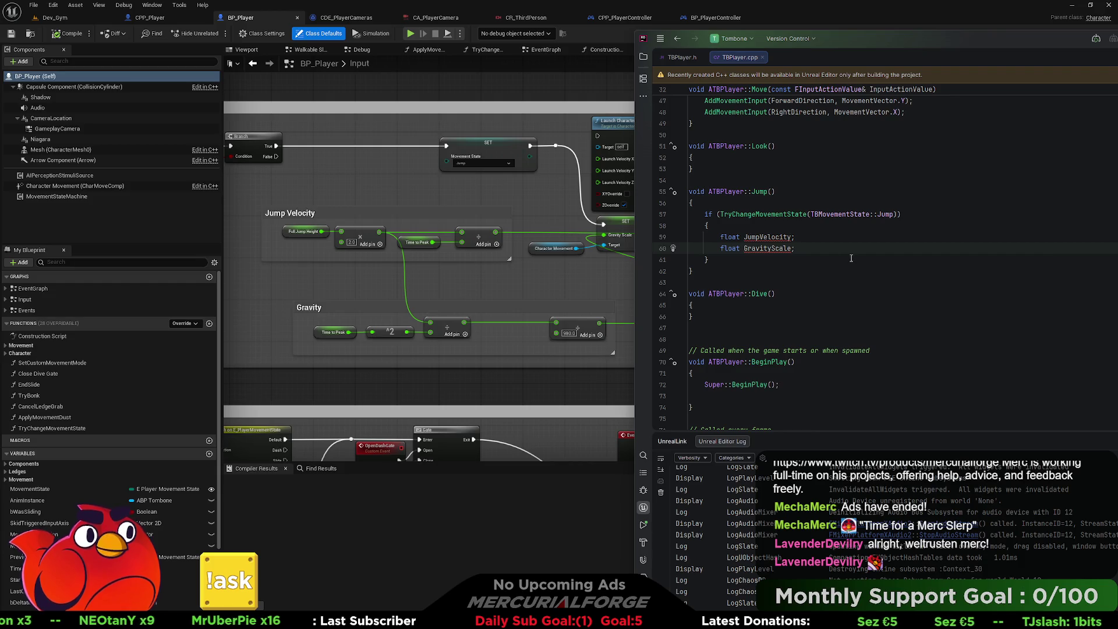
Write JumpVelocity = (FullJumpHeight * 2) / TimeToPeak;.
key("Return")
key("Return")
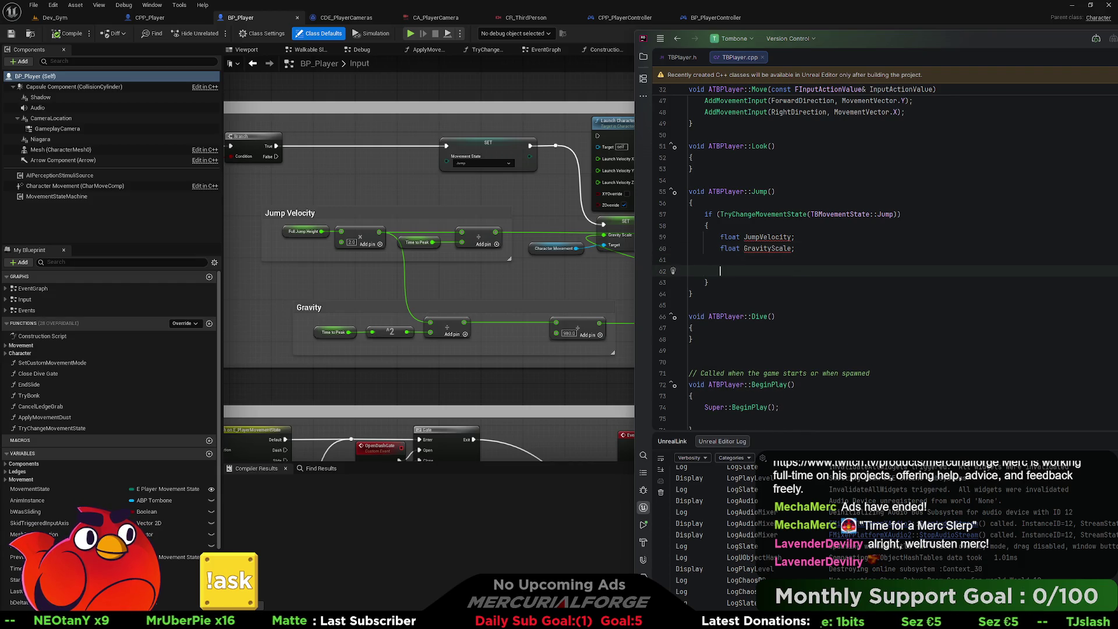
type("jump")
key("Down")
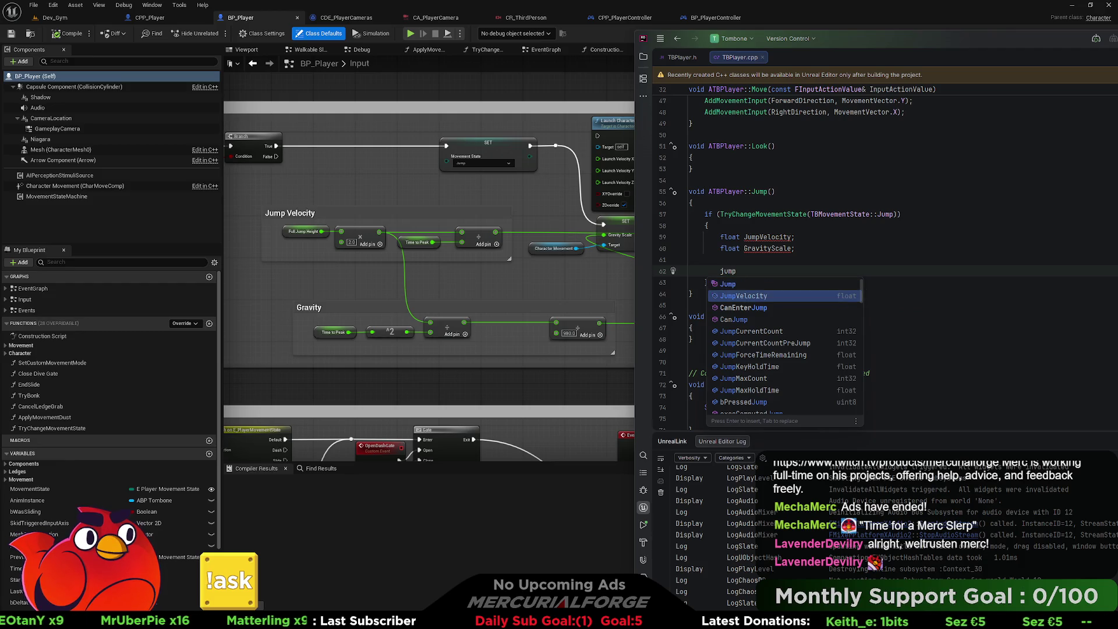
key("Return")
type("= ")
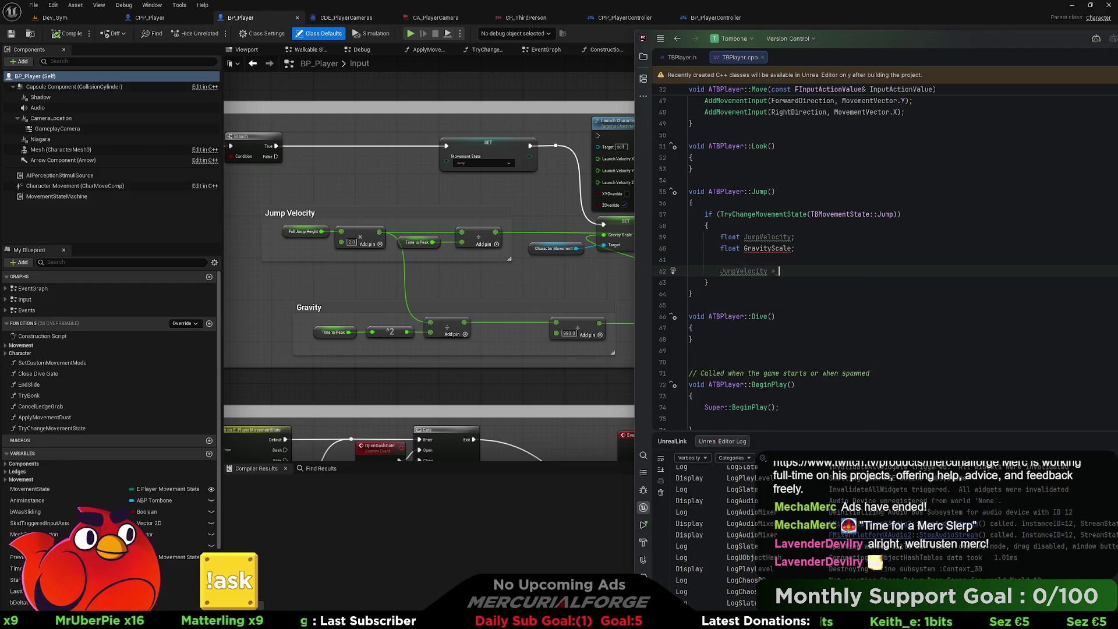
type("Full")
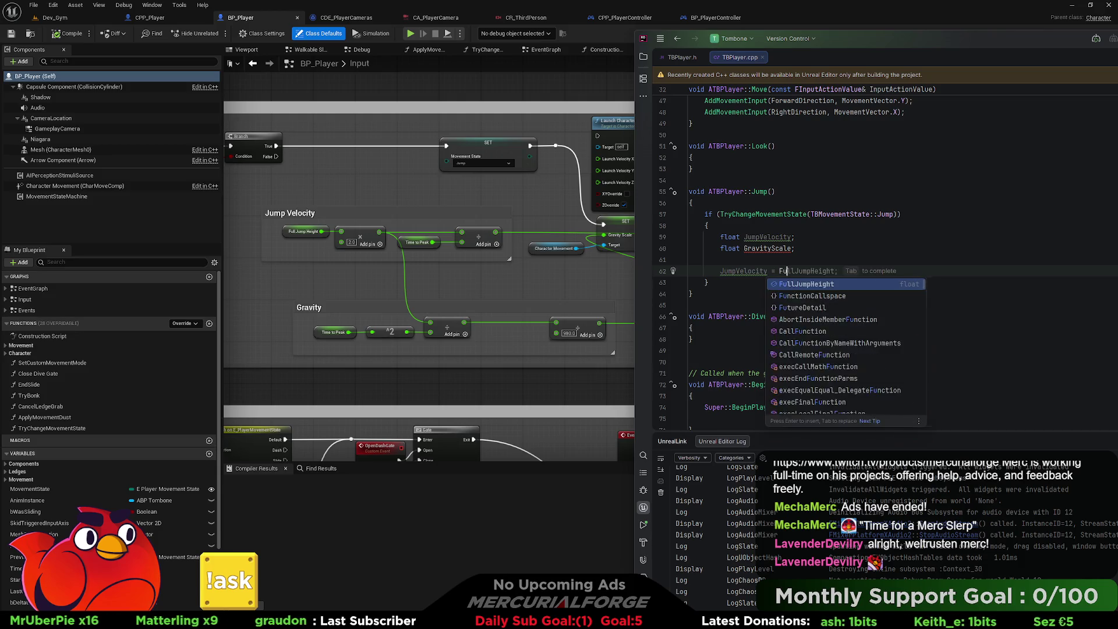
key("Return")
key("BackSpace")
key("BackSpace")
key("BackSpace")
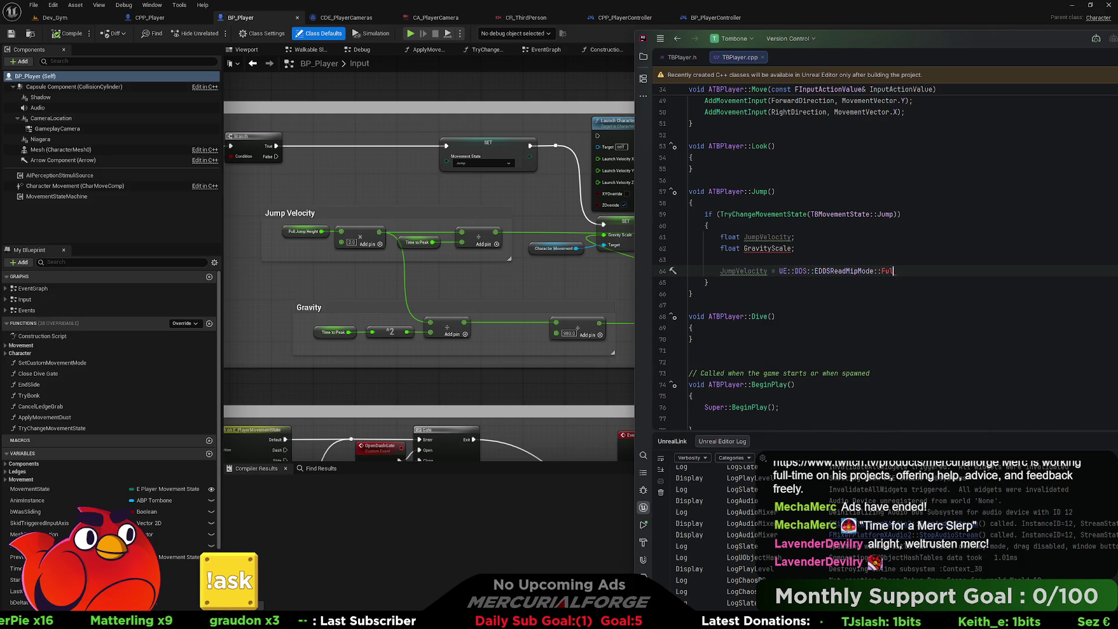
key("BackSpace")
type("FullJumpHeight")
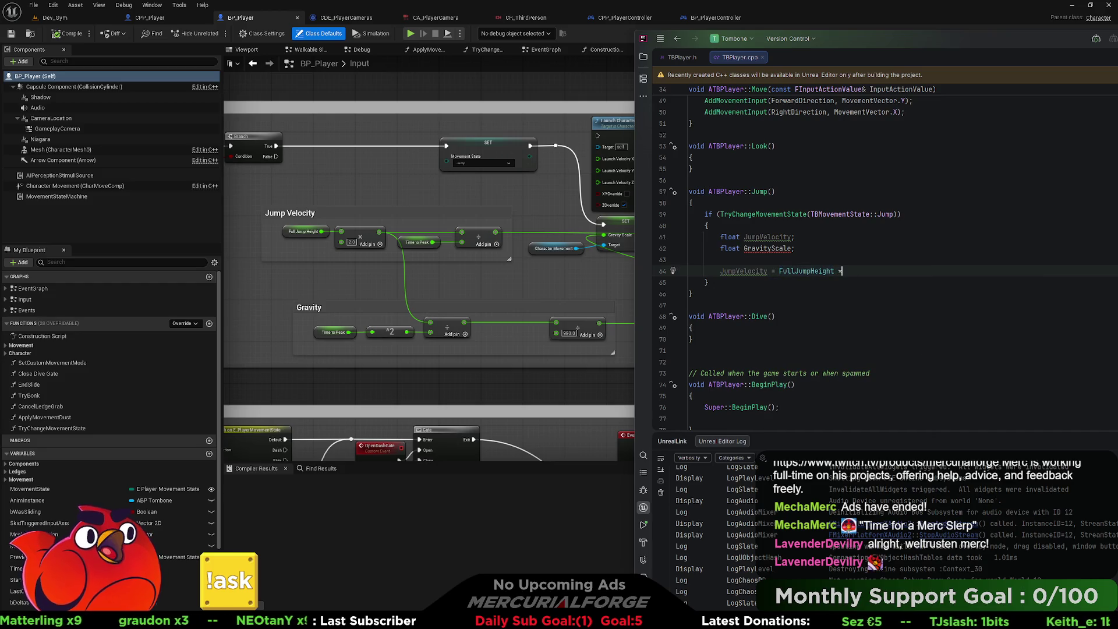
type(" * 2")
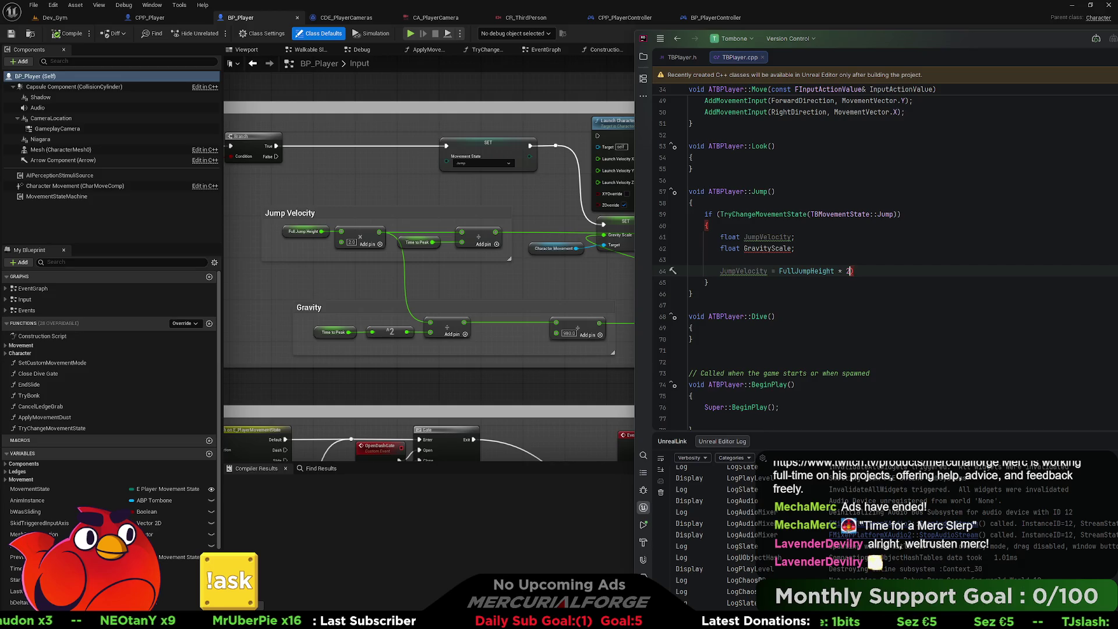
type(")")
type("(")
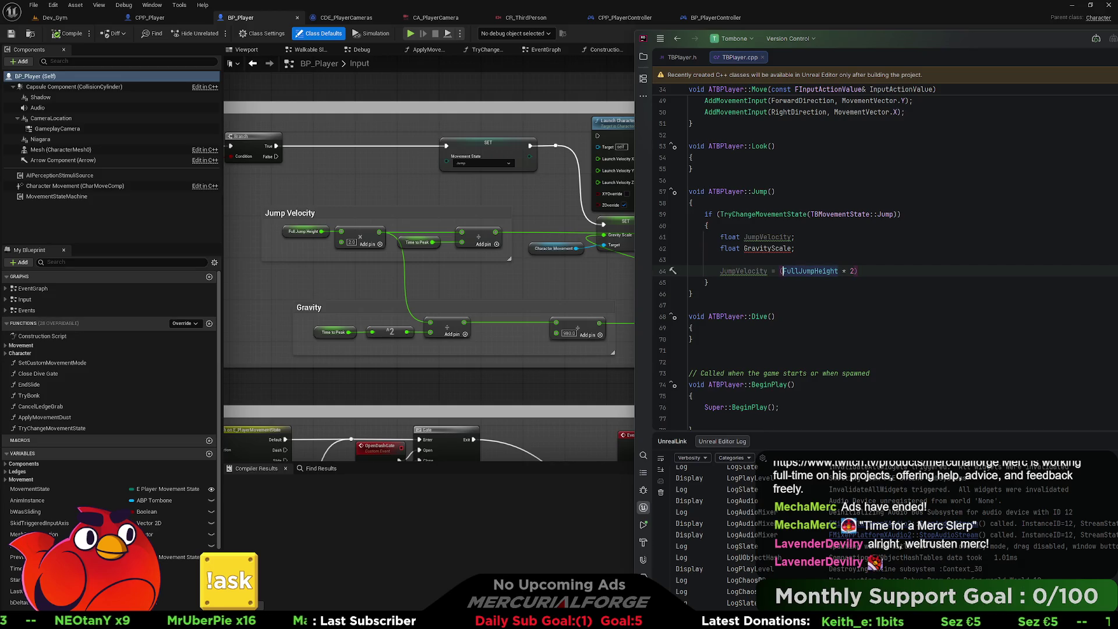
key("End")
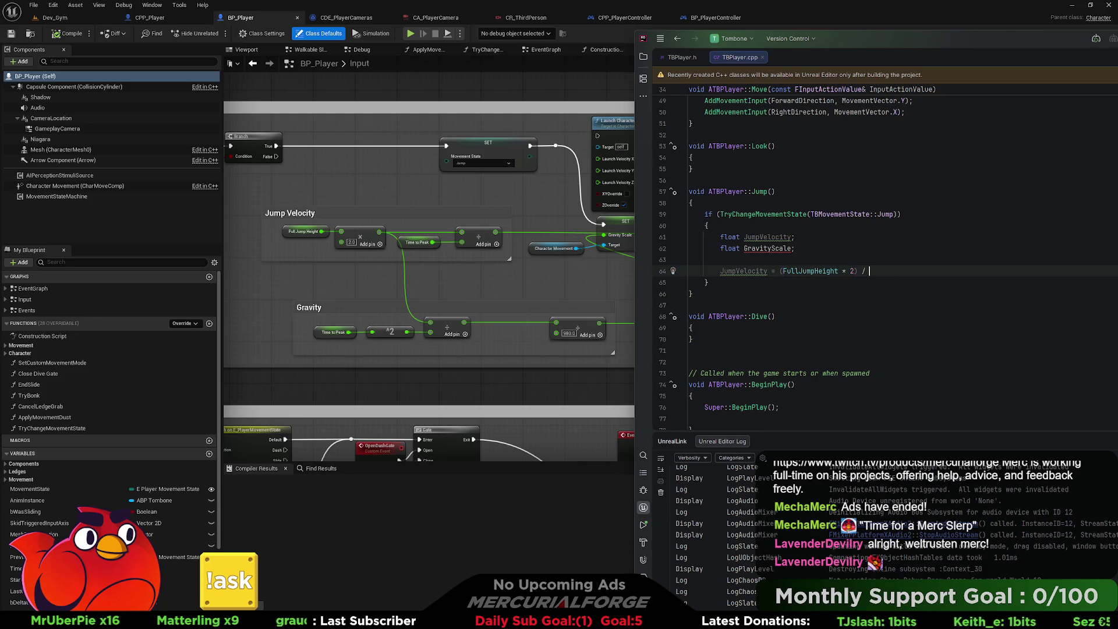
type("Time")
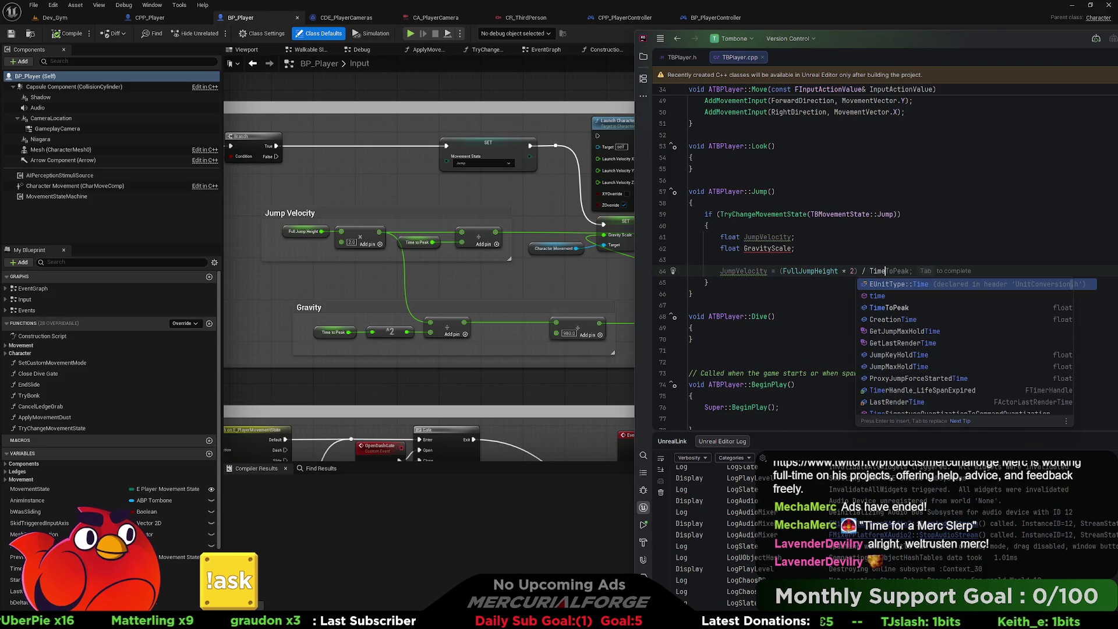
type("ToPeak;")
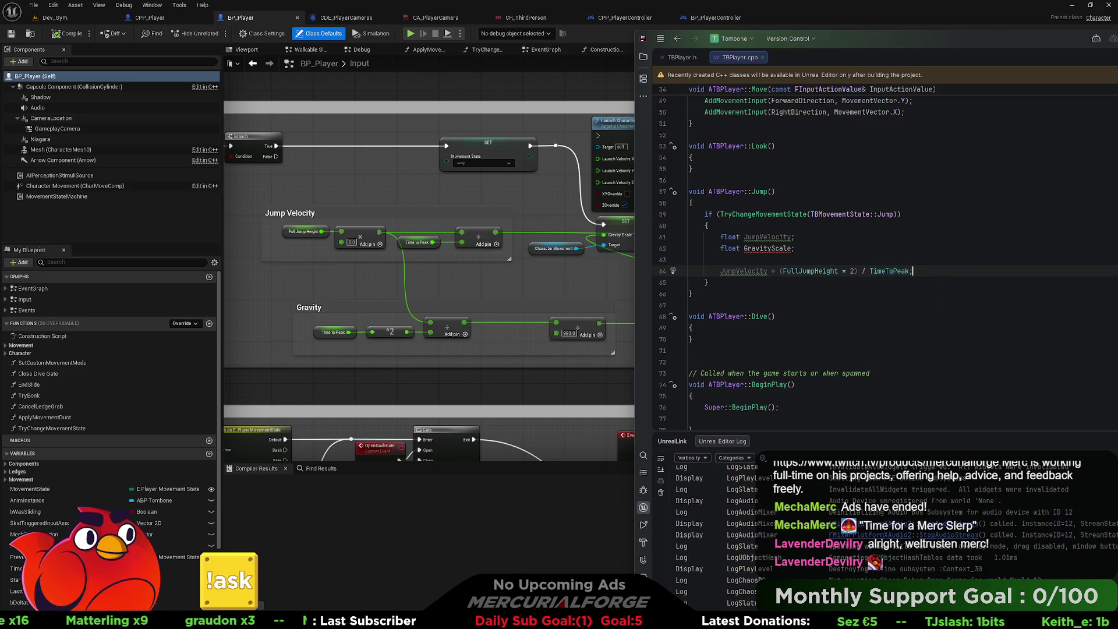
Write GravityScale = (FullJumpHeight * 2) / FMath::Square(TimeToPeak).
key("Return")
type("G")
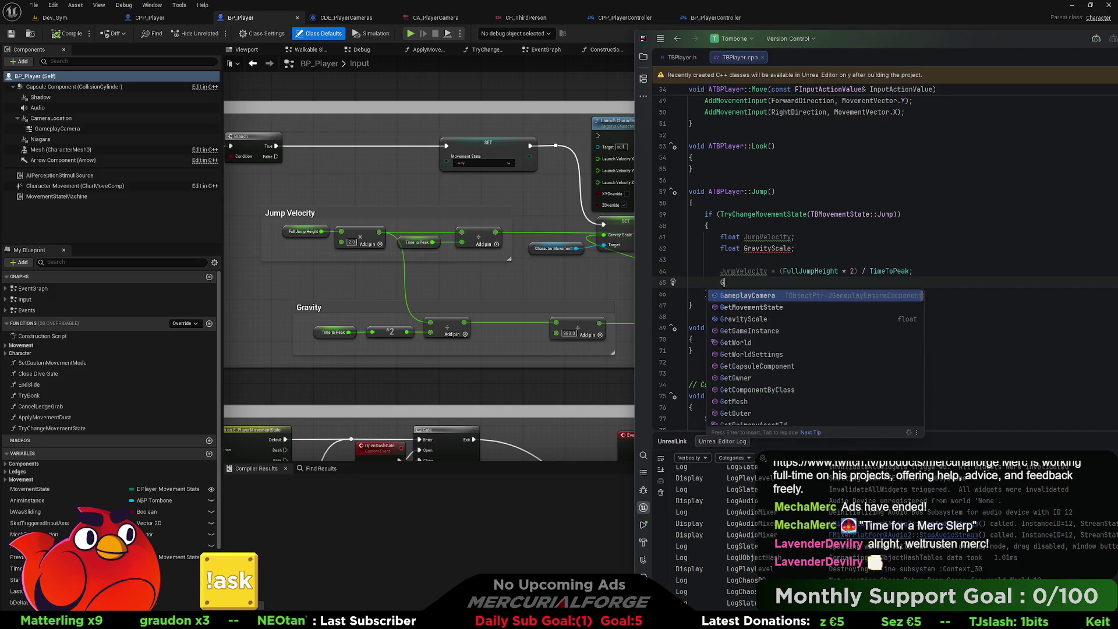
type("ravityScale = ")
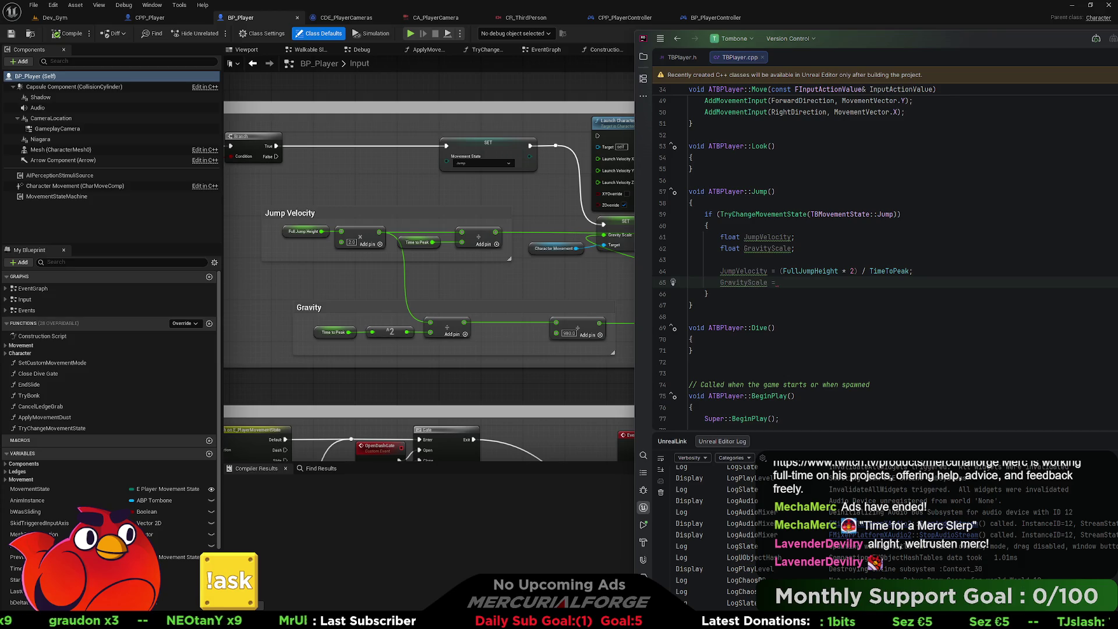
type("S")
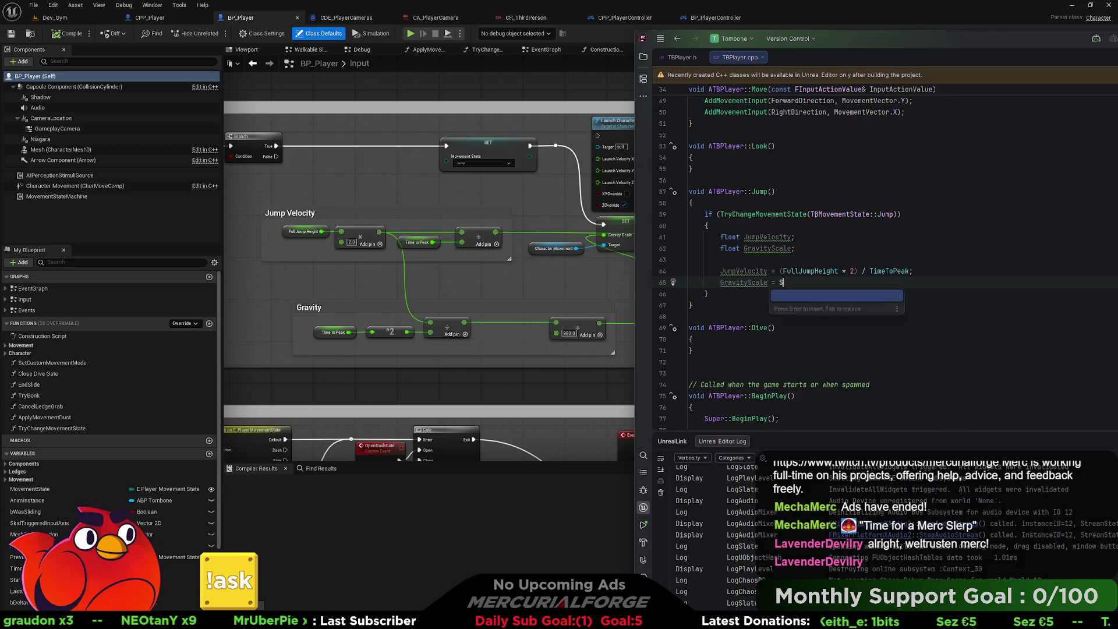
type("quare")
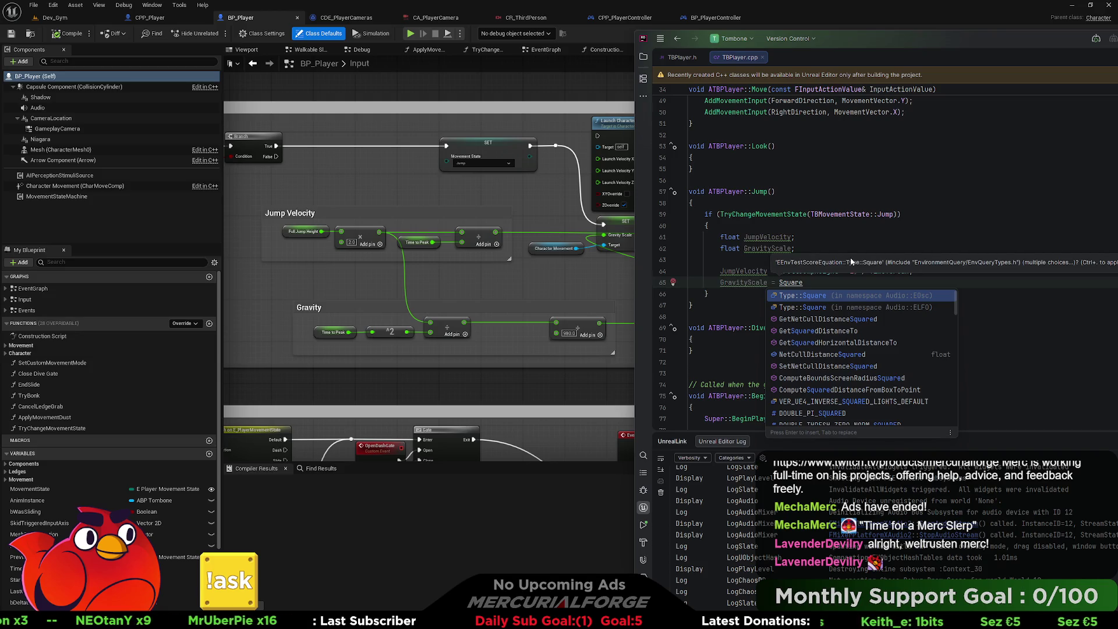
key("BackSpace")
key("BackSpace")
key("BackSpace")
key("BackSpace")
key("BackSpace")
key("BackSpace")
type("FMATH")
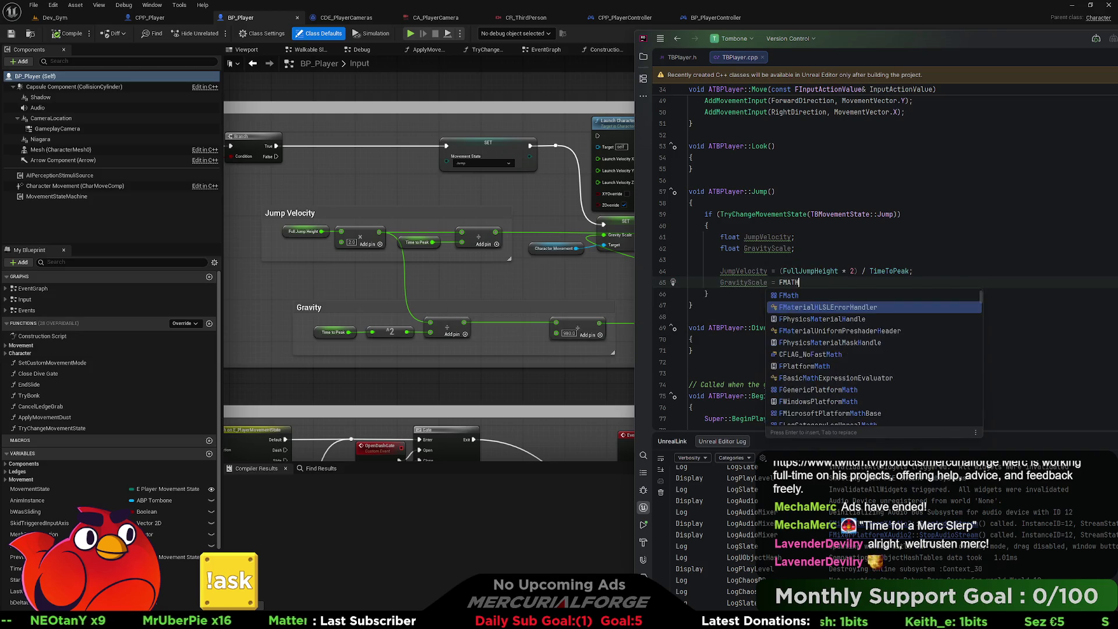
key("BackSpace")
key("BackSpace")
key("BackSpace")
type("at")
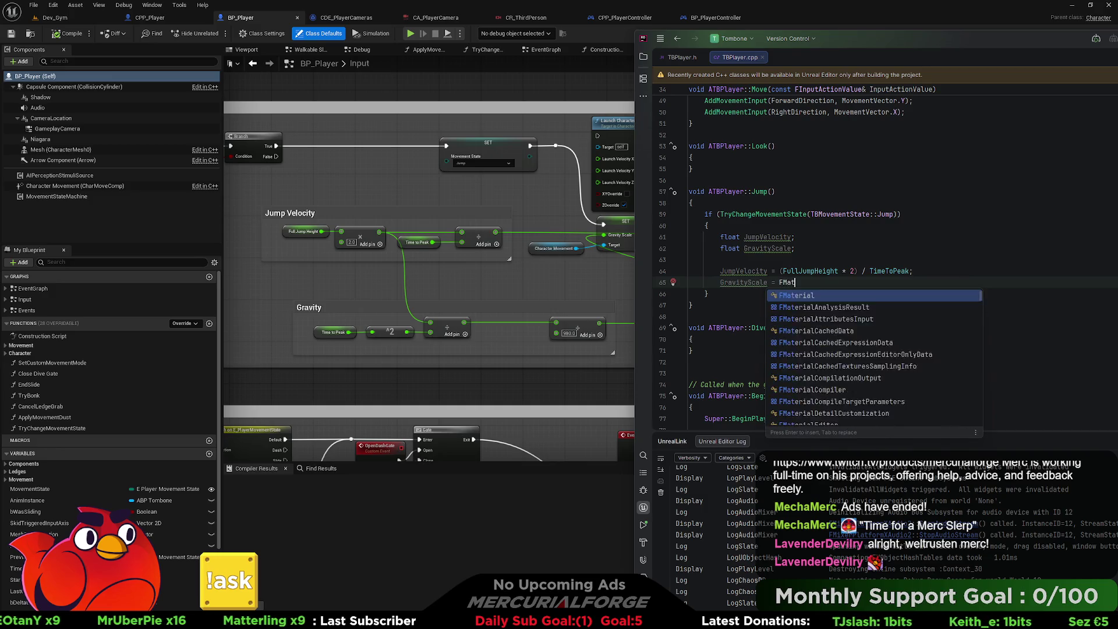
type("h::s")
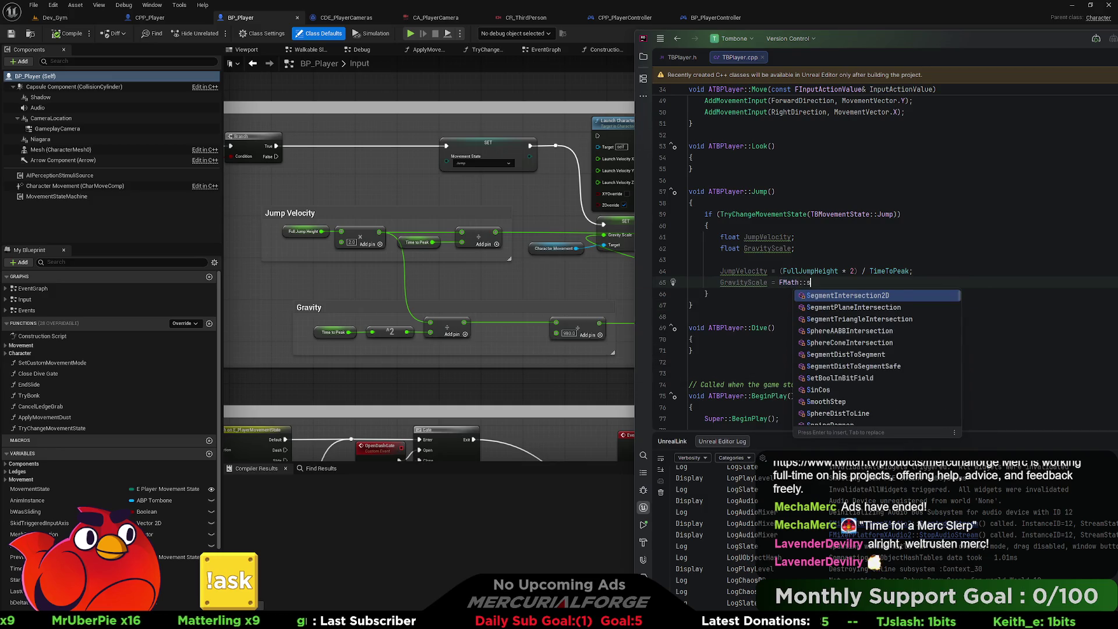
type("quare")
key("Return")
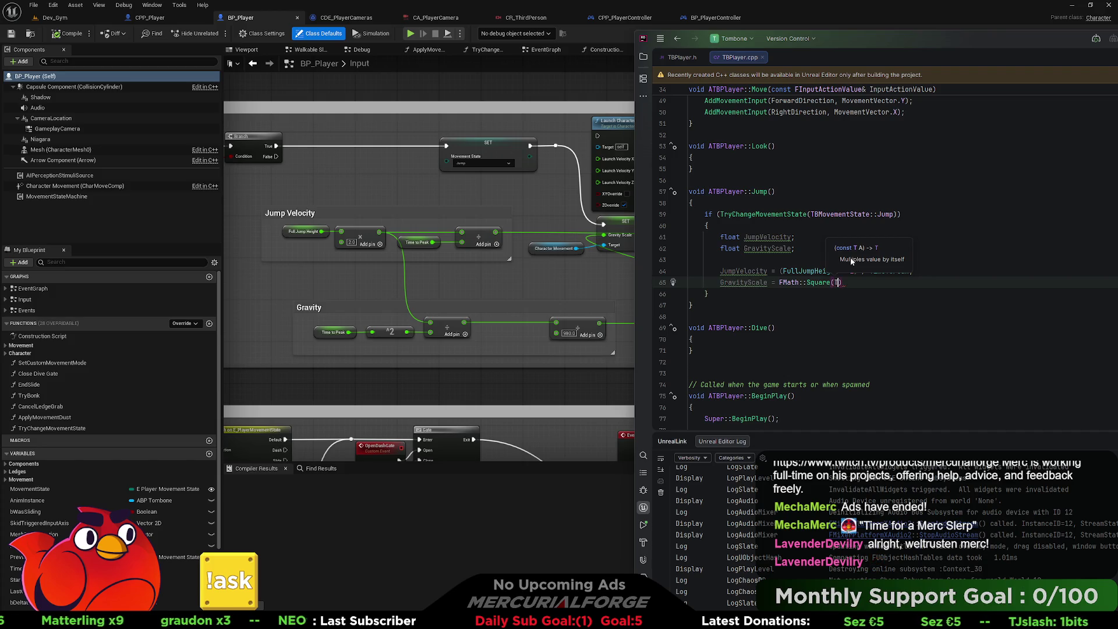
type("TimeToPeak")
key("Return")
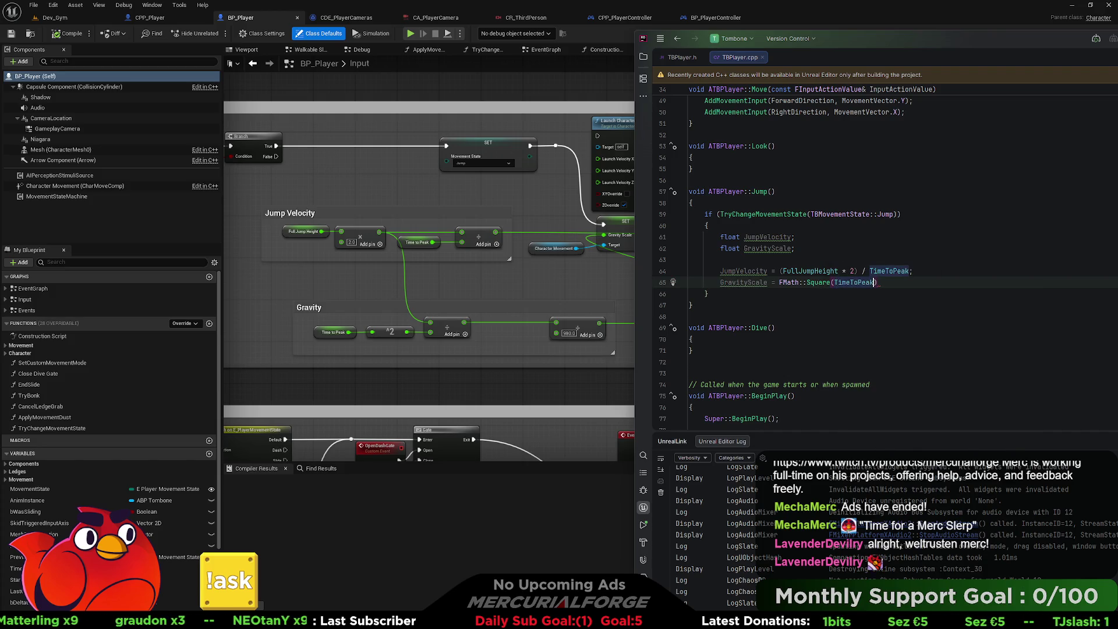
type(")")
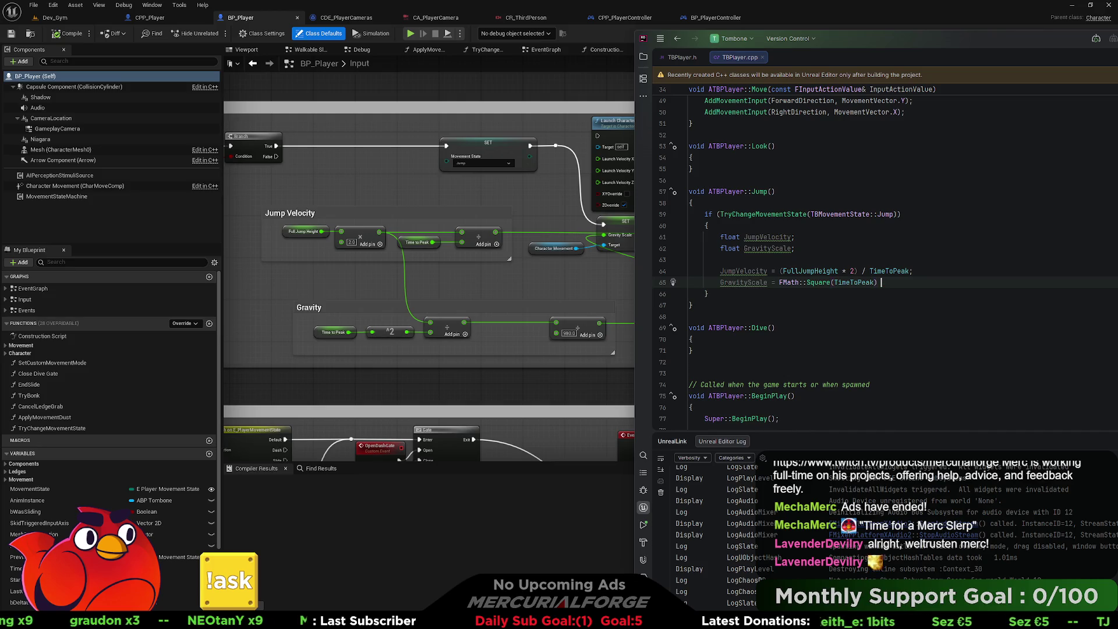
key("Left")
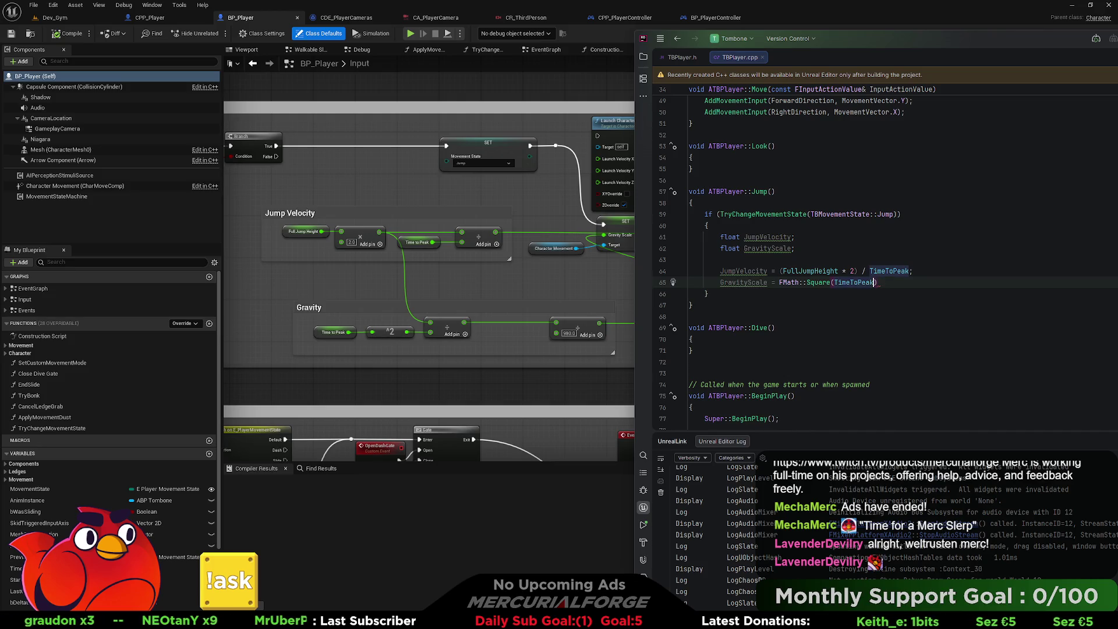
left_click(782, 282)
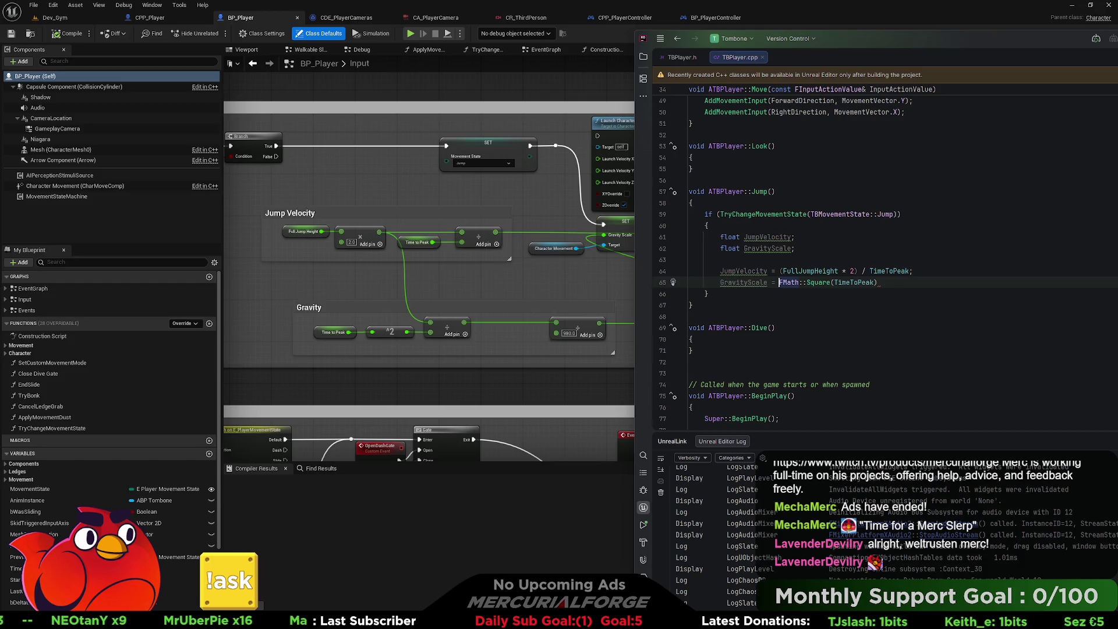
type("(")
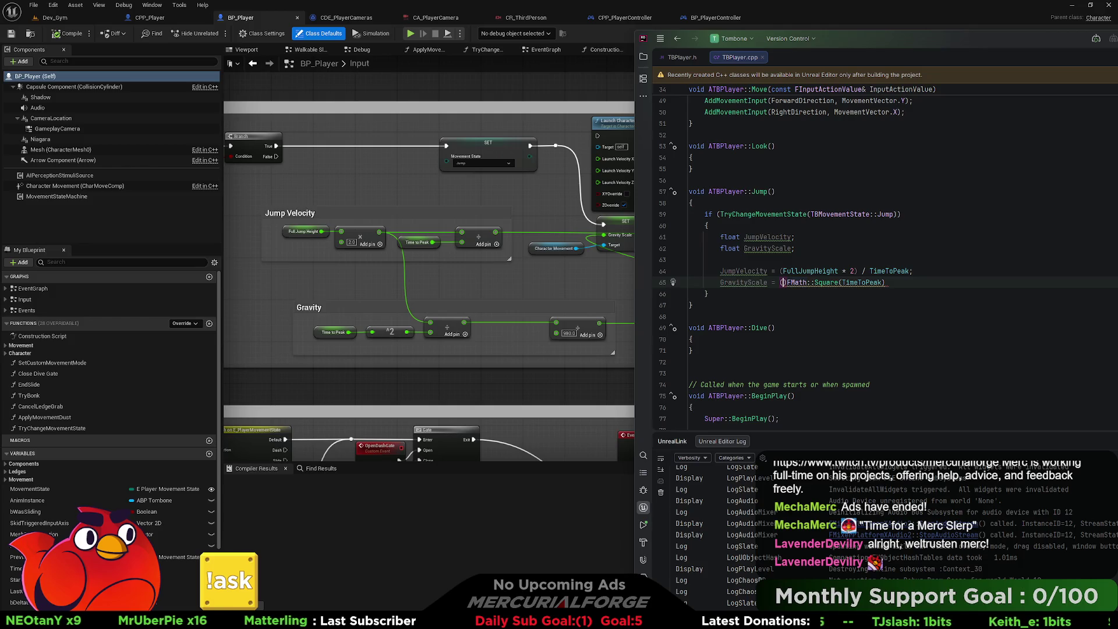
type("Full")
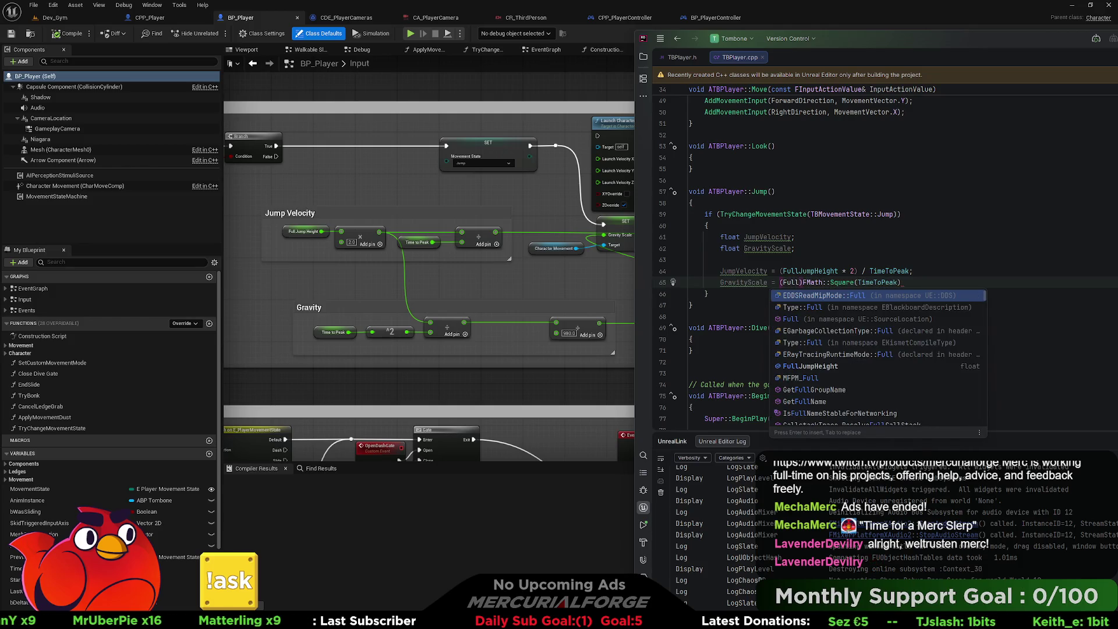
type("Jump")
key("Return")
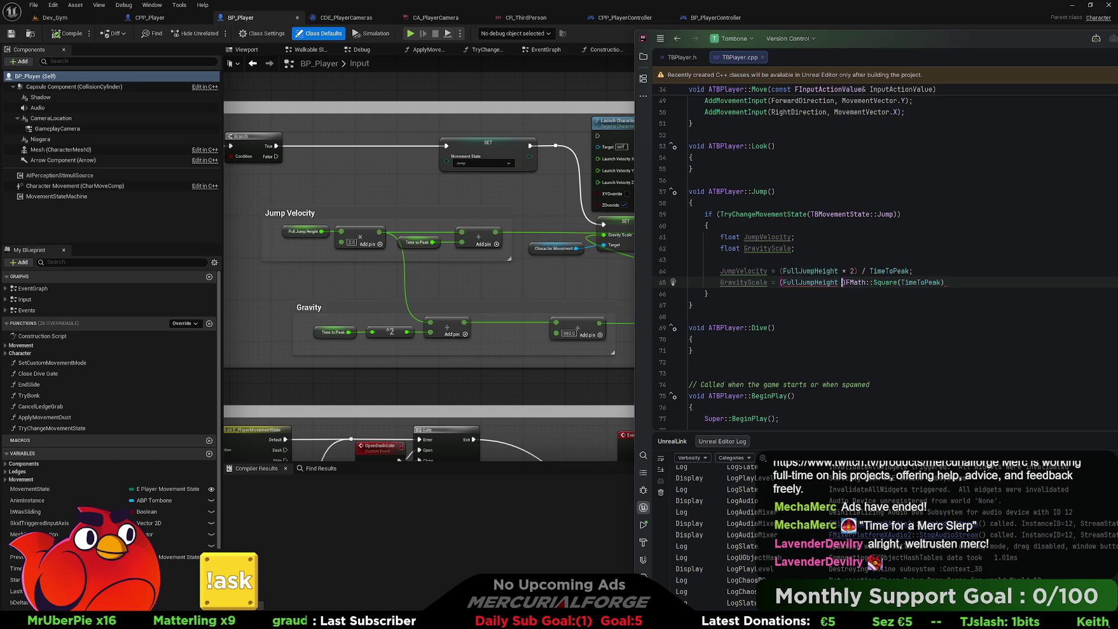
type("* 2) /")
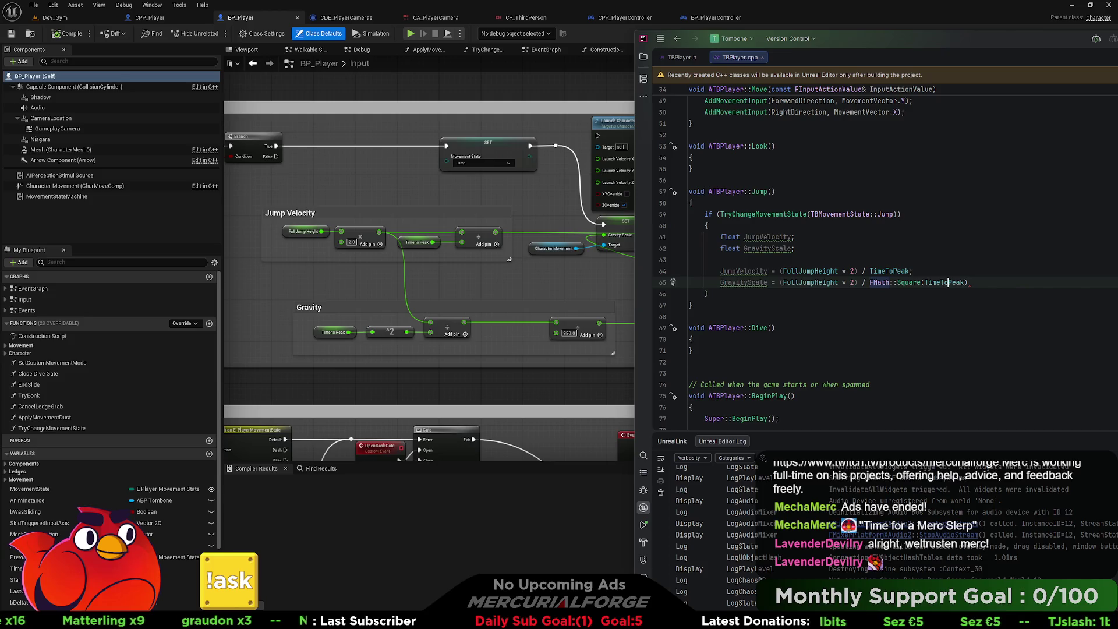
Wrap the gravity expression in brackets and divide it by 980.
left_click(968, 283)
type(")")
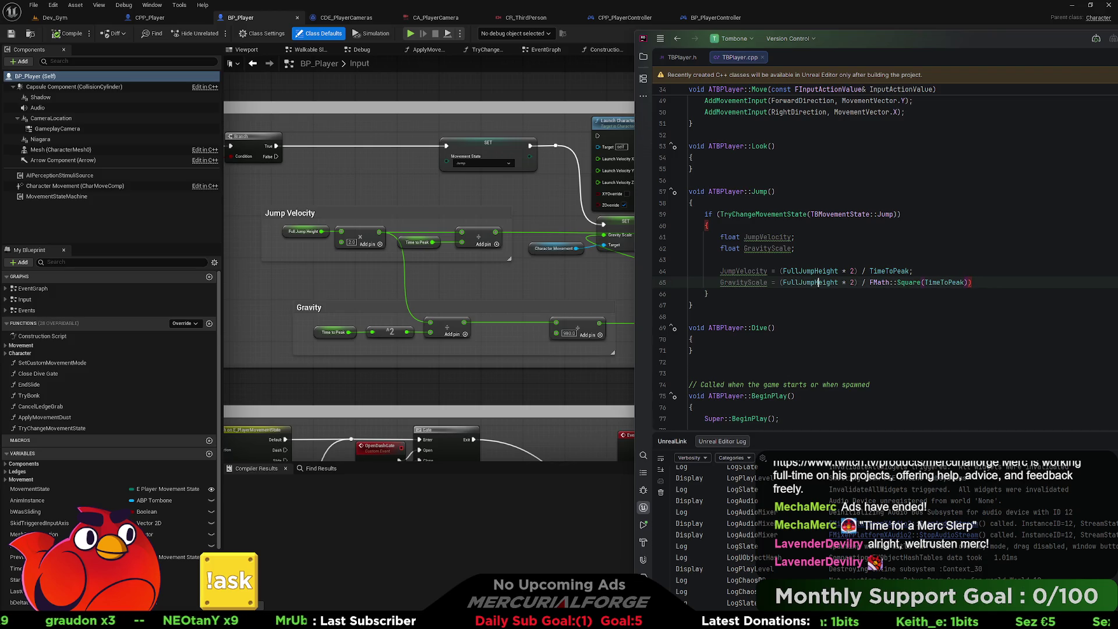
left_click(782, 282)
type("(")
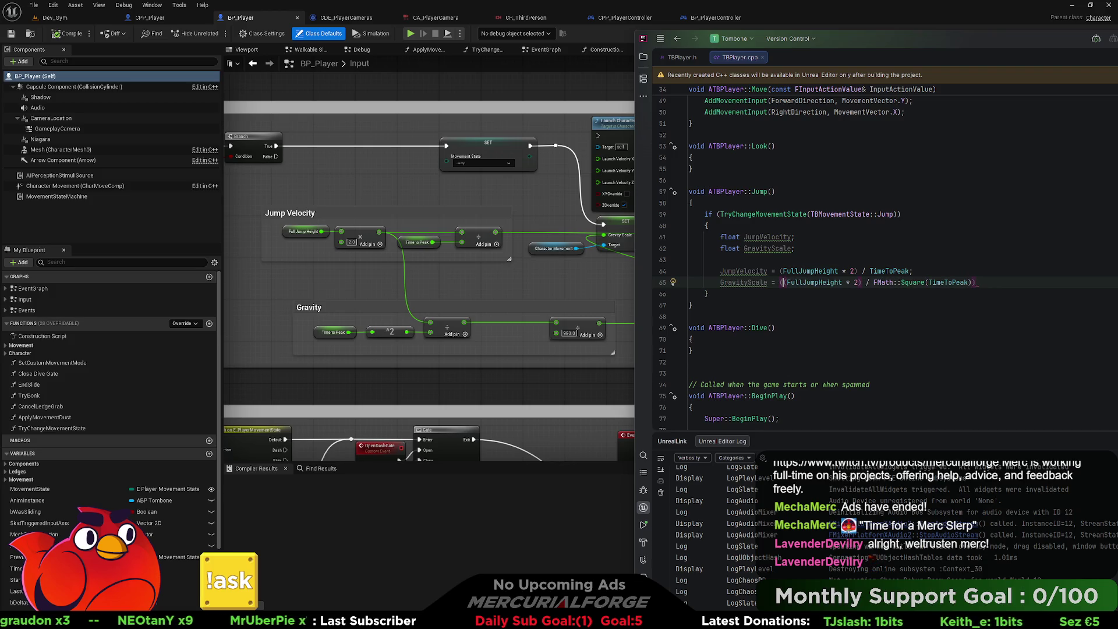
left_click(979, 282)
type("/ 980;")
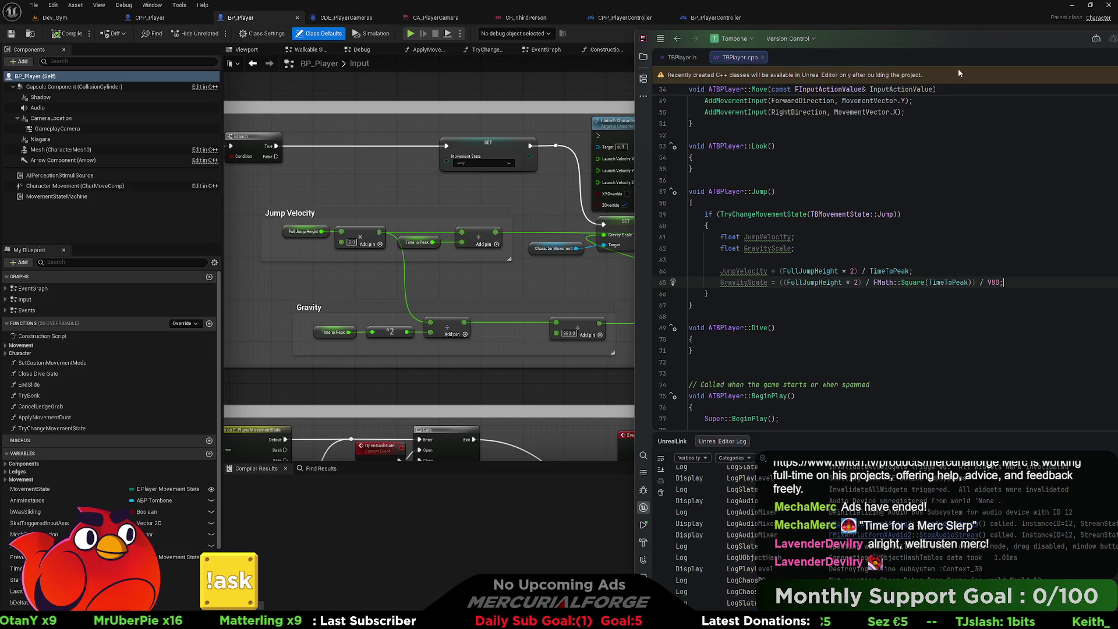
key("alt+Tab")
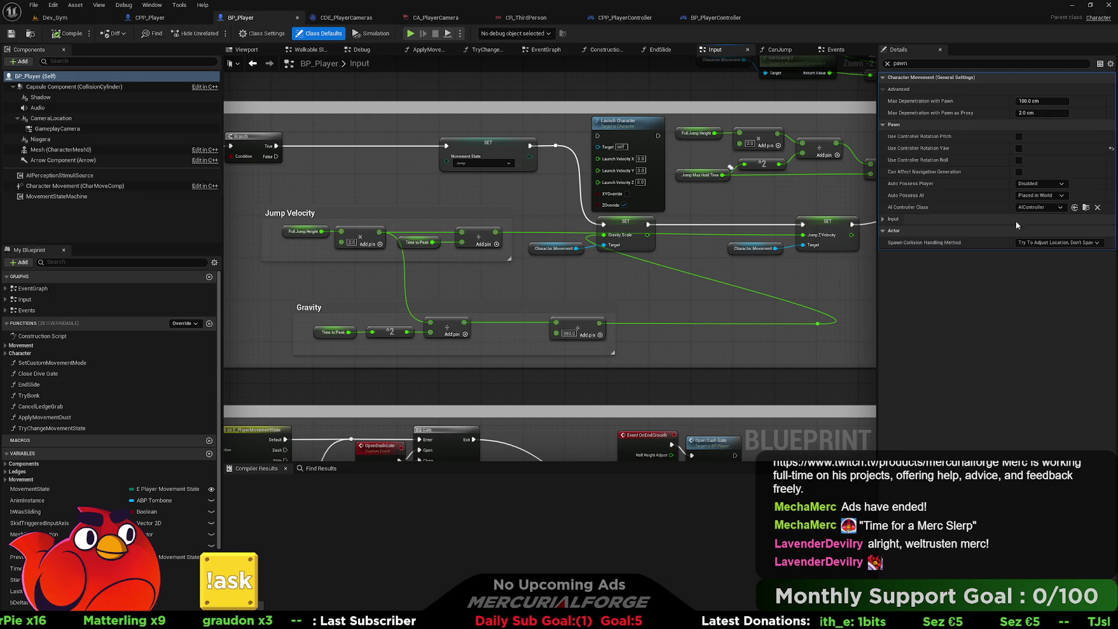
Add CharacterMovement->GravityScale = GravityScale; below the gravity calculation.
left_click_drag(730, 167, 465, 173)
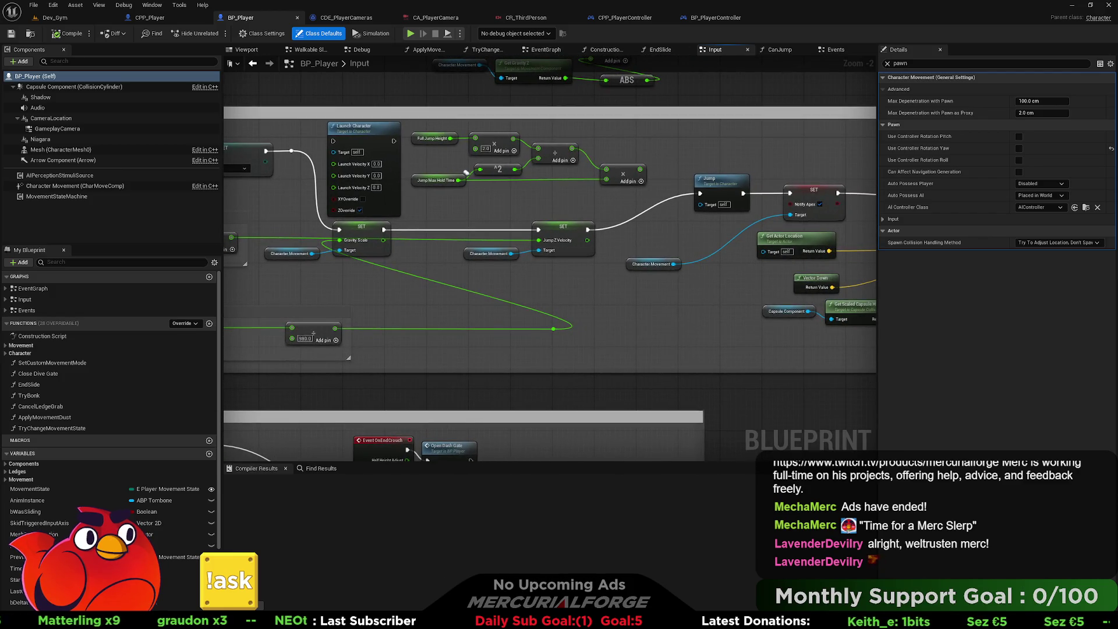
key("alt+Tab")
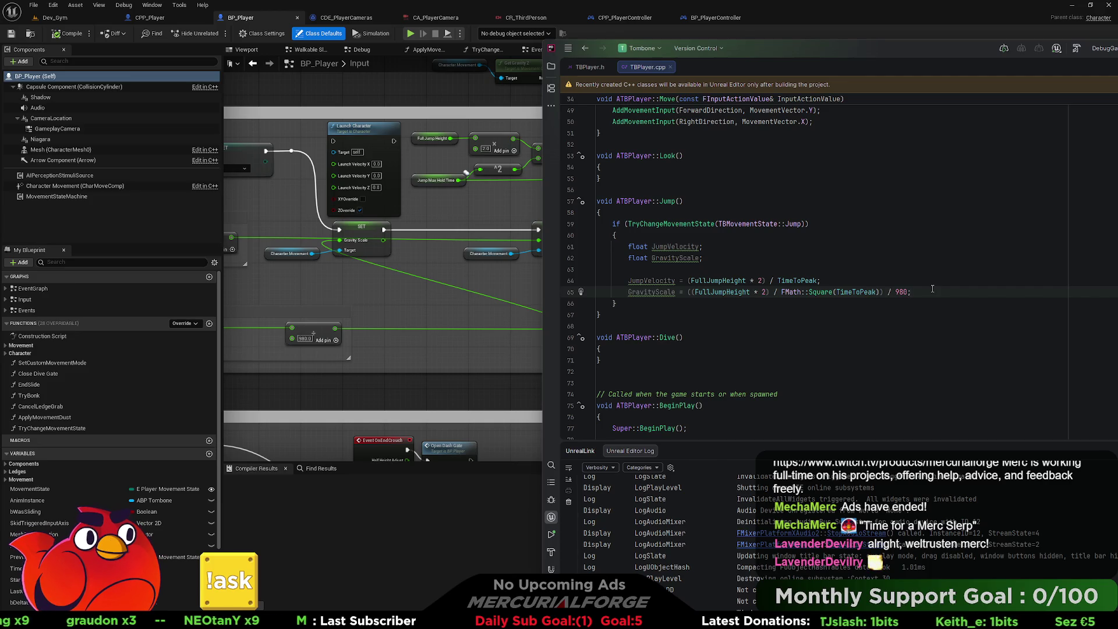
key("Return")
key("Return")
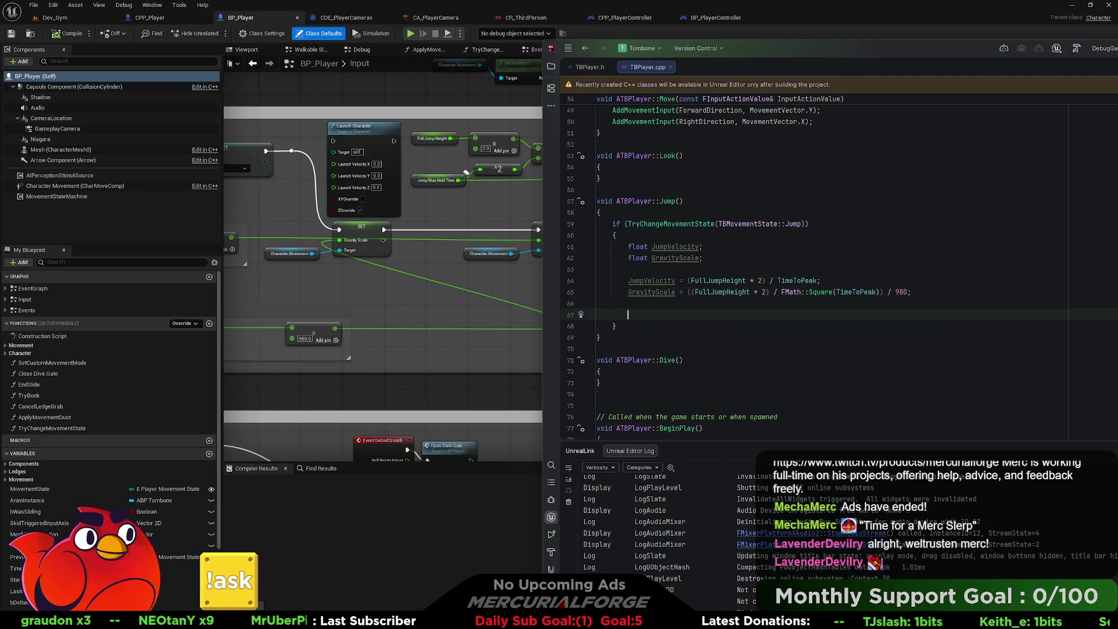
type("Character")
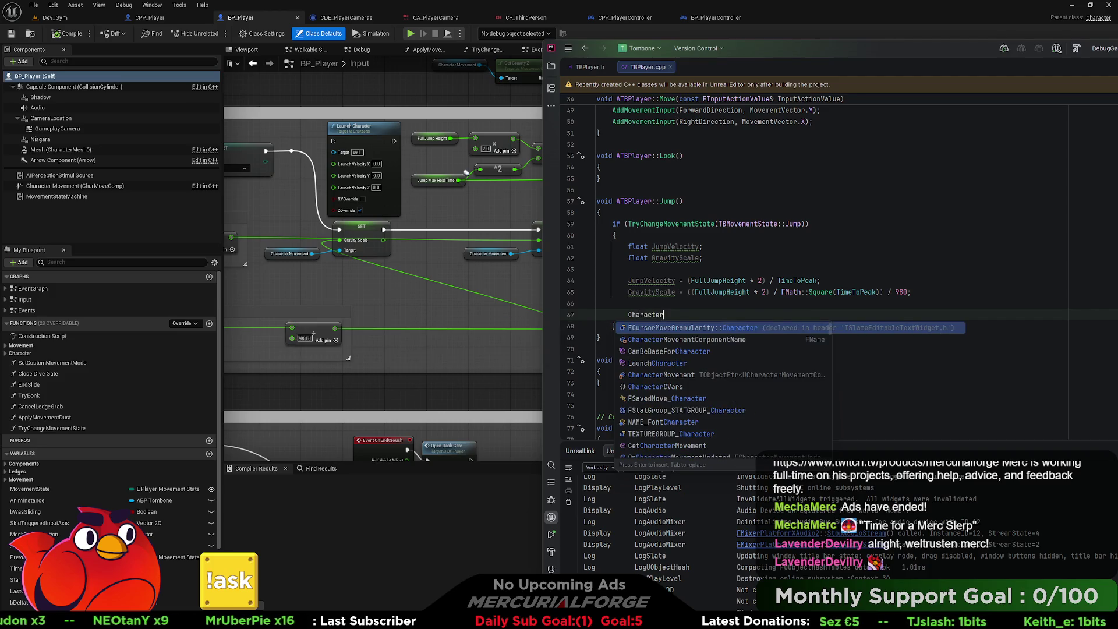
type("Movement->")
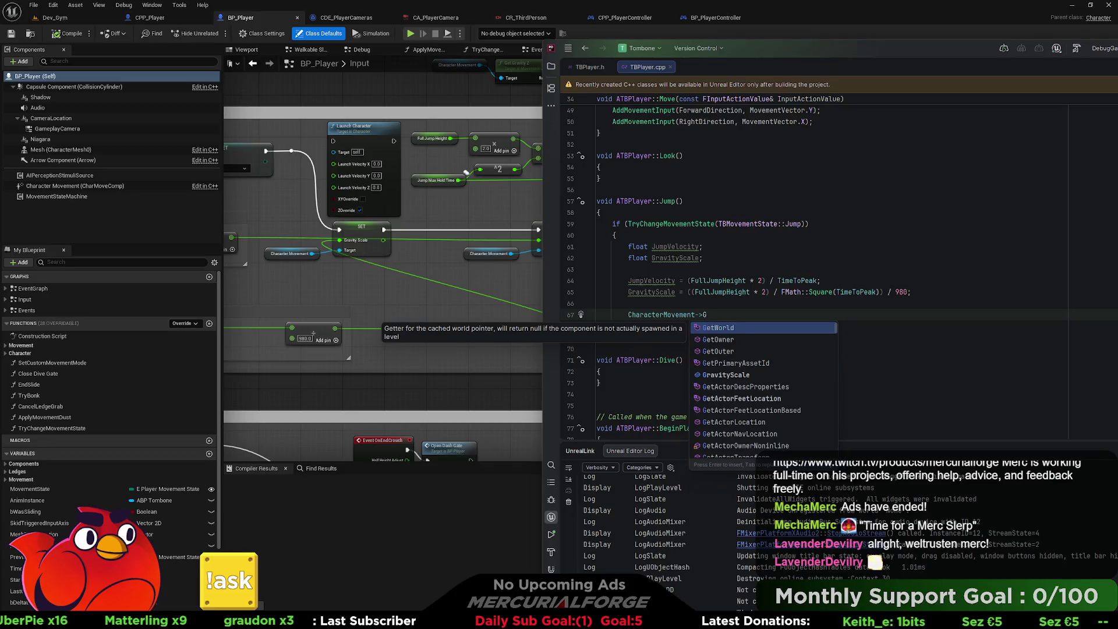
type("Gravity")
key("Return")
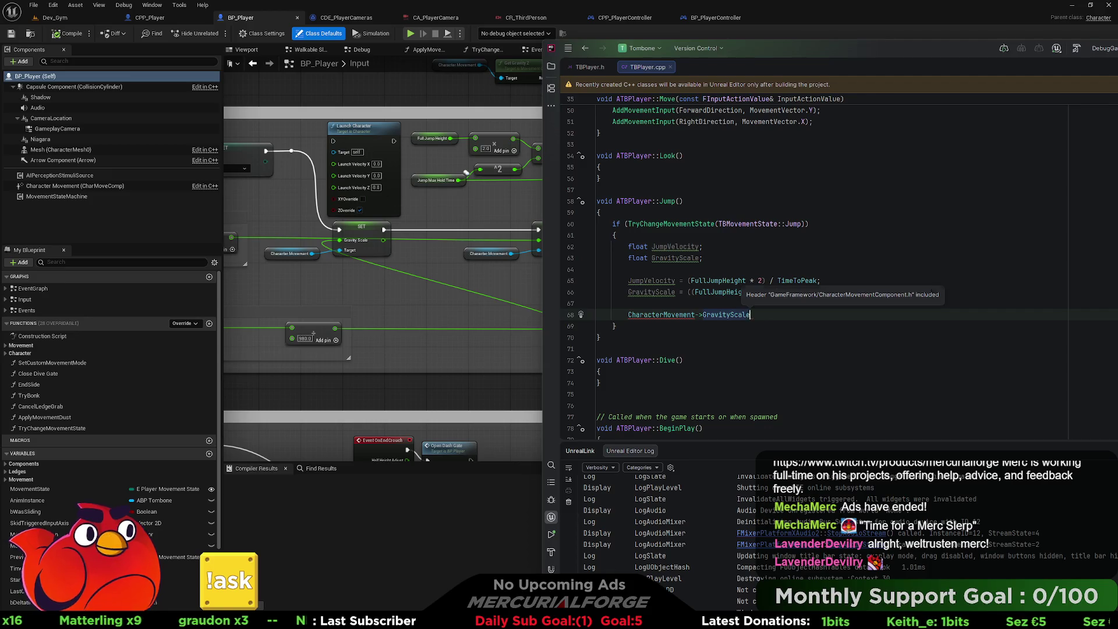
type("= Grab")
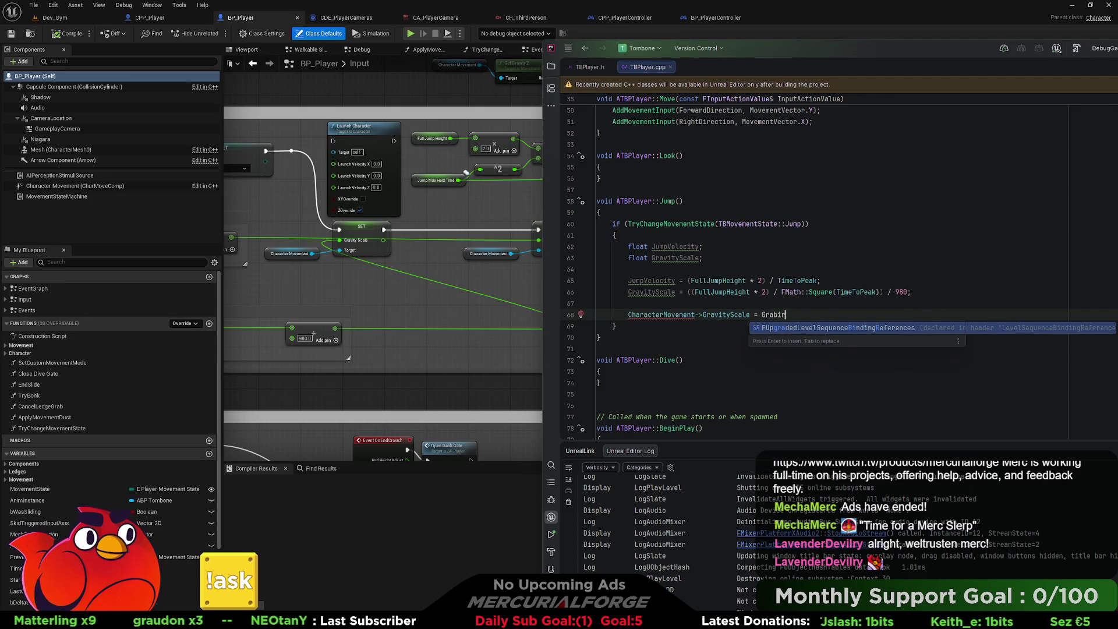
key("BackSpace")
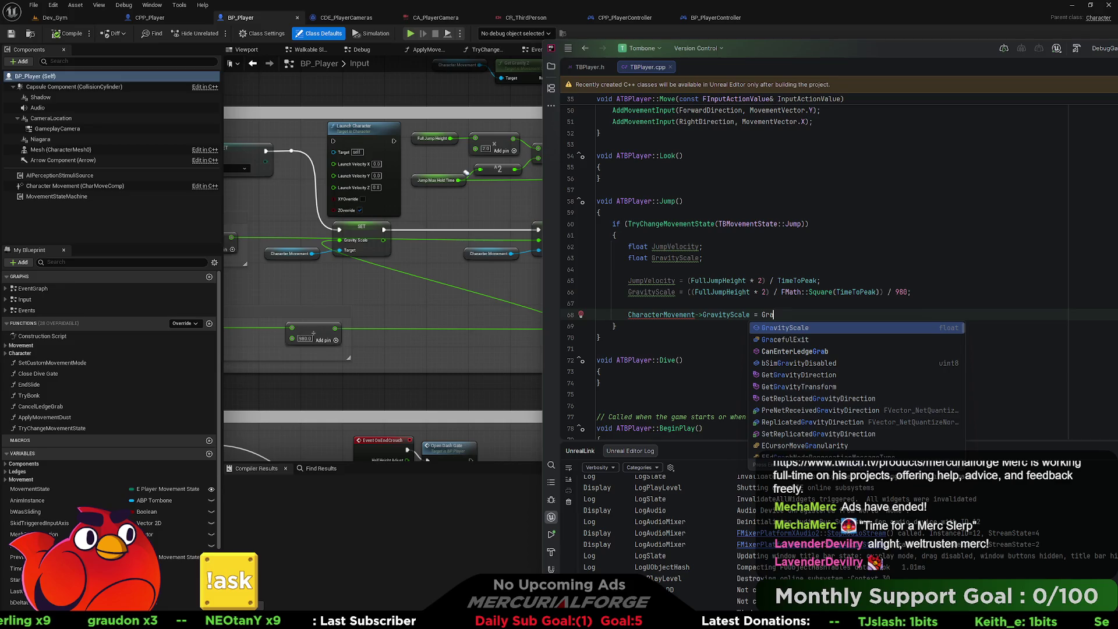
key("Return")
type(";")
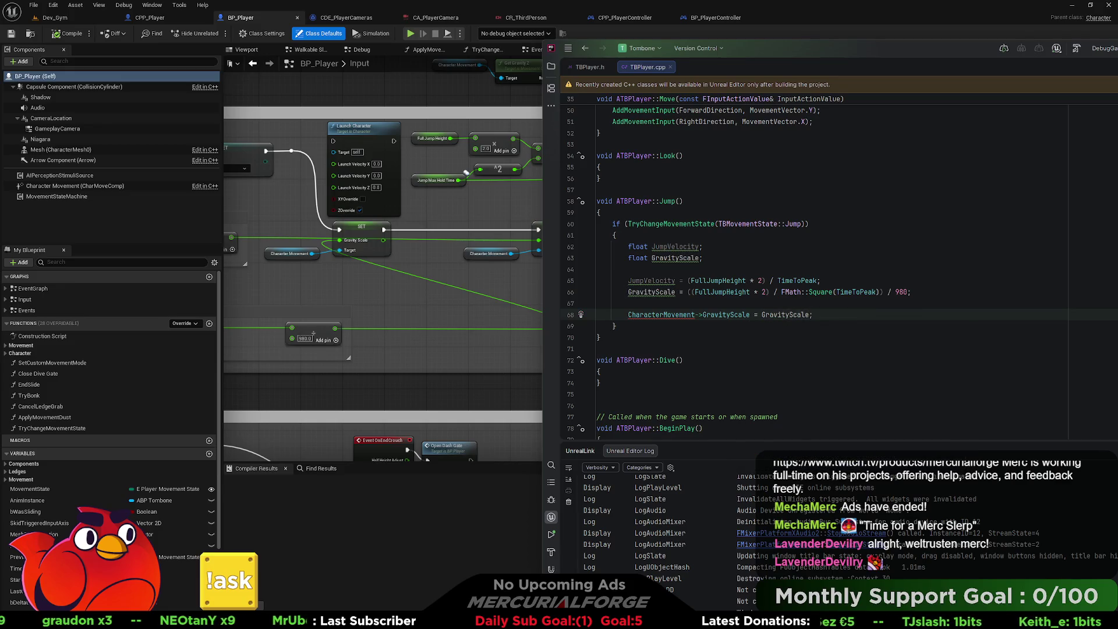
Rename the locals to NewGravityScale and NewJumpVelocity.
left_click(672, 258)
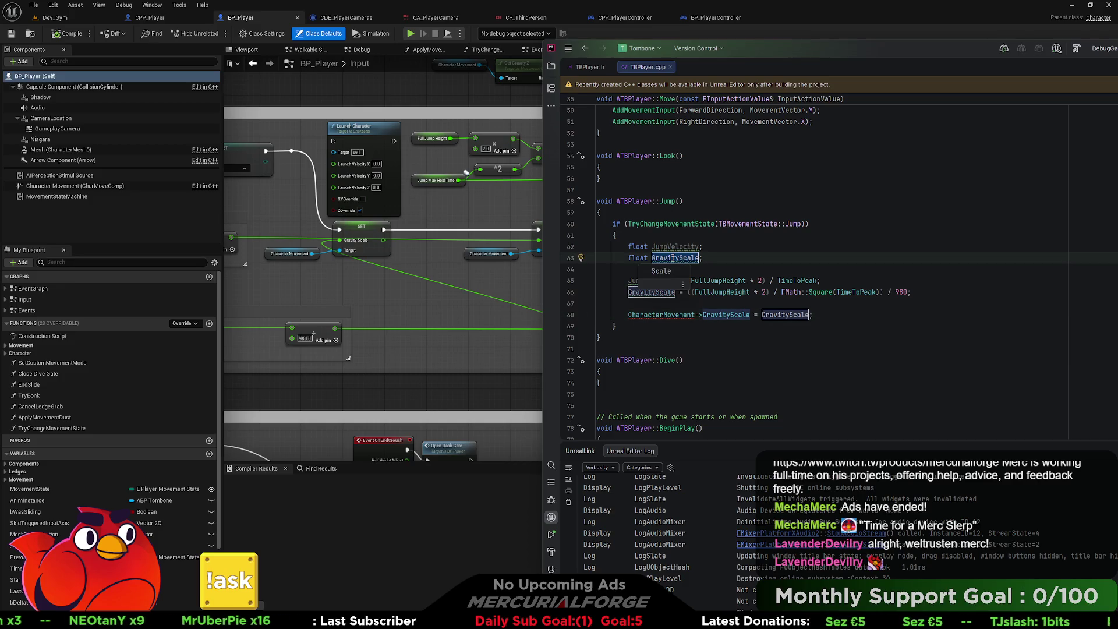
type("New")
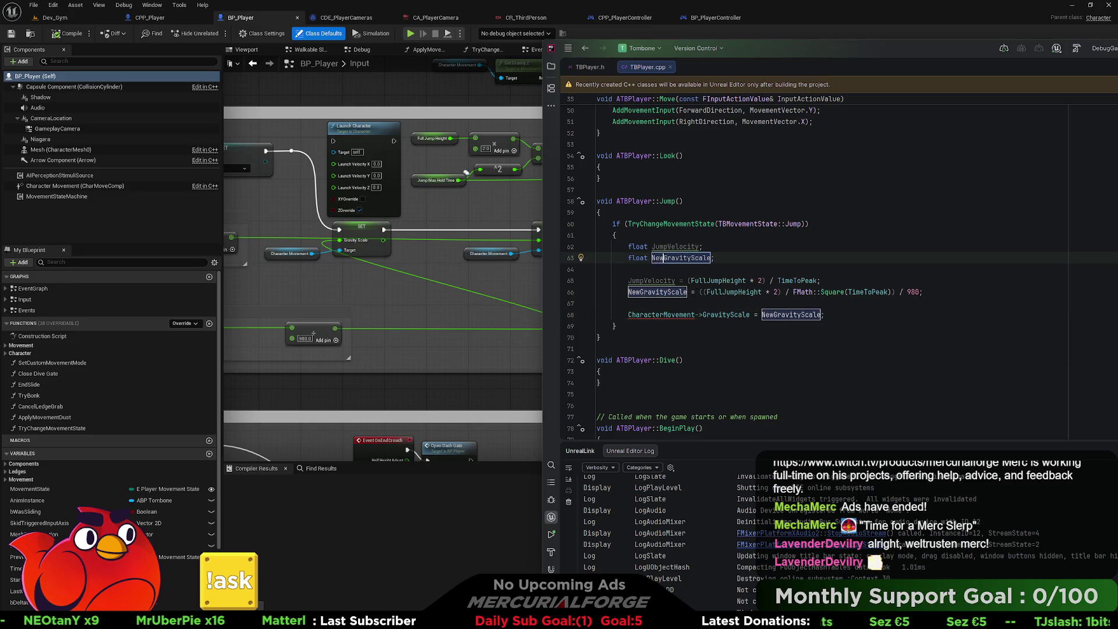
key("Return")
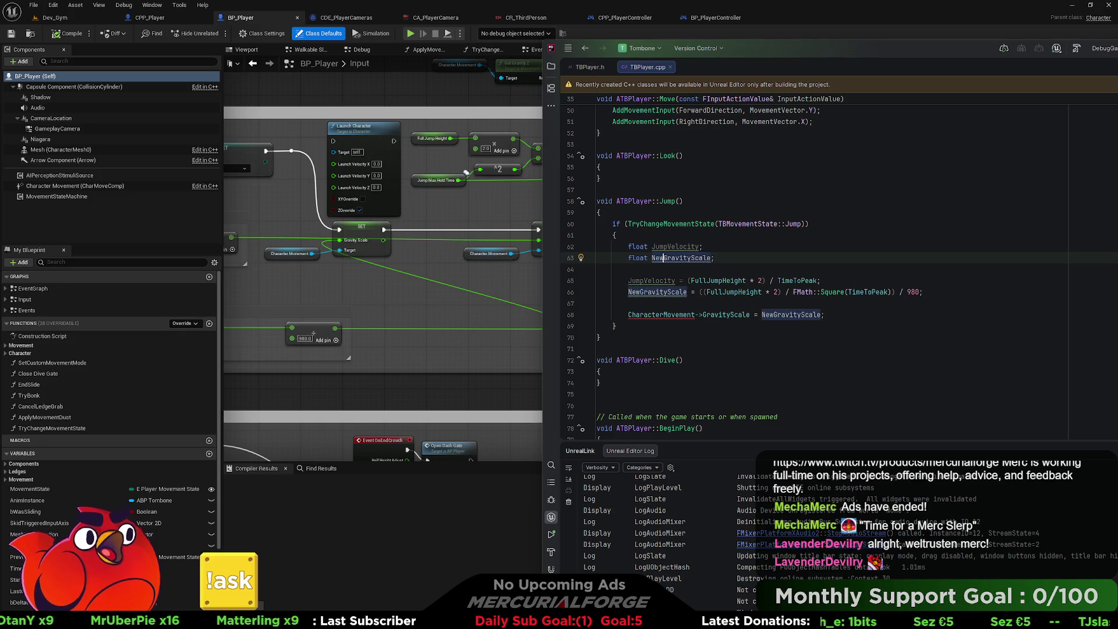
key("Up")
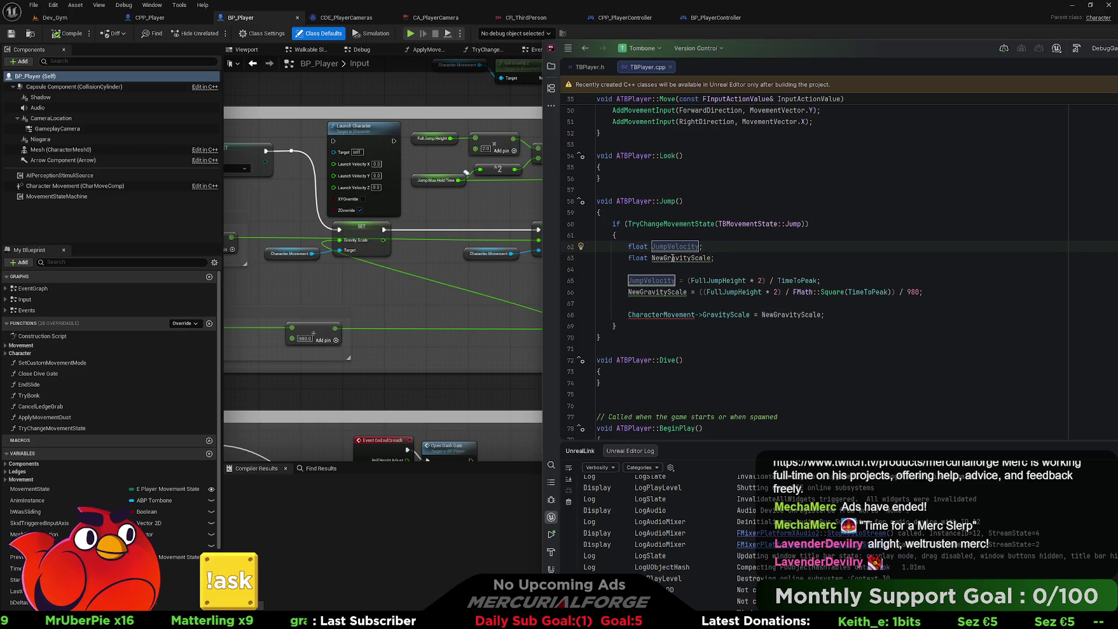
type("New")
key("Return")
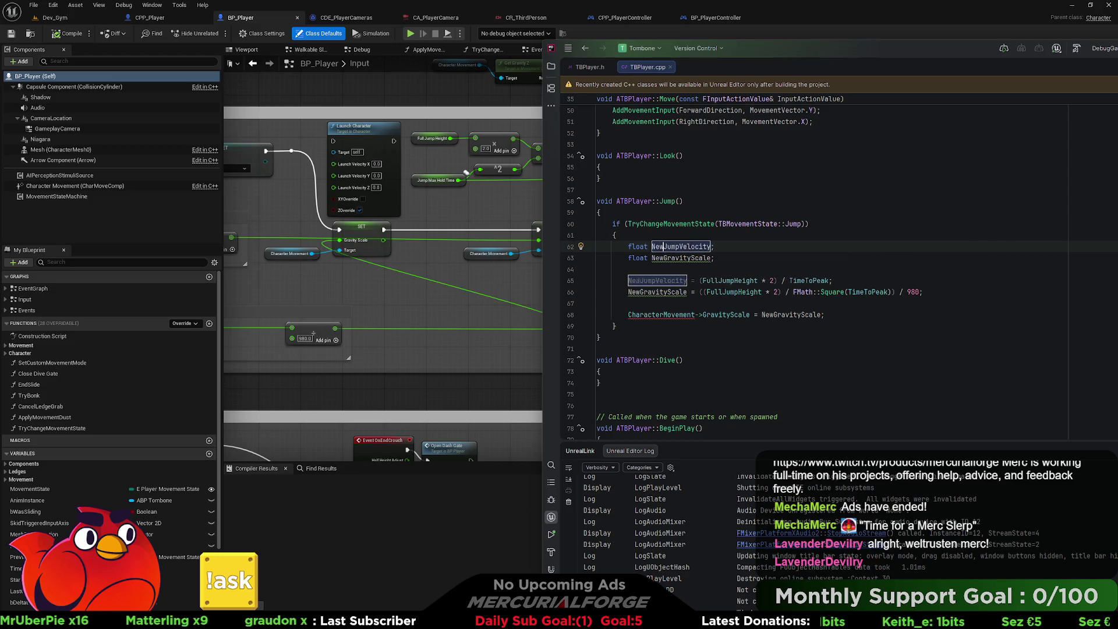
left_click(833, 315)
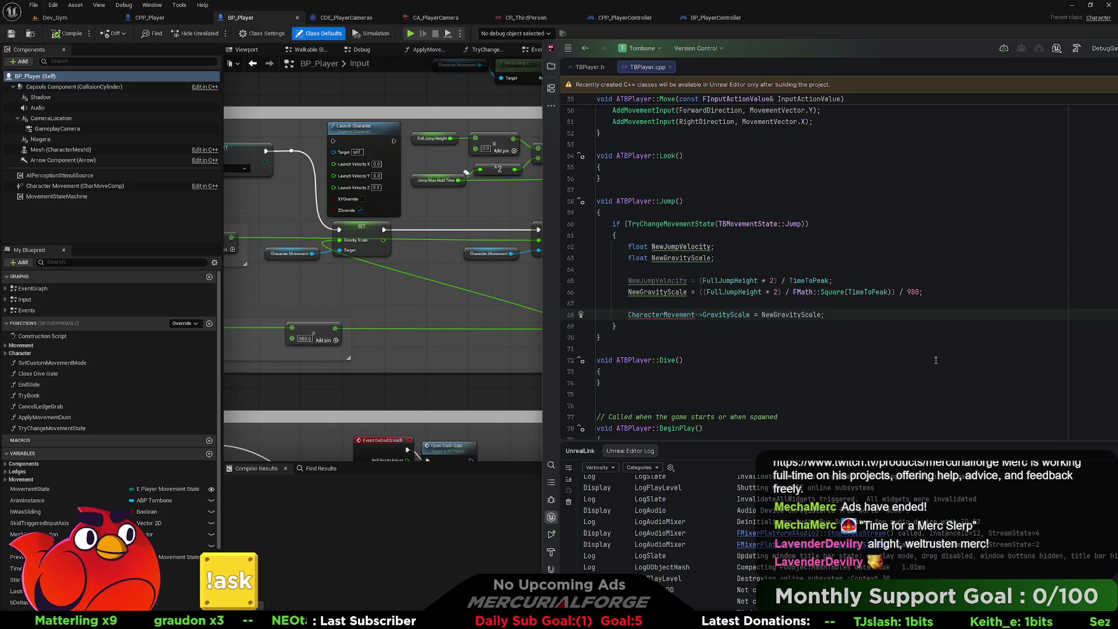
Replace the CharacterMovement reference in Jump()'s gravity line with GetMovementComponent() from autocomplete.
right_click(666, 315)
right_click(690, 320)
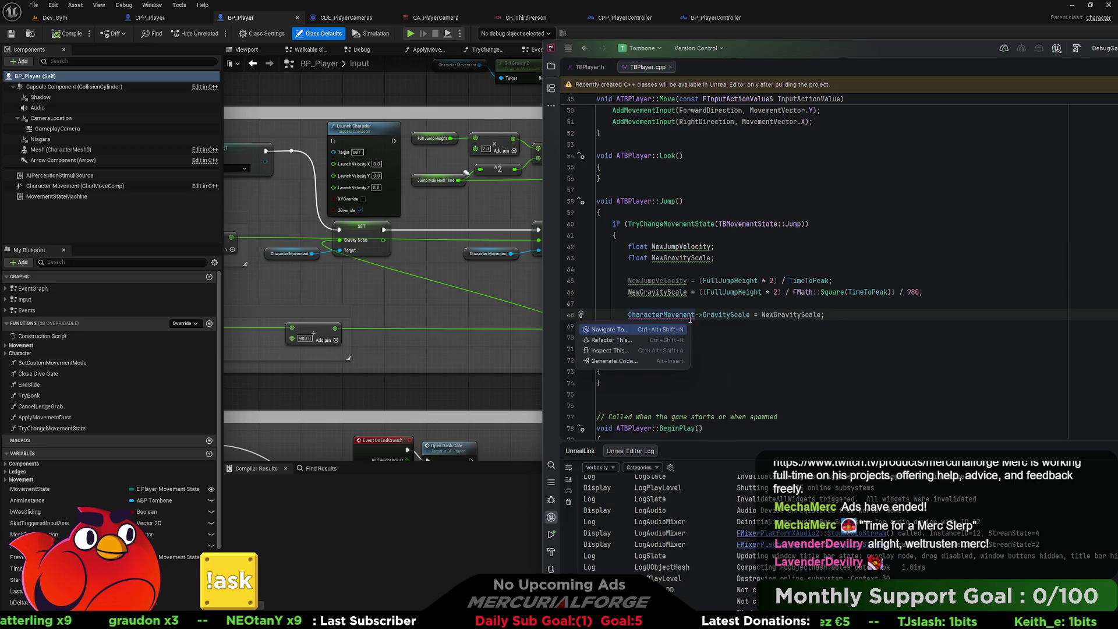
left_click(675, 315)
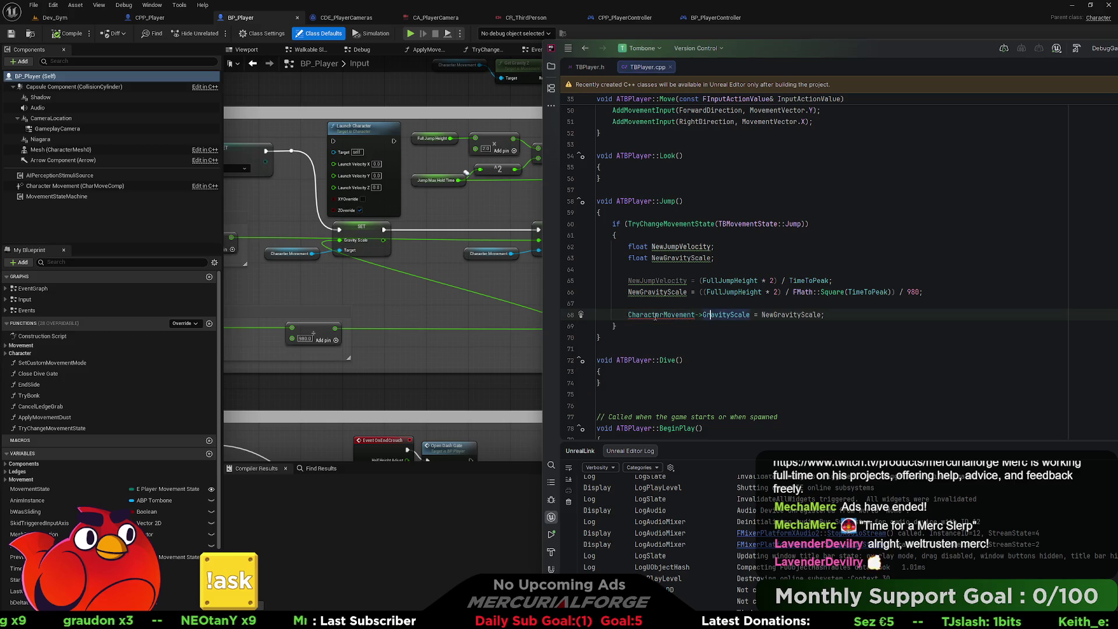
mouse_move(658, 318)
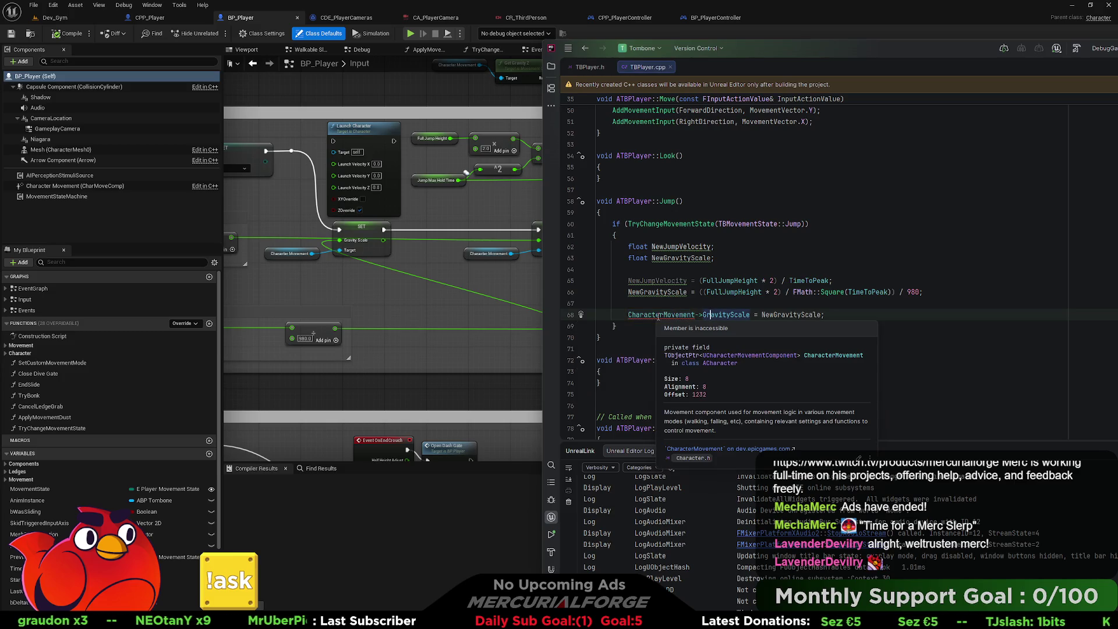
left_click(657, 315)
type("GetMovement")
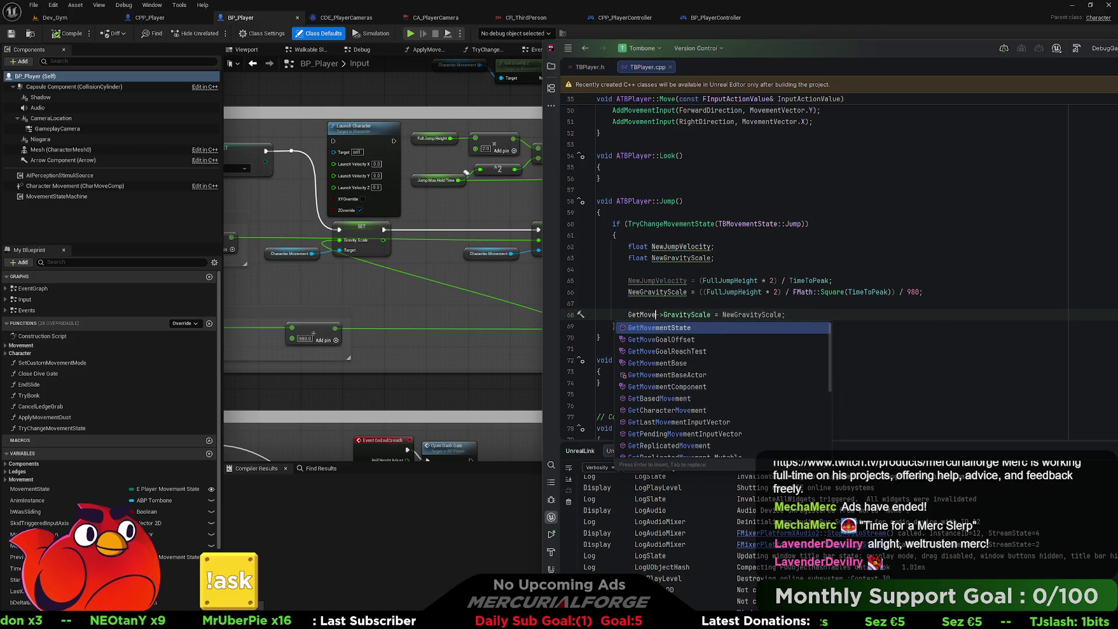
type("C")
key("Return")
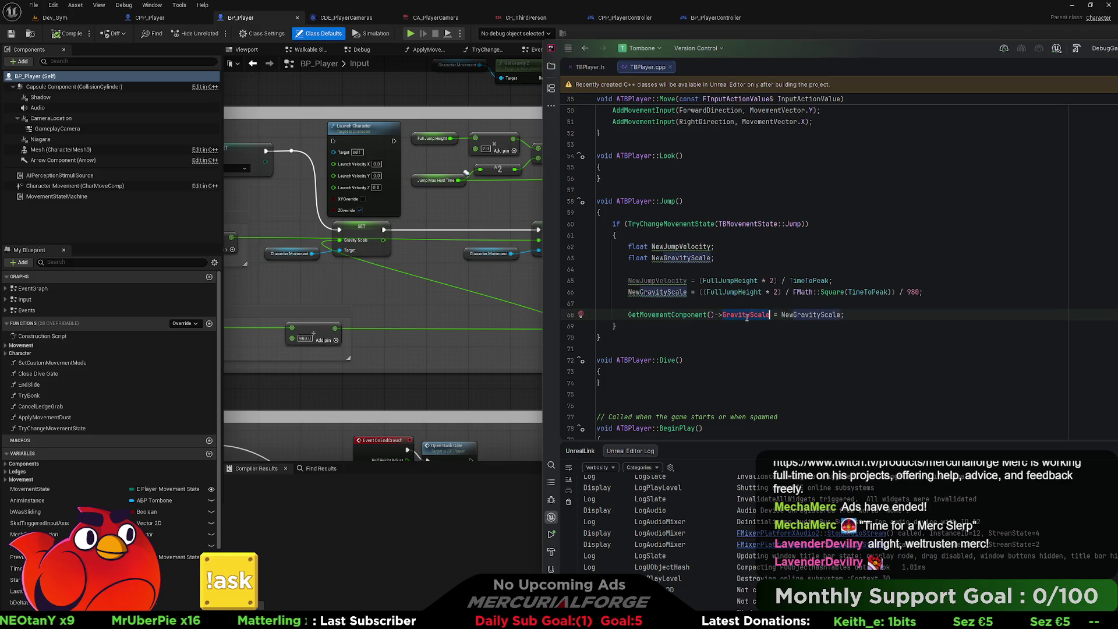
Swap GravityScale for a setter, leaving GetMovementComponent()->Se with a blank line above.
double_click(746, 315)
type("Set")
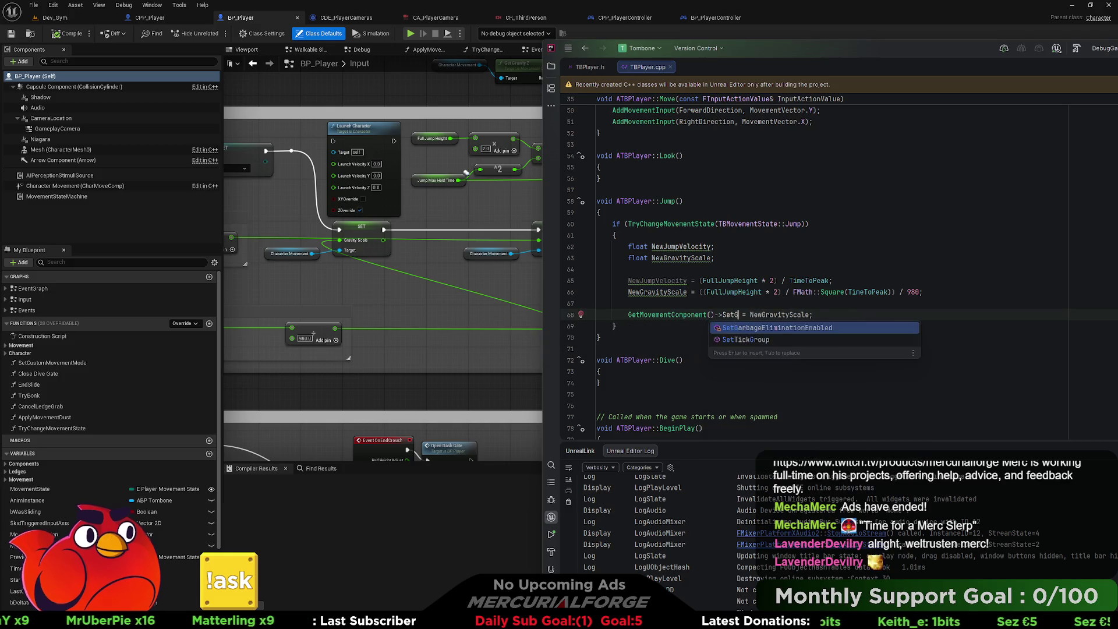
key("Escape")
key("BackSpace")
key("BackSpace")
key("BackSpace")
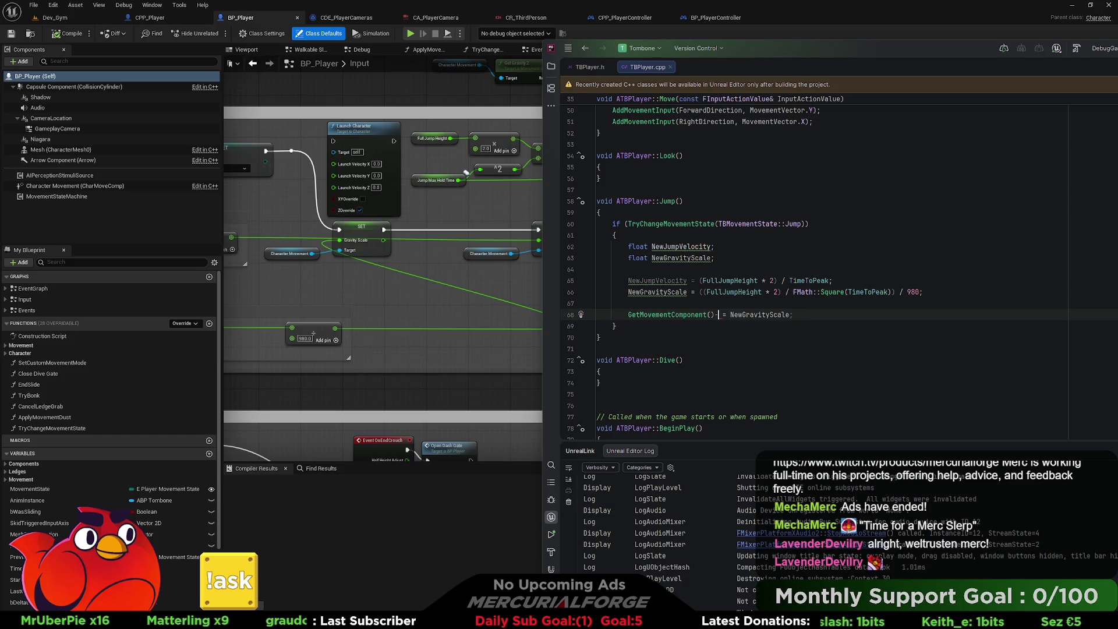
type(">Gravi")
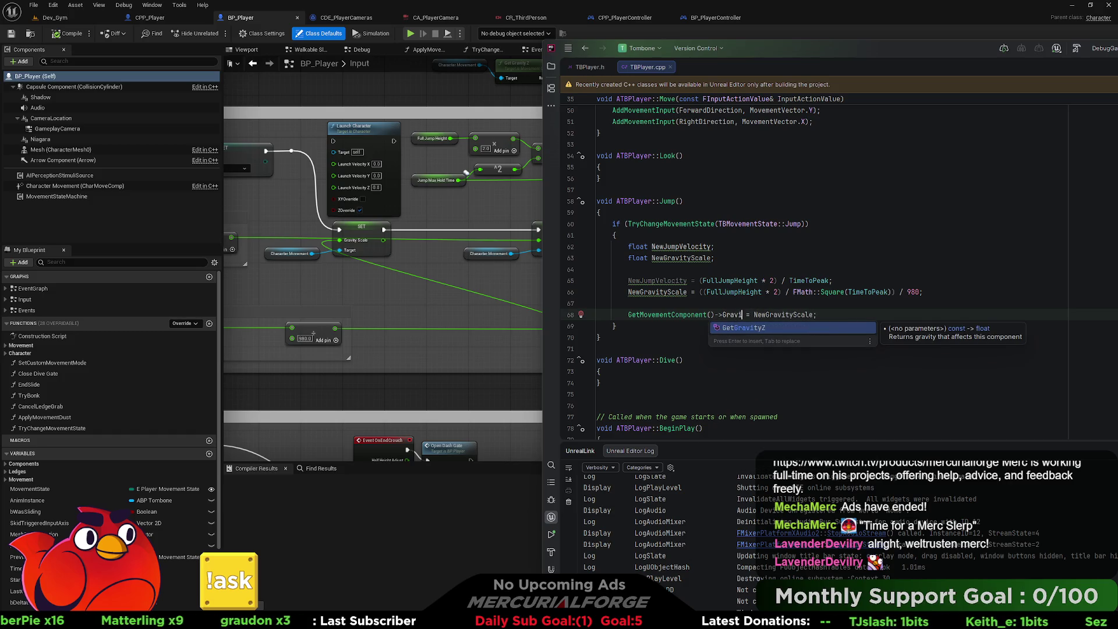
key("BackSpace")
key("BackSpace")
key("BackSpace")
type("Set")
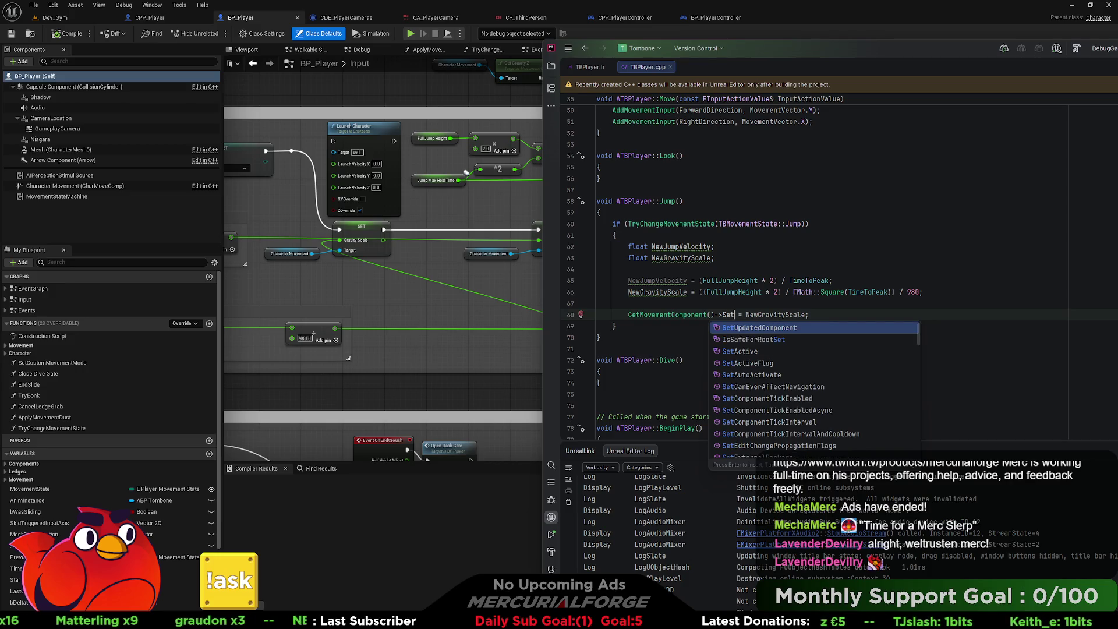
type("gr")
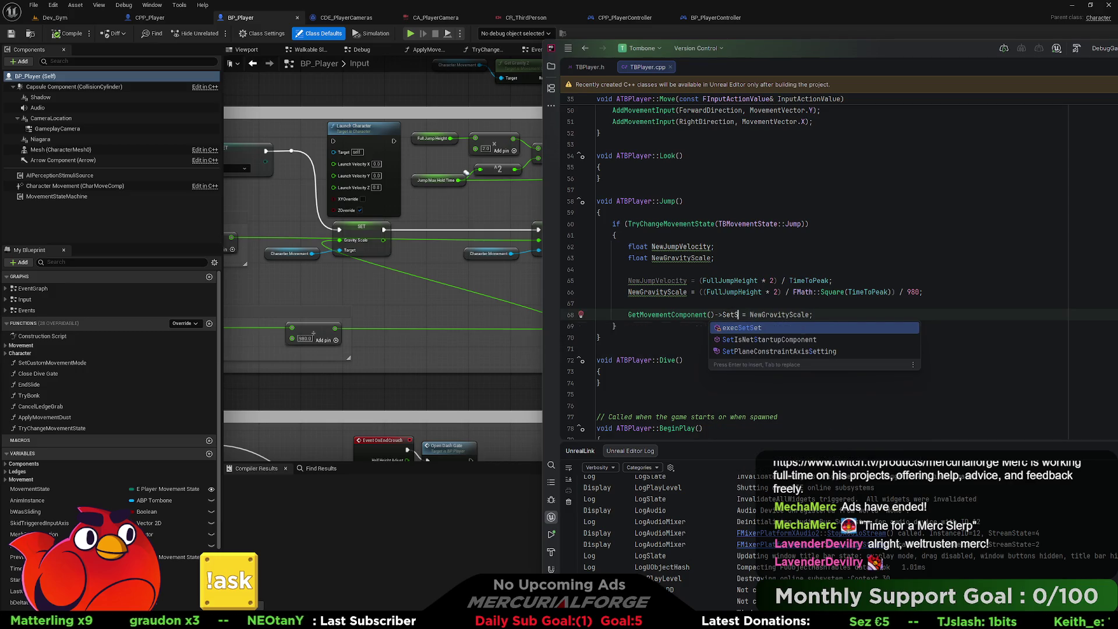
key("BackSpace")
key("BackSpace")
key("BackSpace")
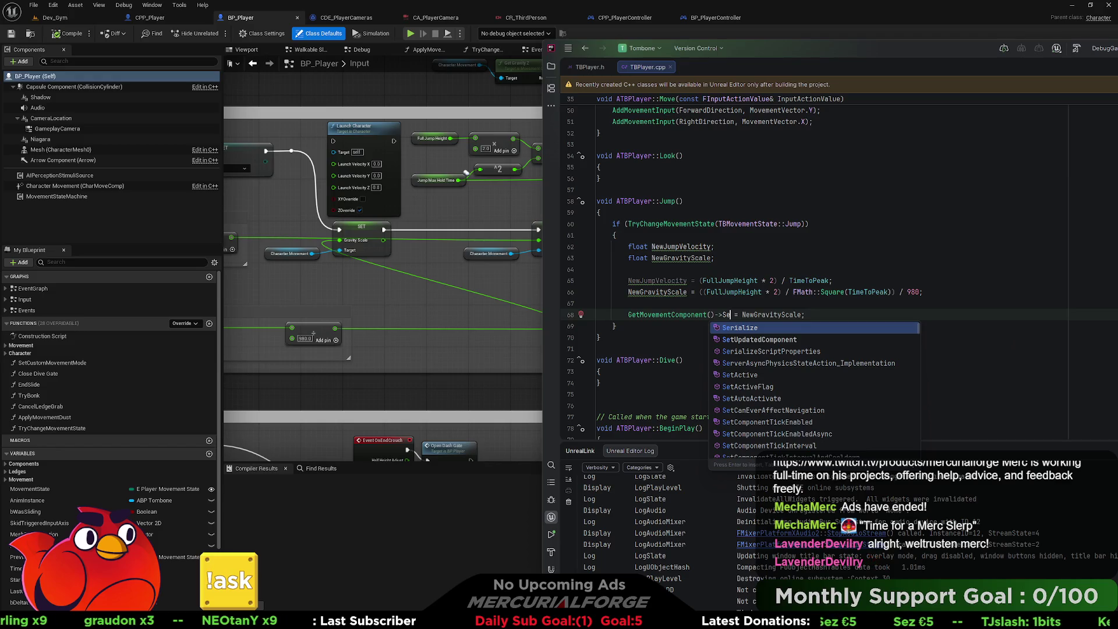
left_click(676, 307)
mouse_move(660, 314)
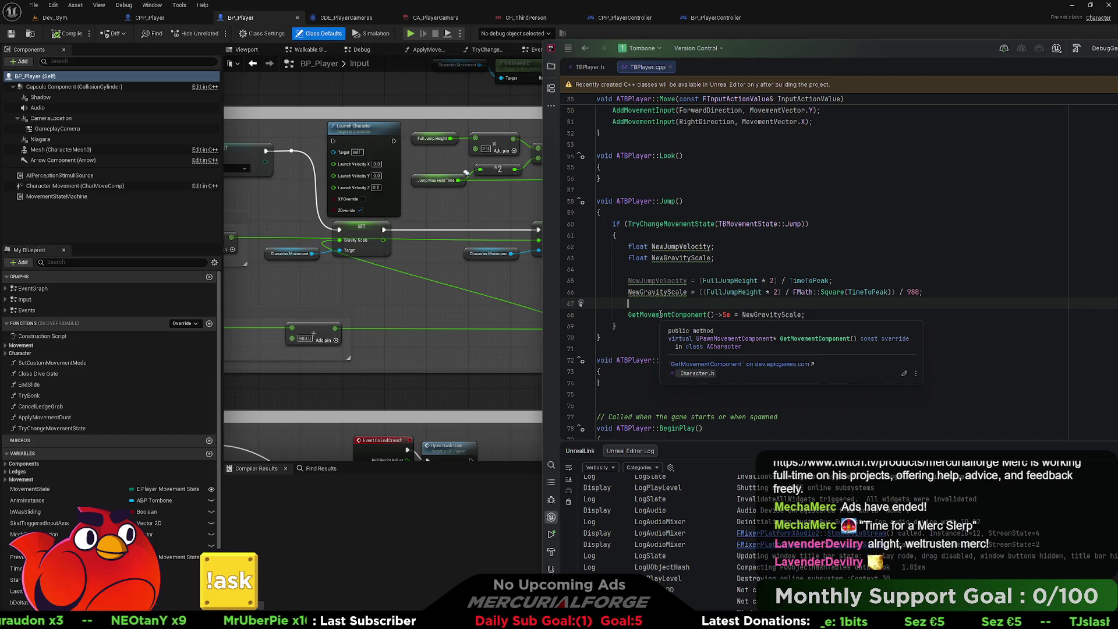
mouse_move(105, 187)
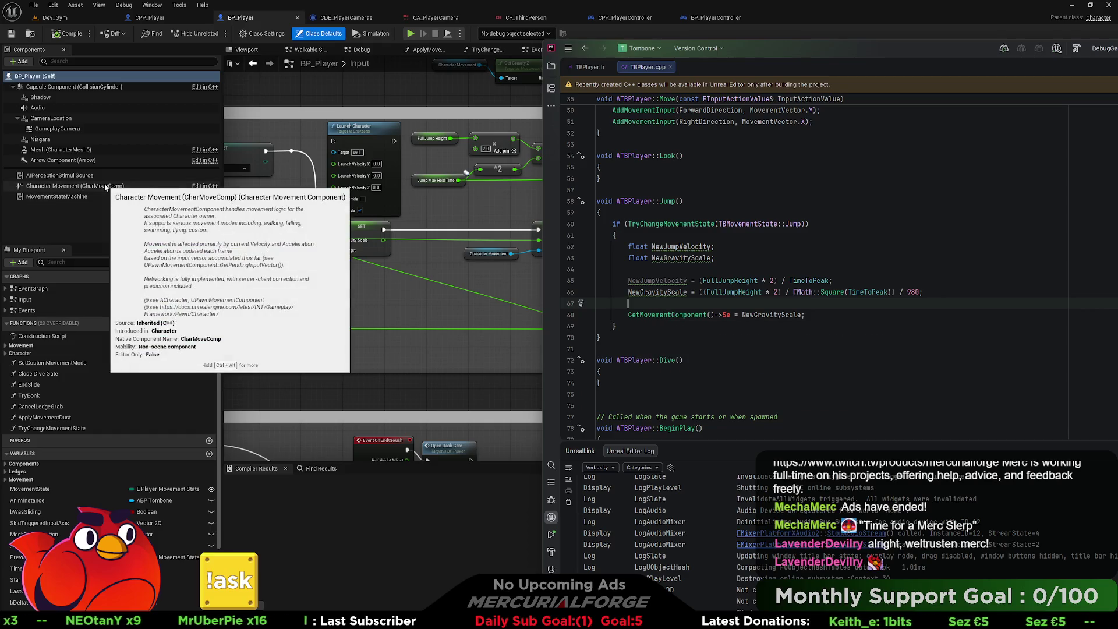
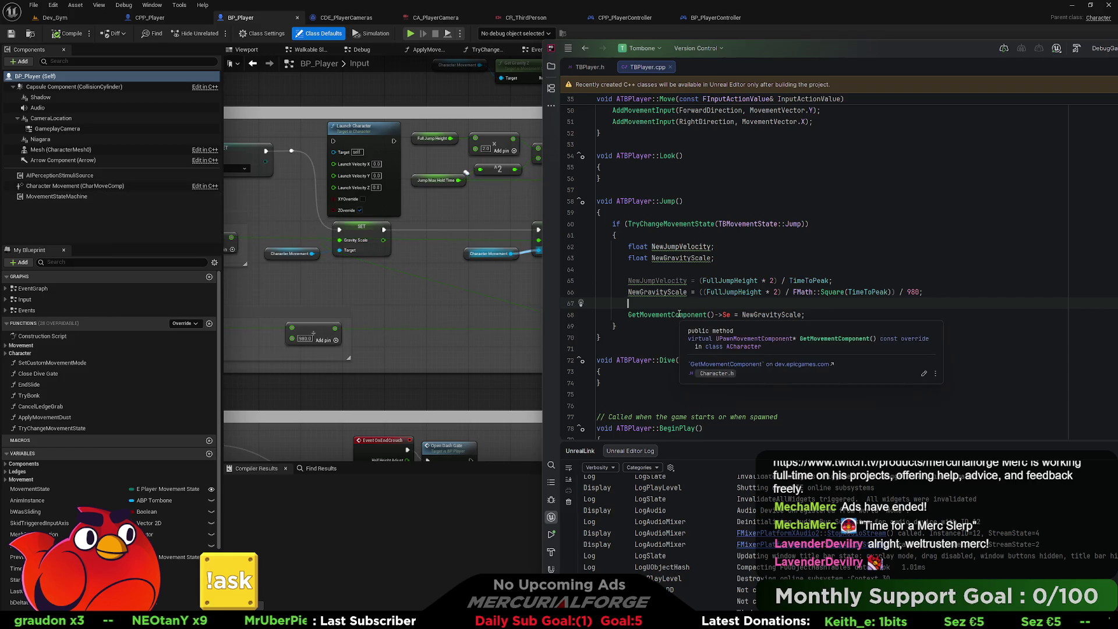
Look up the GetMovementComponent definition from line 68, then close Character.cpp to return to TBPlayer.cpp.
left_click(679, 314)
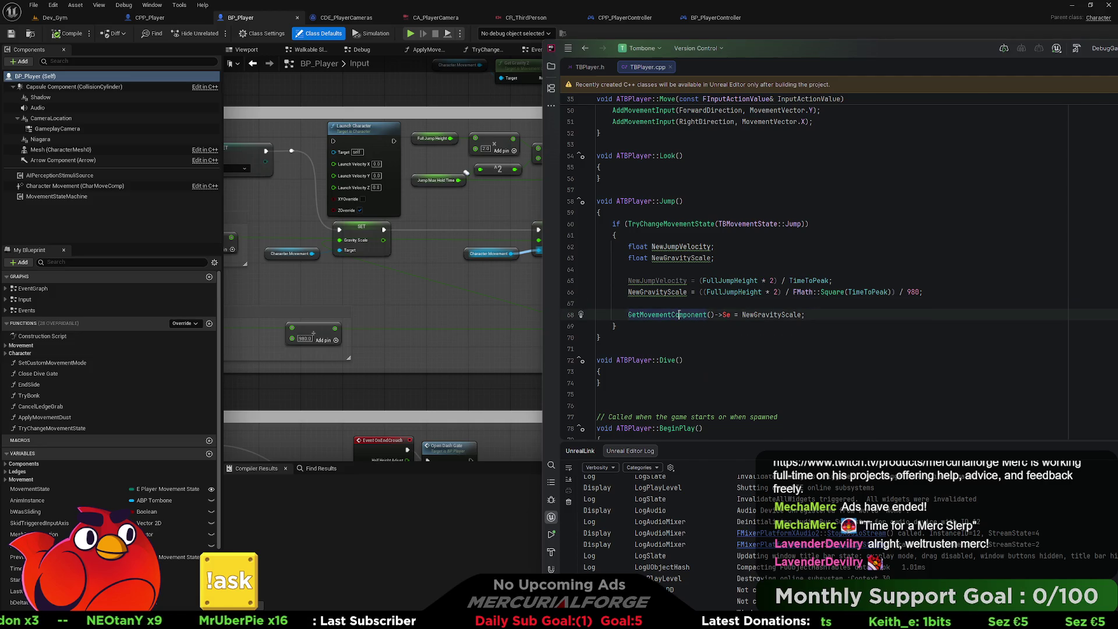
left_click(679, 315, "ctrl")
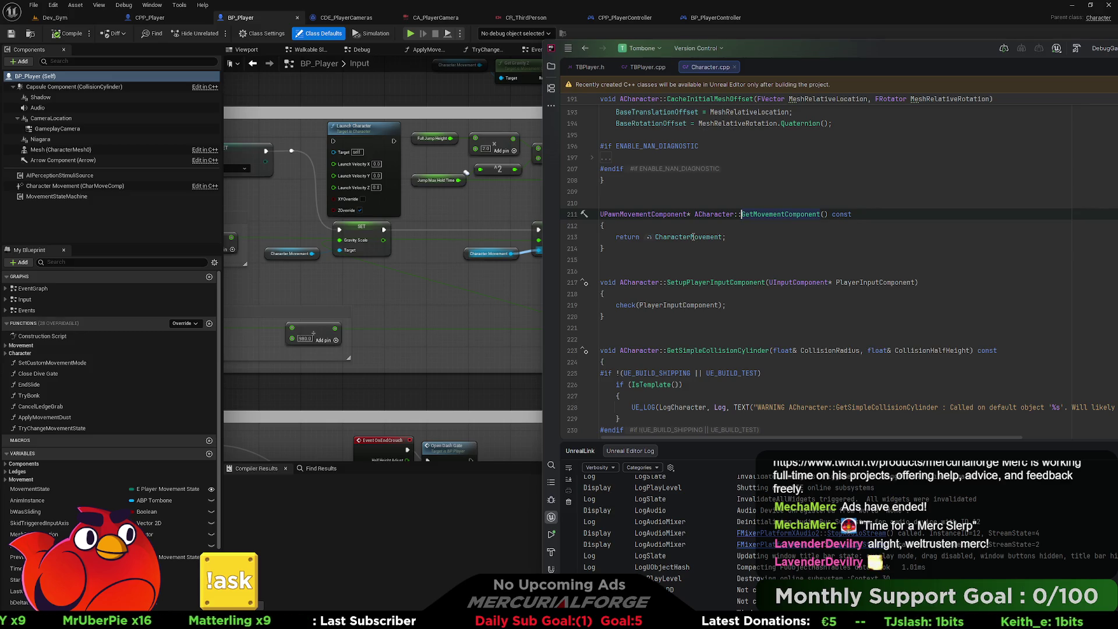
mouse_move(693, 237)
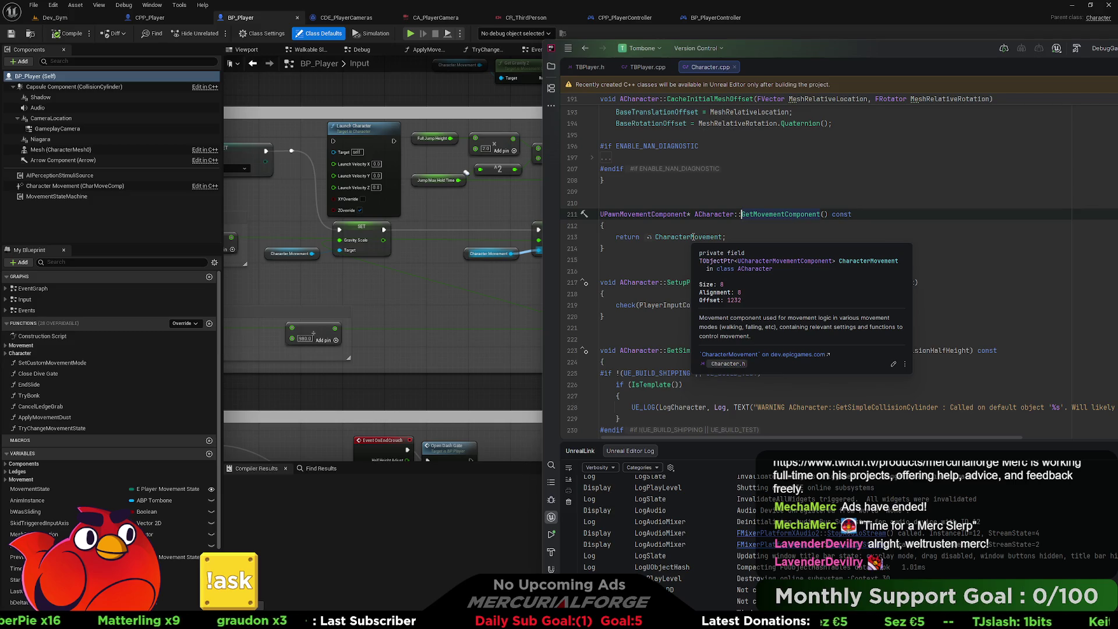
left_click(736, 68)
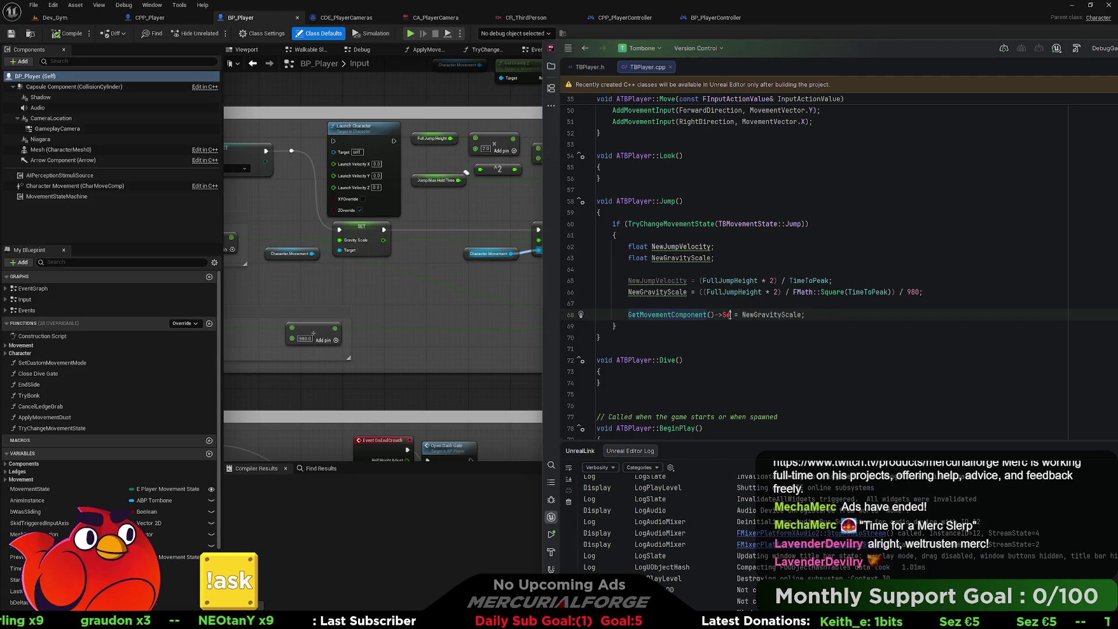
Replace the unfinished call on line 68 with GetMovementComponent() via autocomplete.
key("BackSpace")
key("BackSpace")
key("BackSpace")
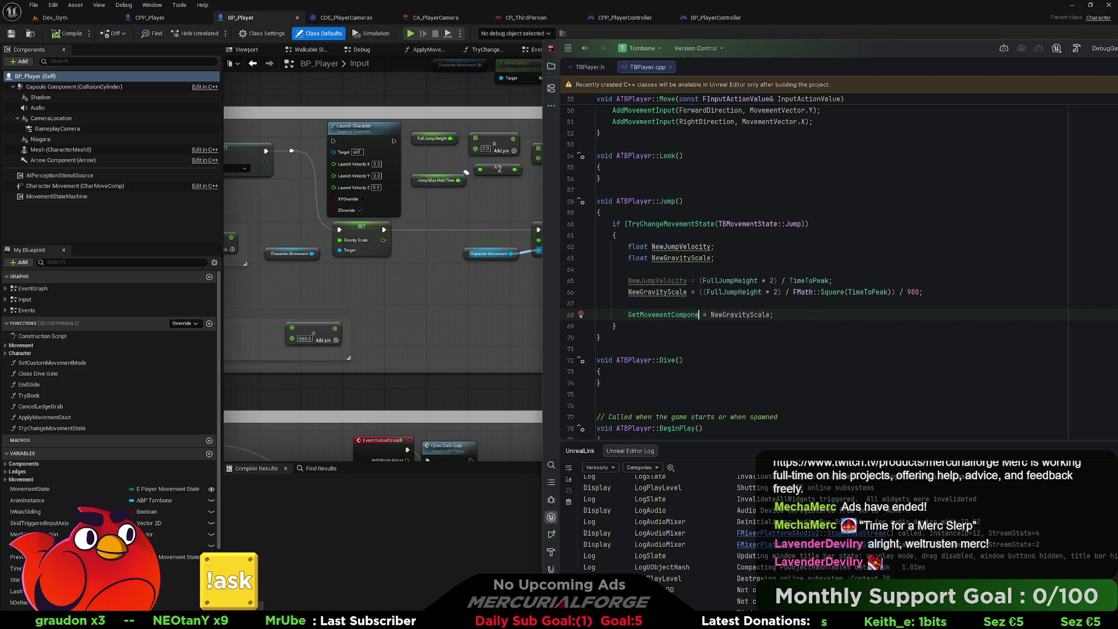
key("BackSpace")
key("BackSpace")
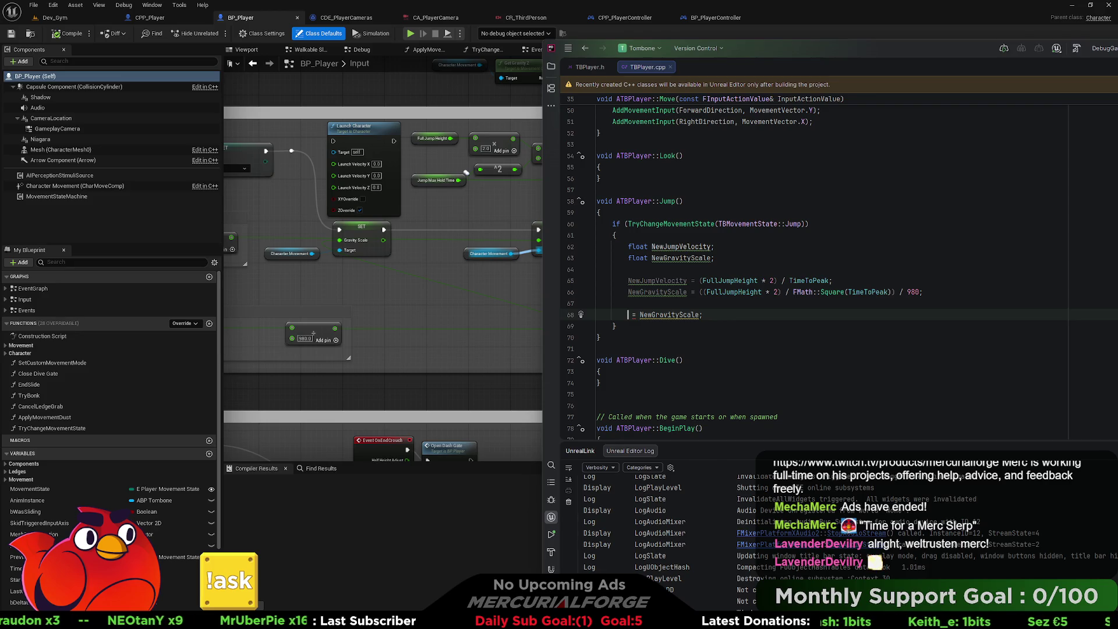
type("GetMovement")
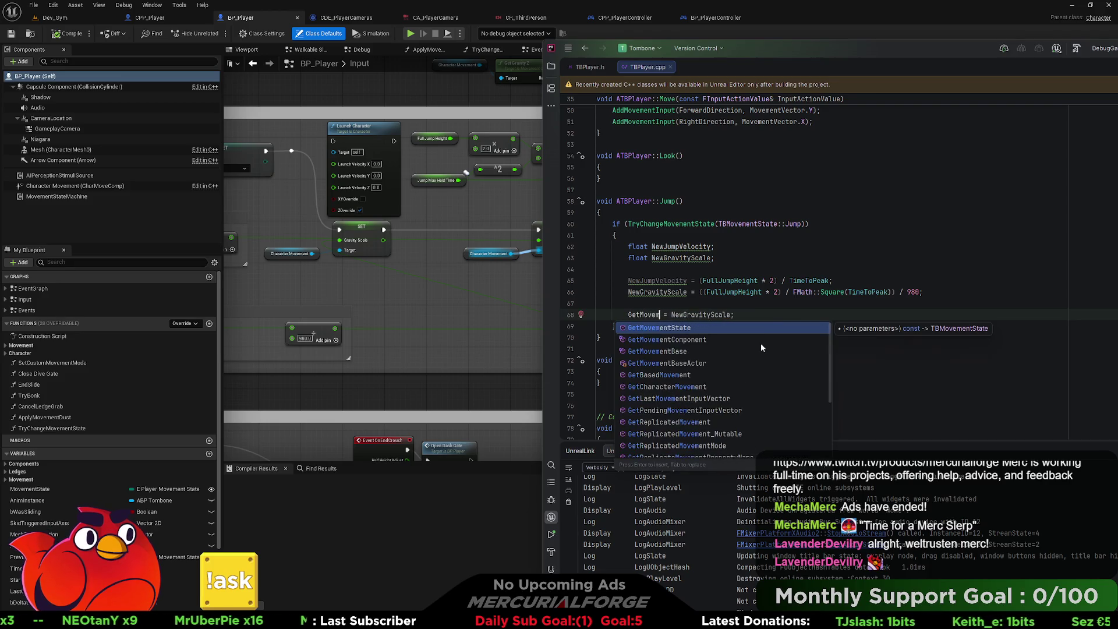
type("Component(")
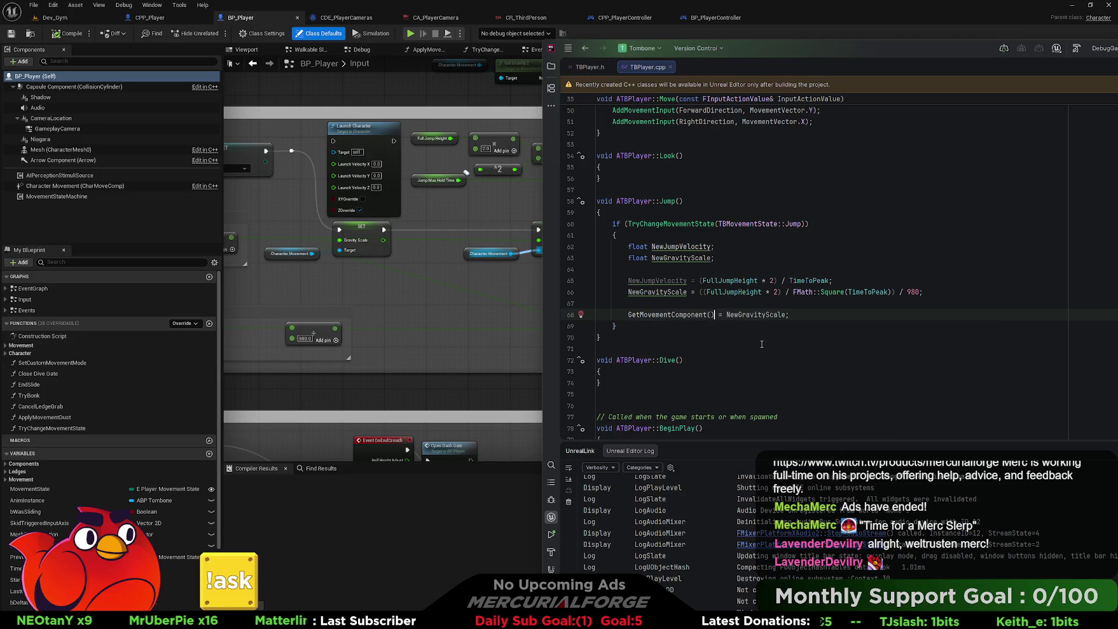
key("Return")
Try SetG, gravitys and gra as members after ->, deleting each, then check the Unreal Blueprint.
type("->")
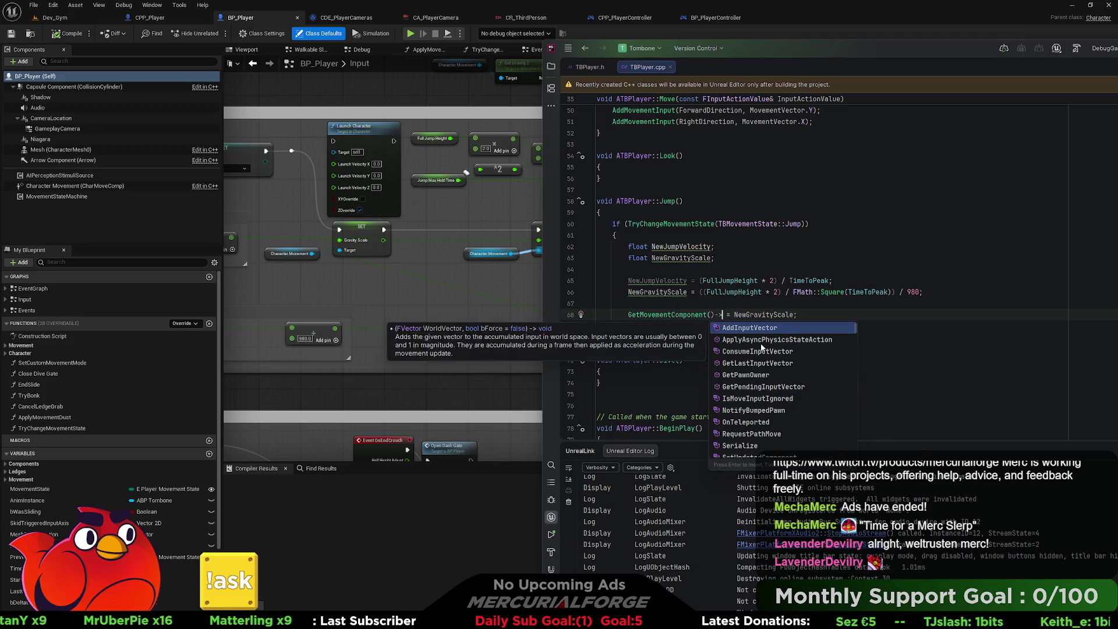
type("SetG")
key("BackSpace")
key("BackSpace")
key("BackSpace")
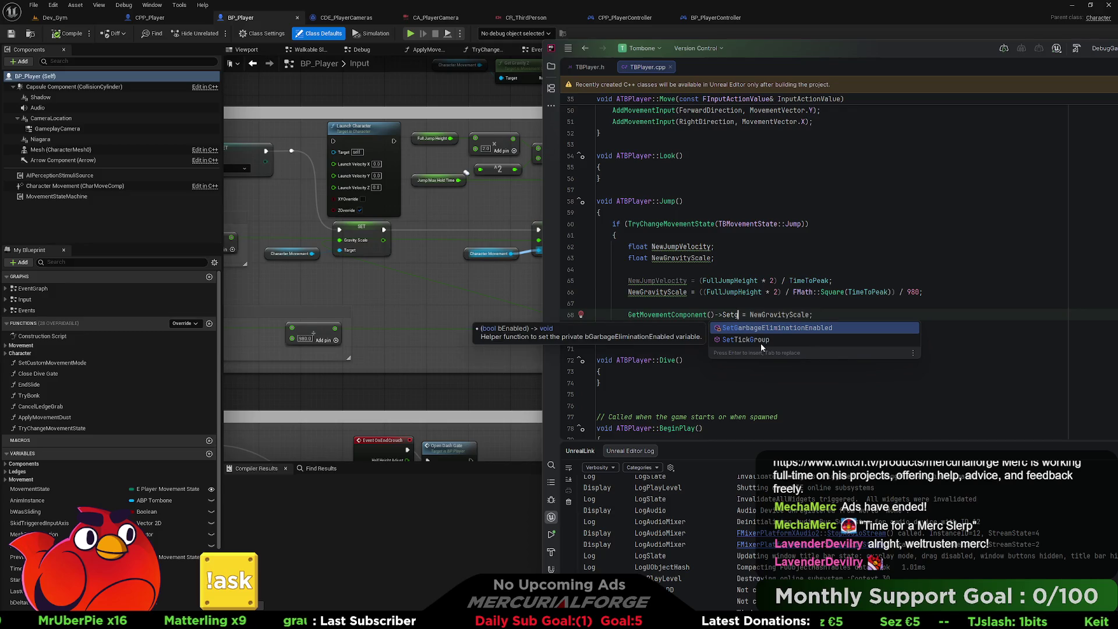
type("gravi")
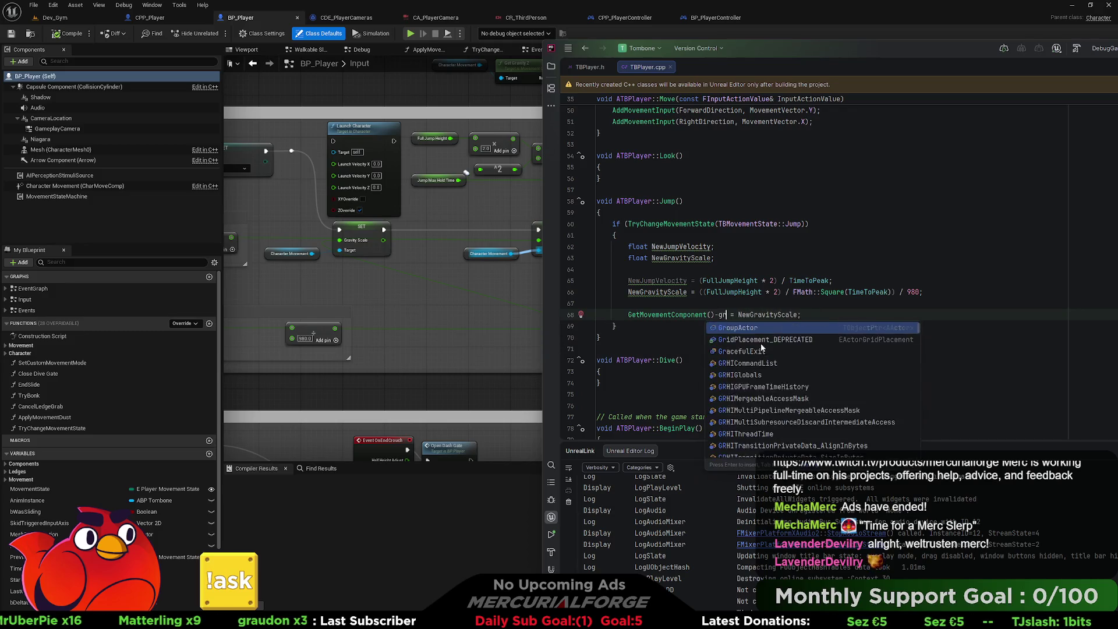
type("ty")
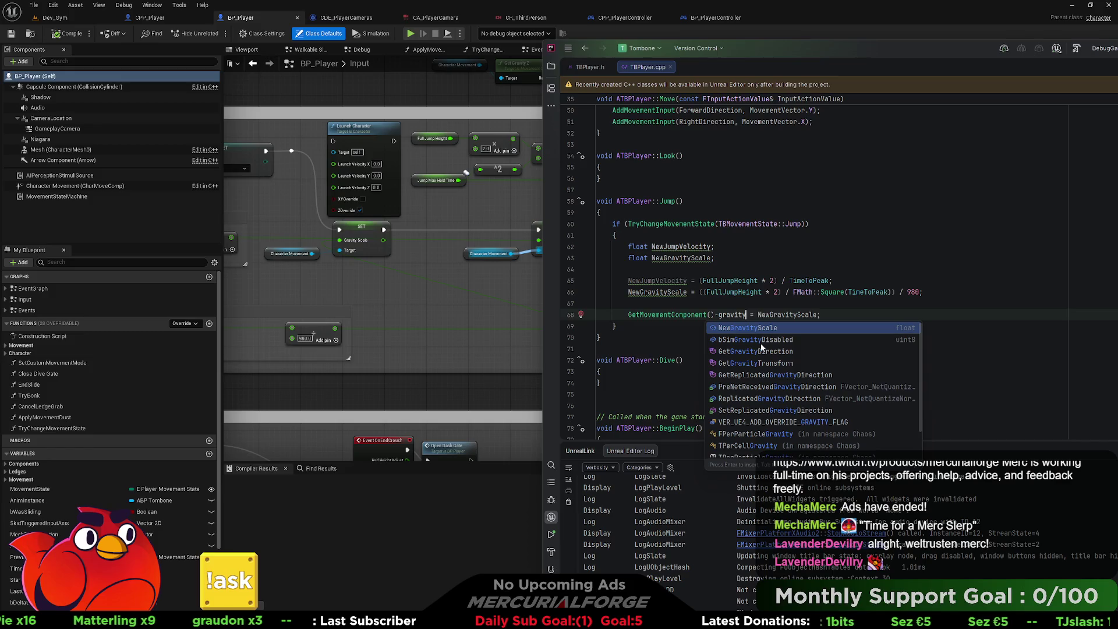
type("s")
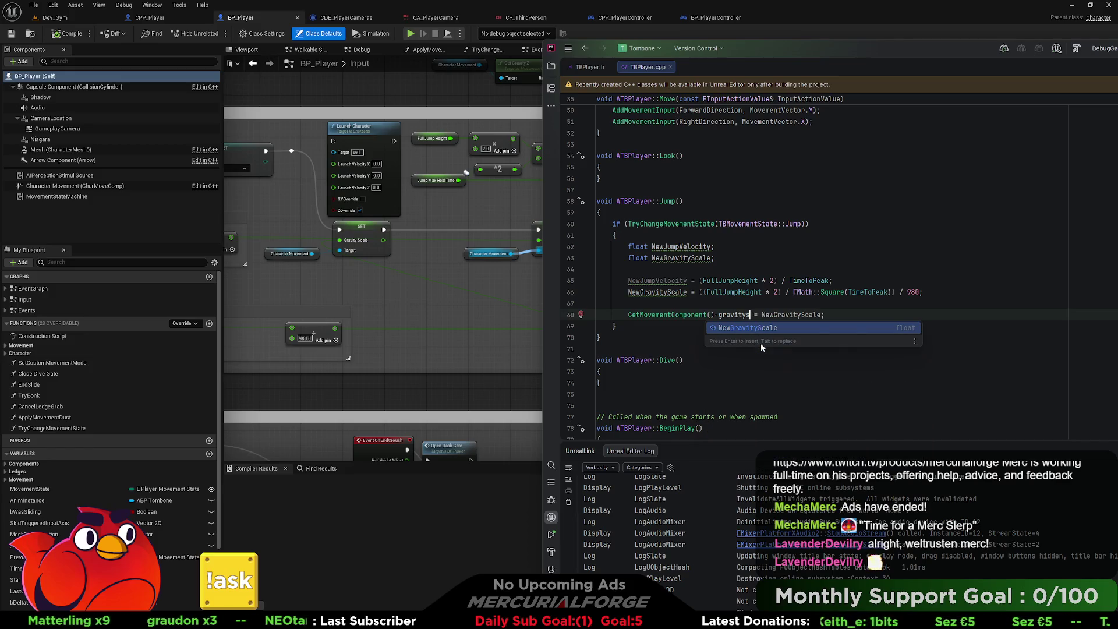
key("BackSpace")
key("BackSpace")
key("BackSpace")
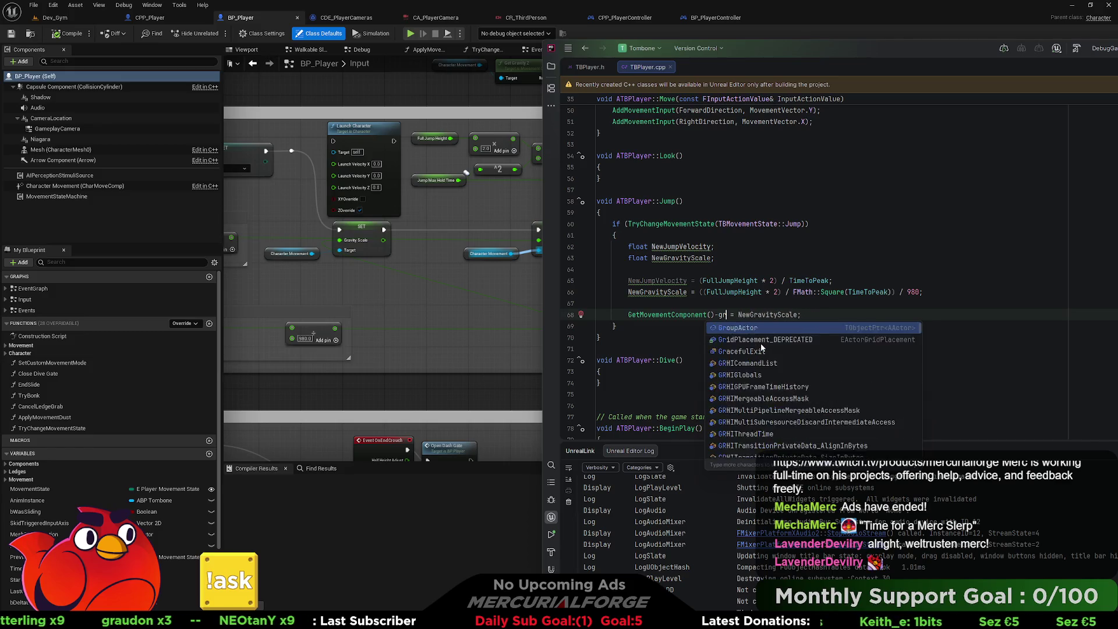
type("grav")
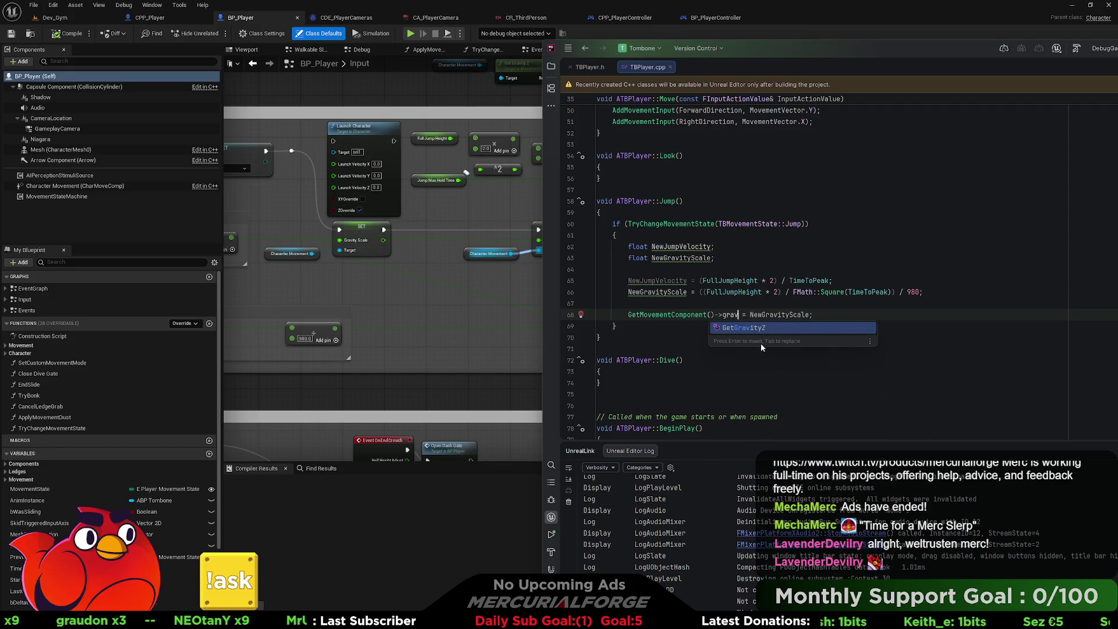
key("BackSpace")
key("BackSpace")
key("BackSpace")
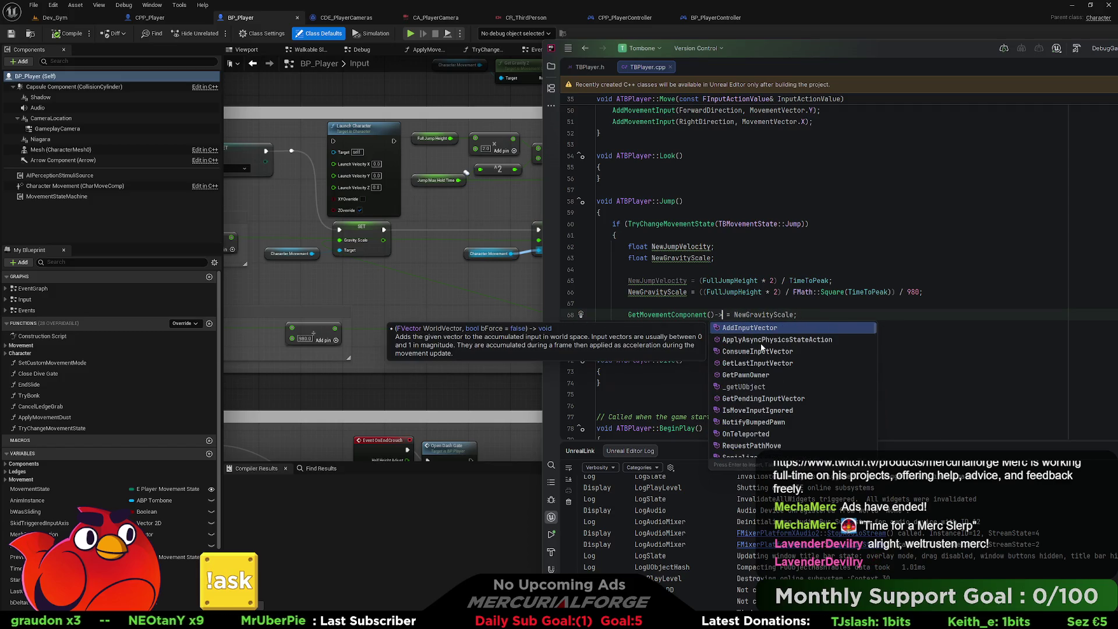
left_click(426, 268)
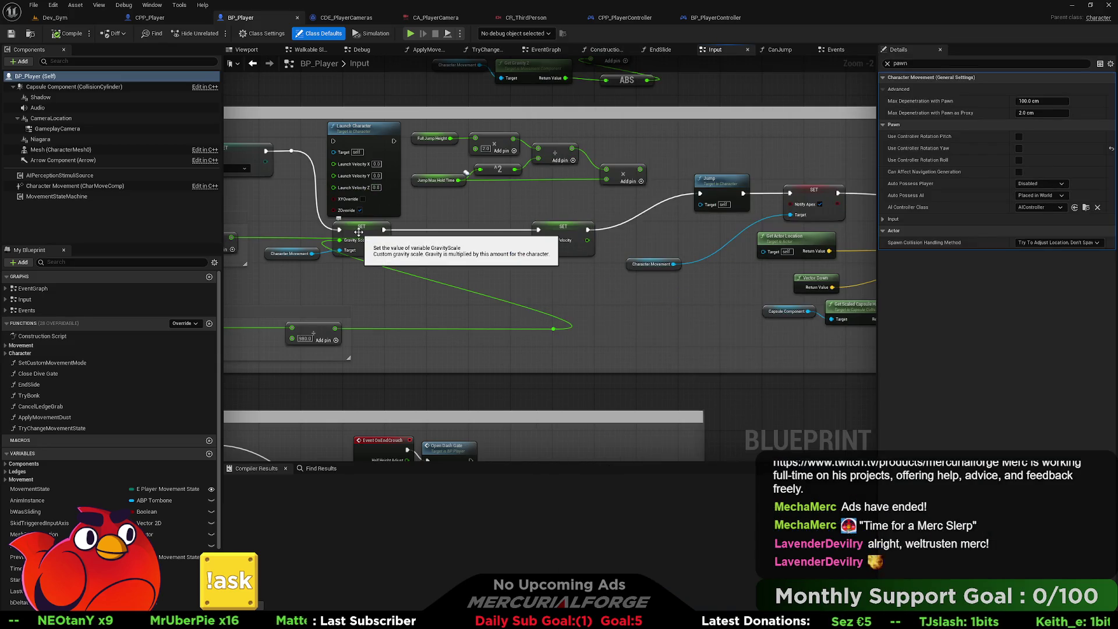
left_click(359, 232)
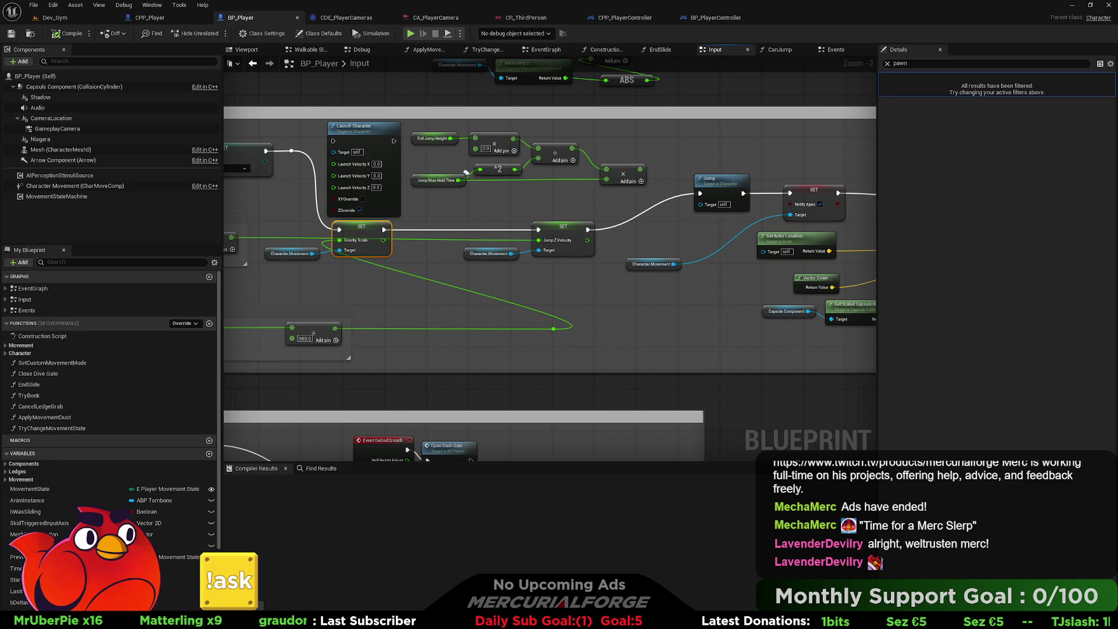
key("alt+Tab")
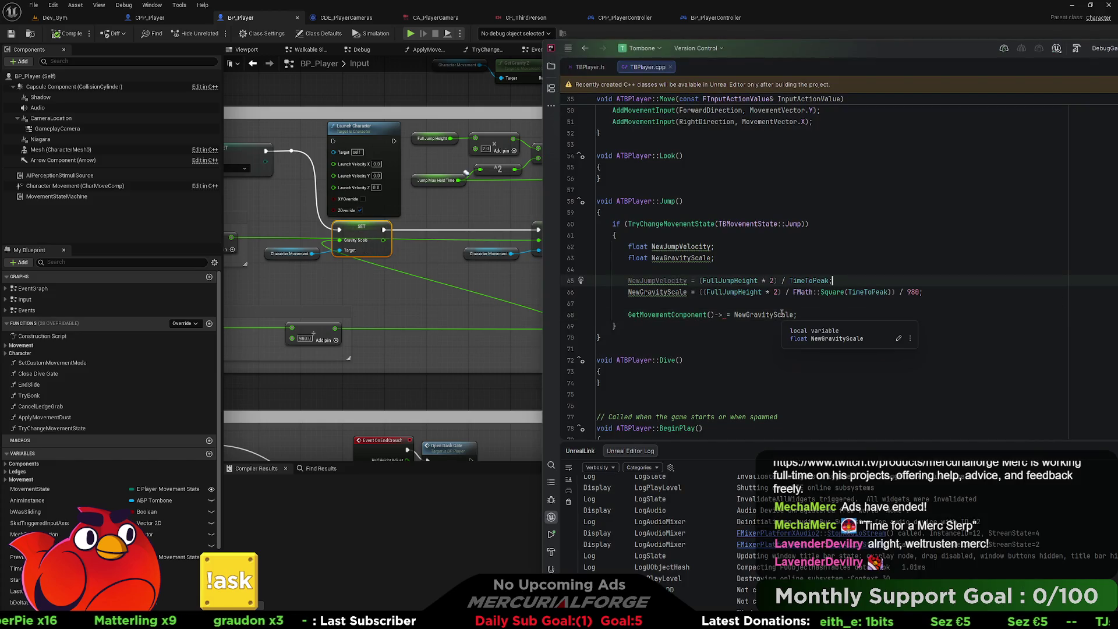
left_click(781, 315, "ctrl")
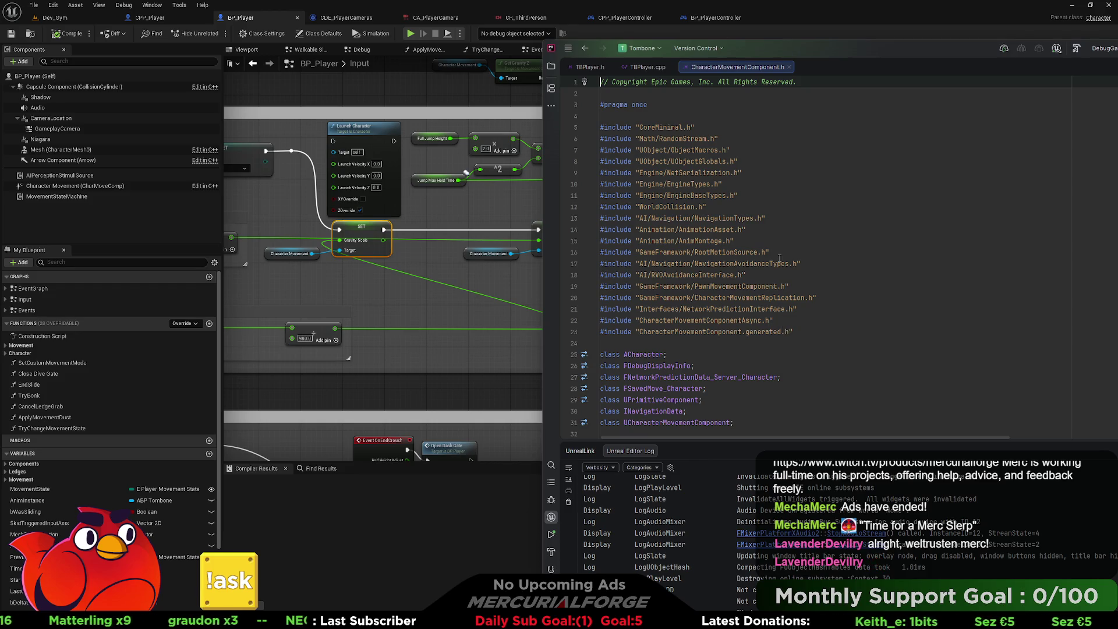
scroll(812, 225, "down", 5)
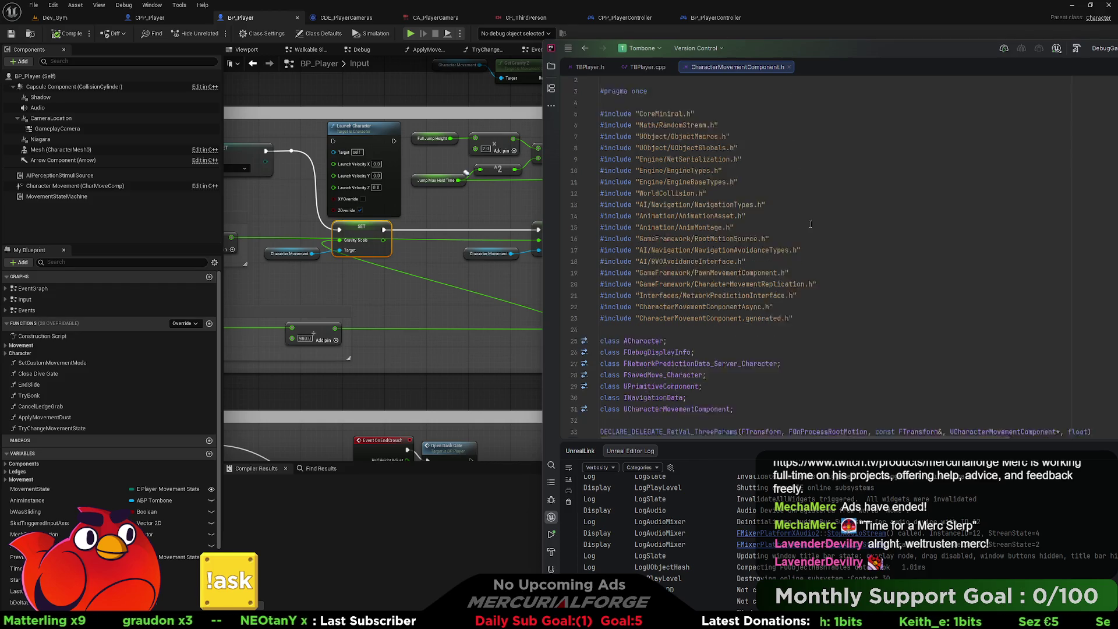
scroll(809, 223, "down", 5)
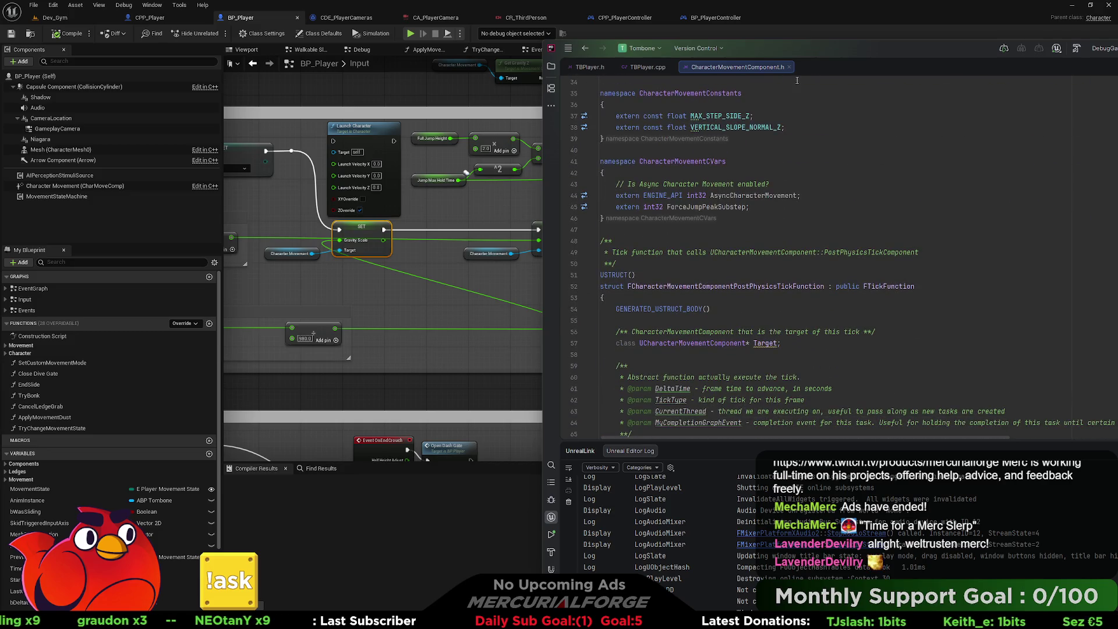
left_click(782, 195)
key("ctrl+f")
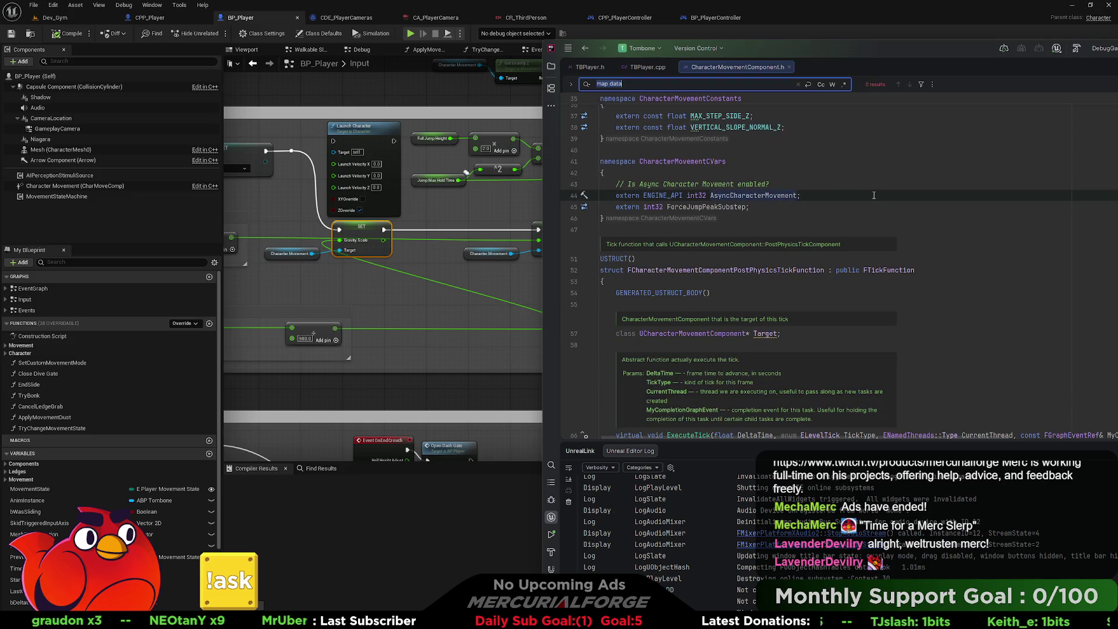
type("gravity")
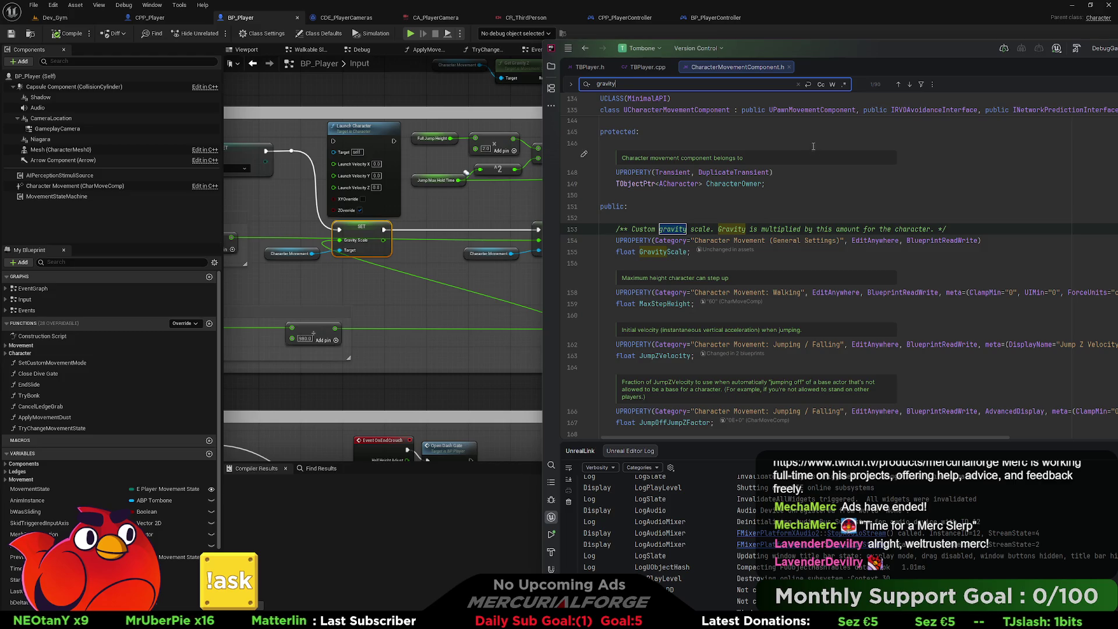
left_click(791, 67)
left_click(810, 315)
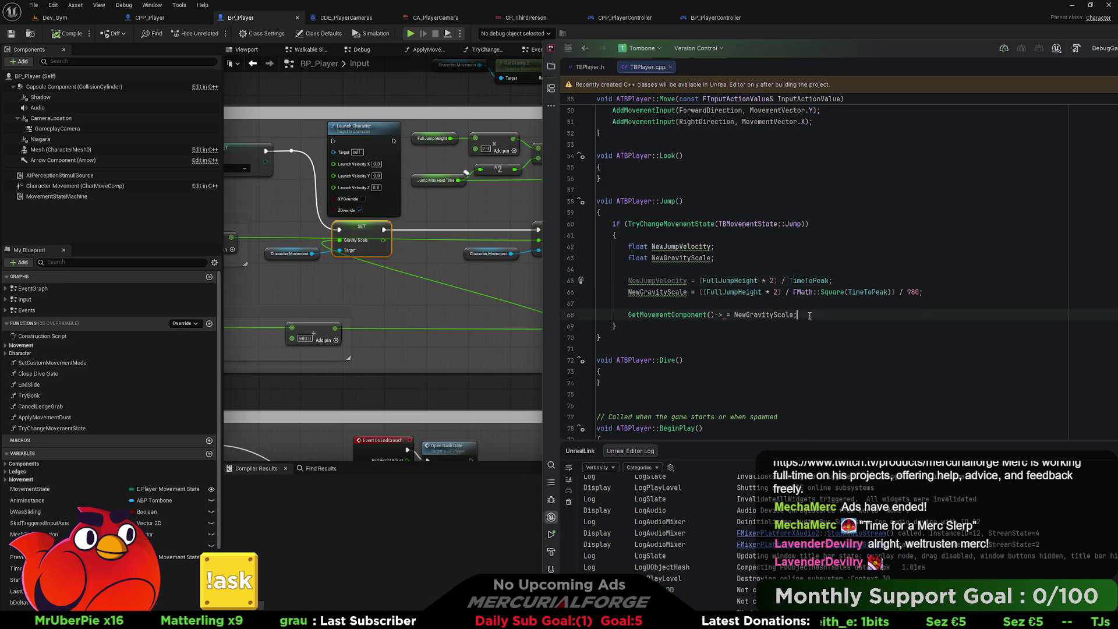
Rewrite line 68 to CharacterMovement and go to its declaration in Character.h.
key("shift+Home")
type("C")
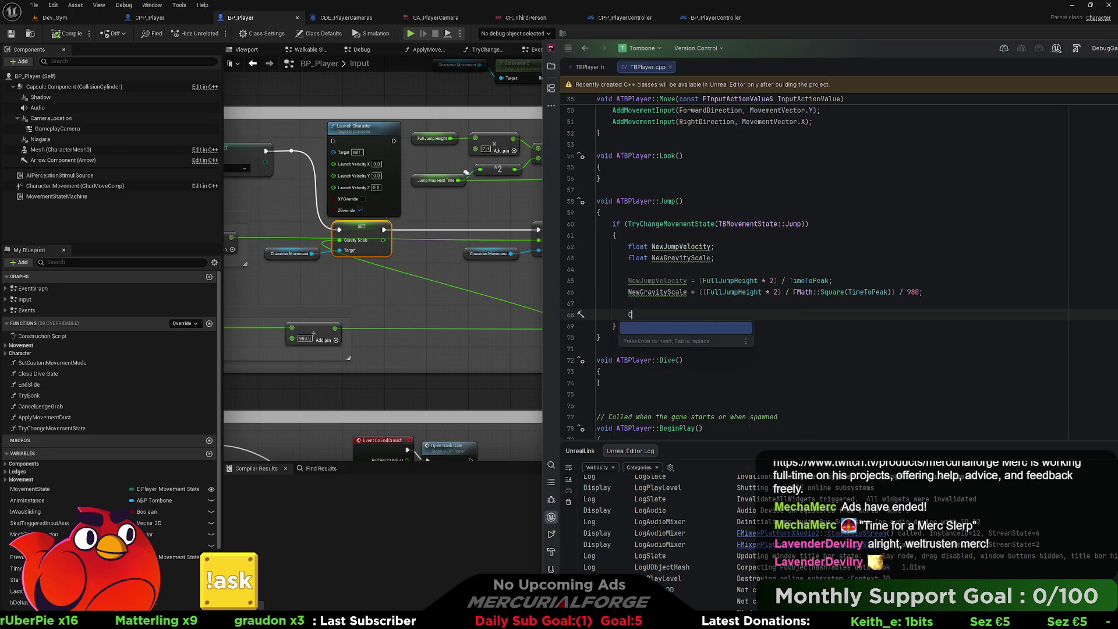
type("haracterMovem")
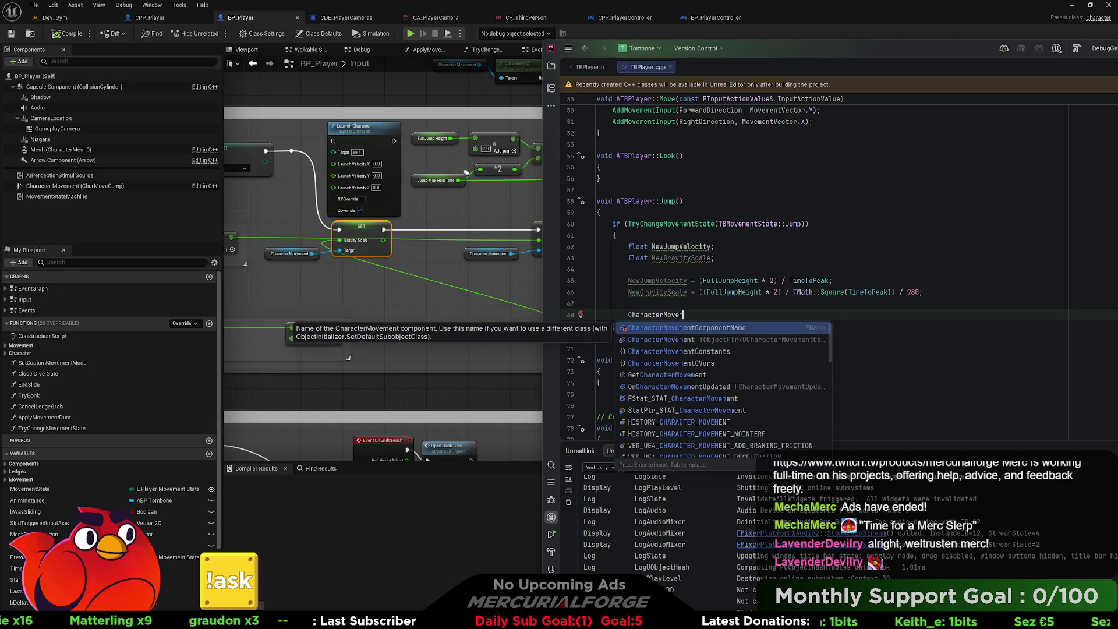
type("en")
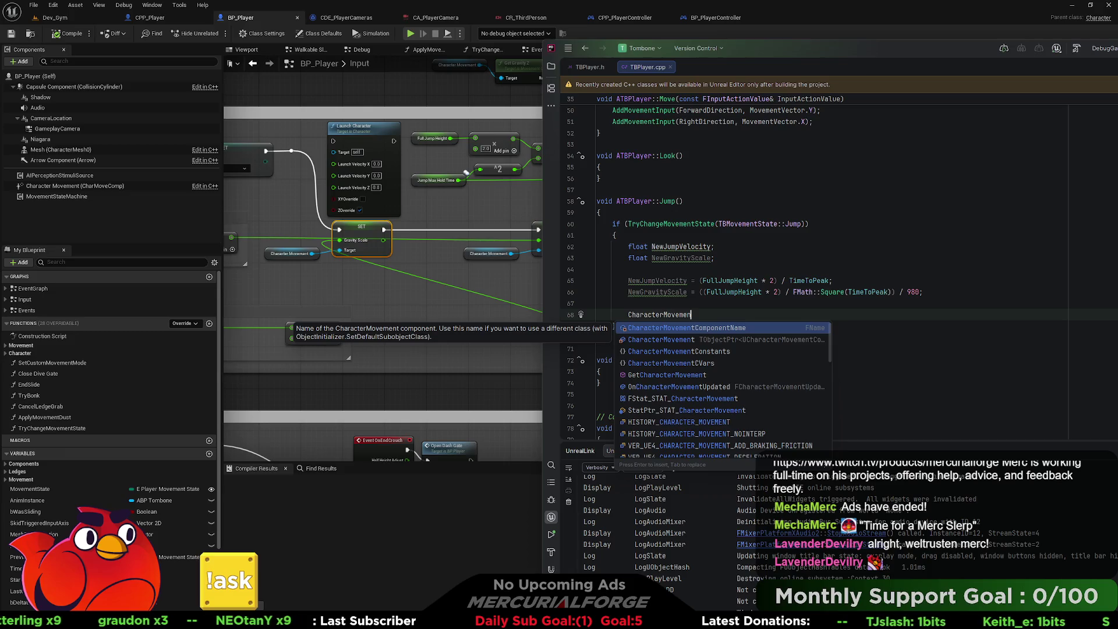
key("Down")
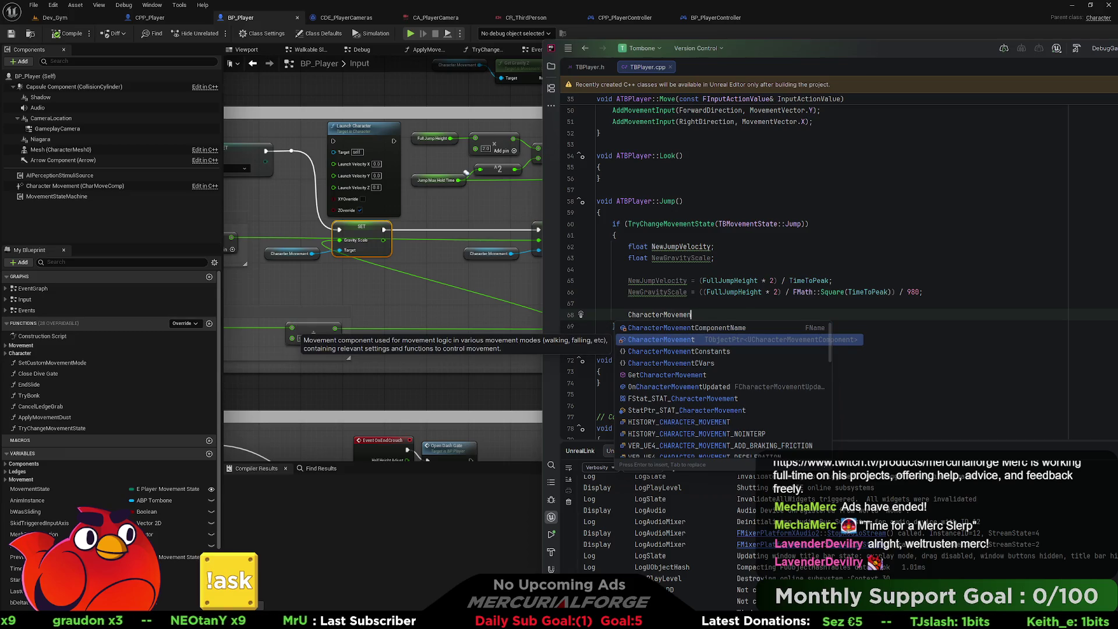
key("Return")
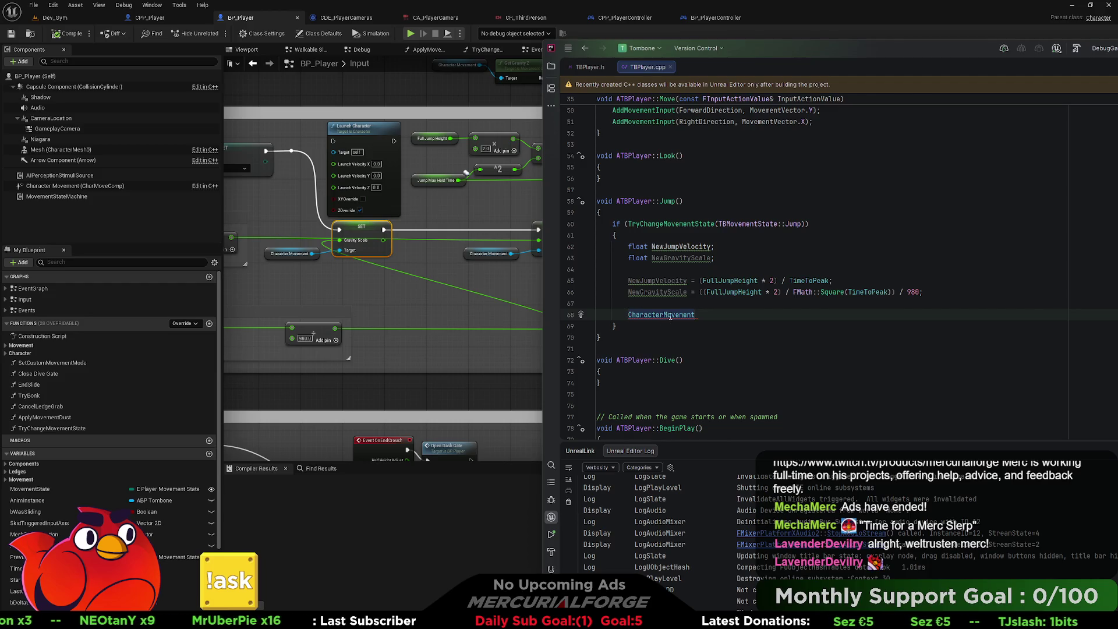
mouse_move(670, 316)
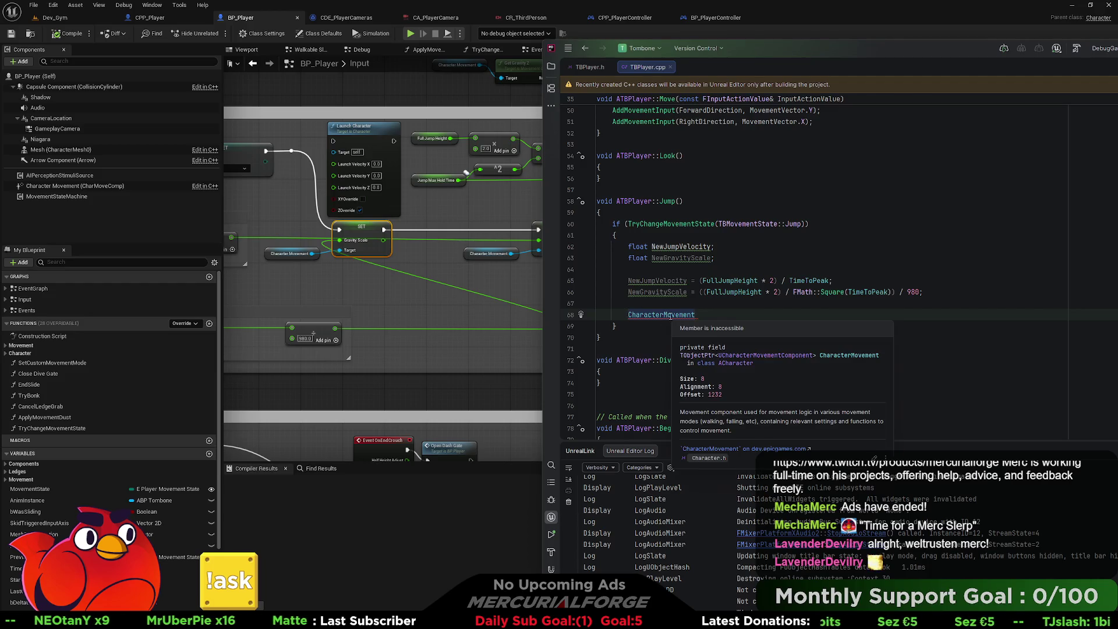
left_click(670, 315, "ctrl")
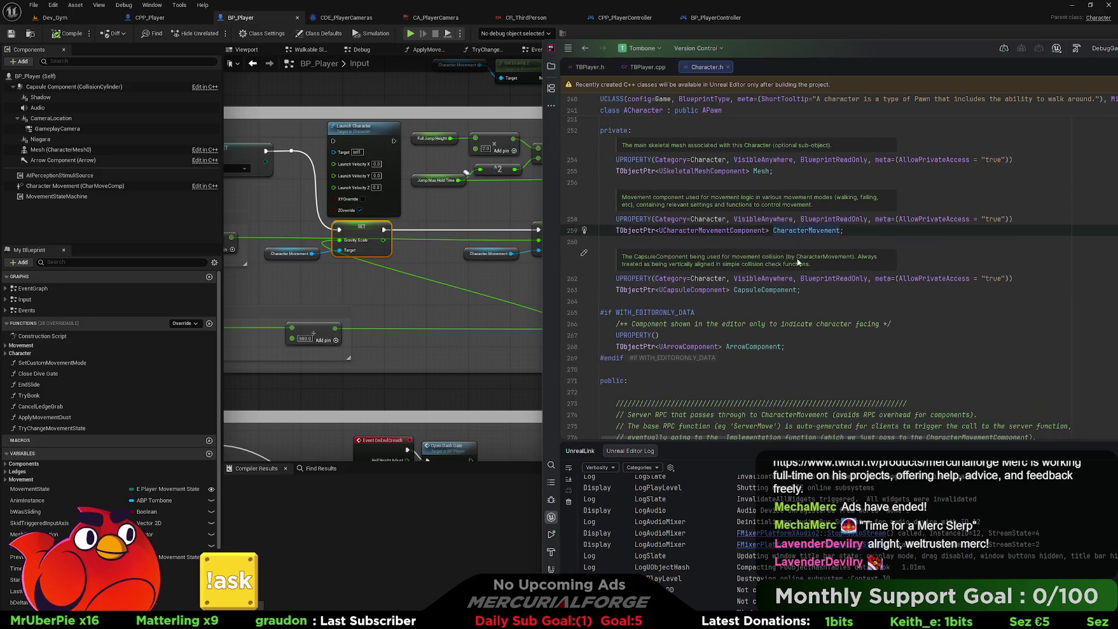
Step through CharacterMovement matches in Character.h, then narrow the search to GetCharacterMovement.
key("ctrl+f")
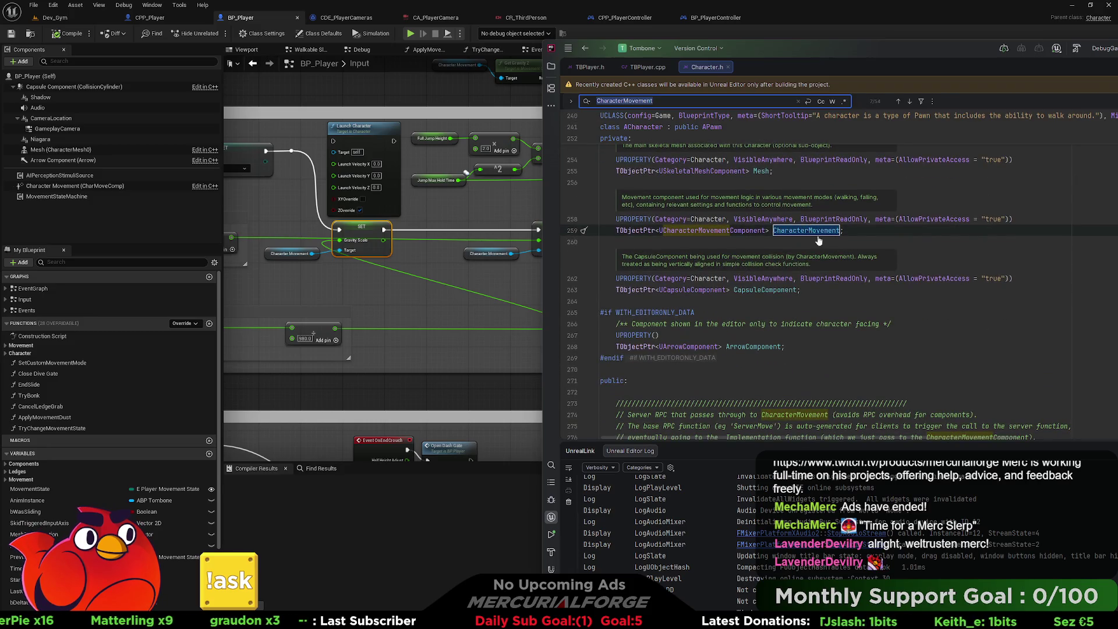
scroll(828, 243, "down", 8)
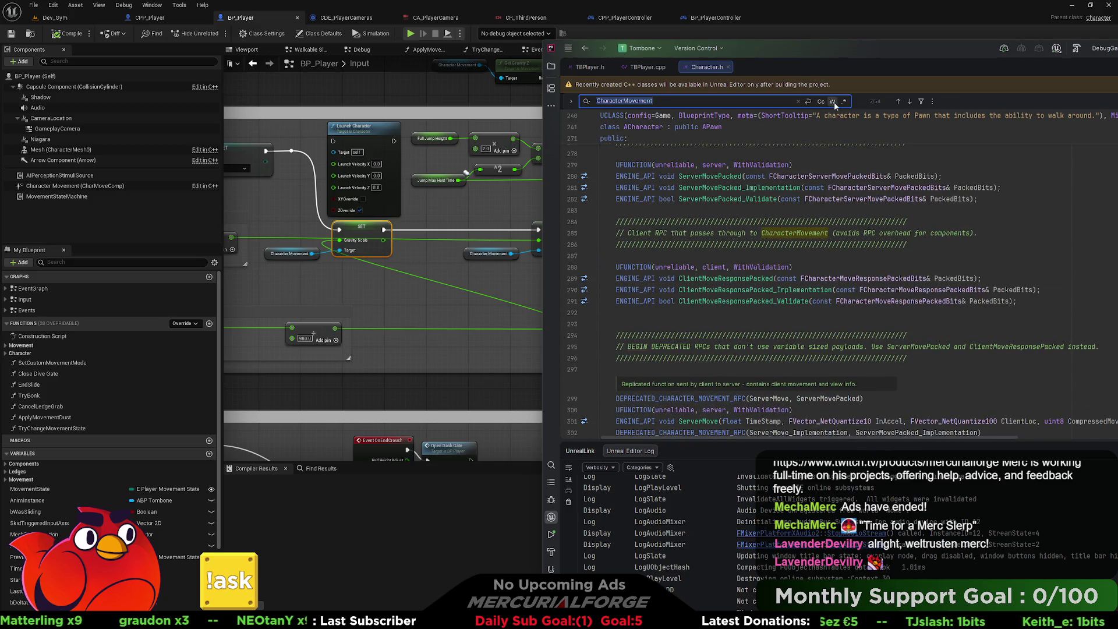
left_click(909, 101)
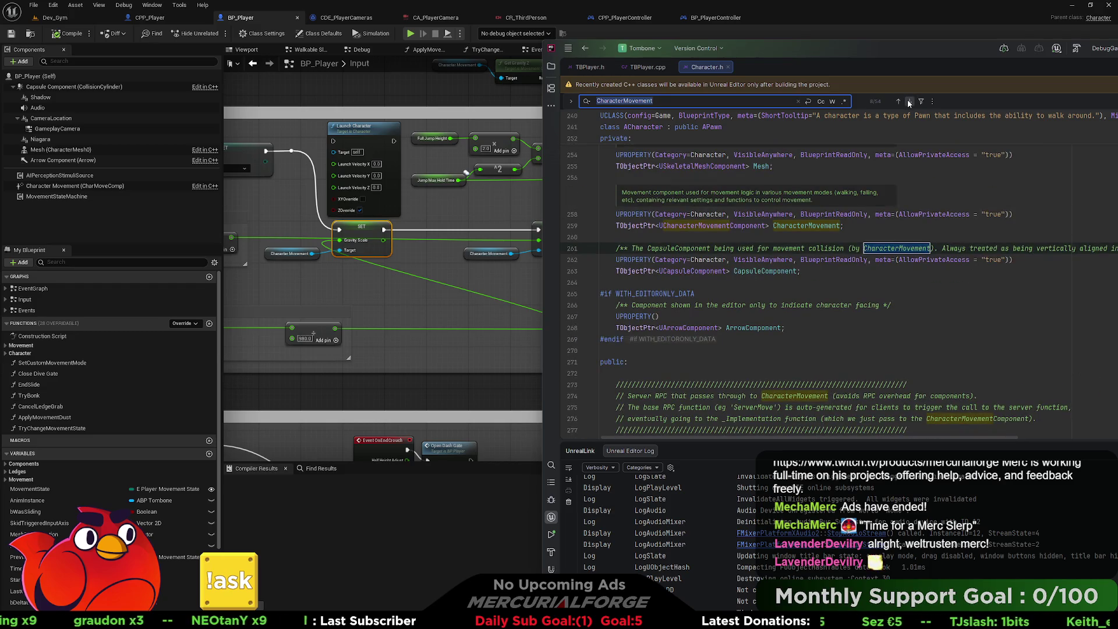
left_click(909, 101)
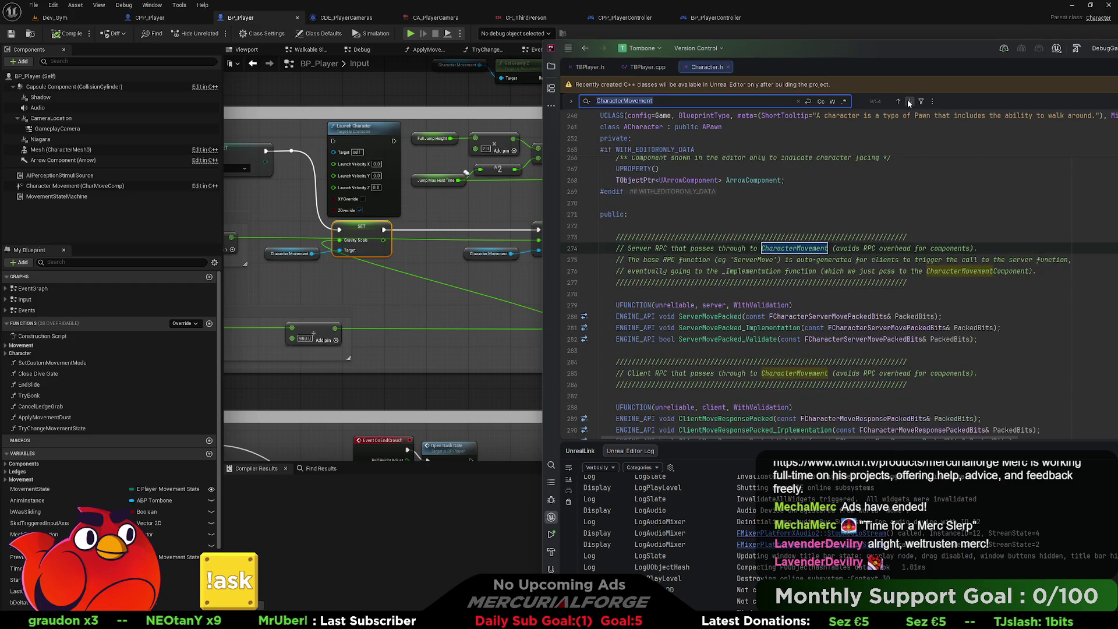
left_click(909, 101)
left_click(909, 101)
left_click(909, 101)
left_click(909, 101)
left_click(909, 101)
left_click(909, 101)
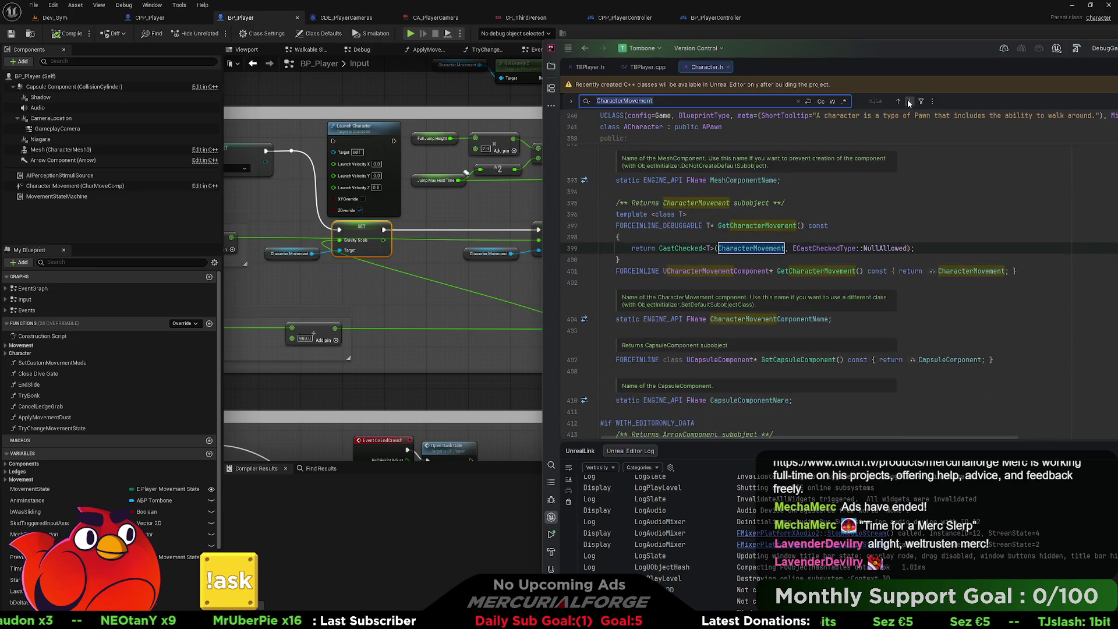
left_click(909, 102)
left_click(909, 102)
left_click(909, 101)
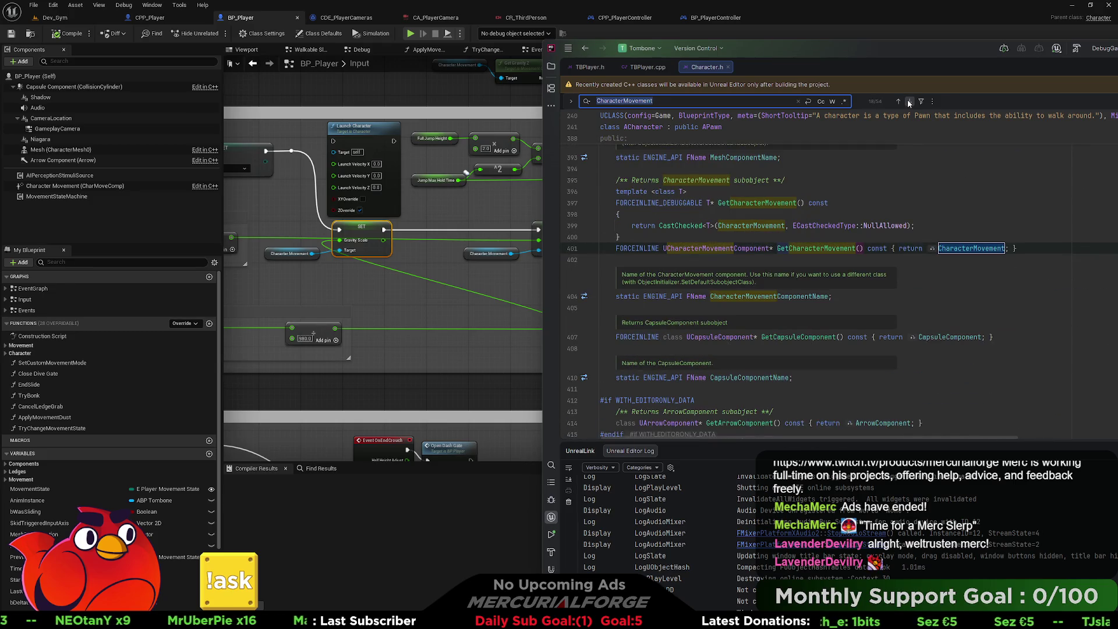
left_click(909, 101)
key("Home")
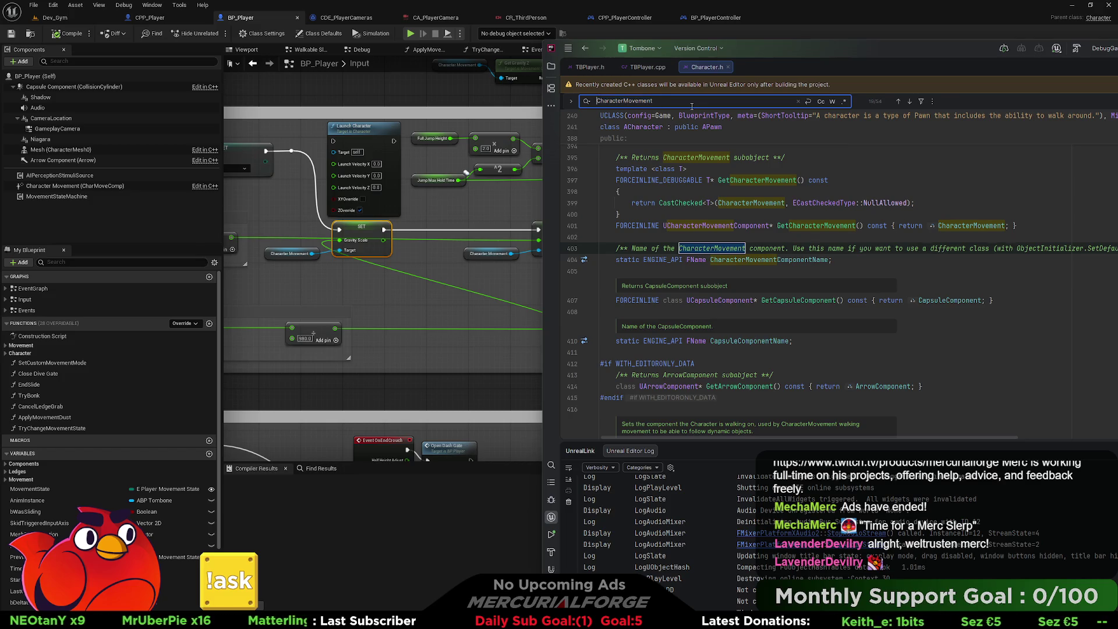
type("Get")
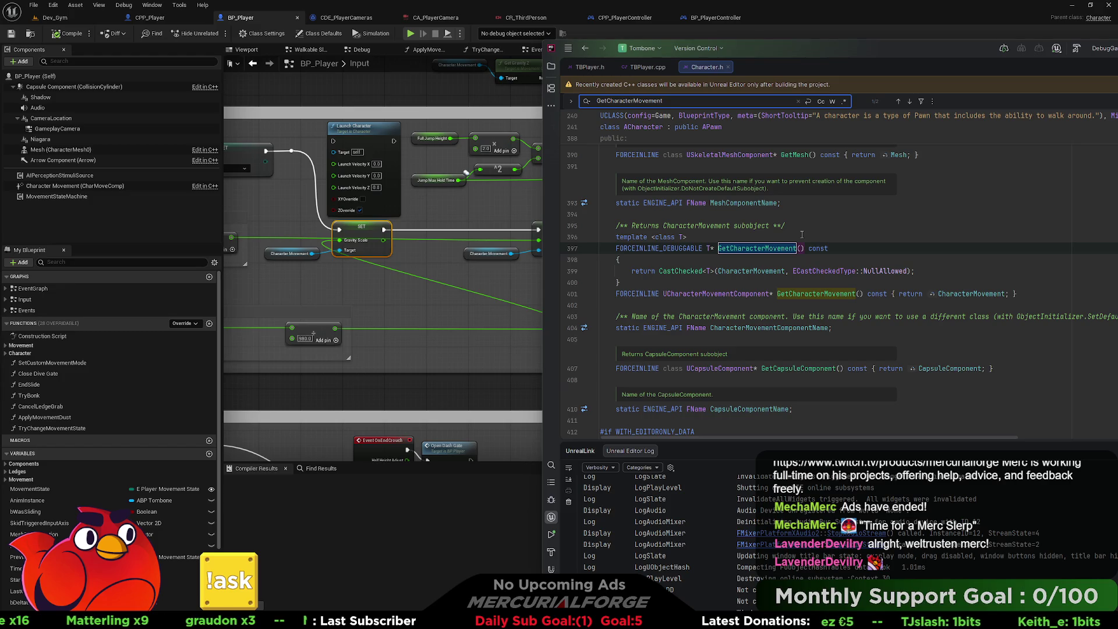
Close Character.h, make line 68 GetMovementComponent<UMovementComponent>(), and open ACharacter's declaration of it.
left_click(728, 68)
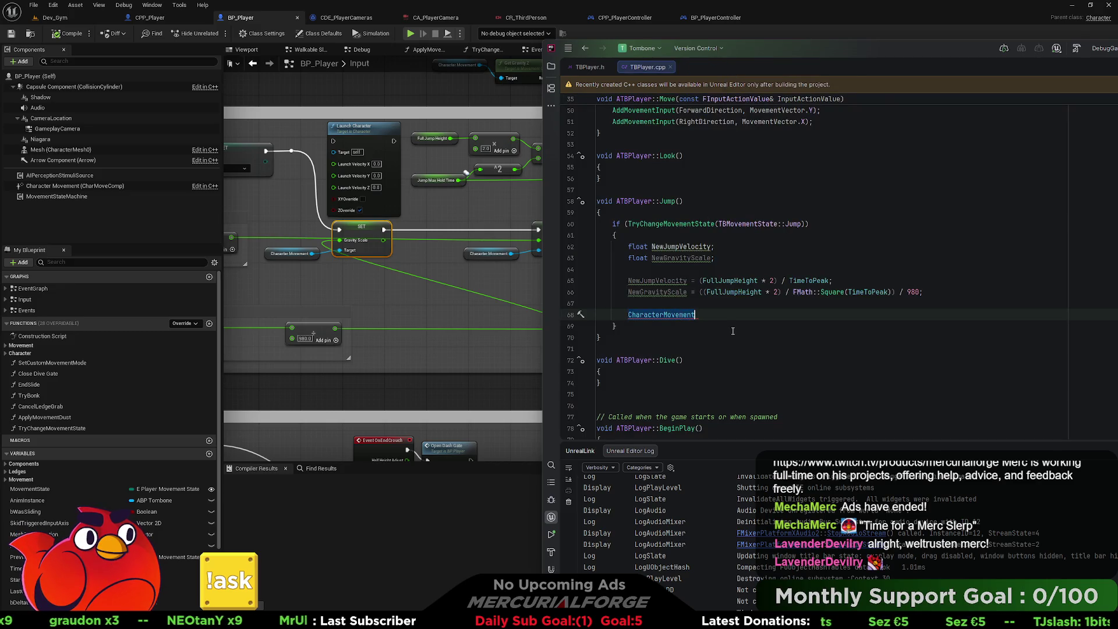
key("ctrl+BackSpace")
type("Get")
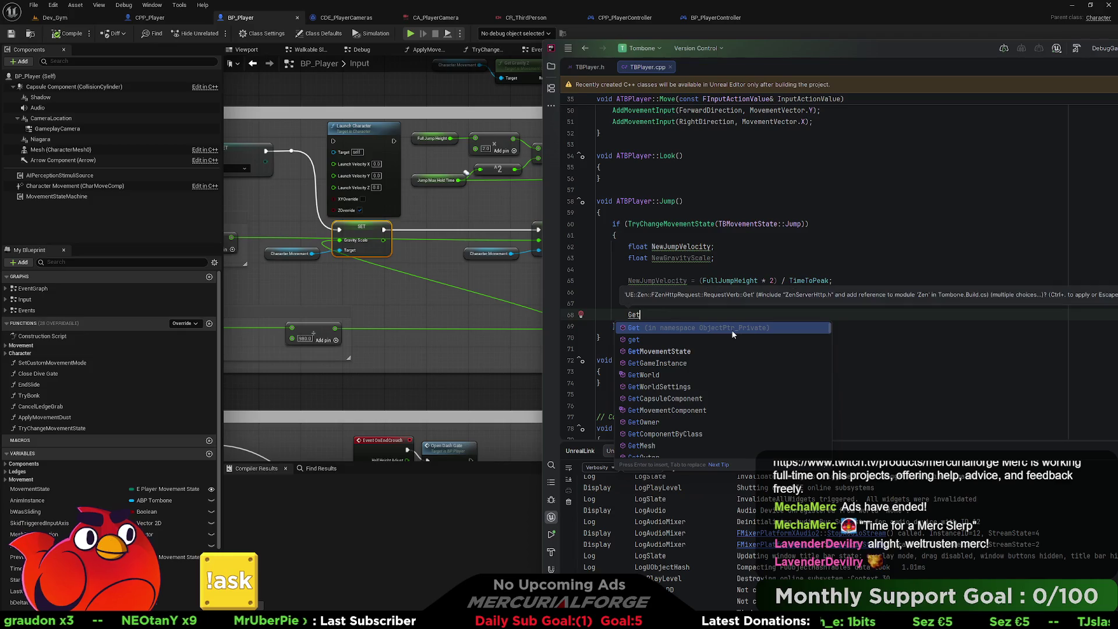
type("MovementCom")
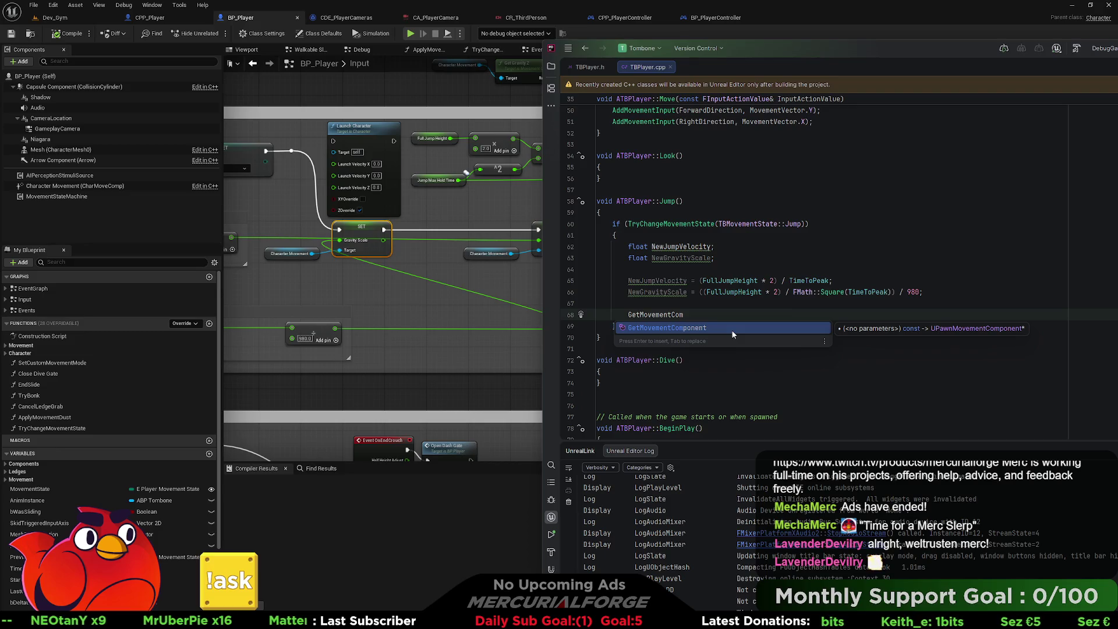
key("Return")
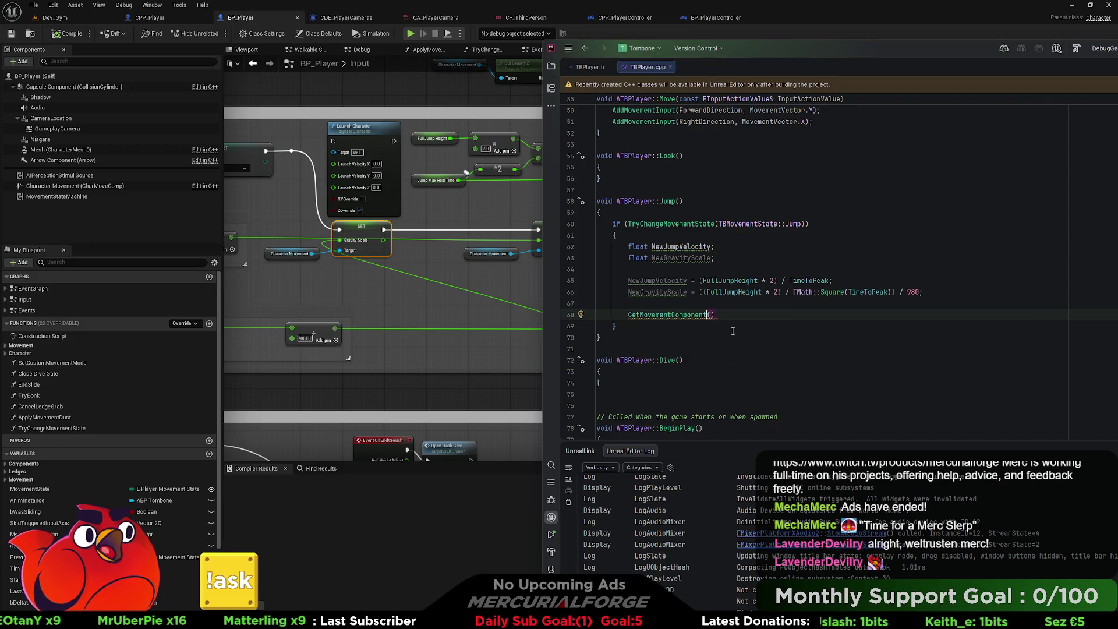
type("<M")
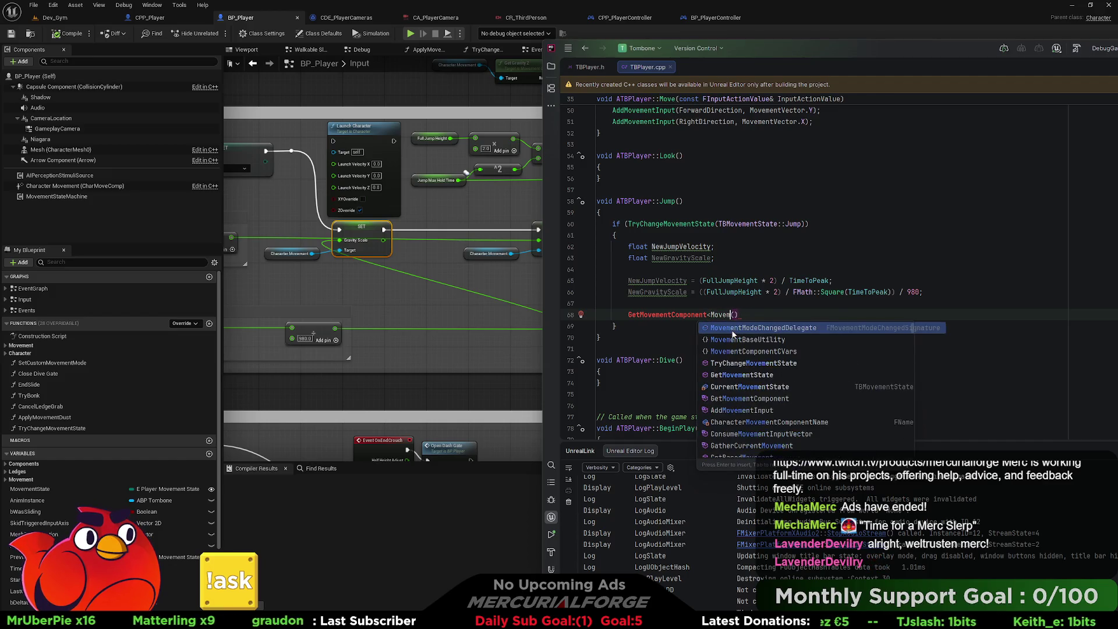
key("BackSpace")
type("UMov")
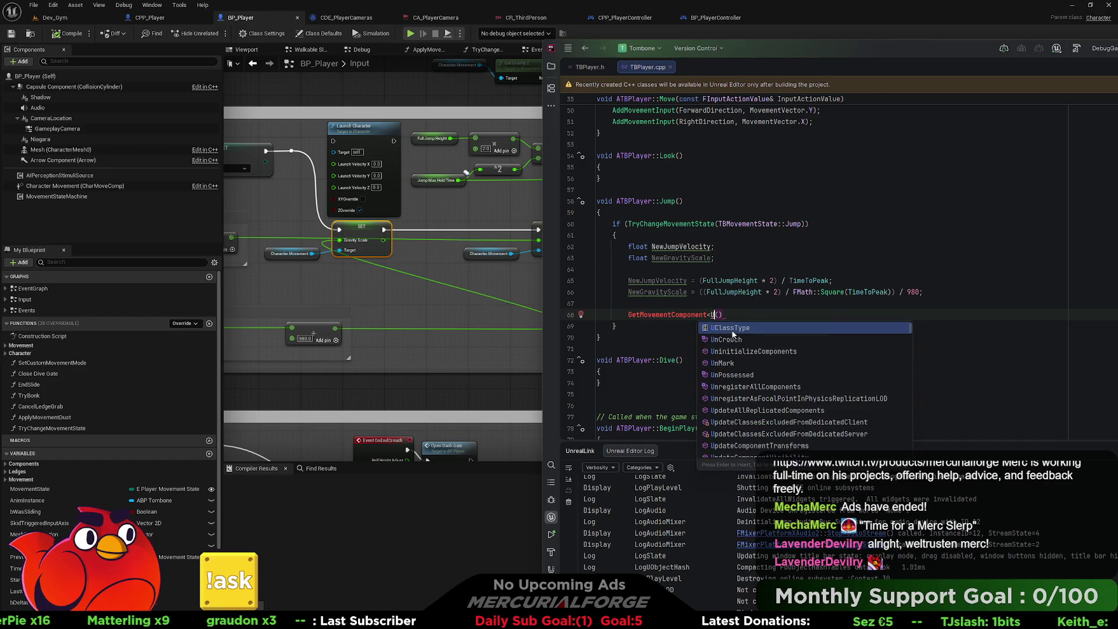
key("Return")
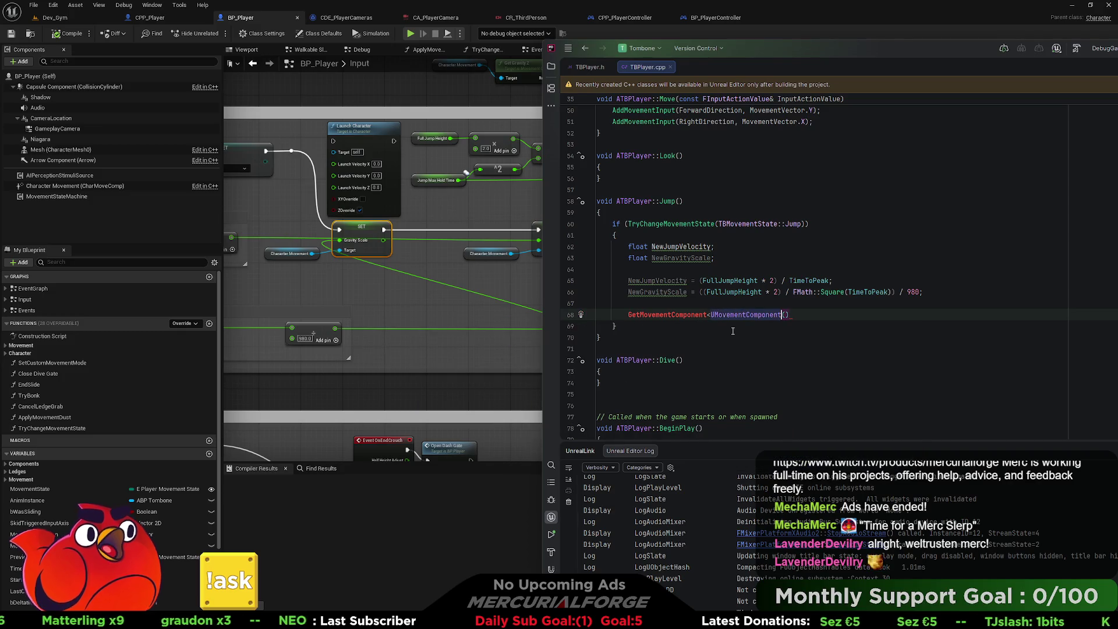
type(">")
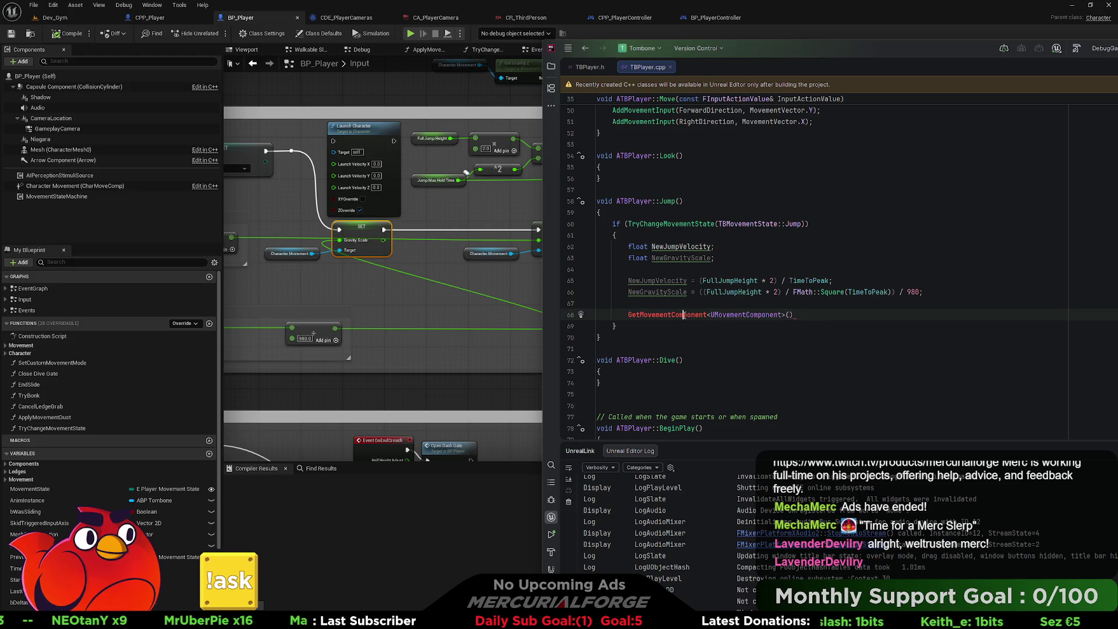
left_click(685, 315, "ctrl")
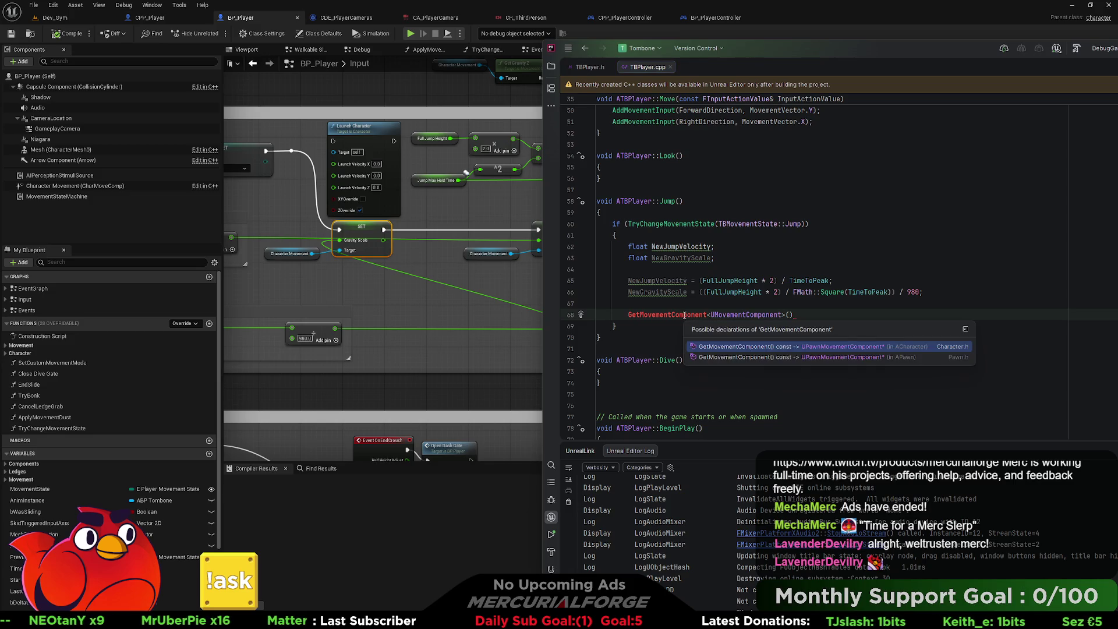
left_click(792, 347)
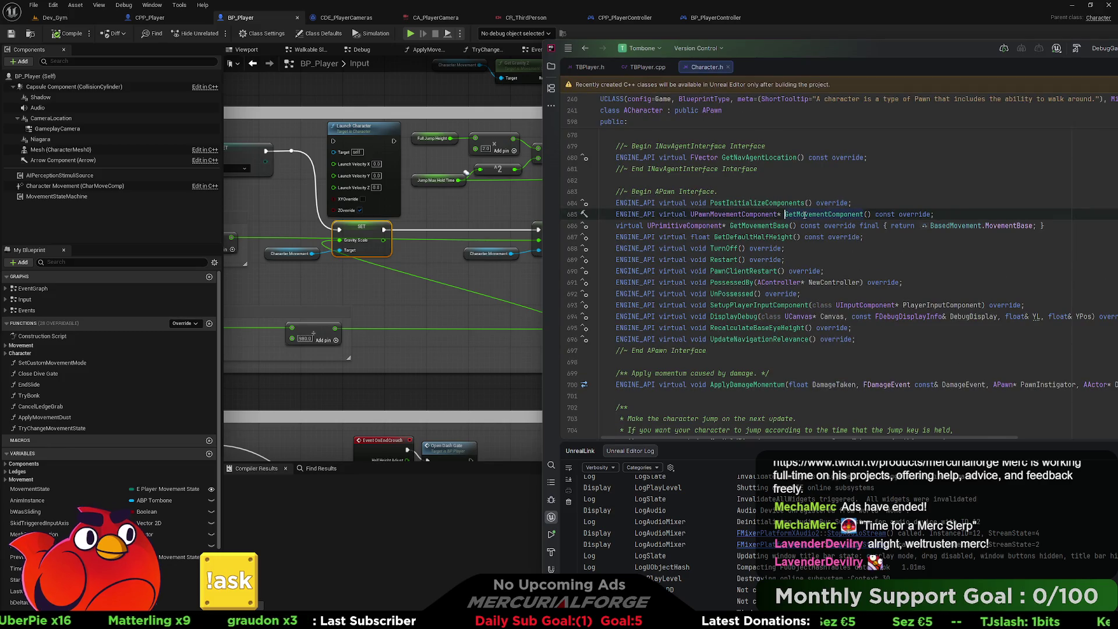
Navigate back to the GetCharacterMovement accessor in Character.h.
mouse_move(740, 216)
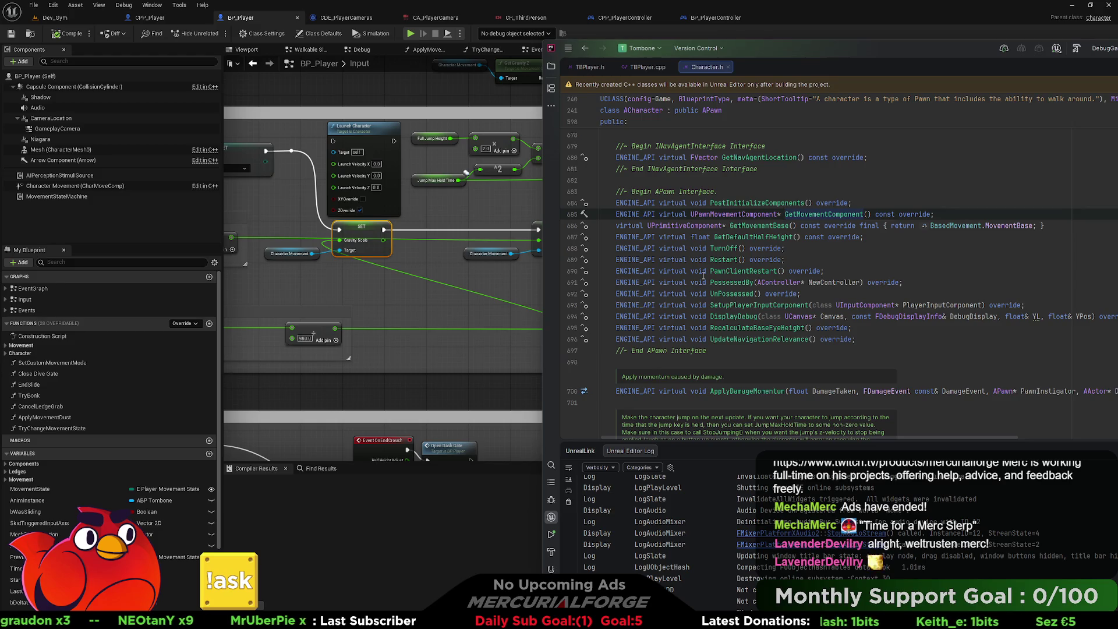
key("ctrl+alt+Left")
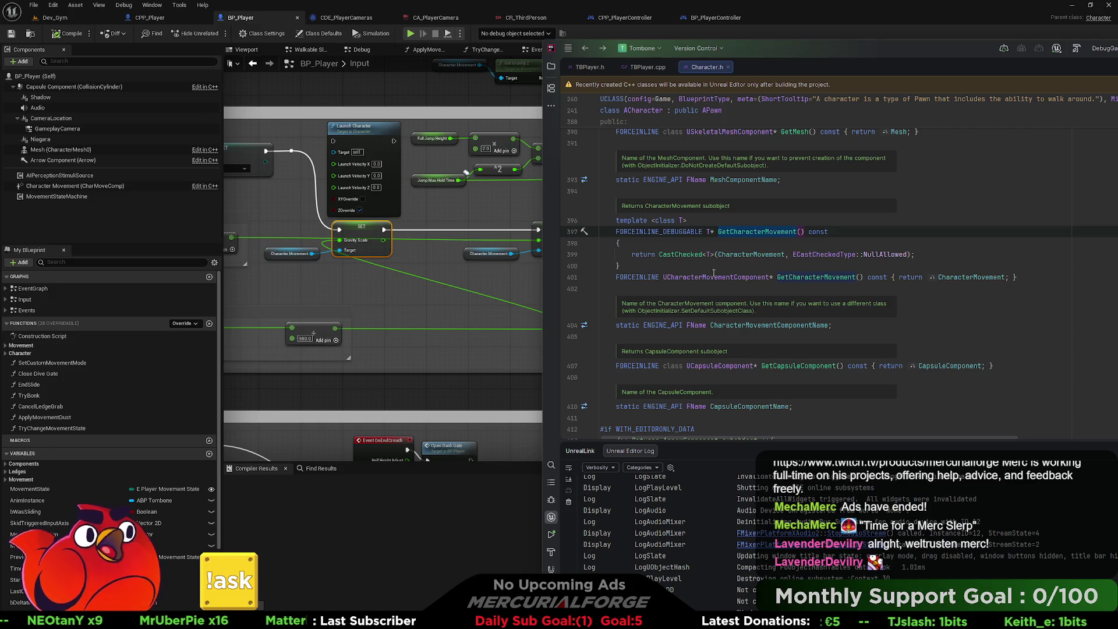
scroll(713, 272, "up", 2)
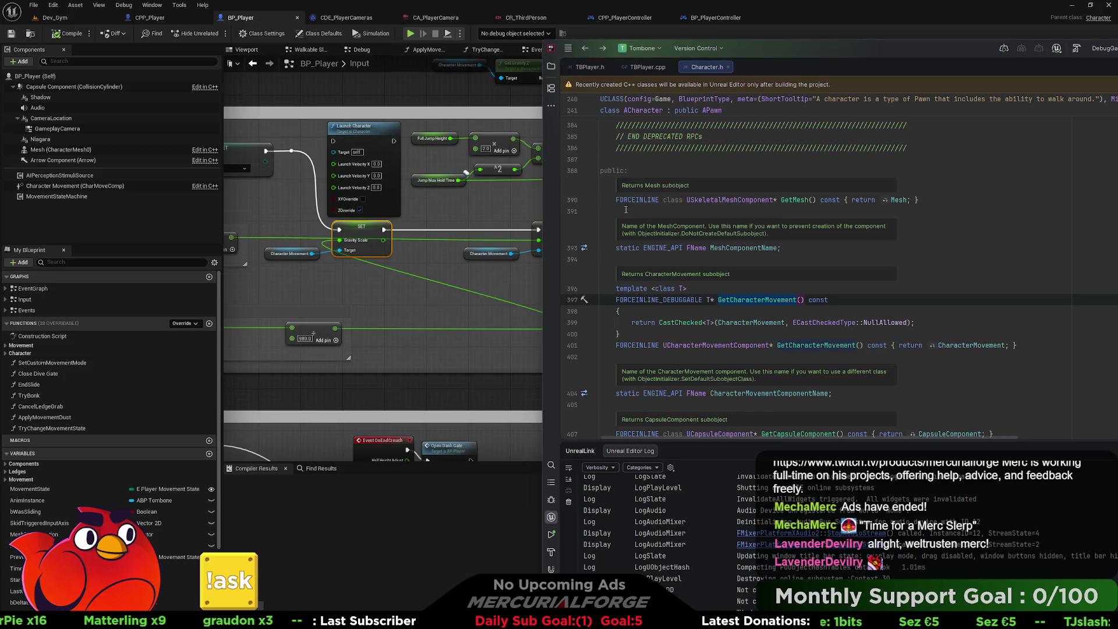
scroll(626, 216, "down", 1)
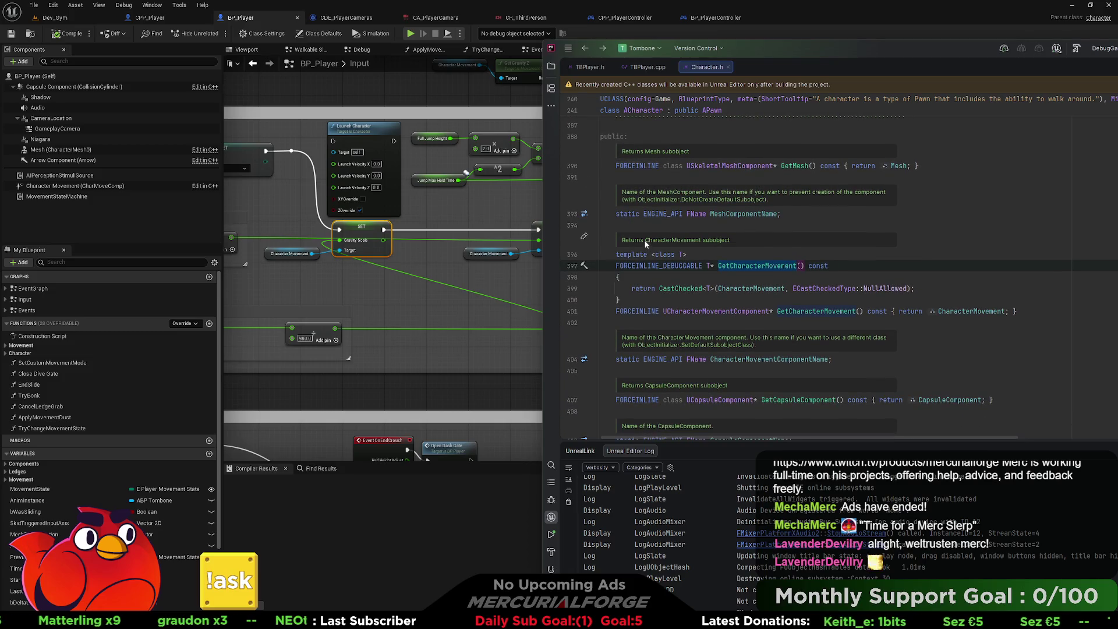
mouse_move(663, 291)
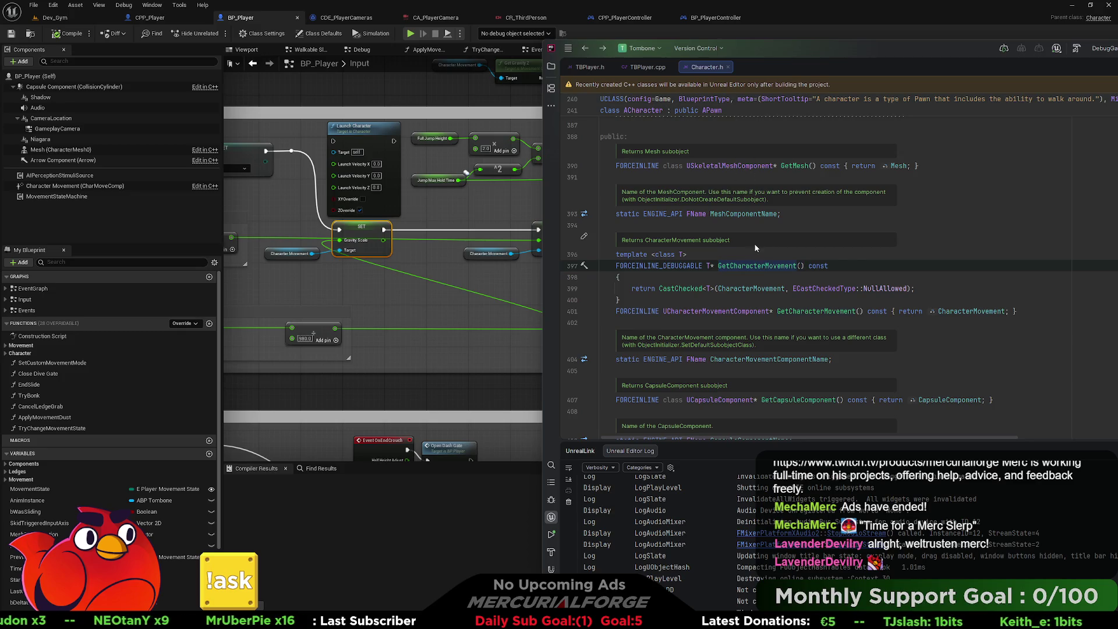
Find the templated GetCharacterMovement<T>() match in Character.h, then return to TBPlayer.cpp.
double_click(755, 265)
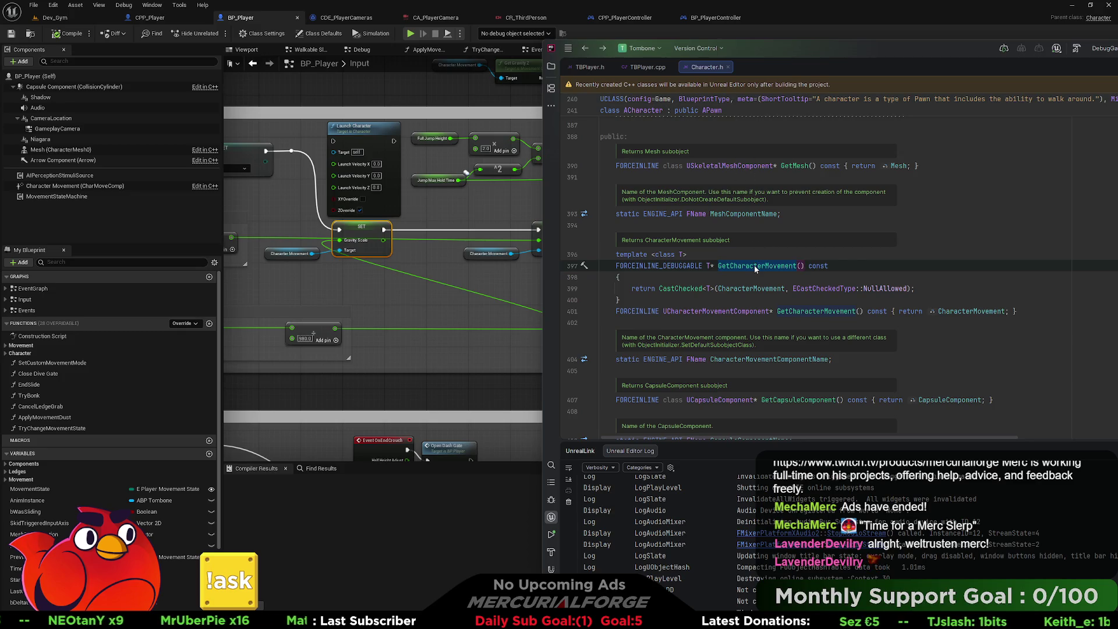
key("ctrl+f")
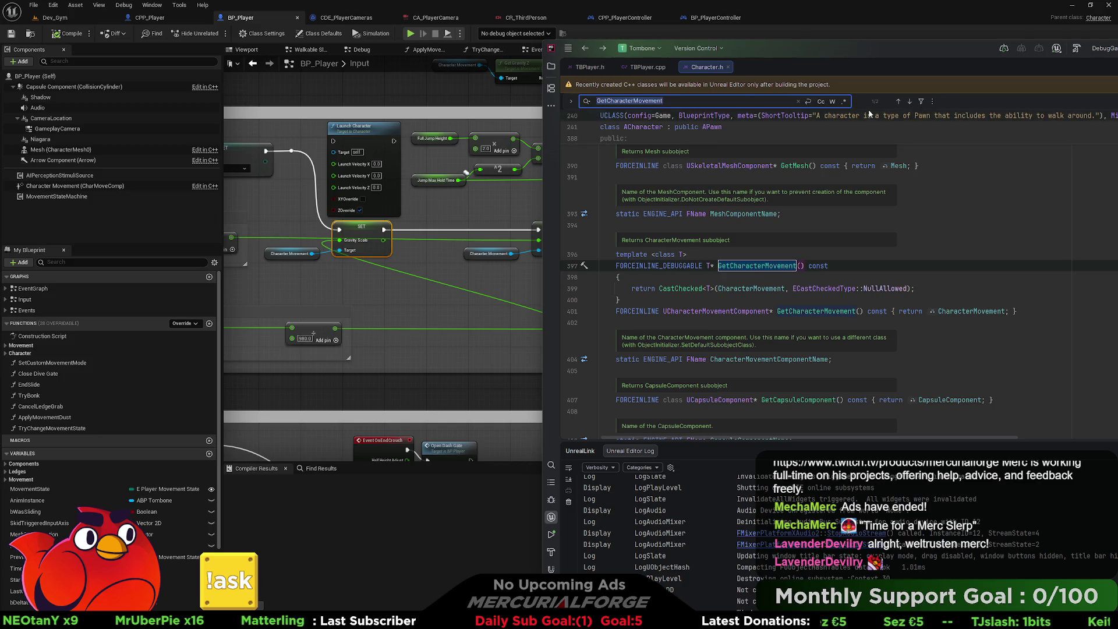
left_click(910, 101)
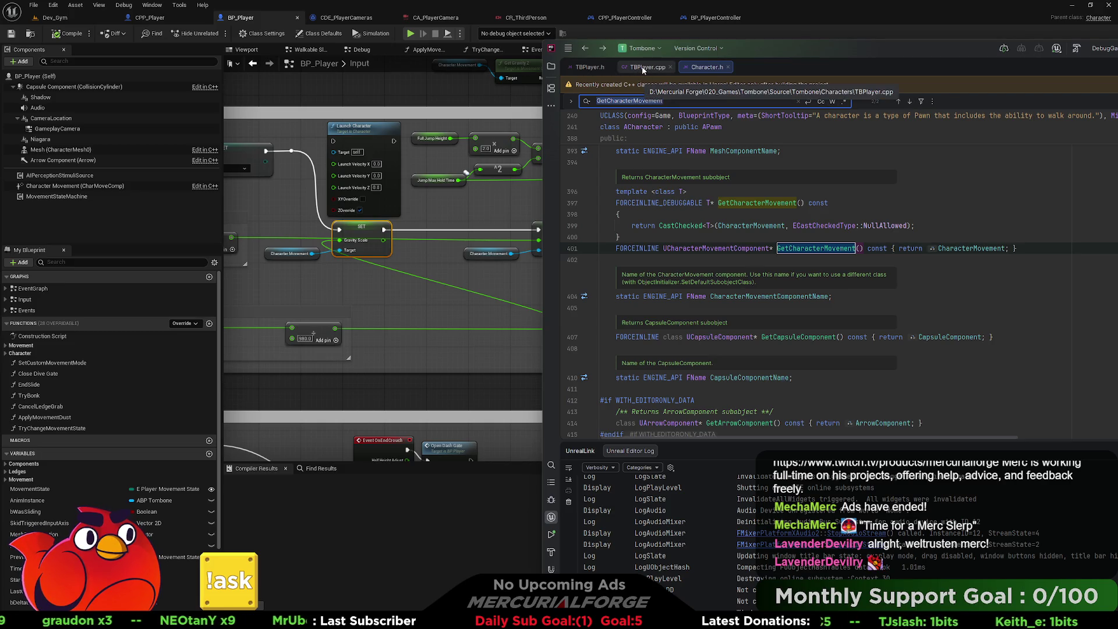
scroll(695, 225, "down", 2)
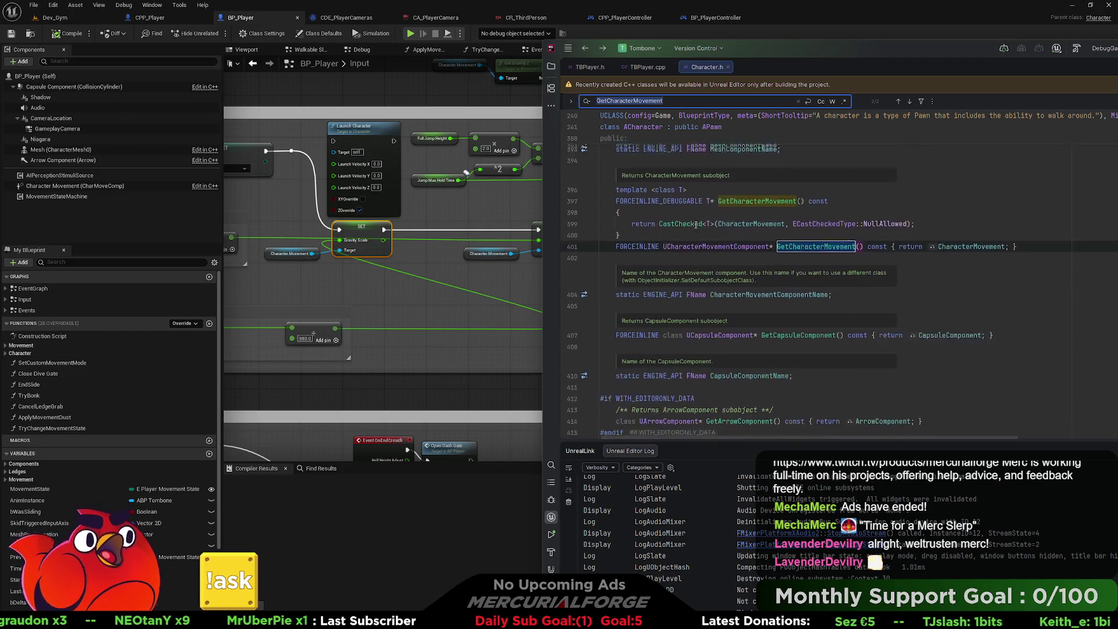
scroll(695, 225, "up", 7)
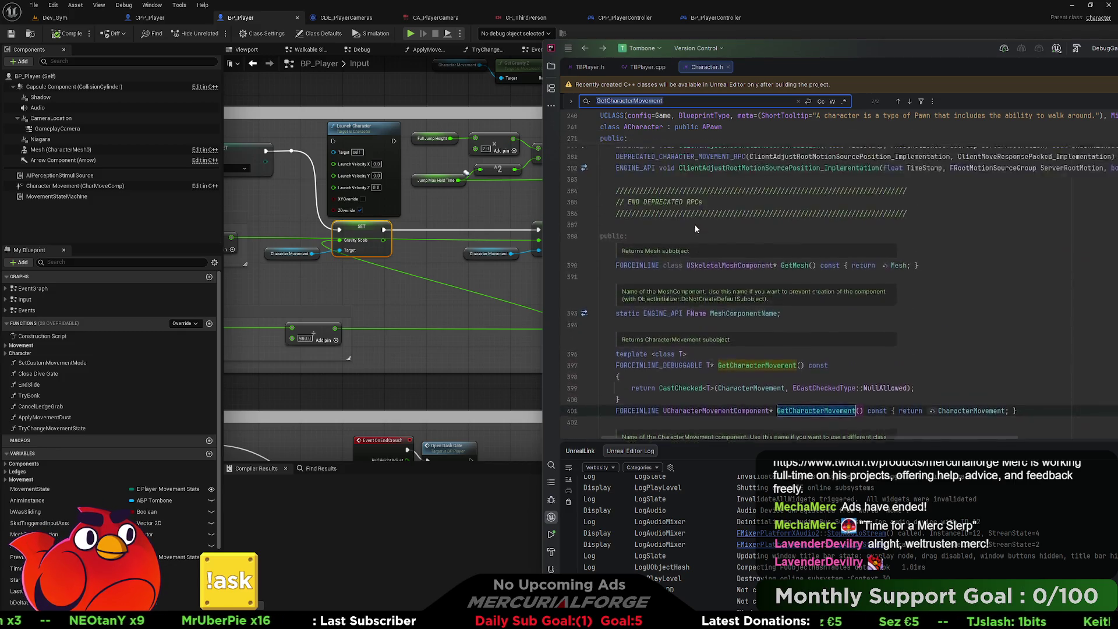
scroll(694, 225, "up", 10)
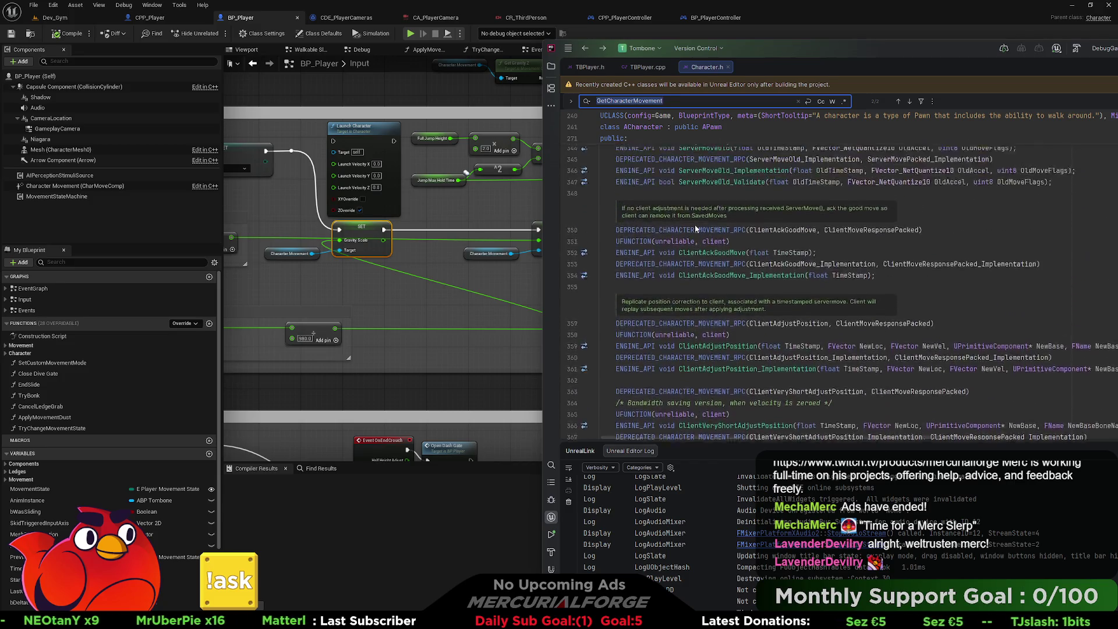
left_click(652, 68)
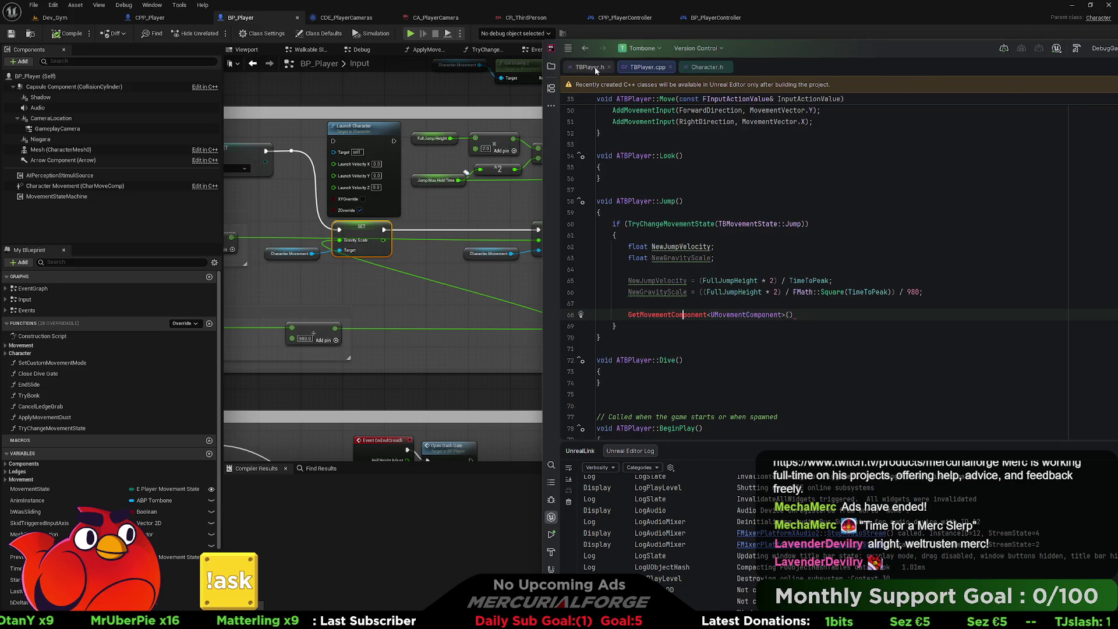
Change line 68 to GetCharacterMovement()->GravityScale = NewGravityScale;.
key("ctrl+alt+Home")
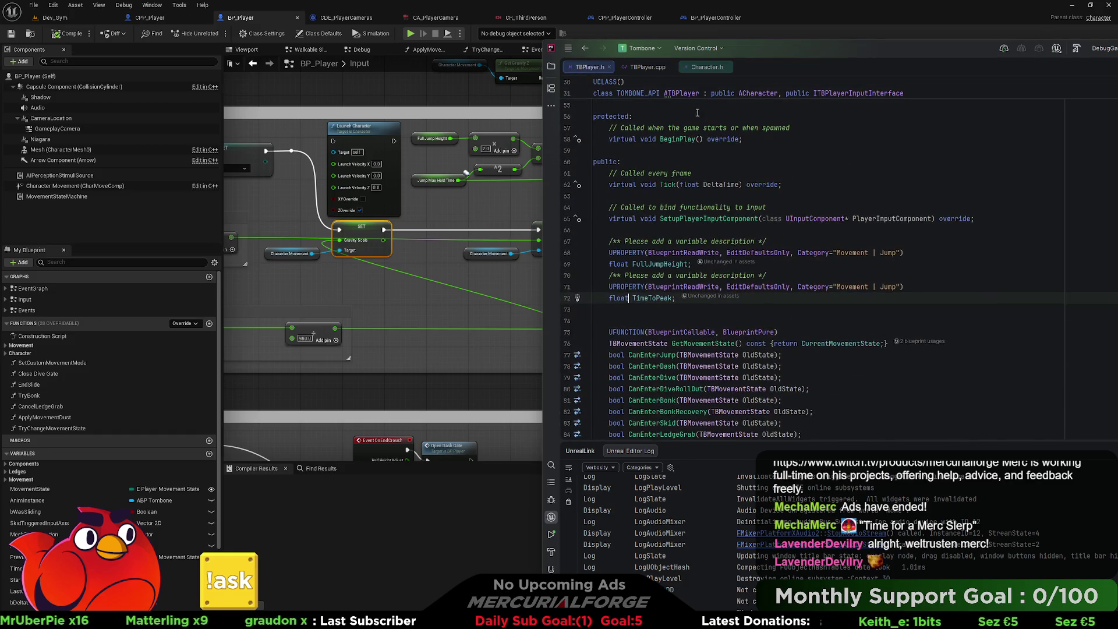
left_click(648, 69)
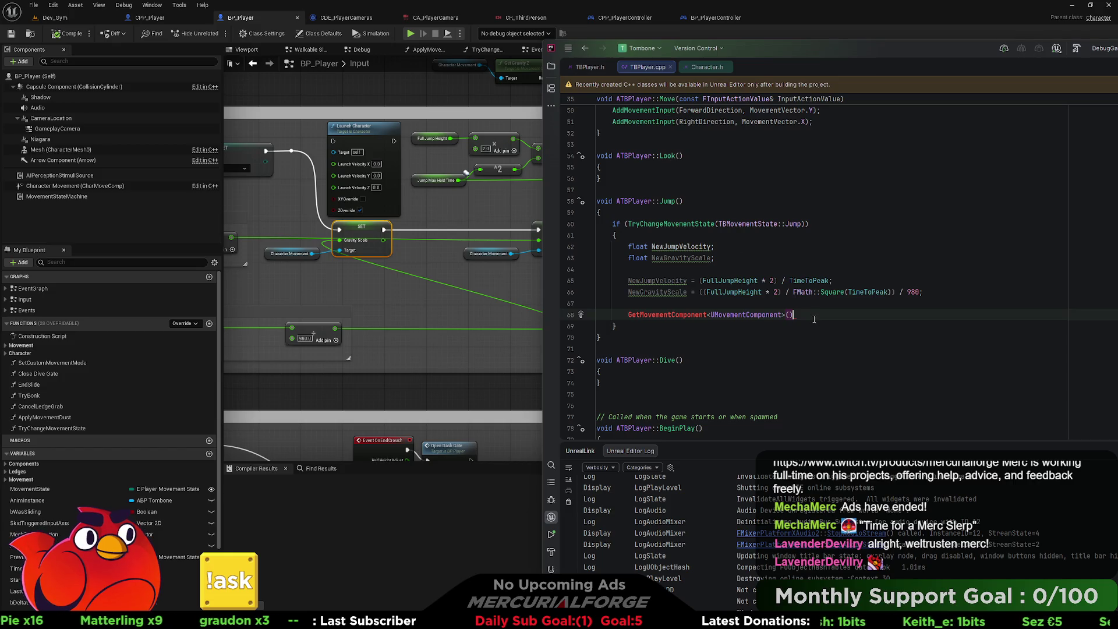
left_click_drag(793, 315, 644, 314)
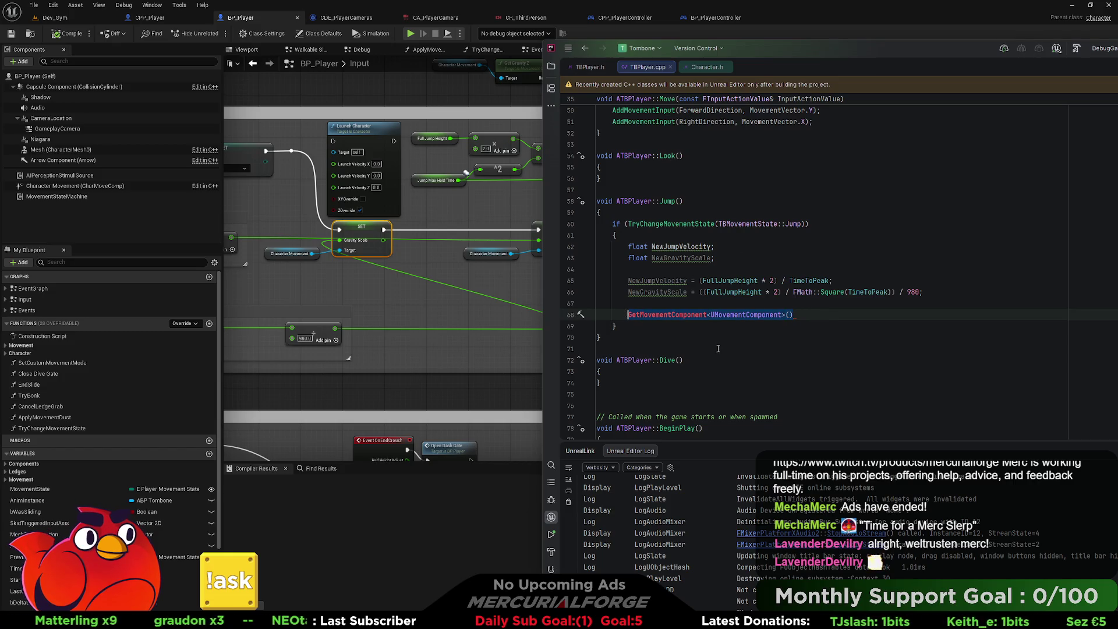
type("Get")
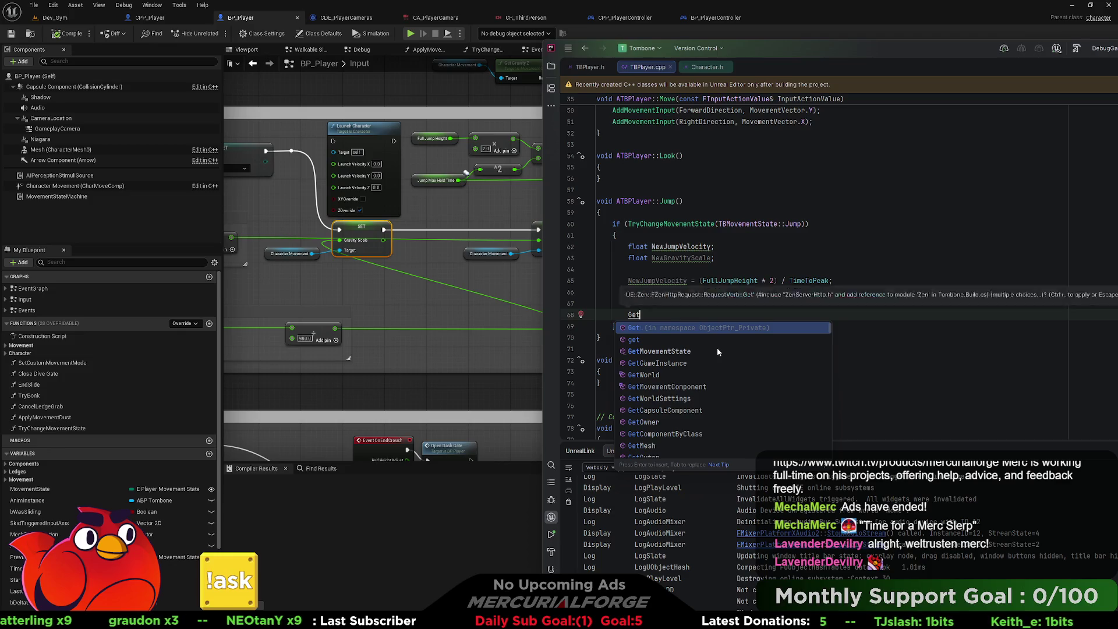
type("Character")
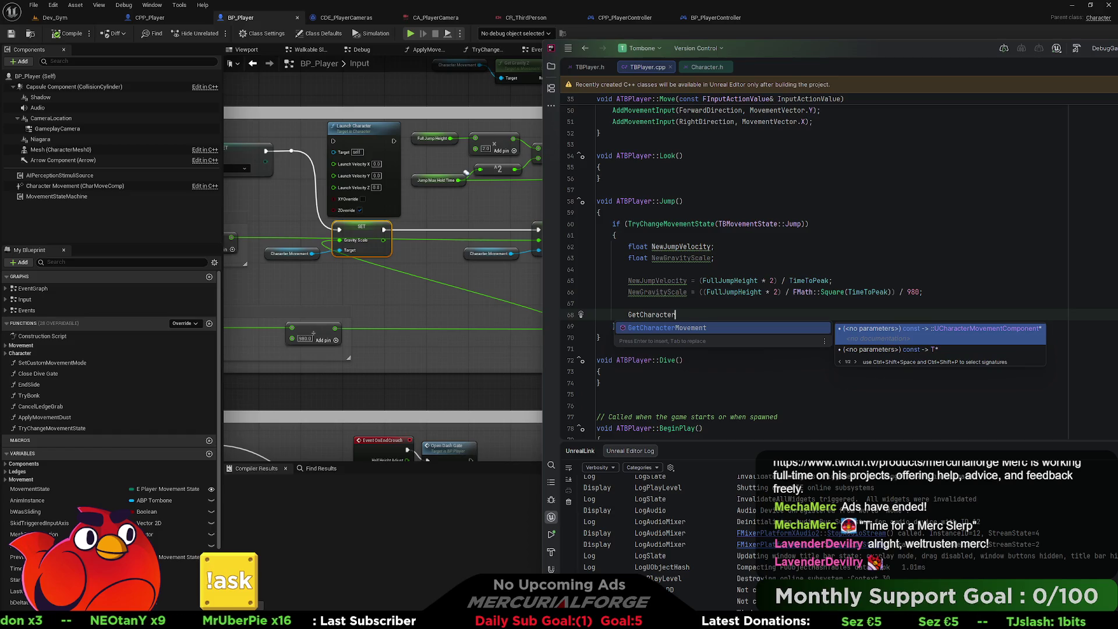
key("Return")
type(">Se")
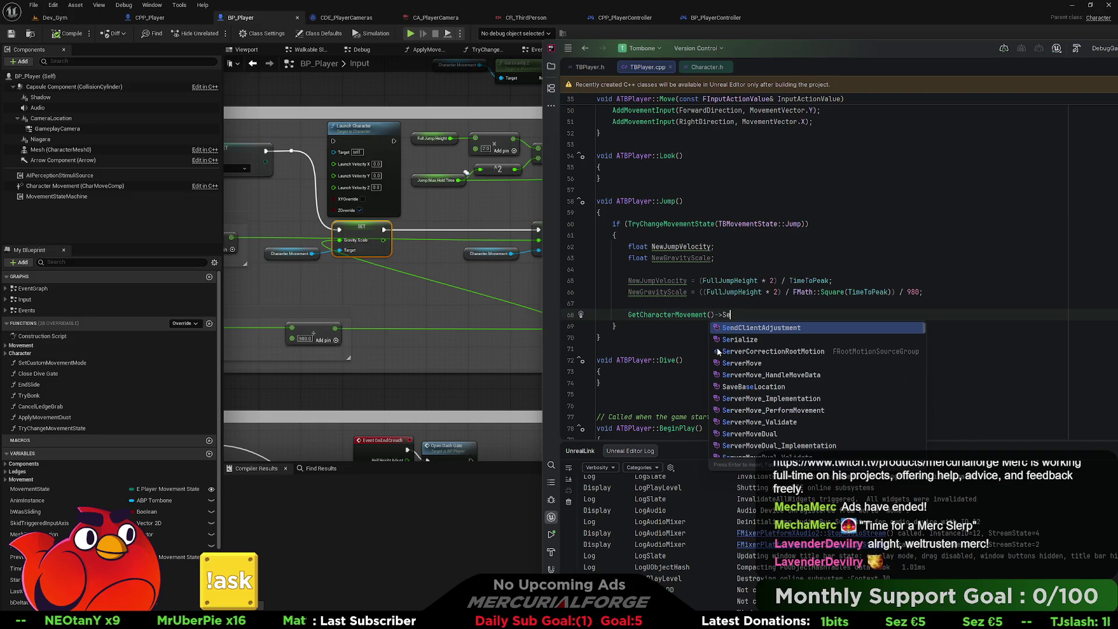
type("t")
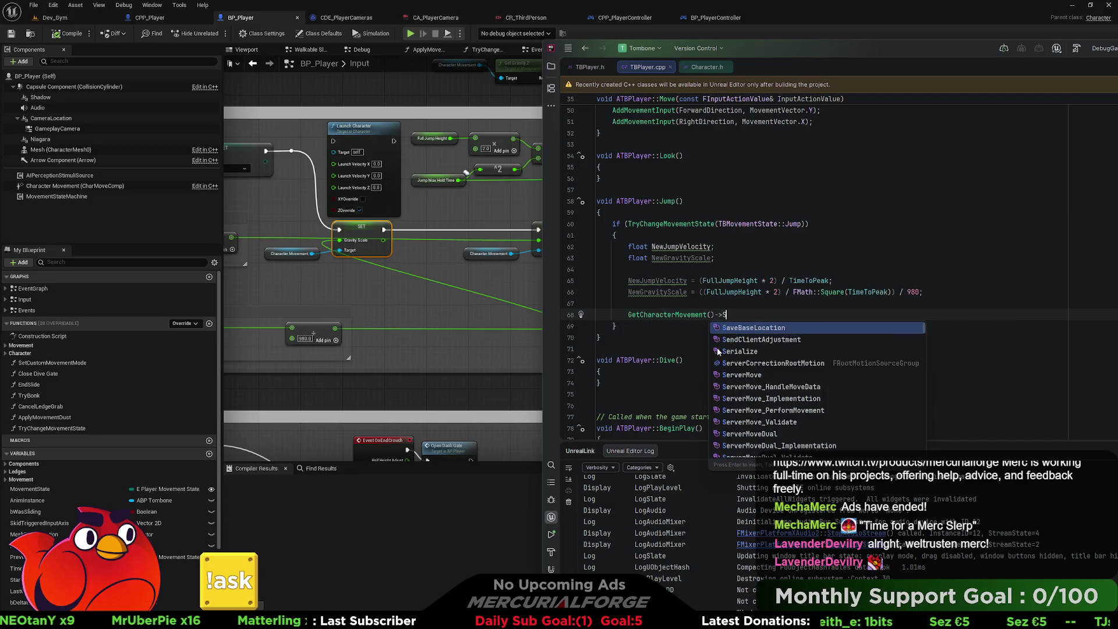
type("Gravity")
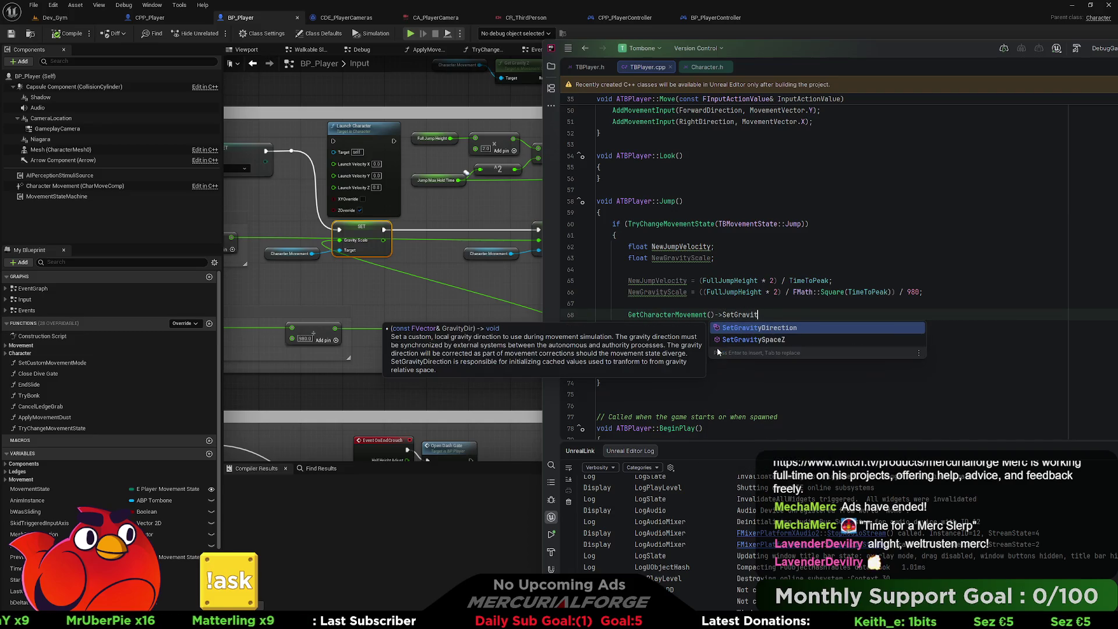
key("BackSpace")
key("BackSpace")
key("BackSpace")
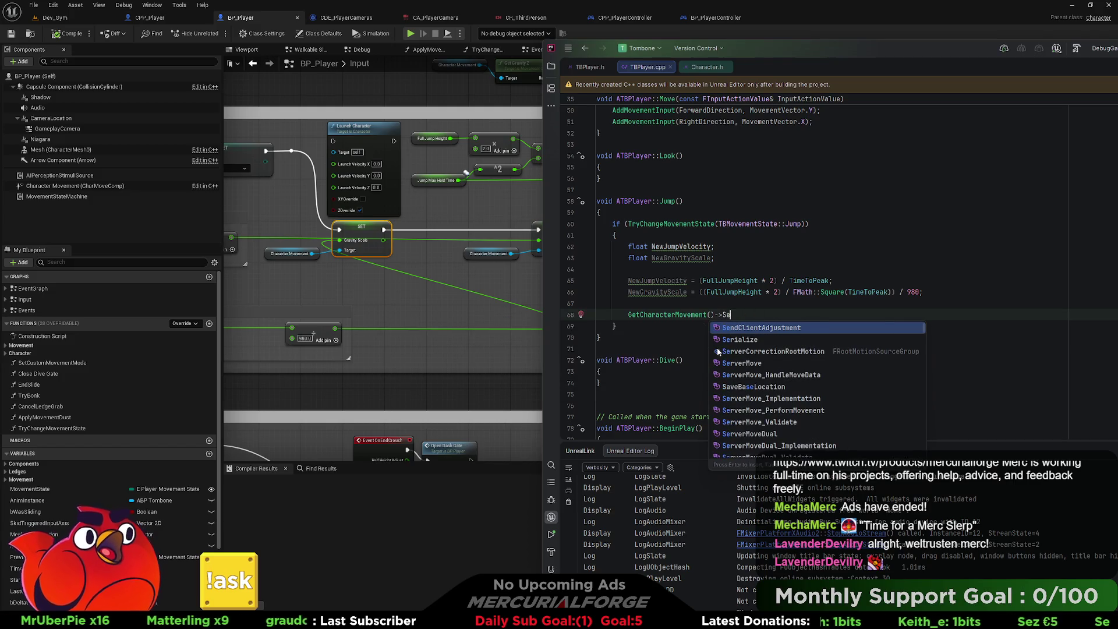
type("t")
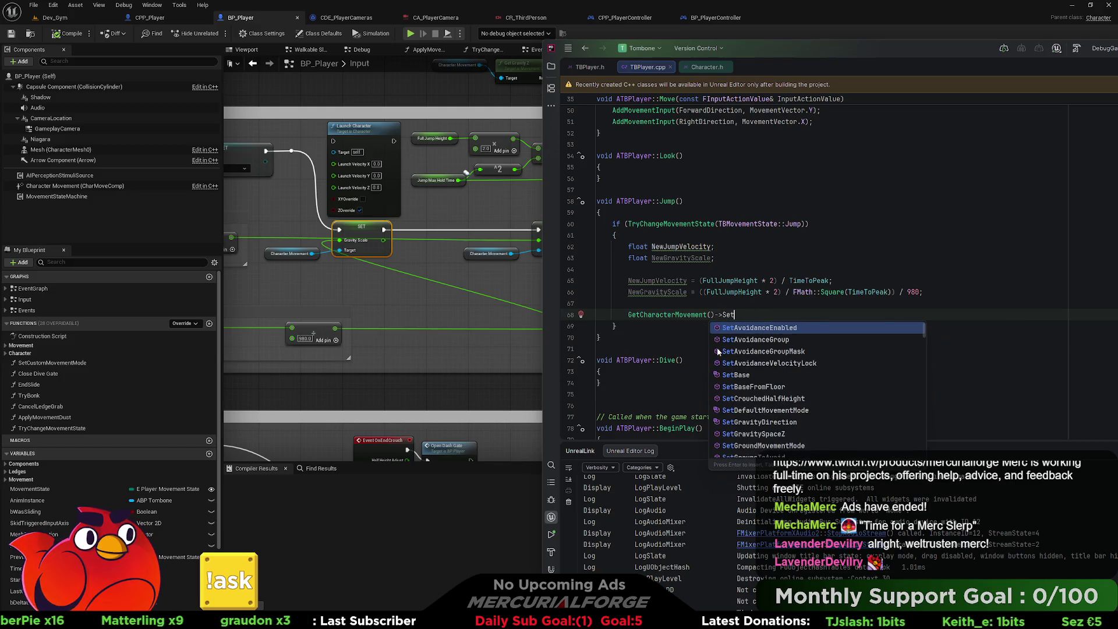
key("BackSpace")
key("BackSpace")
key("BackSpace")
type("GravityScale = ")
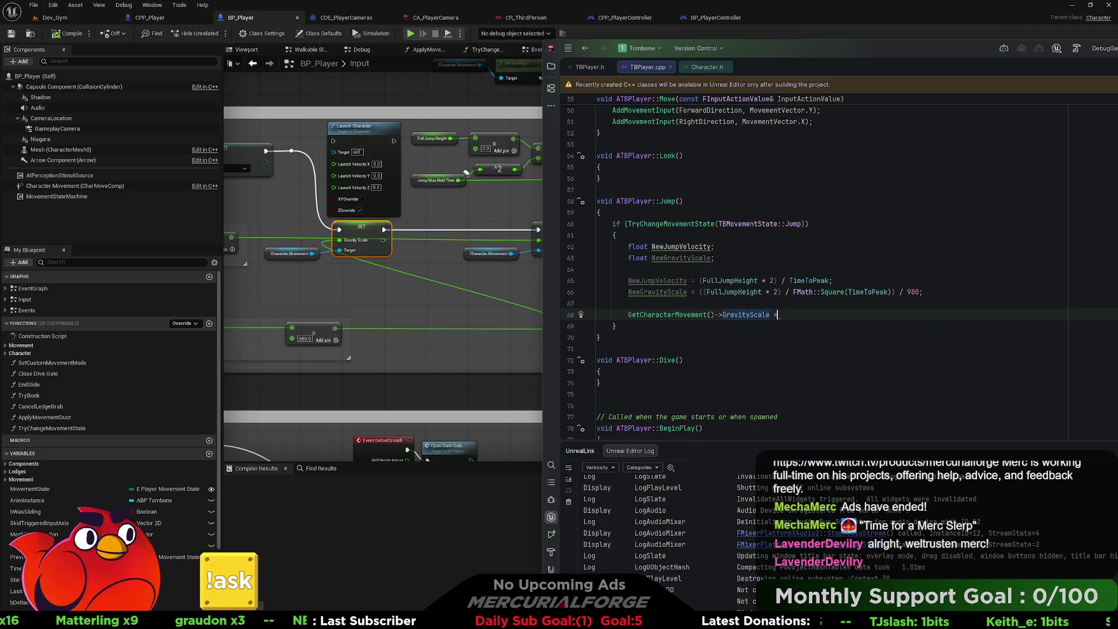
type("NewGravityScale;")
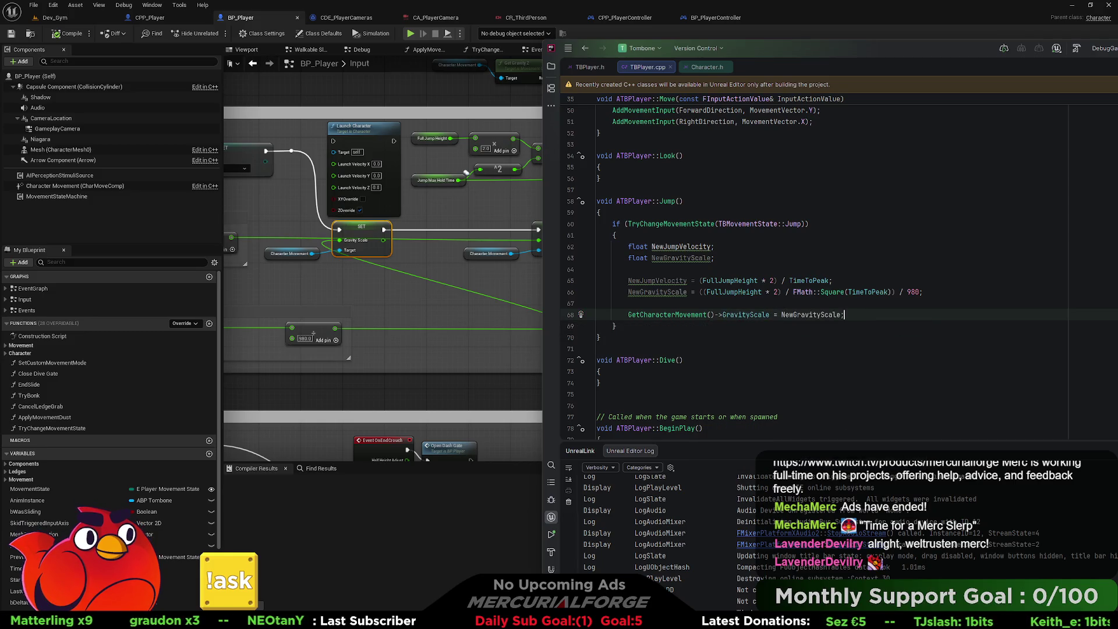
Add GetCharacterMovement()->JumpZVelocity = NewJumpVelocity; on line 69.
key("Return")
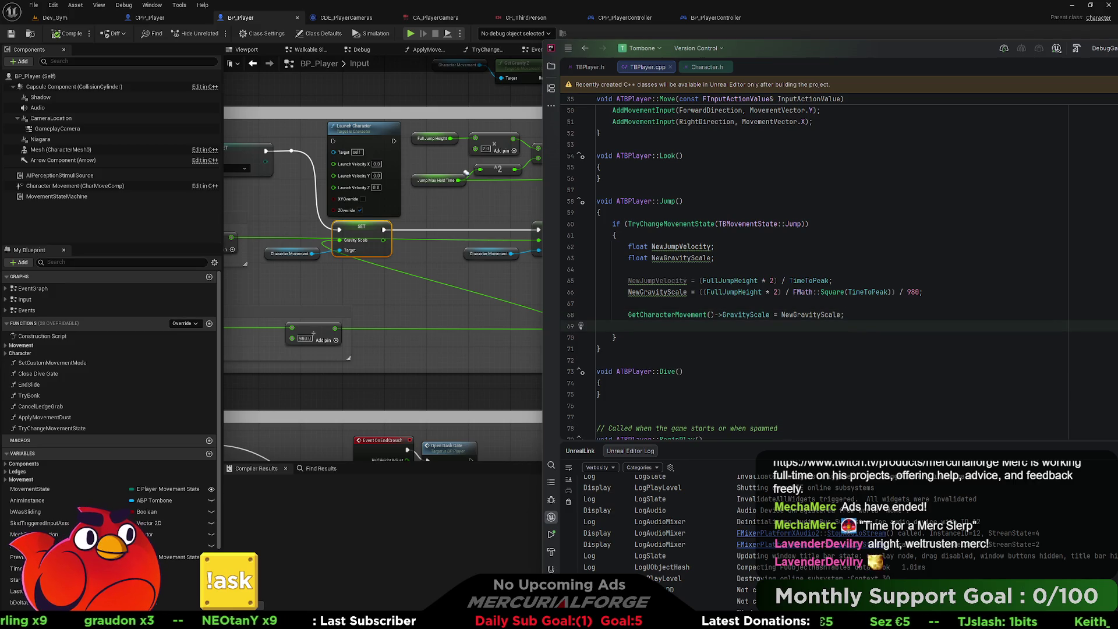
type("Get")
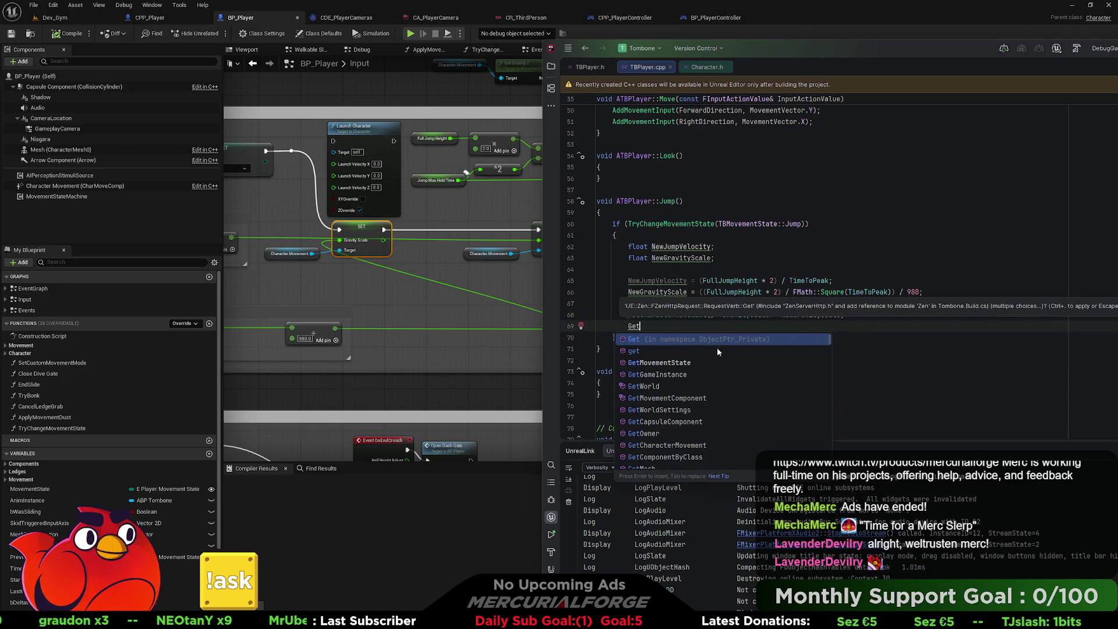
type("Char")
key("Return")
type("->")
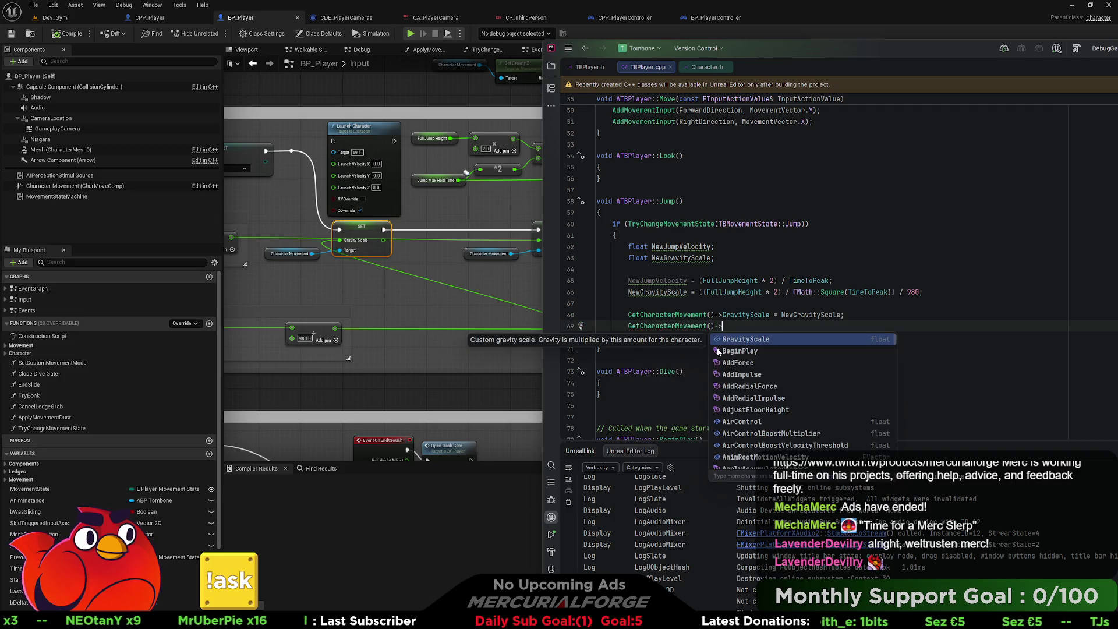
type("JumpZ")
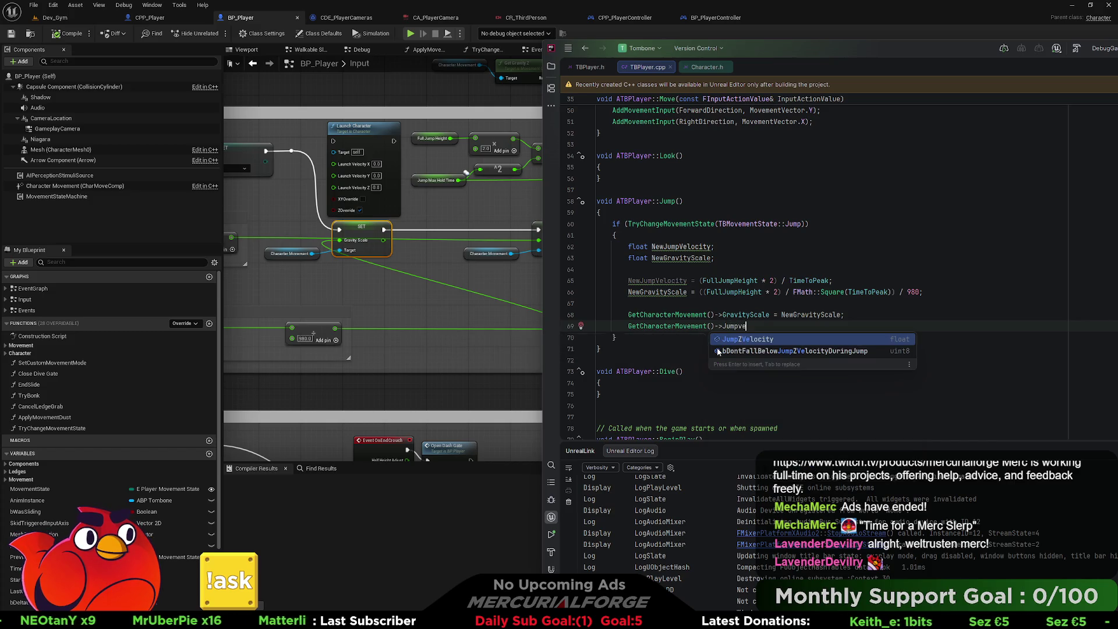
key("Return")
key("Tab")
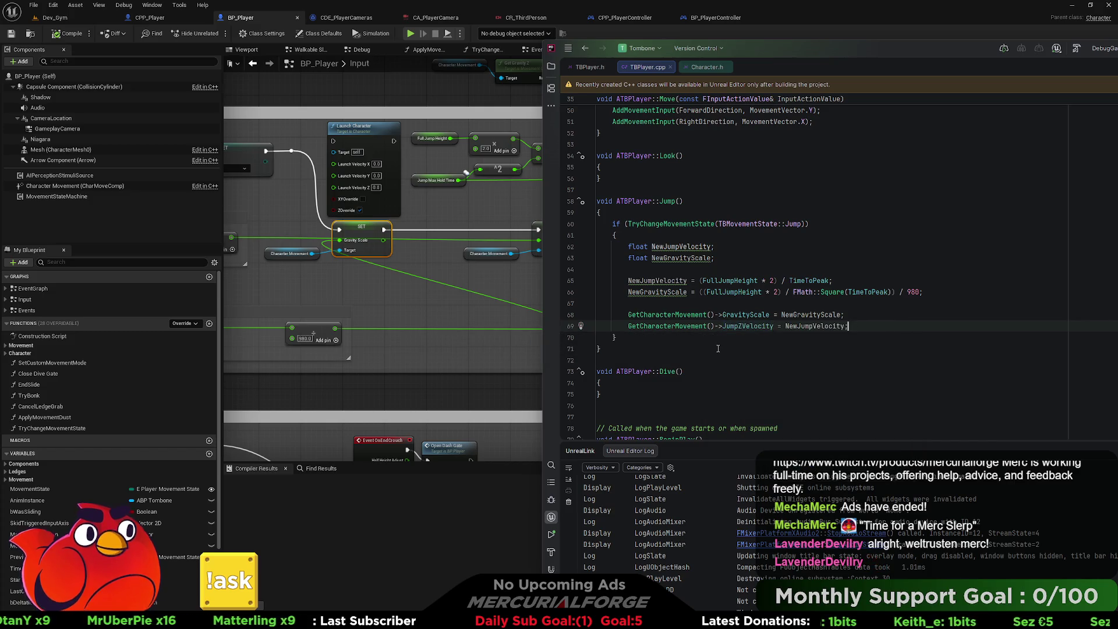
left_click(499, 300)
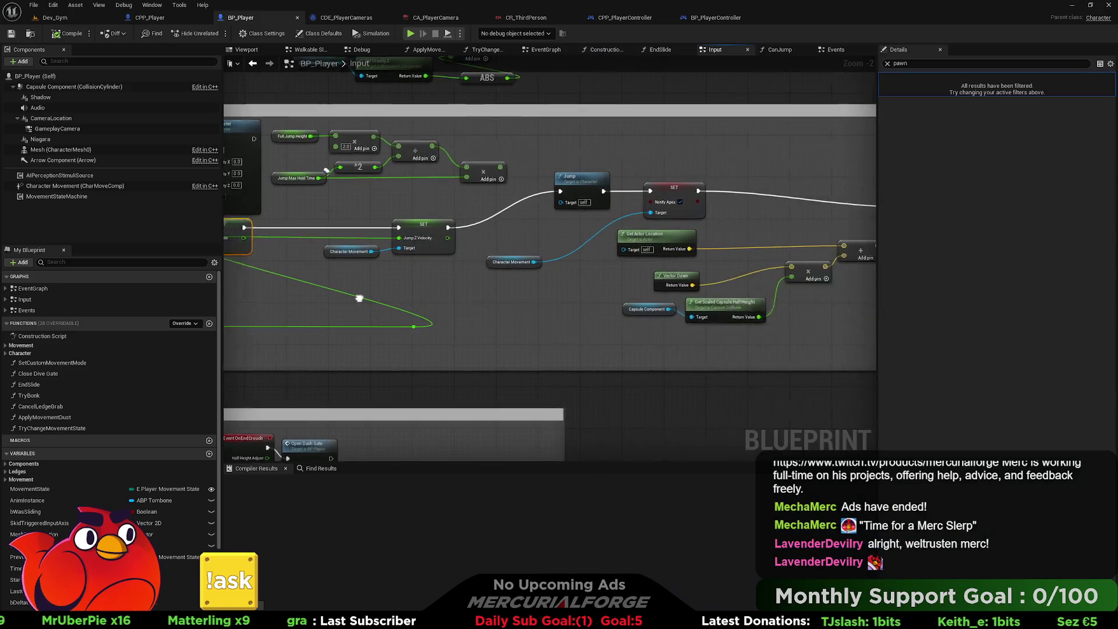
left_click_drag(404, 287, 357, 290)
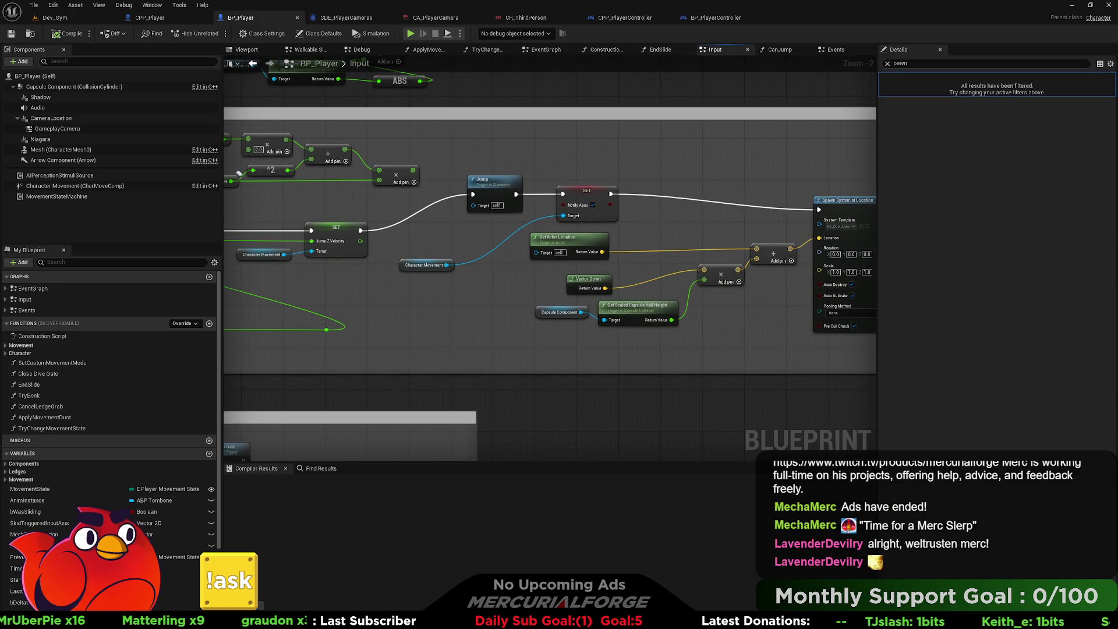
key("alt+Tab")
left_click(868, 325)
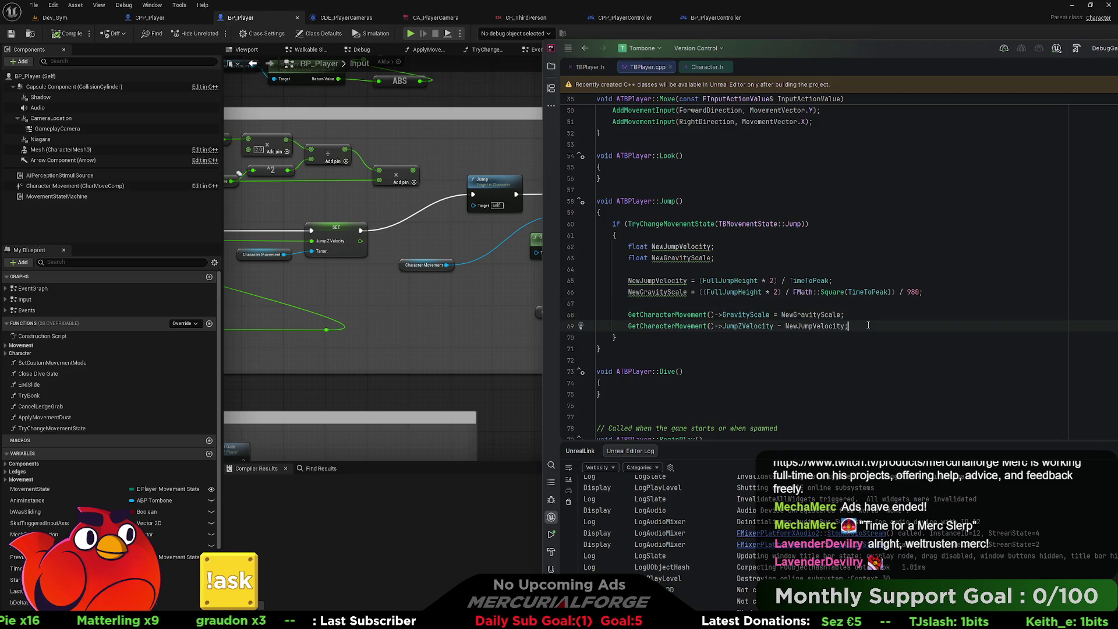
Insert a Jump(); call on line 70 below the jump velocity assignment.
key("Return")
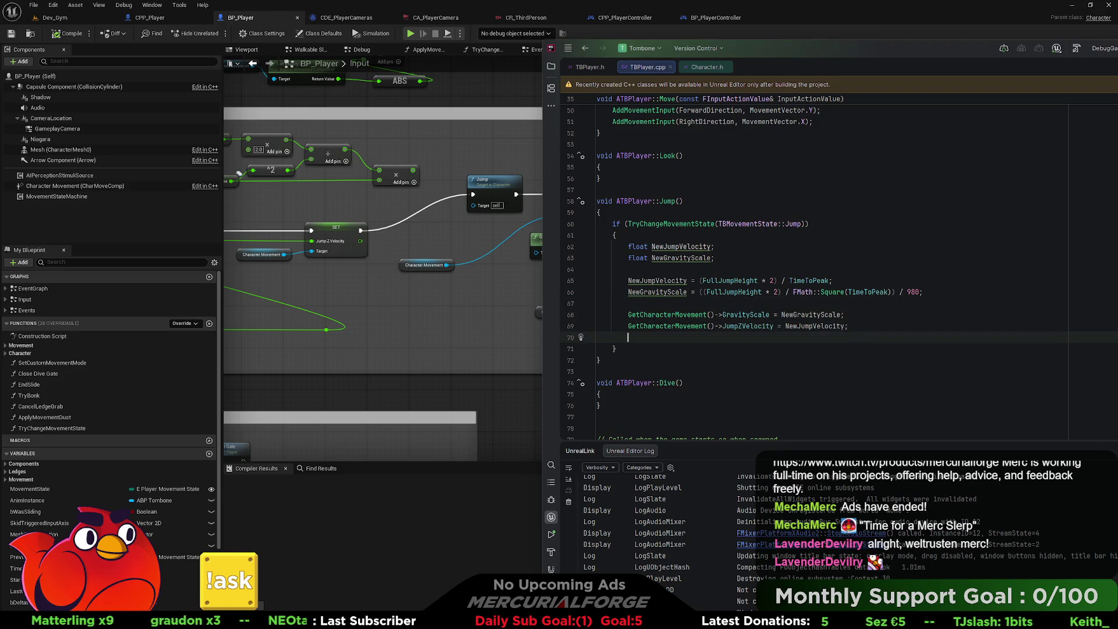
type("Jump")
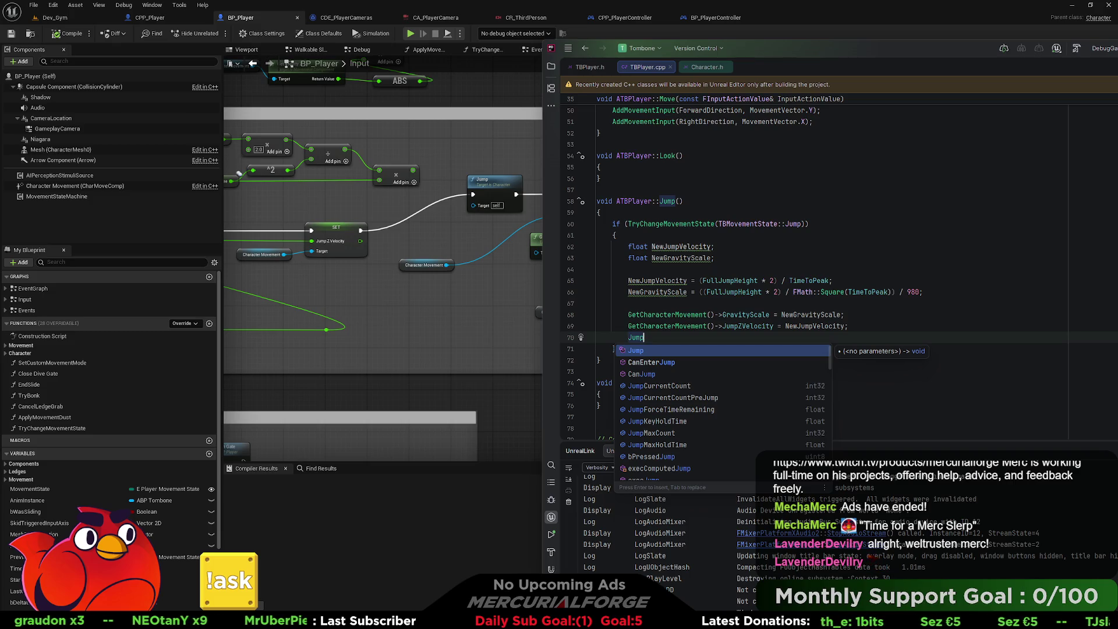
key("Return")
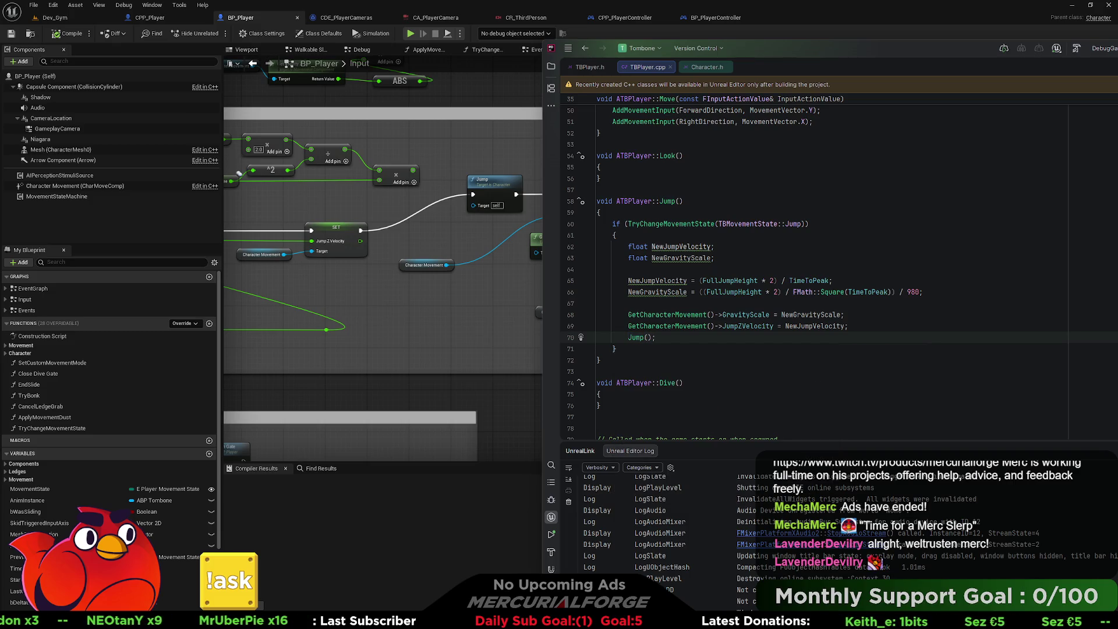
scroll(808, 303, "up", 10)
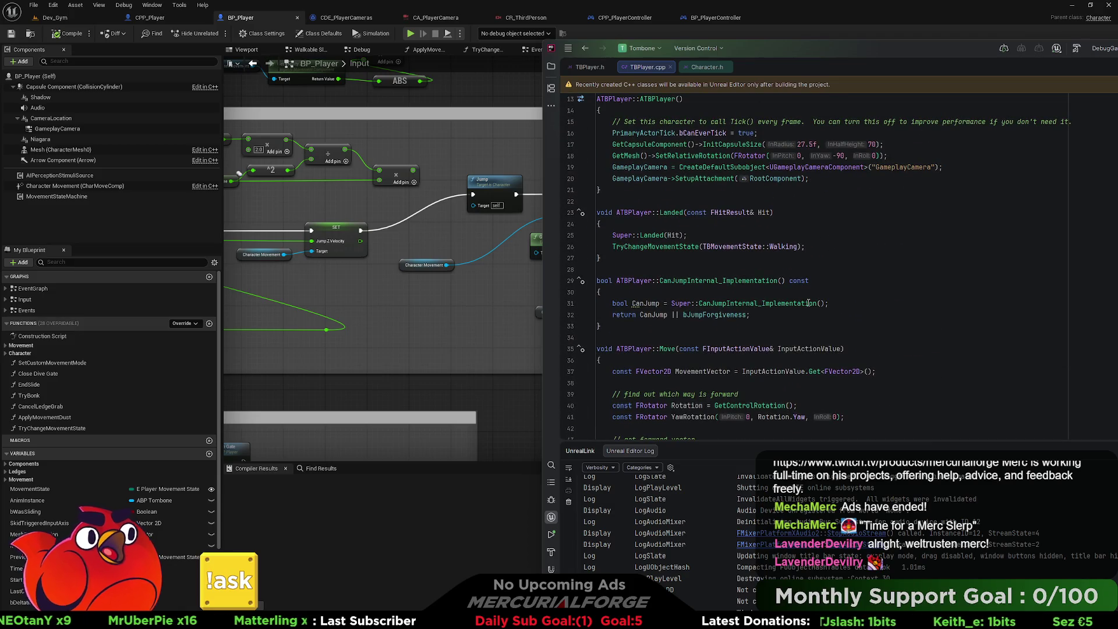
scroll(808, 303, "up", 1)
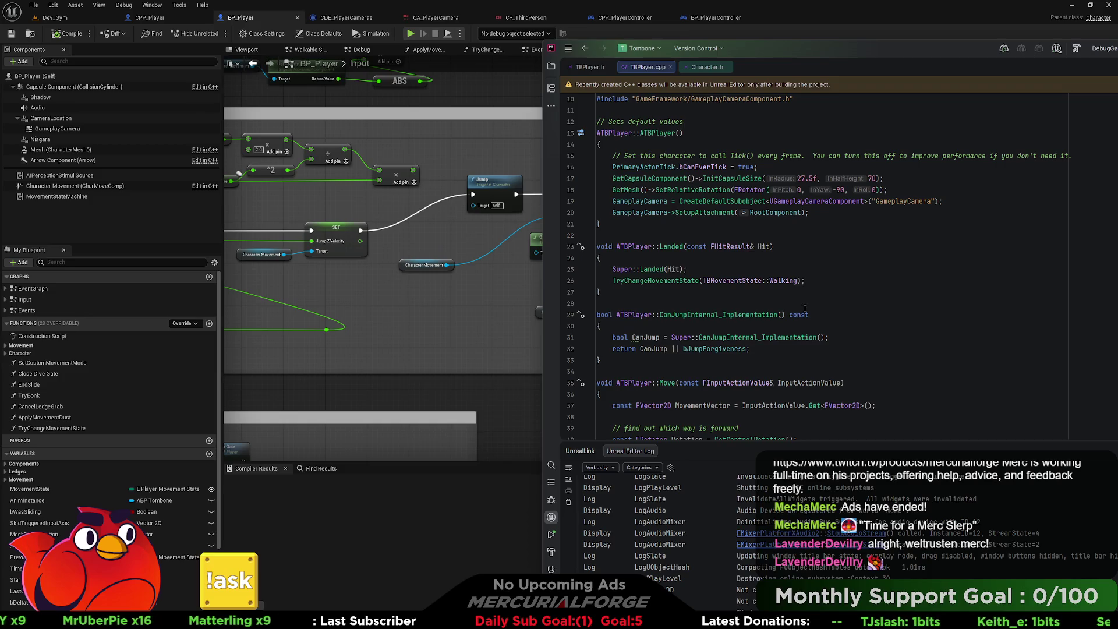
scroll(805, 309, "down", 1)
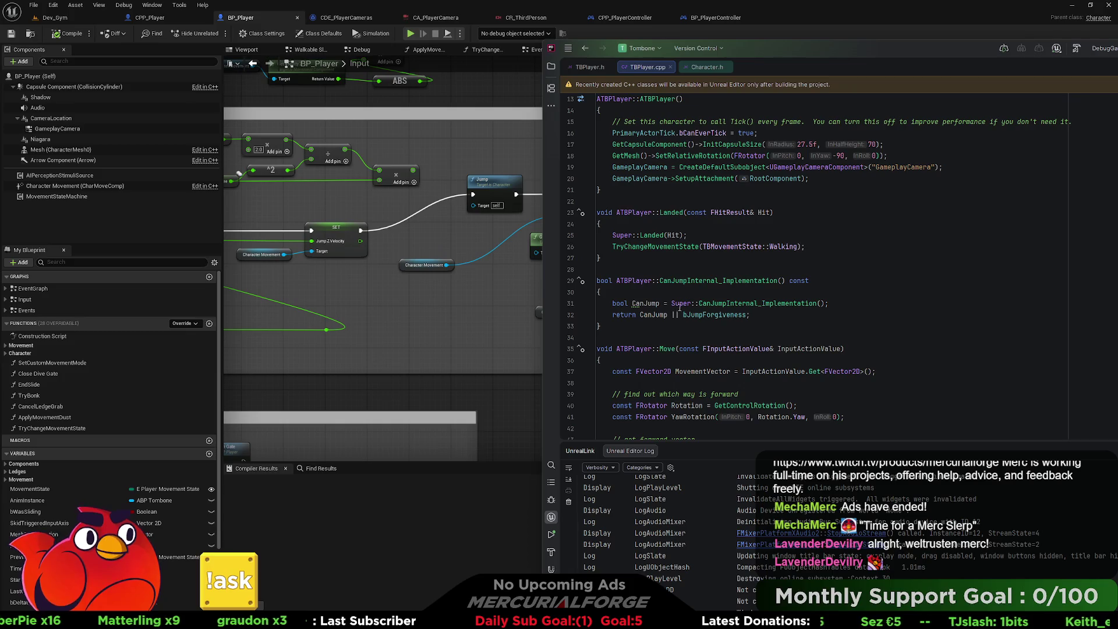
scroll(694, 307, "down", 7)
scroll(694, 307, "down", 20)
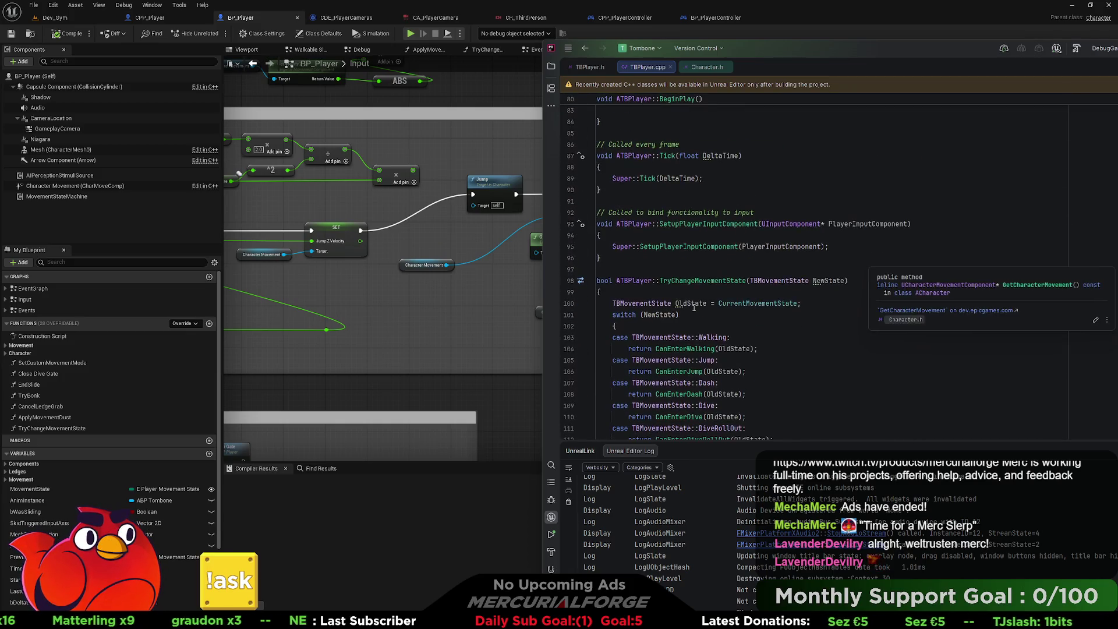
scroll(694, 309, "up", 20)
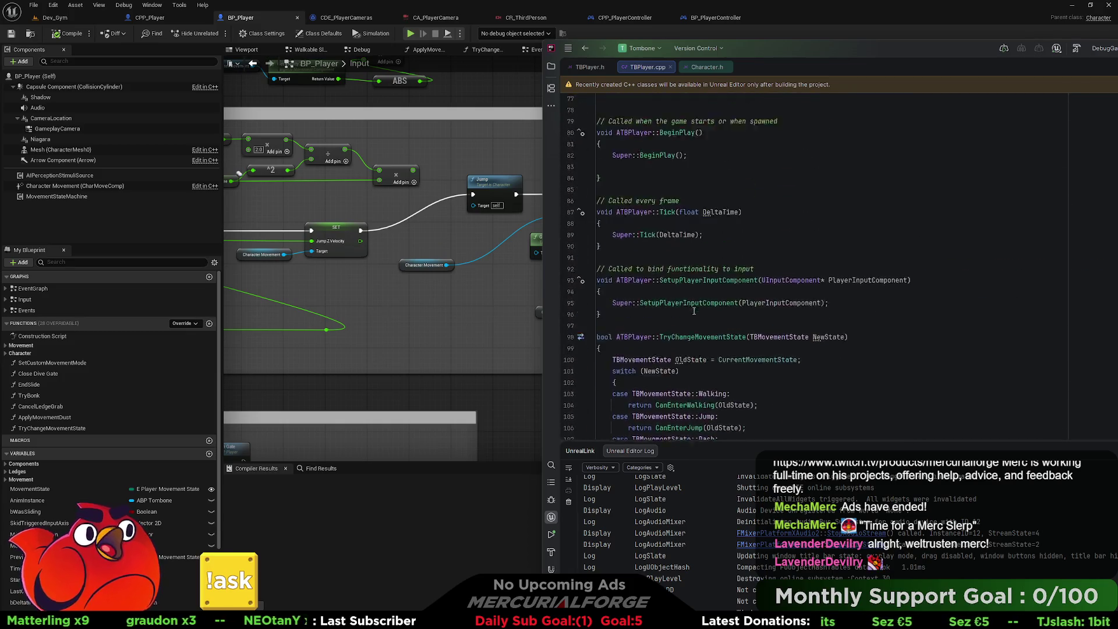
scroll(694, 313, "down", 2)
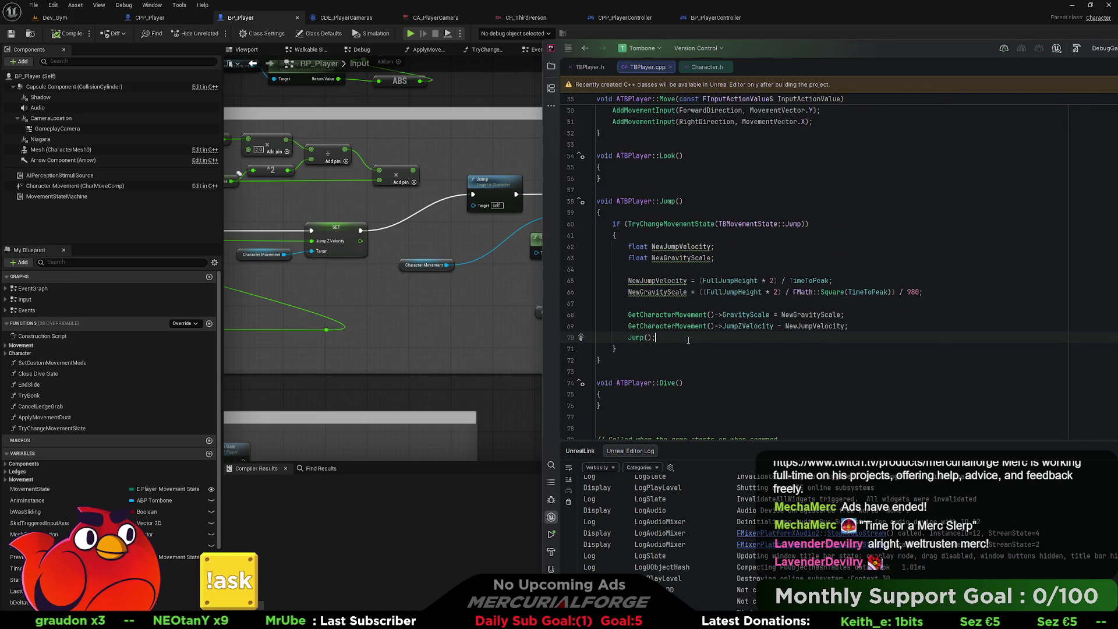
left_click_drag(523, 299, 354, 278)
Add GetCharacterMovement()->bNotifyApex = true; on line 72 after Jump();.
key("alt+Tab")
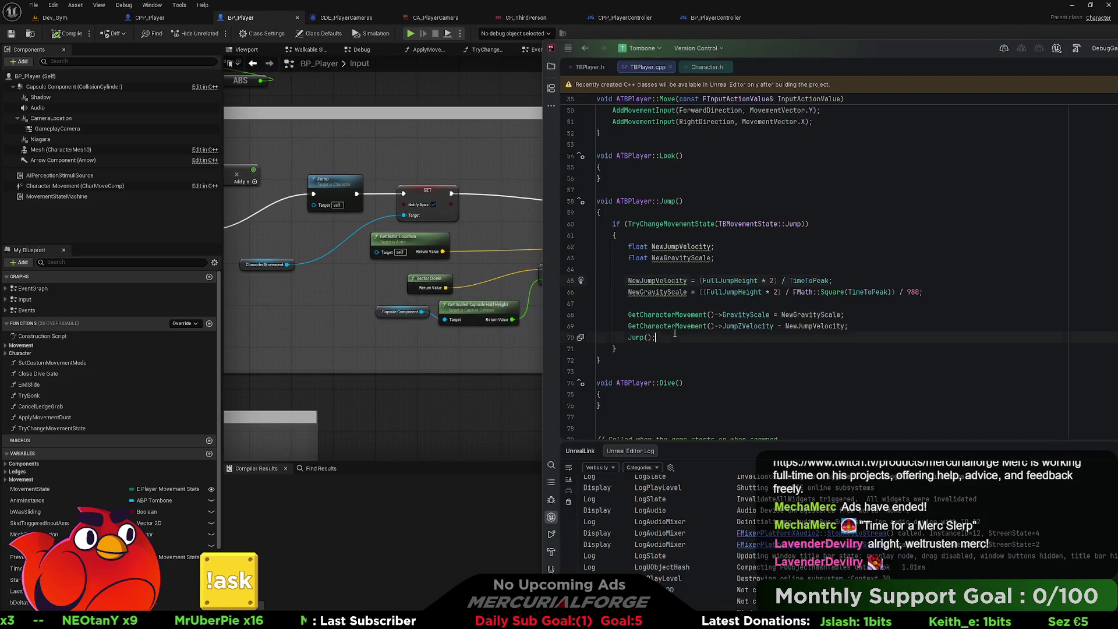
key("Return")
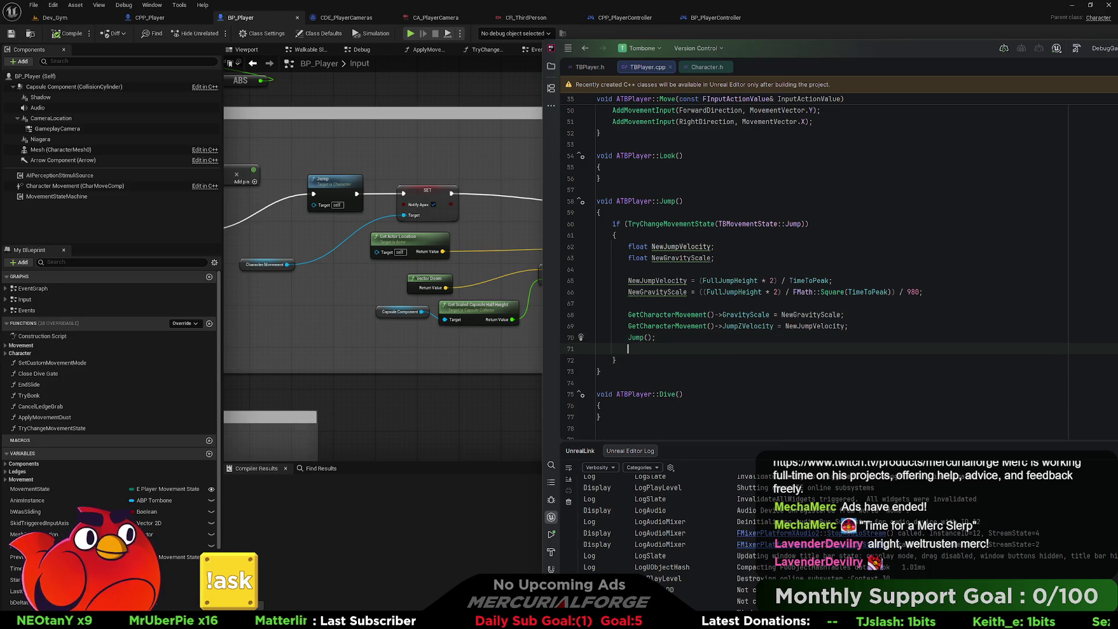
key("Return")
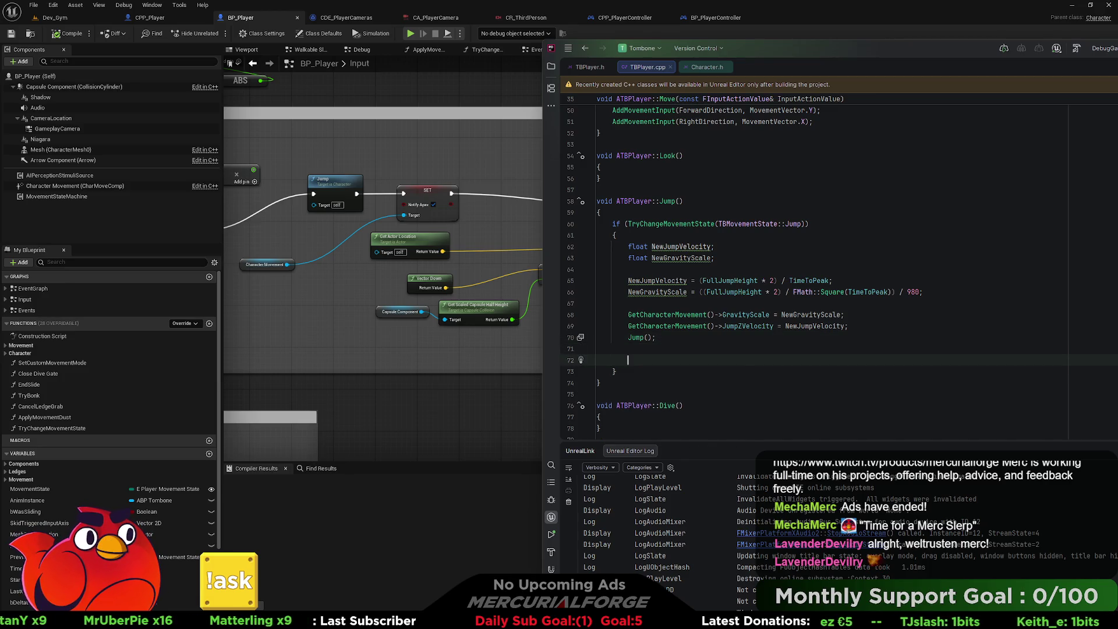
type("Get")
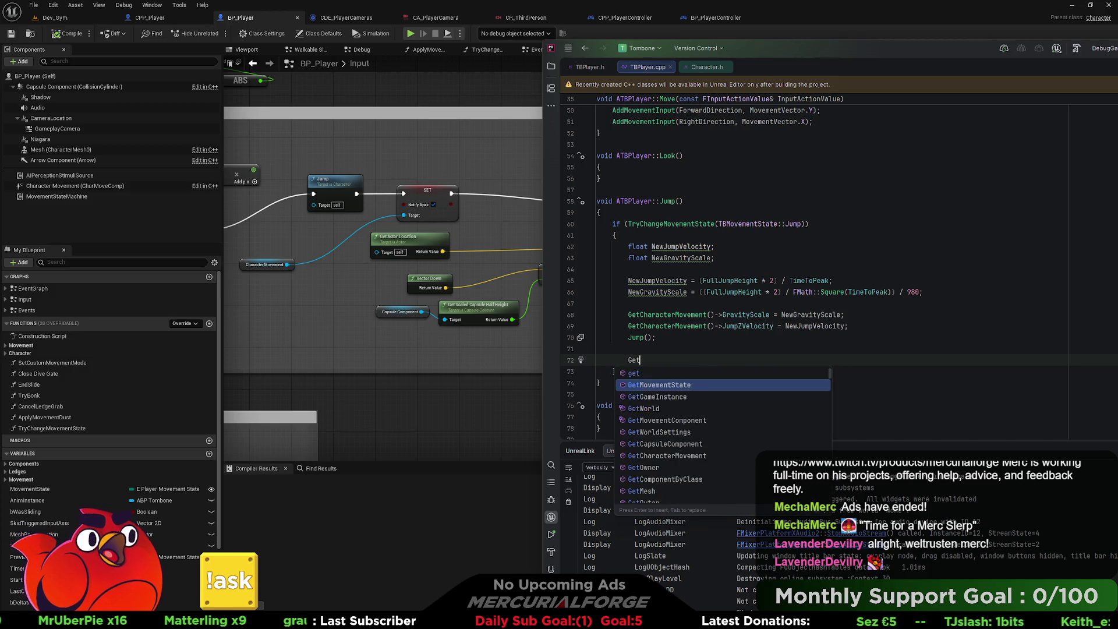
type("Cha")
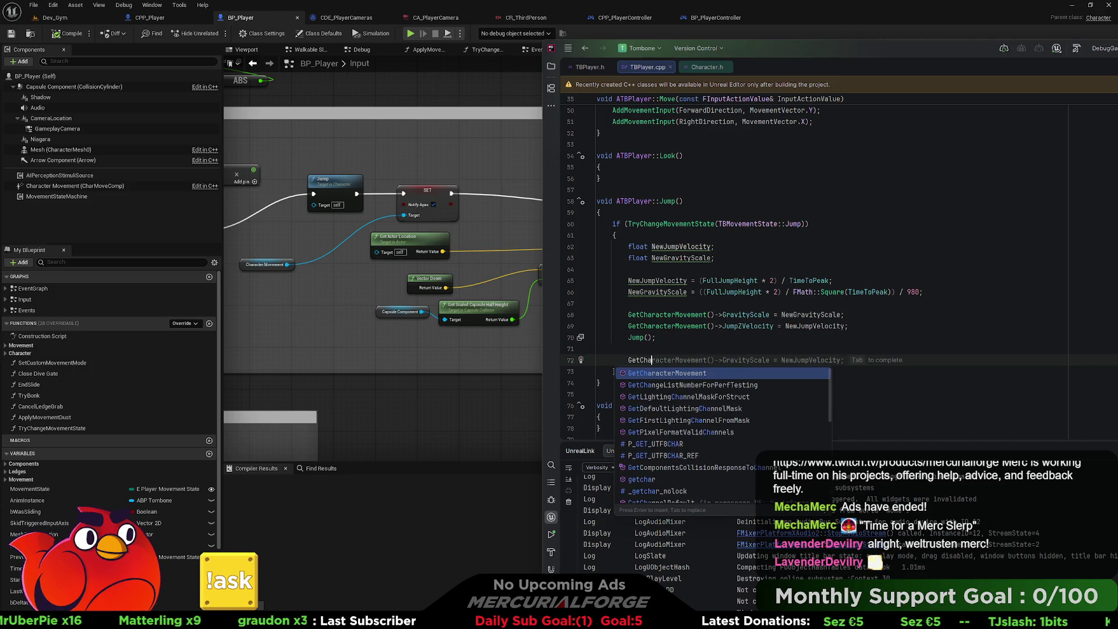
key("Return")
key("Right")
type("->Noti")
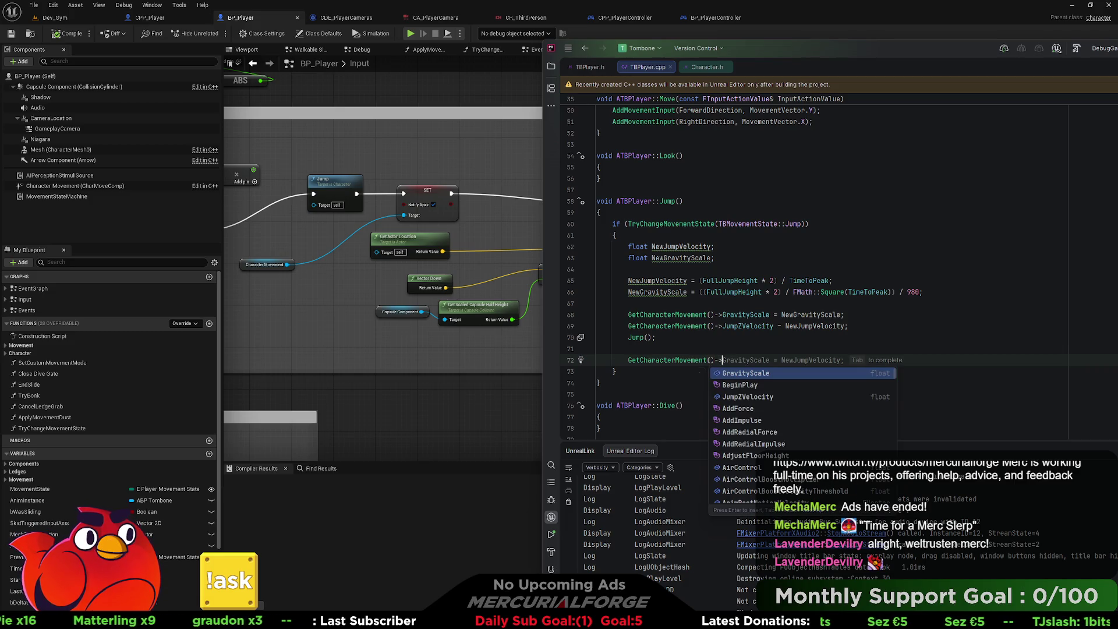
type("fy")
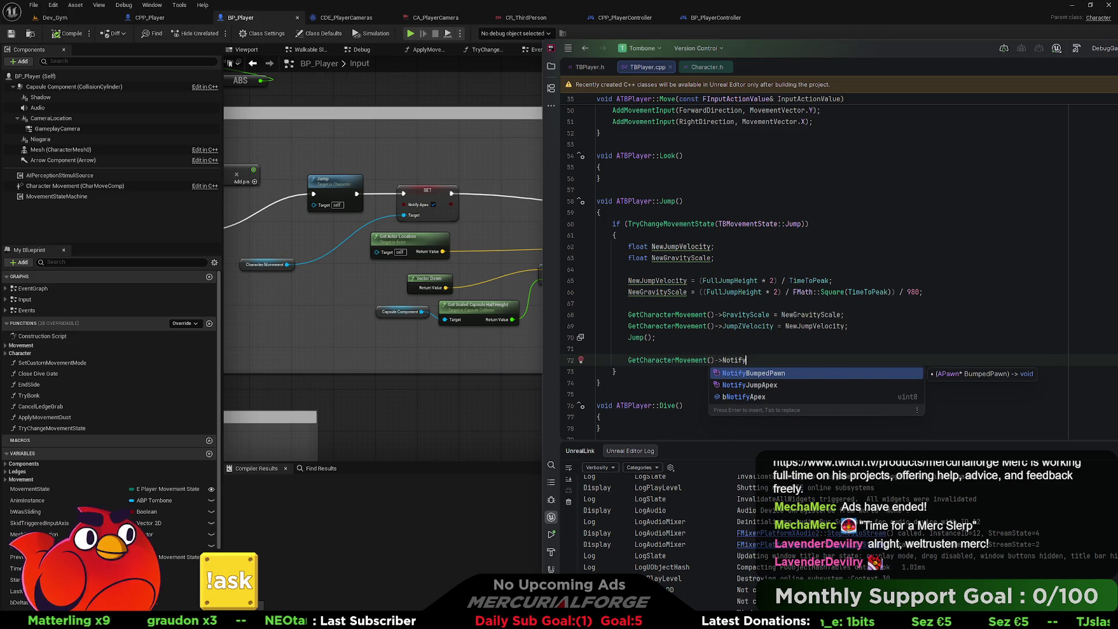
key("Down")
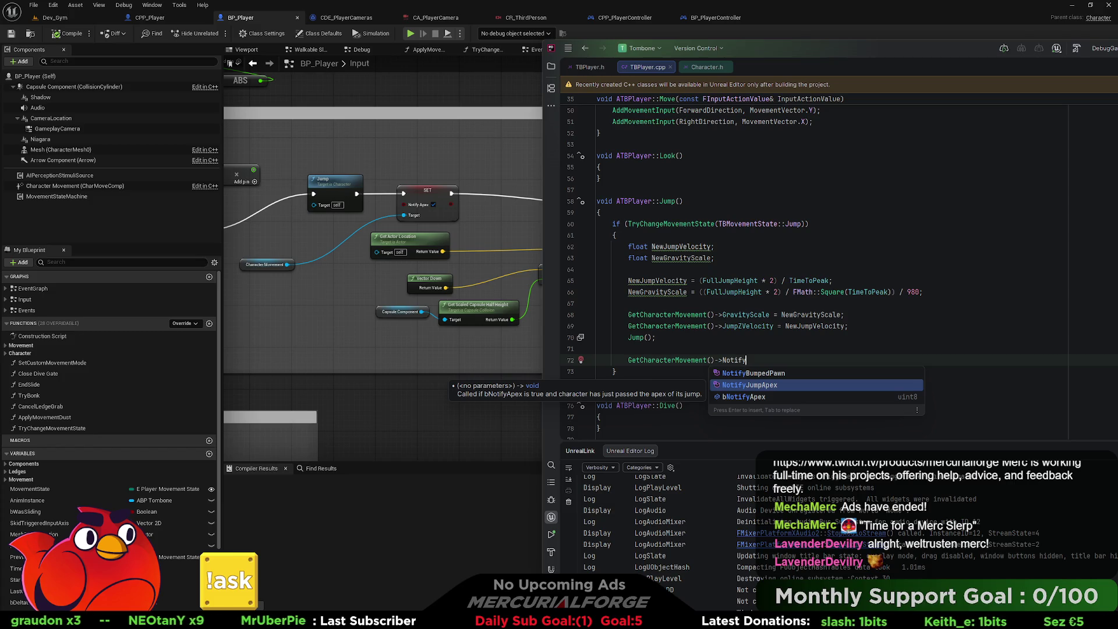
key("Up")
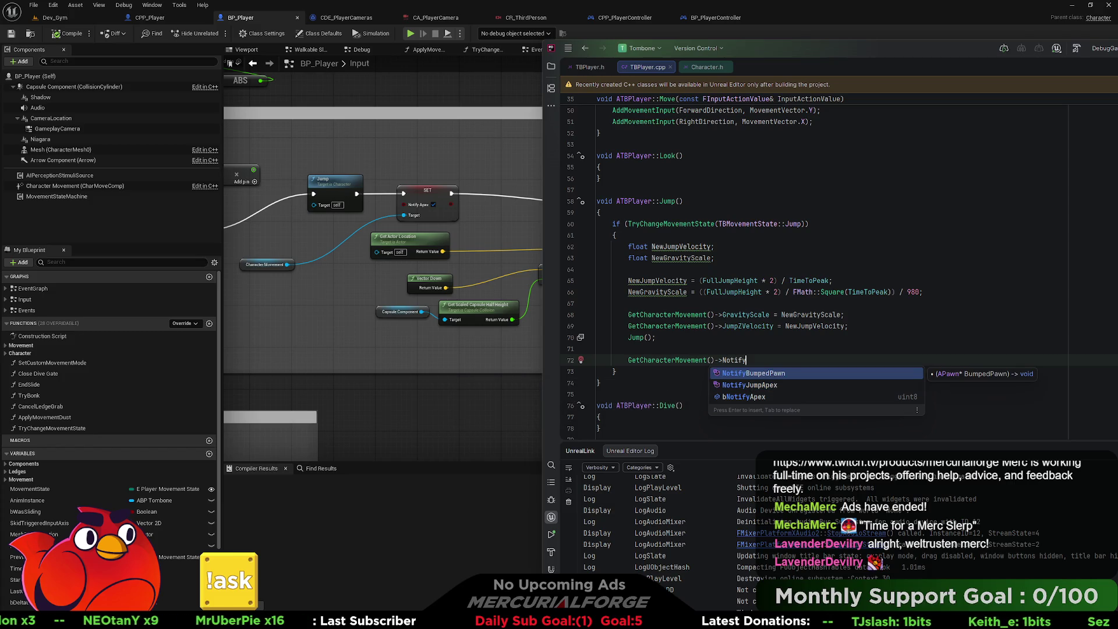
key("Down")
key("Down")
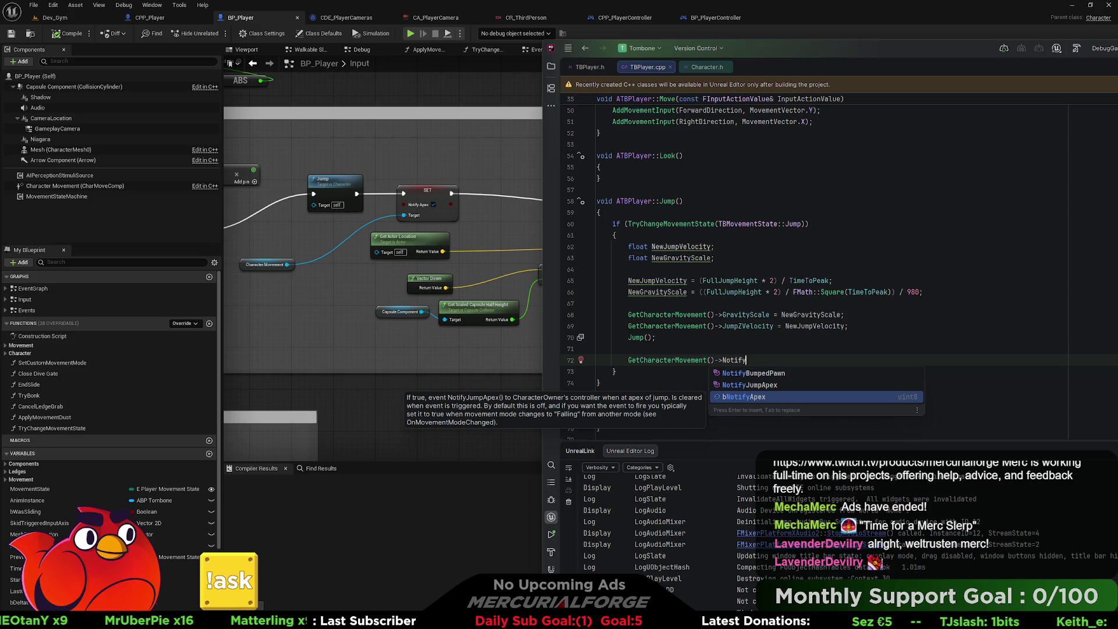
key("Return")
type("true;")
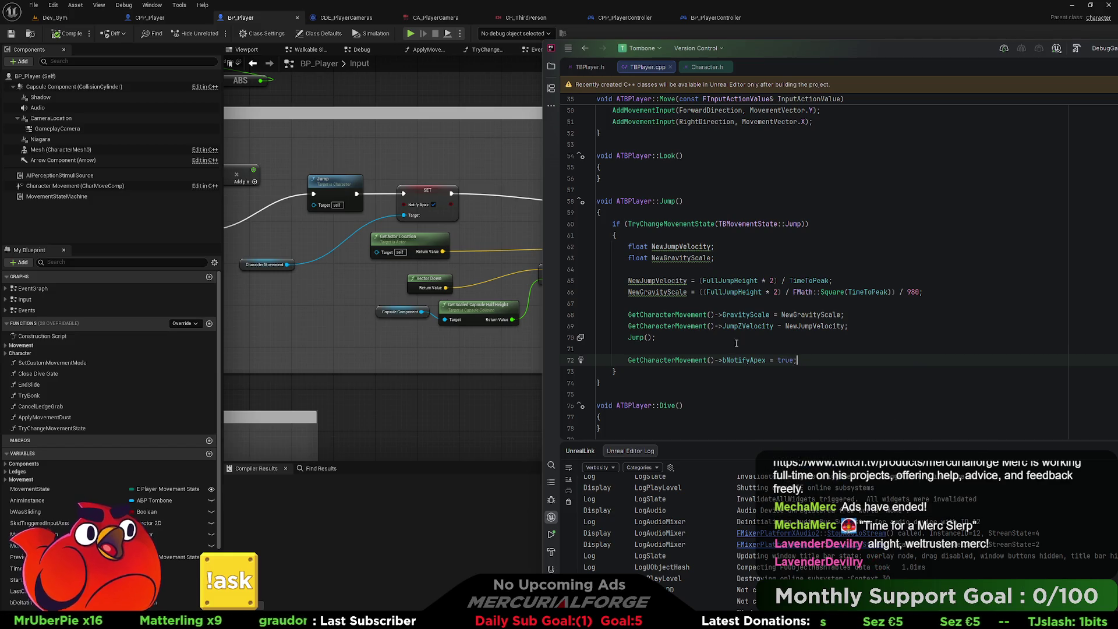
Pan the Blueprint graph and shift the Rider window right to reveal it.
mouse_move(492, 149)
left_mouse_down()
mouse_move(444, 179)
mouse_move(361, 180)
left_mouse_up()
key("alt+Tab")
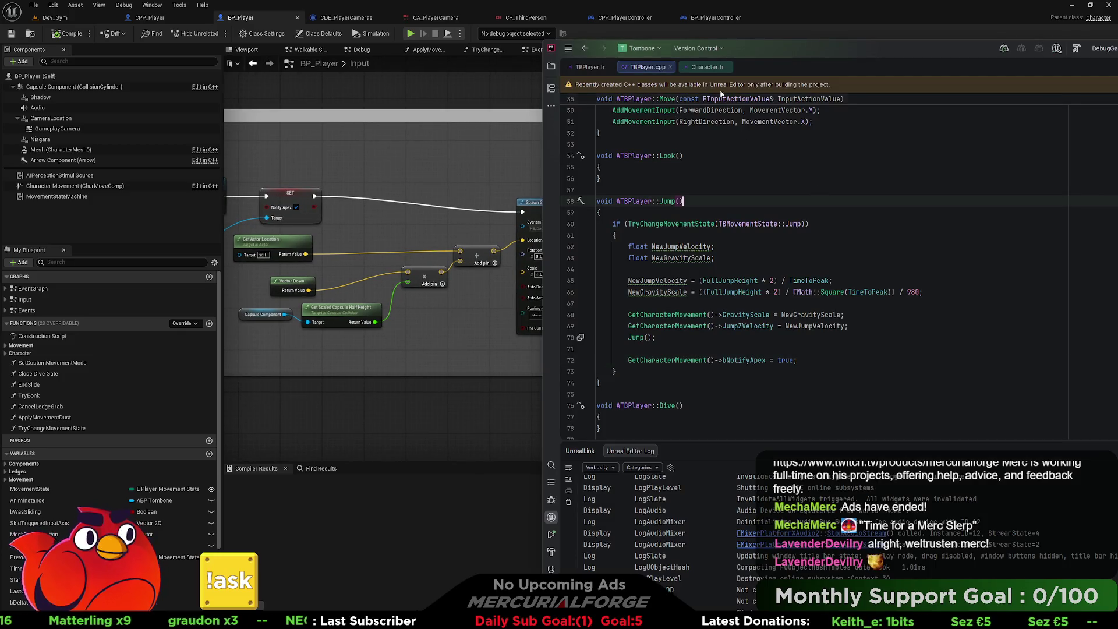
left_click_drag(761, 51, 849, 50)
Add a // Spawn Particles comment and begin FVector NewJumpDirectionSpawnLocation = GetAc below it.
left_click(899, 360)
key("Return")
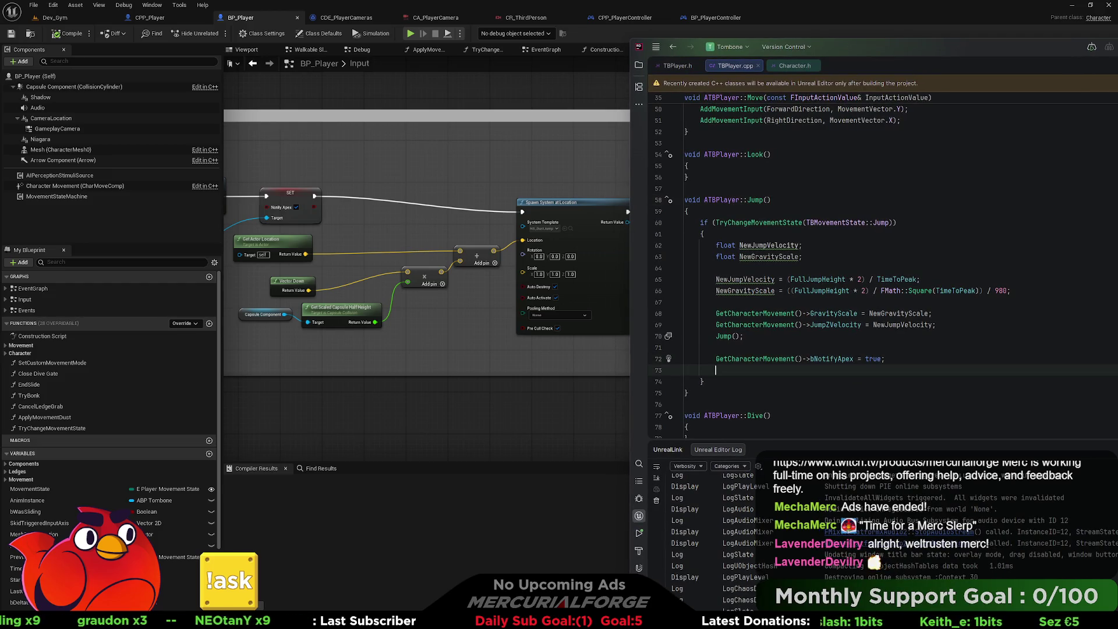
key("Return")
type("//")
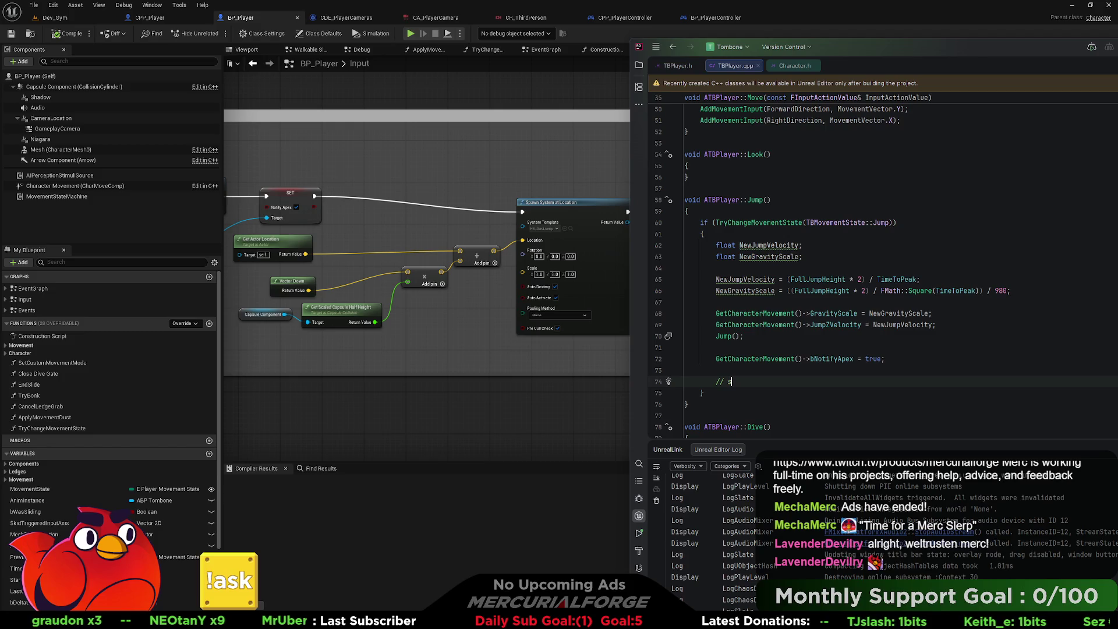
type(" Spawn Particles")
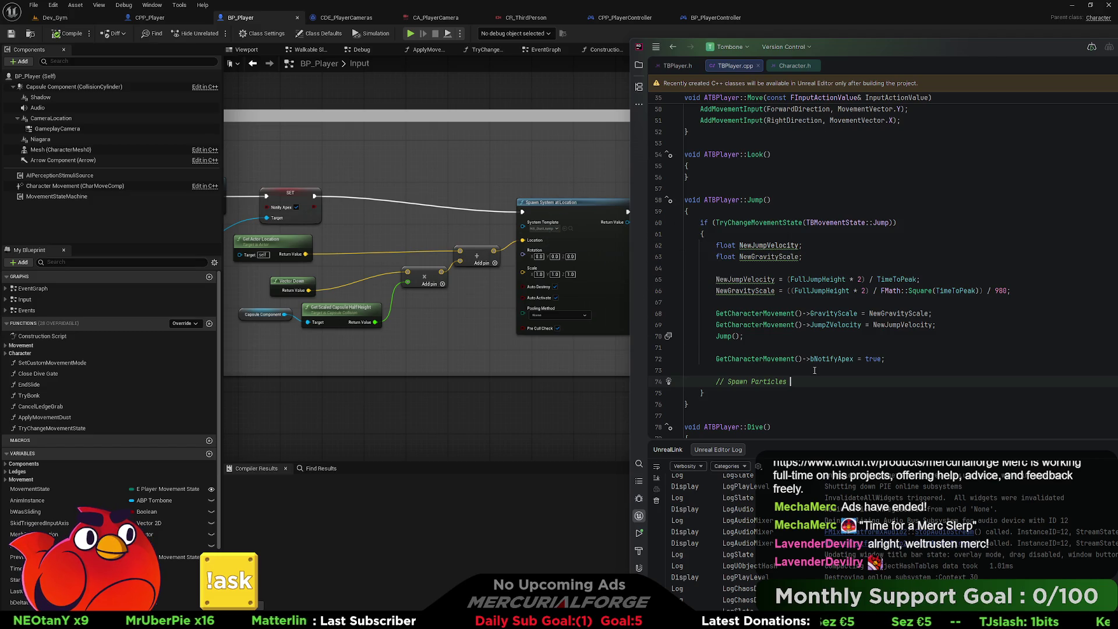
key("Return")
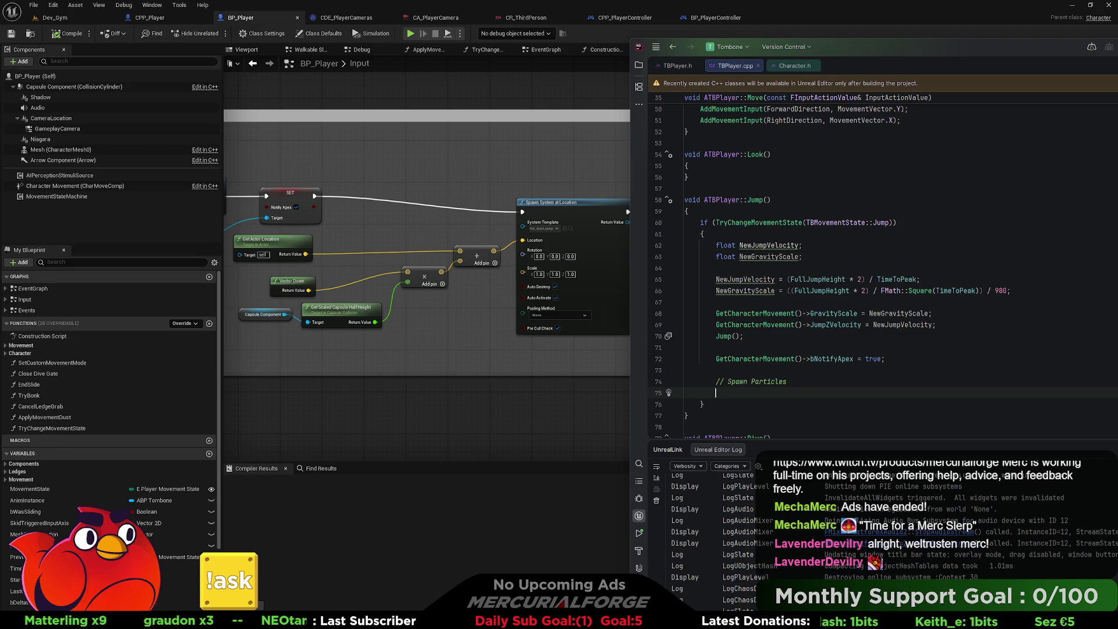
type("FVector ")
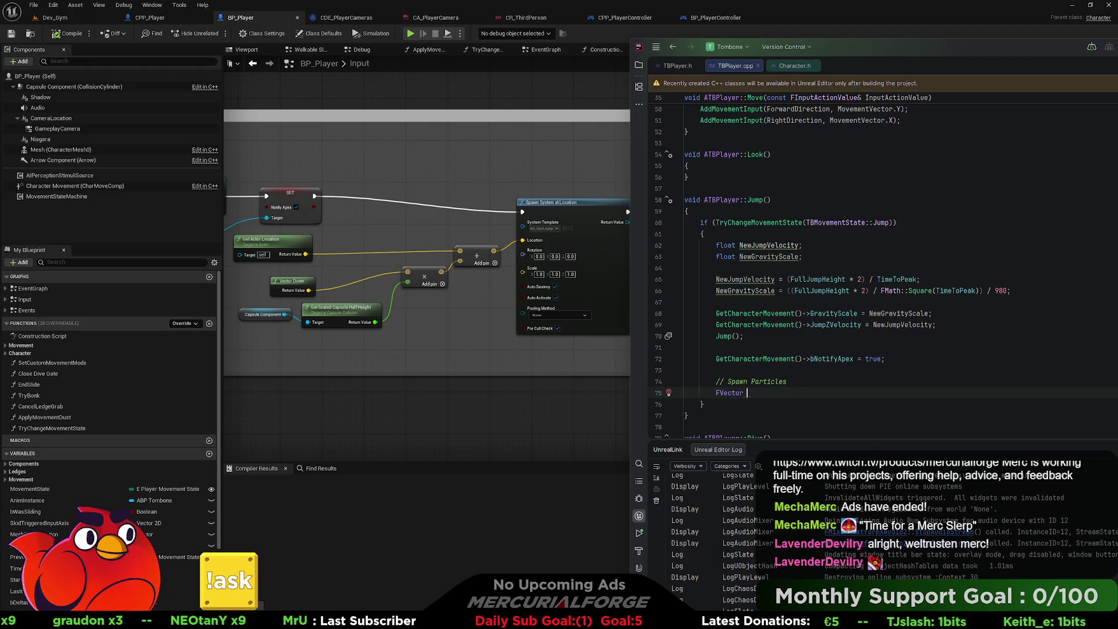
type("NewJumpDirectionSpawnLocation")
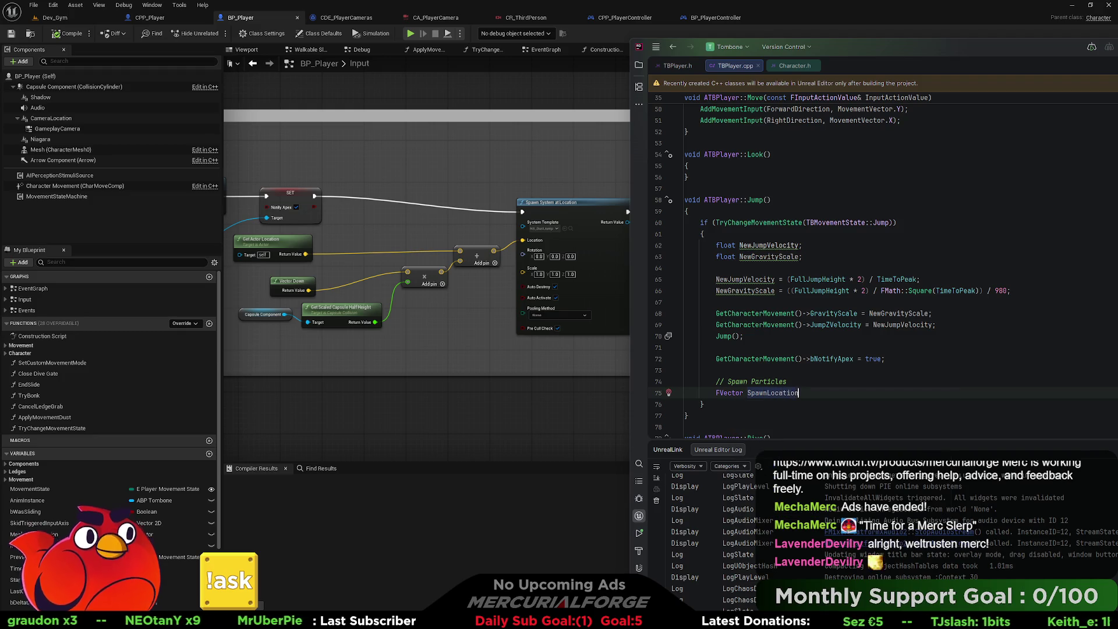
type(" = GetAc")
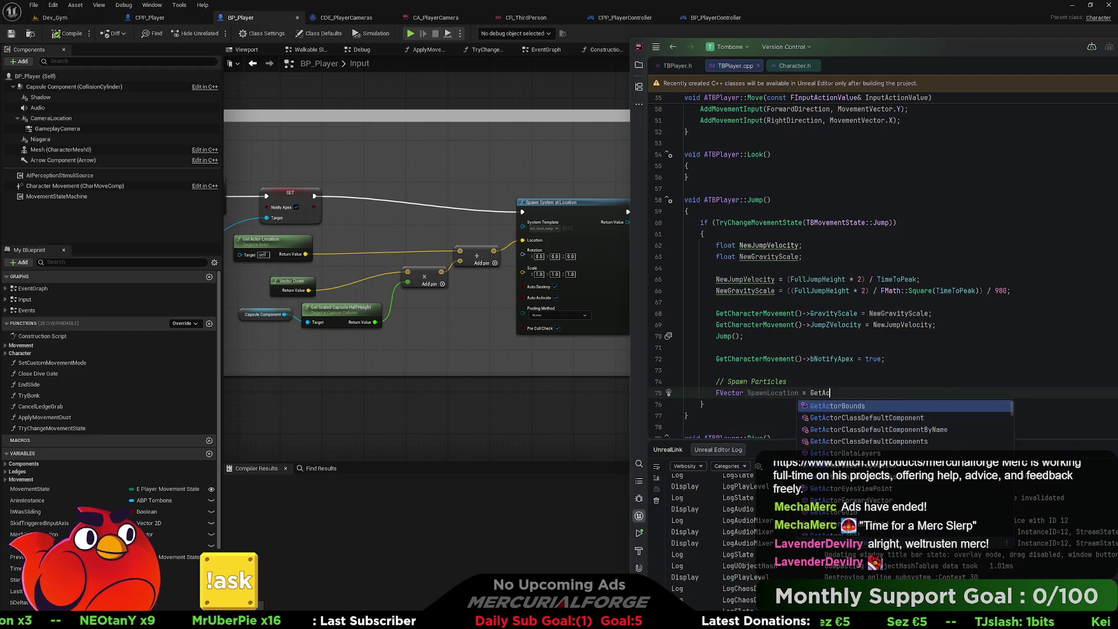
End the FVector declaration and assign SpawnLocation = GetActorLocation() on the next line.
key("BackSpace")
key("BackSpace")
key("BackSpace")
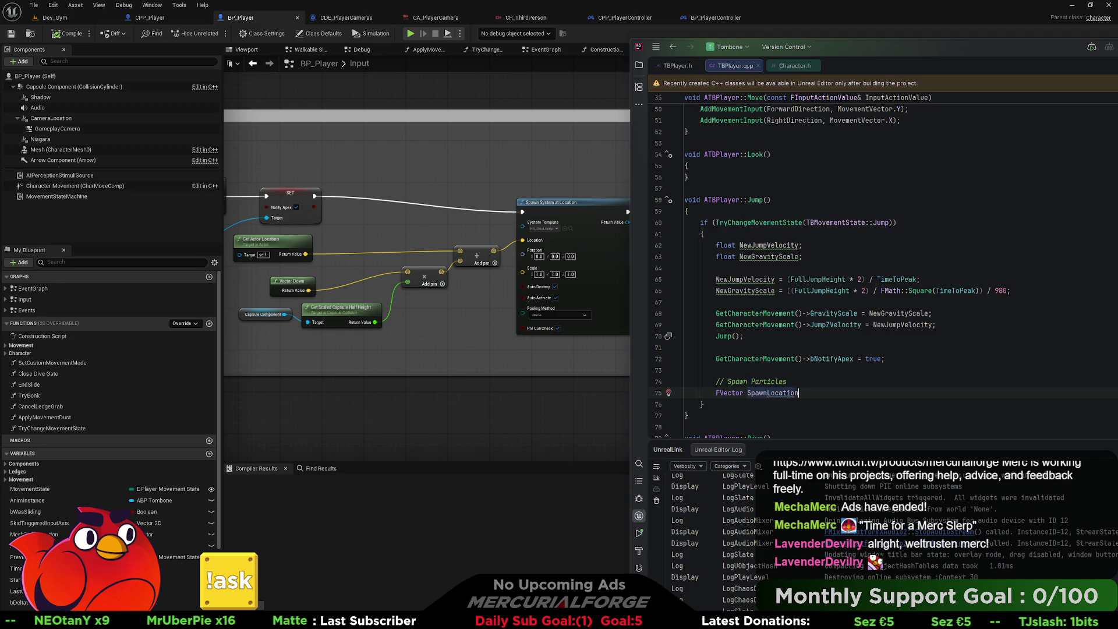
type(";")
key("Return")
type("Spawn")
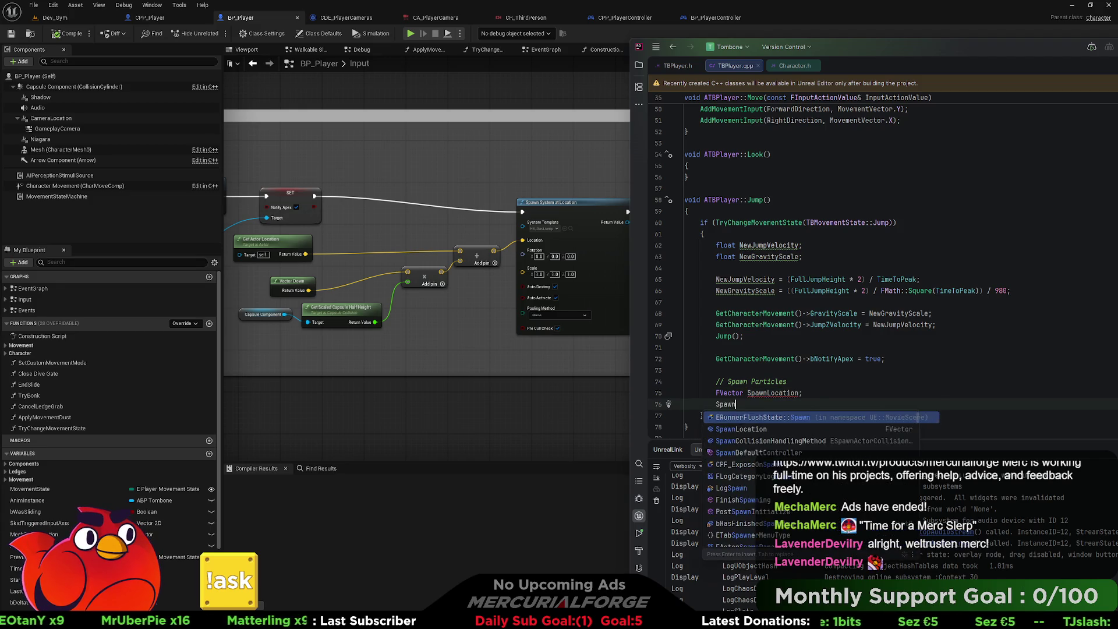
key("Return")
key("BackSpace")
key("ctrl+z")
key("ctrl+z")
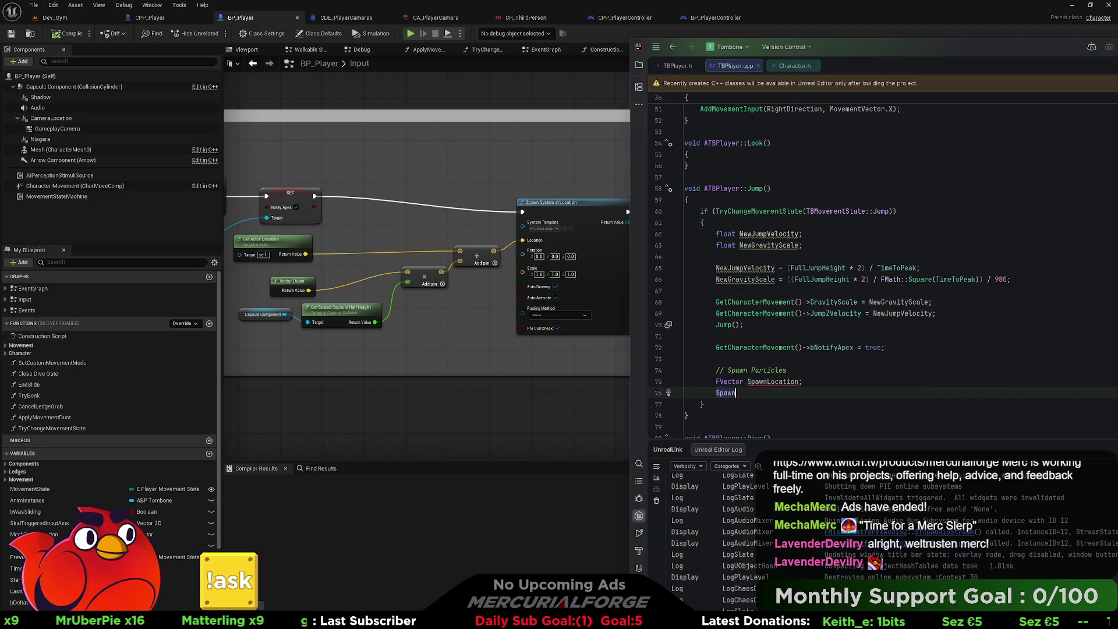
type("Lo")
key("Return")
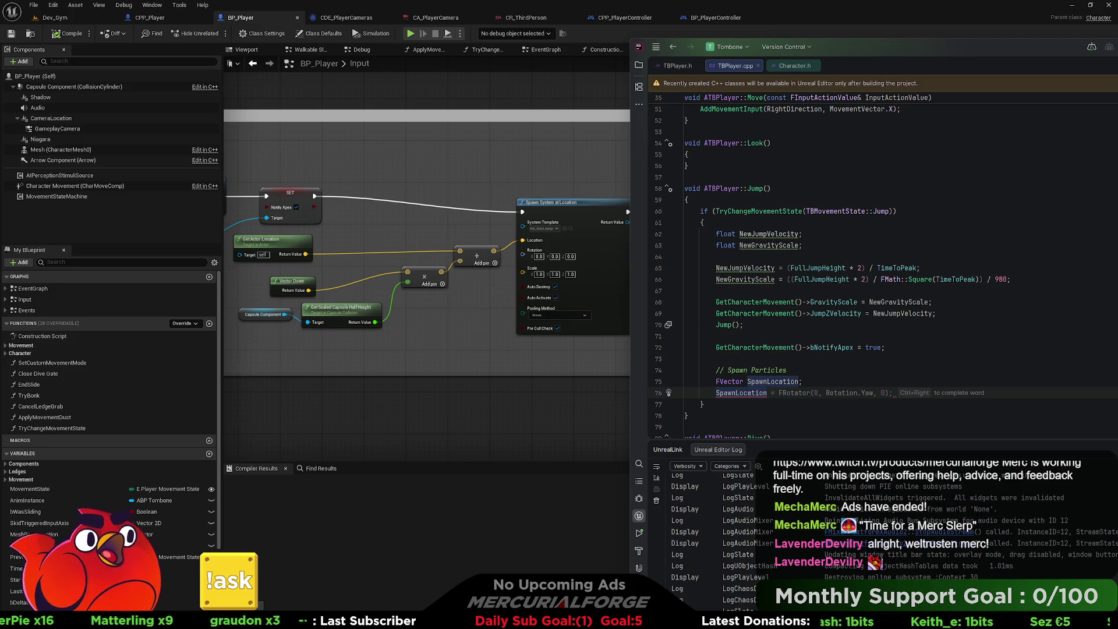
type("= GetAc")
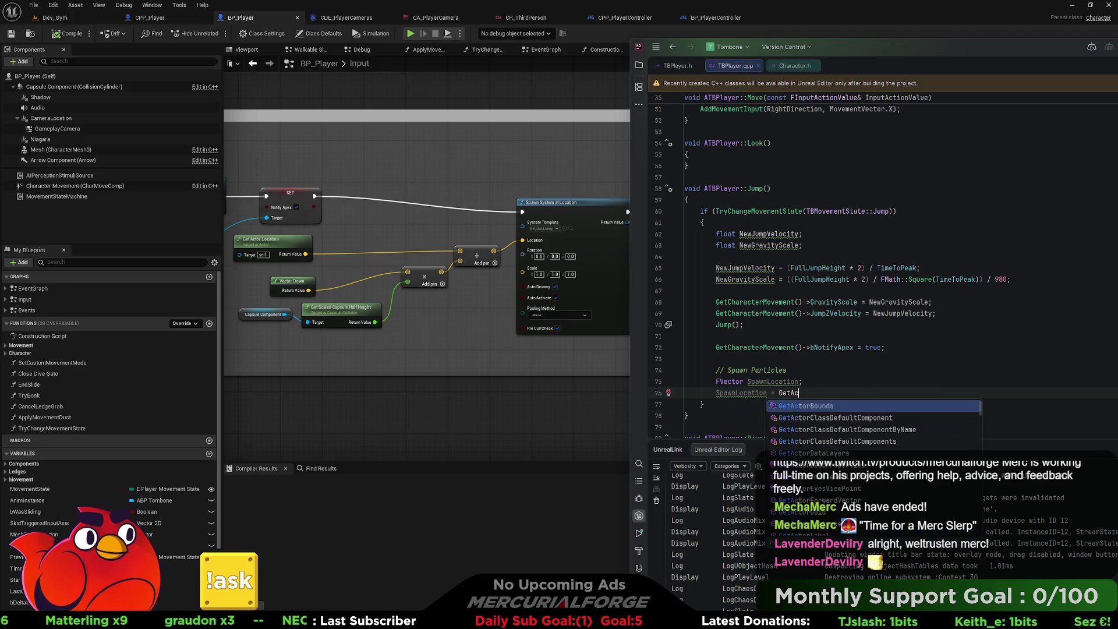
type("torL")
key("Return")
type(";")
Extend SpawnLocation with + FVector::DownVector * GetCapsuleComponent()->GetScaledCapsuleHalfHeight().
key("BackSpace")
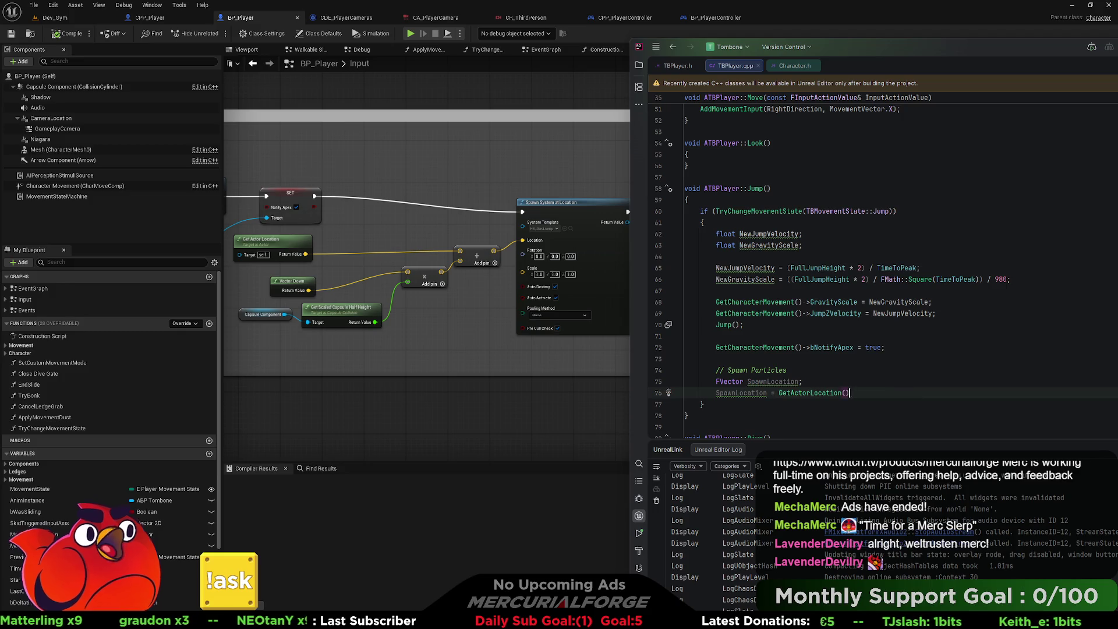
type(" + (")
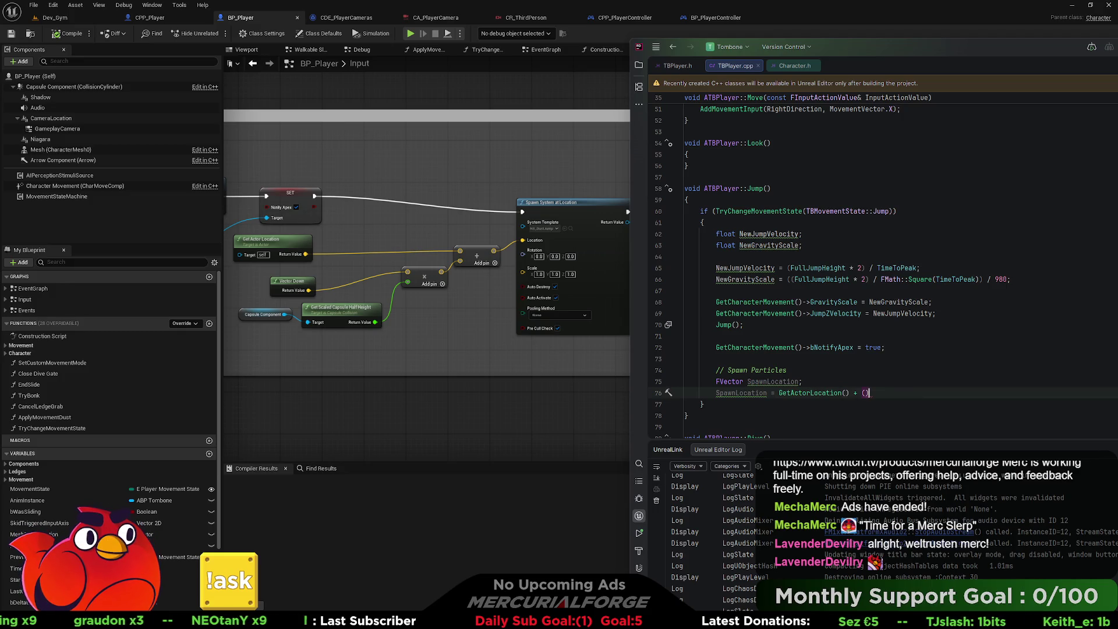
type("Vector")
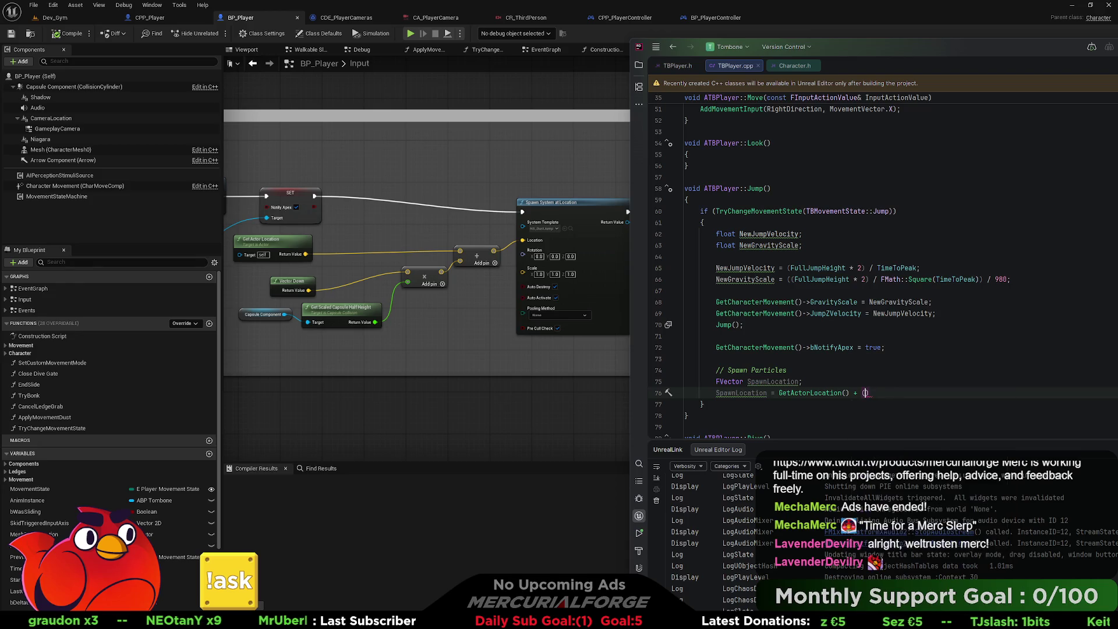
key("BackSpace")
key("BackSpace")
key("BackSpace")
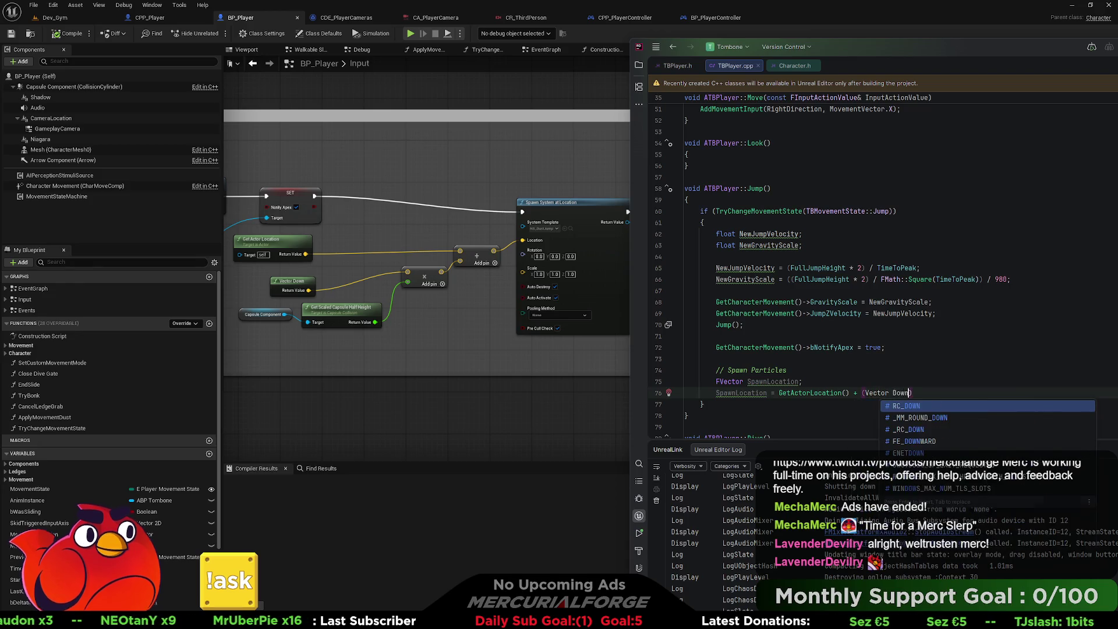
key("BackSpace")
type("FV")
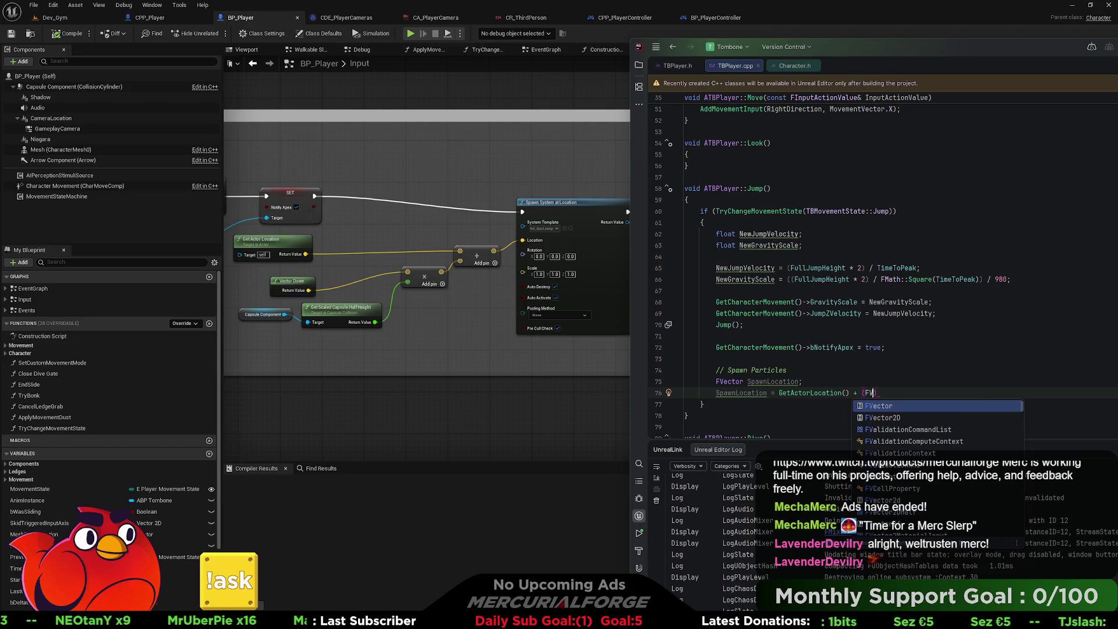
key("Return")
type("::Down")
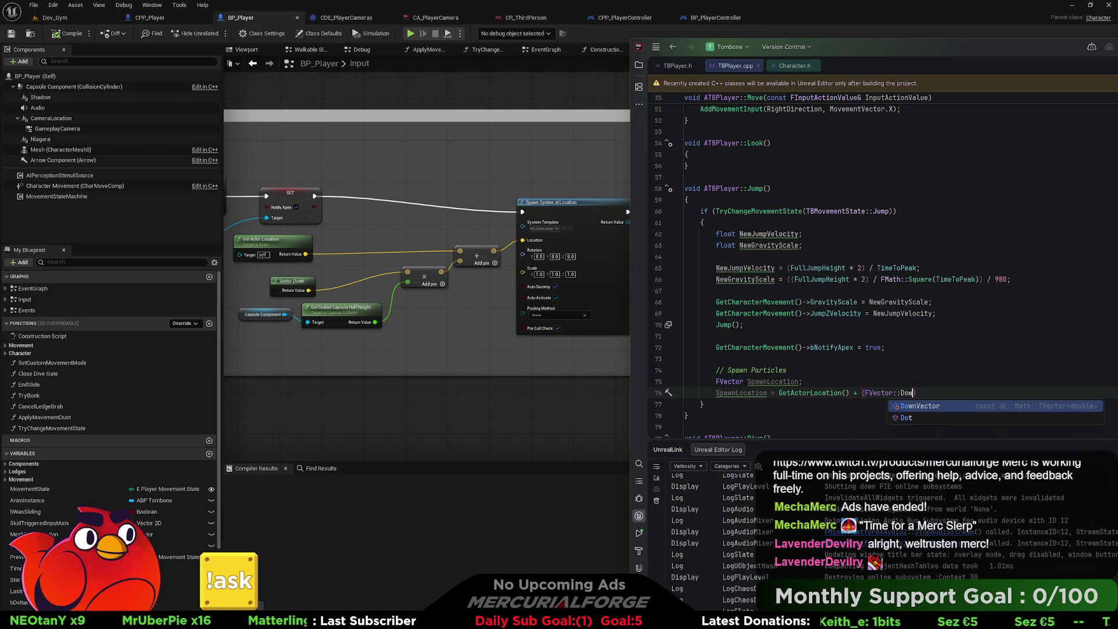
key("Return")
type("* ")
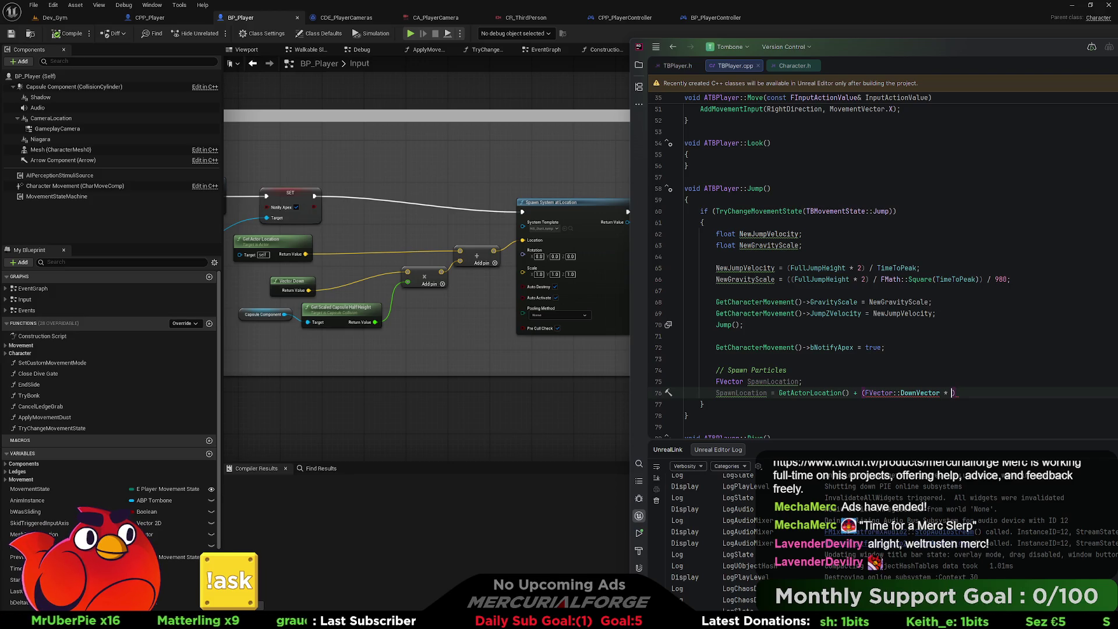
type("GetCapsuleComponent()")
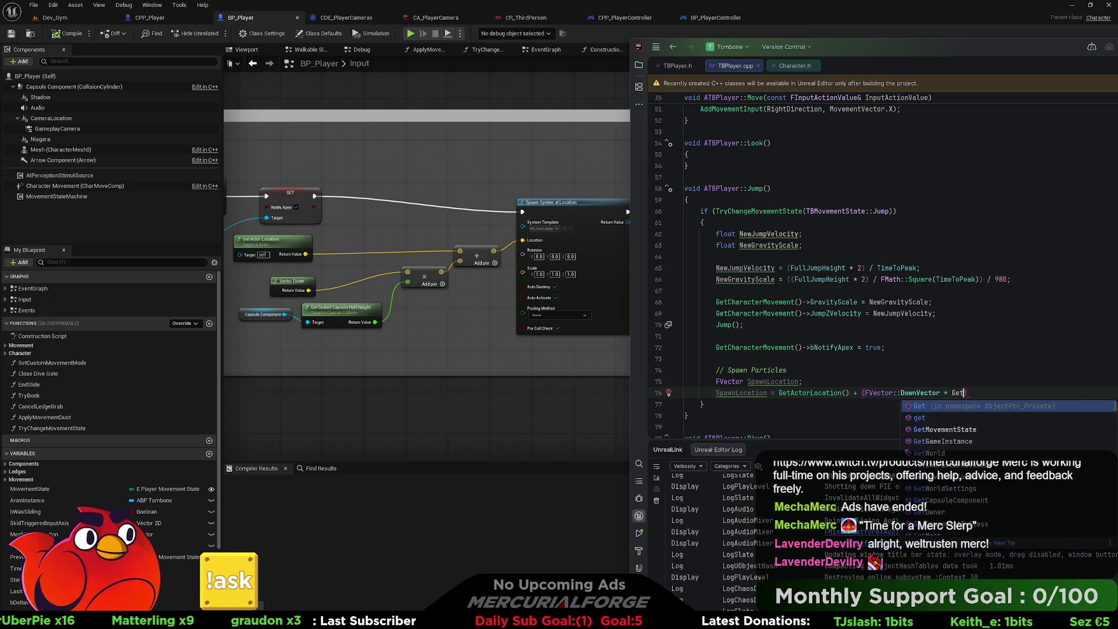
type("->Get")
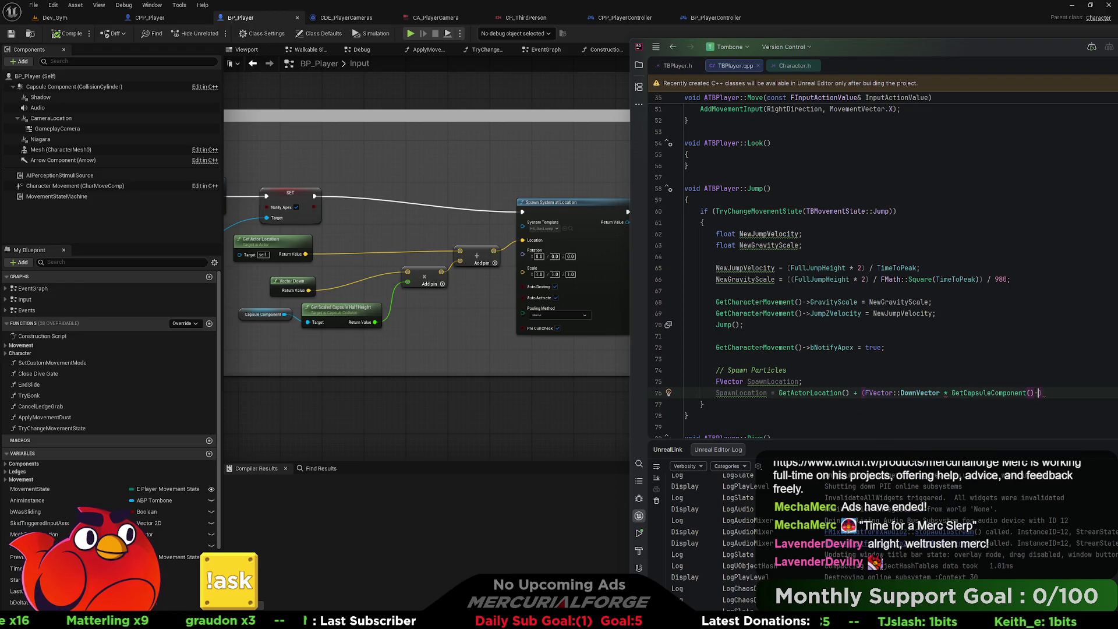
type("half")
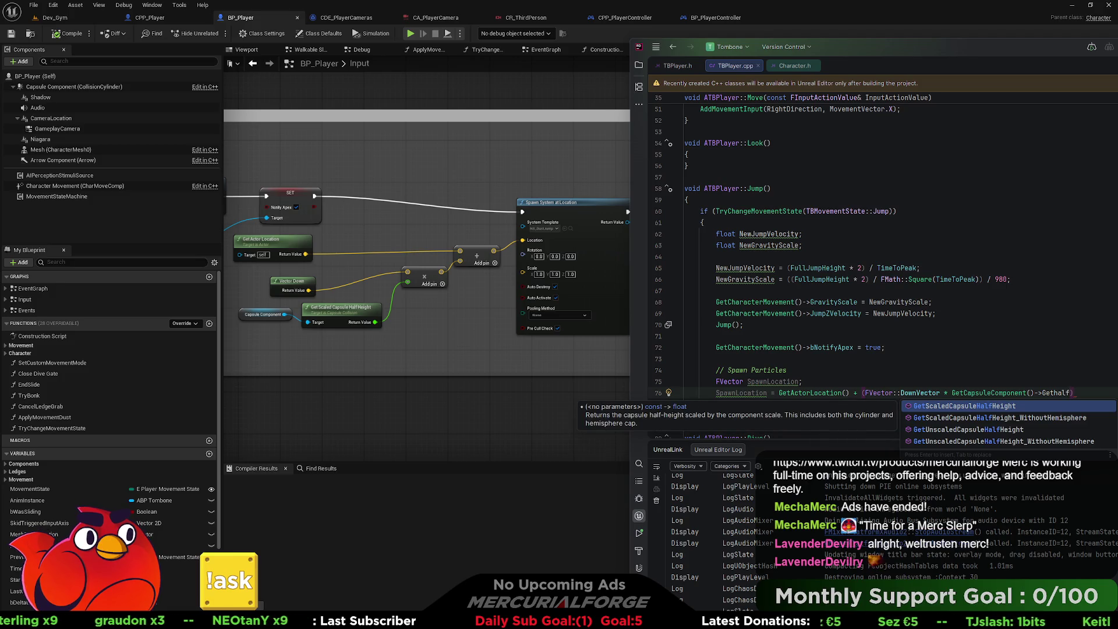
key("Return")
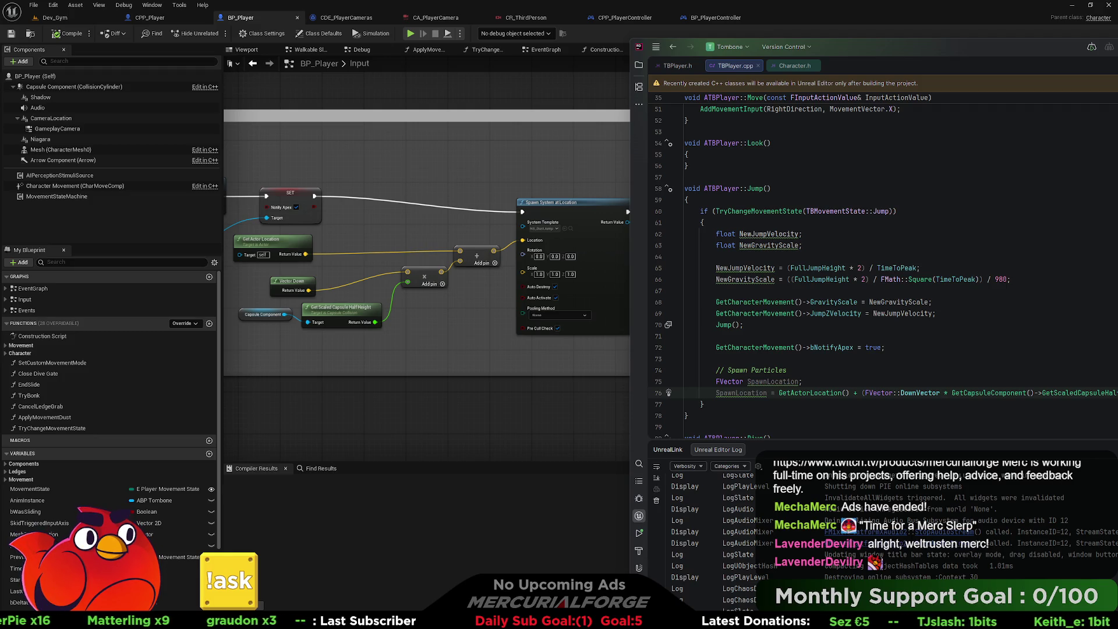
key("Return")
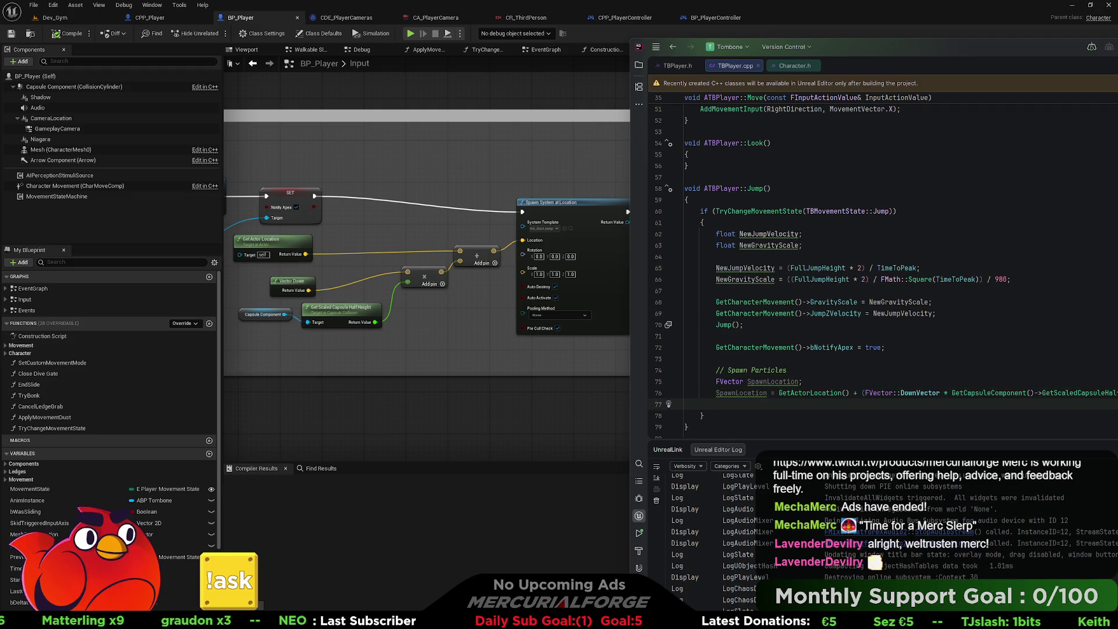
left_click(435, 150)
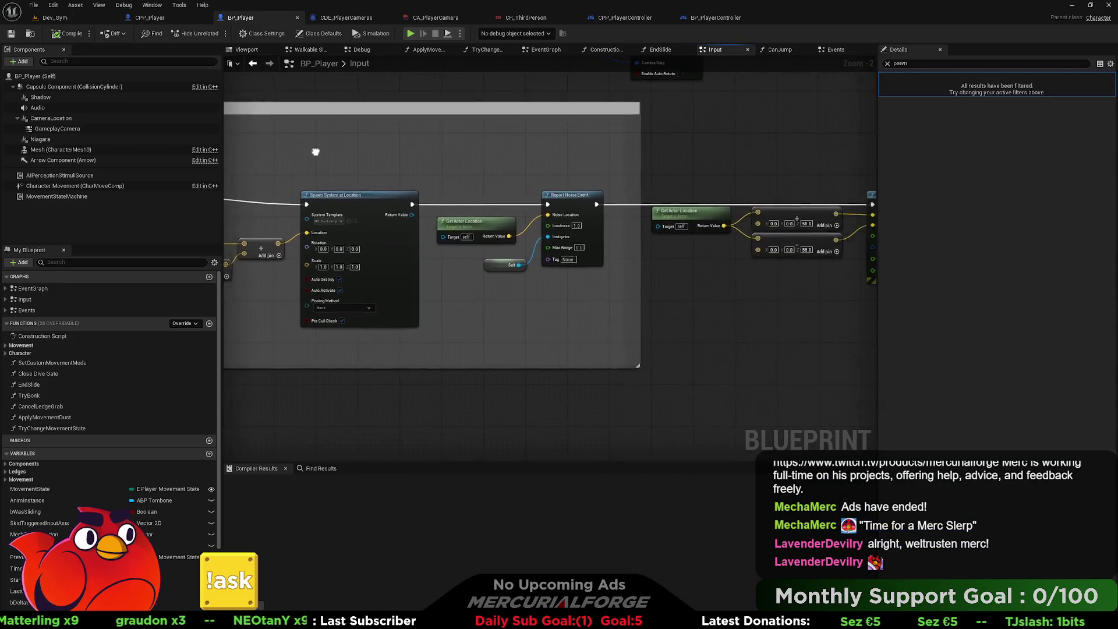
key("alt+Tab")
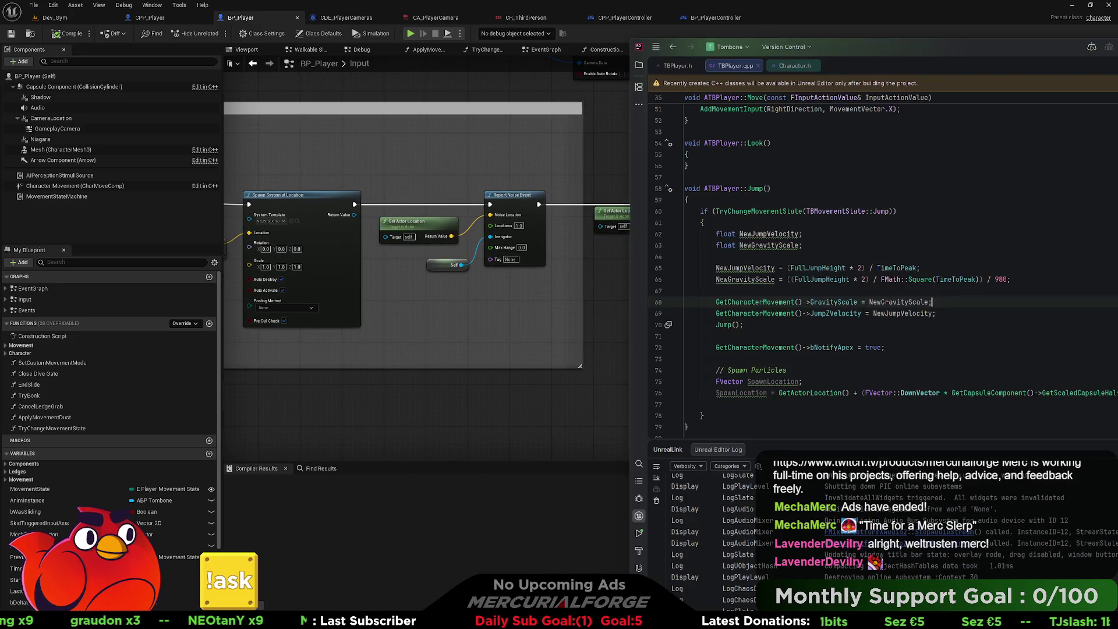
Open a new line 78 below the spawn code in Jump and try ReportN and NoiseE in autocomplete.
left_click(904, 406)
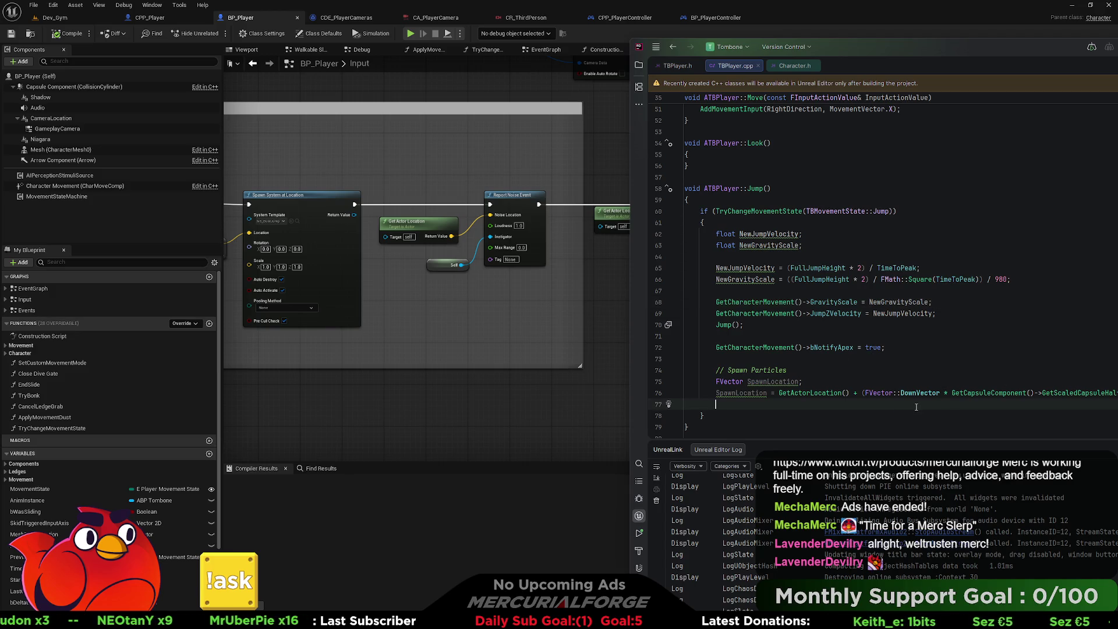
key("Return")
type("Report")
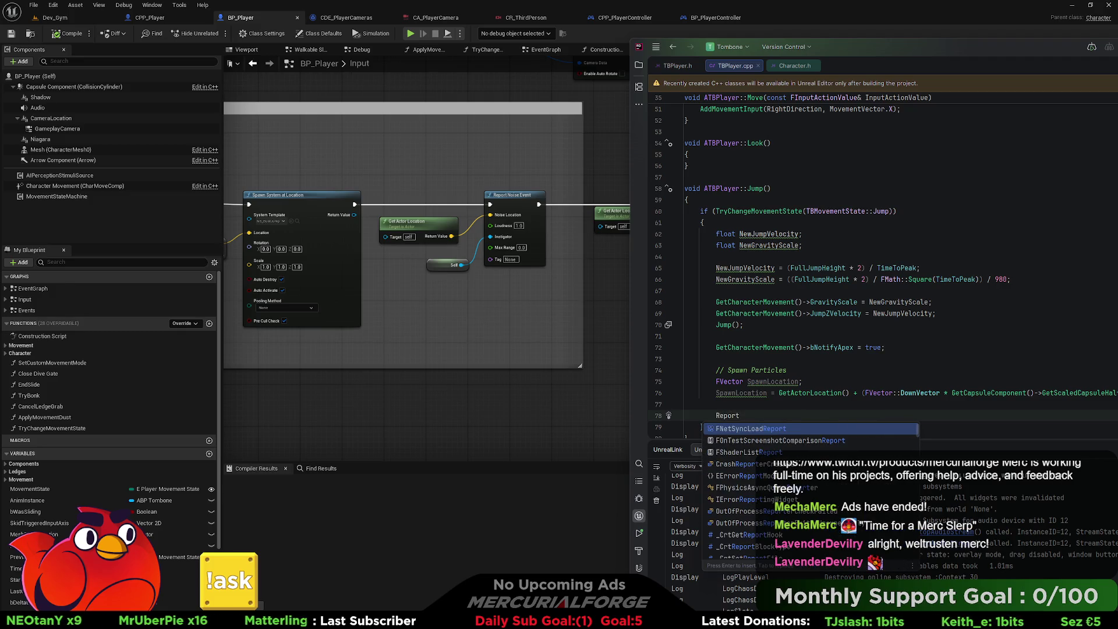
type("N")
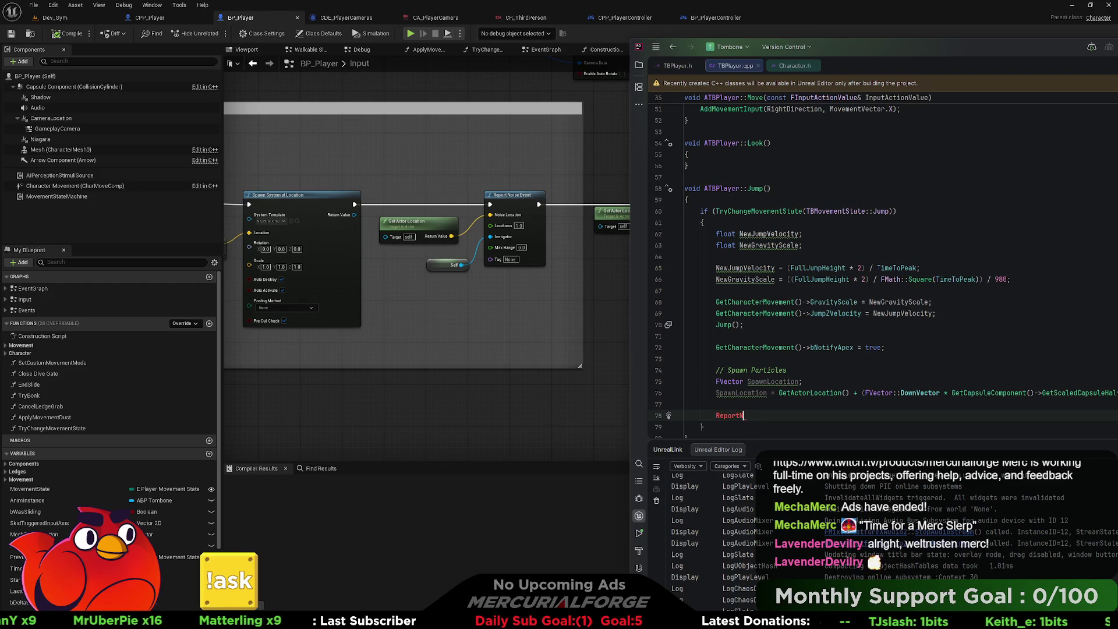
key("BackSpace")
key("BackSpace")
key("BackSpace")
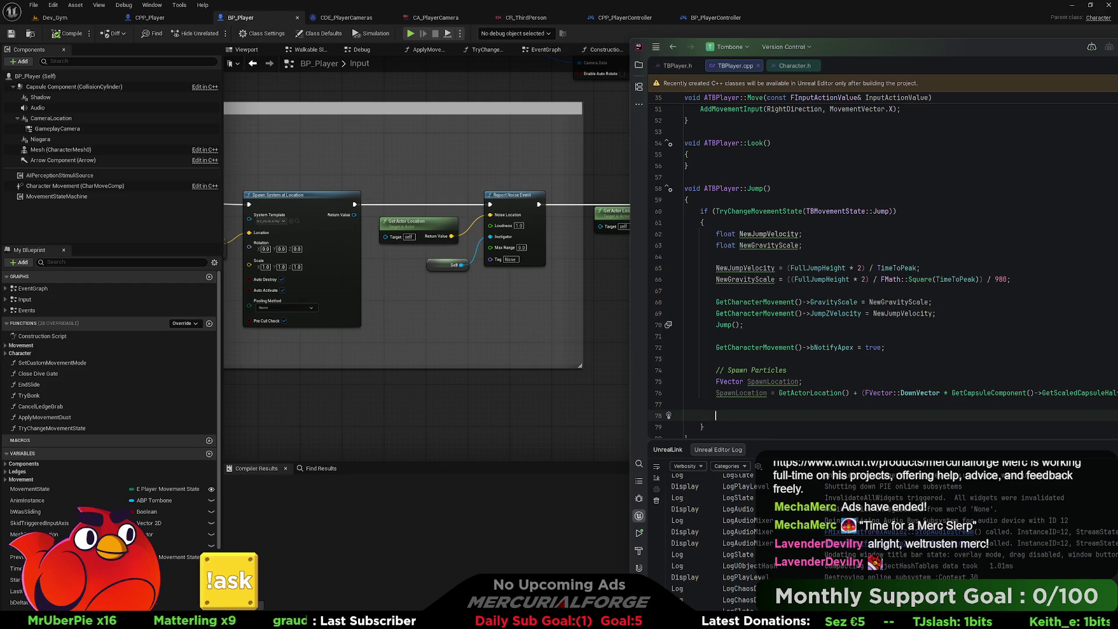
type("Noise")
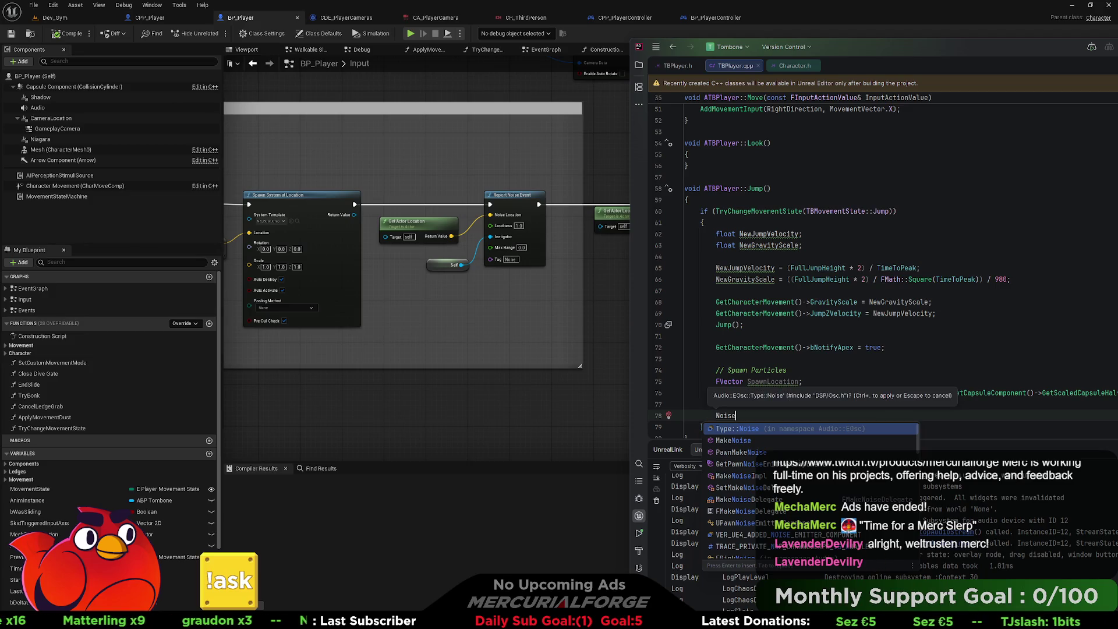
type("E")
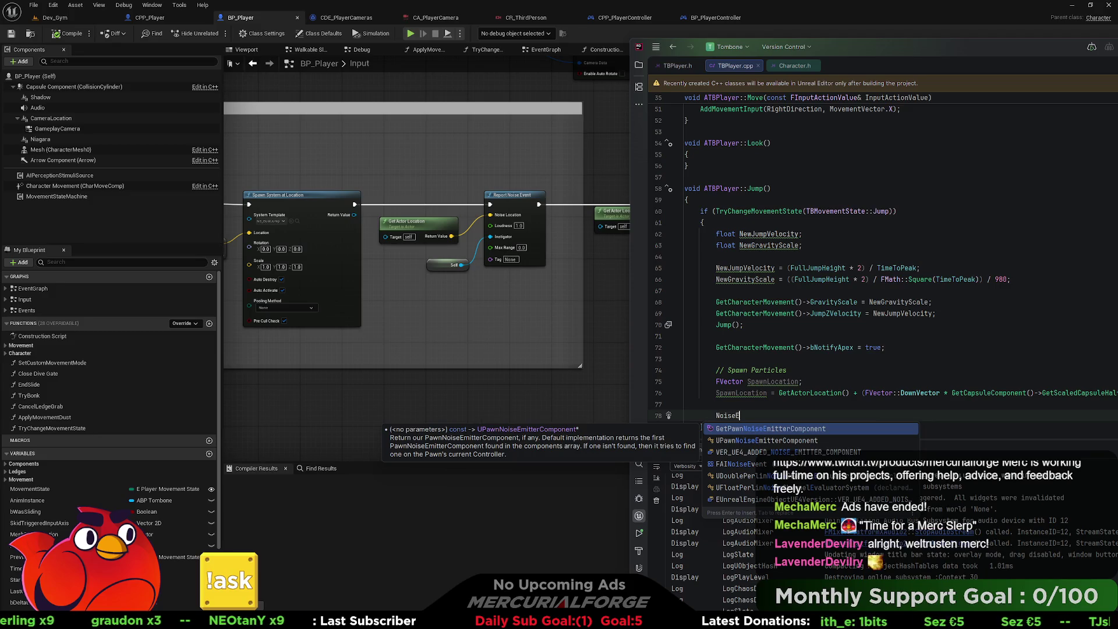
key("BackSpace")
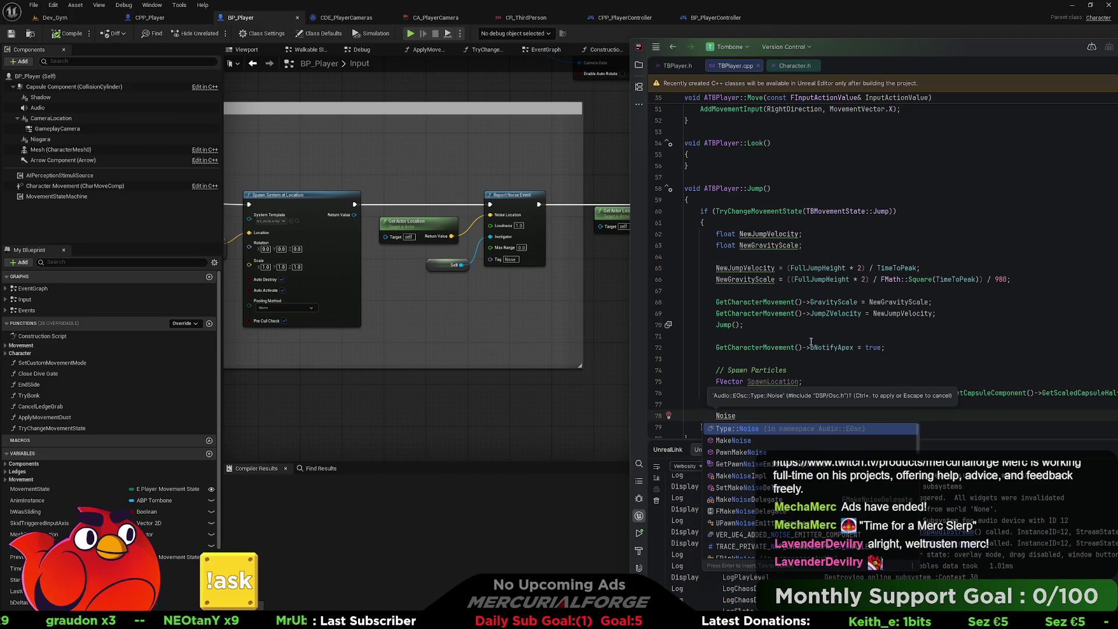
Compare against the Report Noise Event node in the Unreal Blueprint, dismissing Rider's Noise include suggestion.
left_click(514, 198)
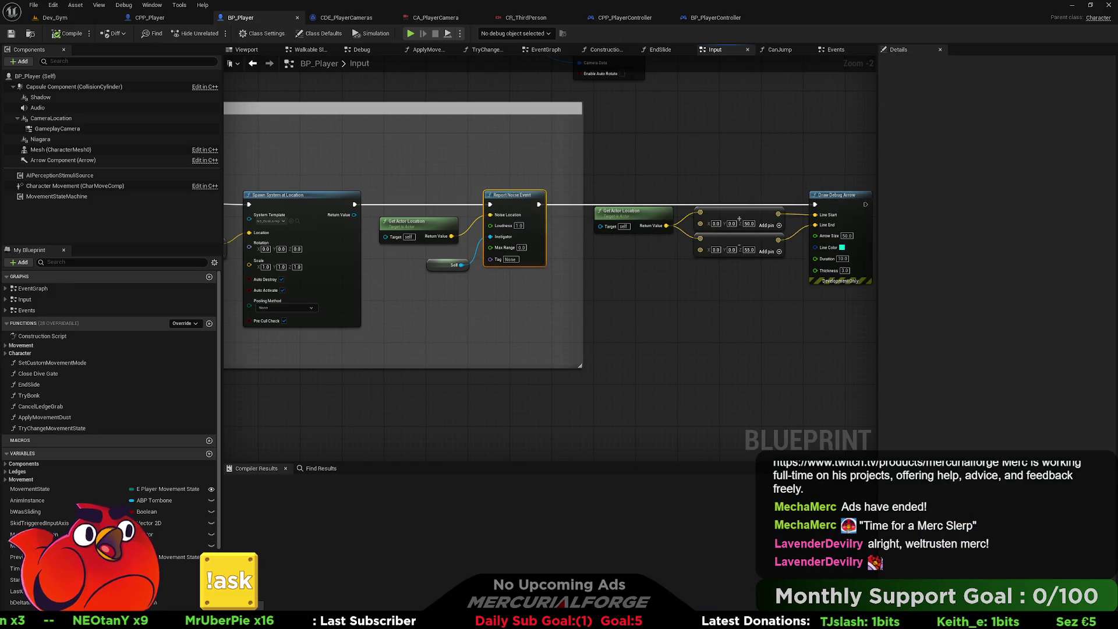
key("alt+Tab")
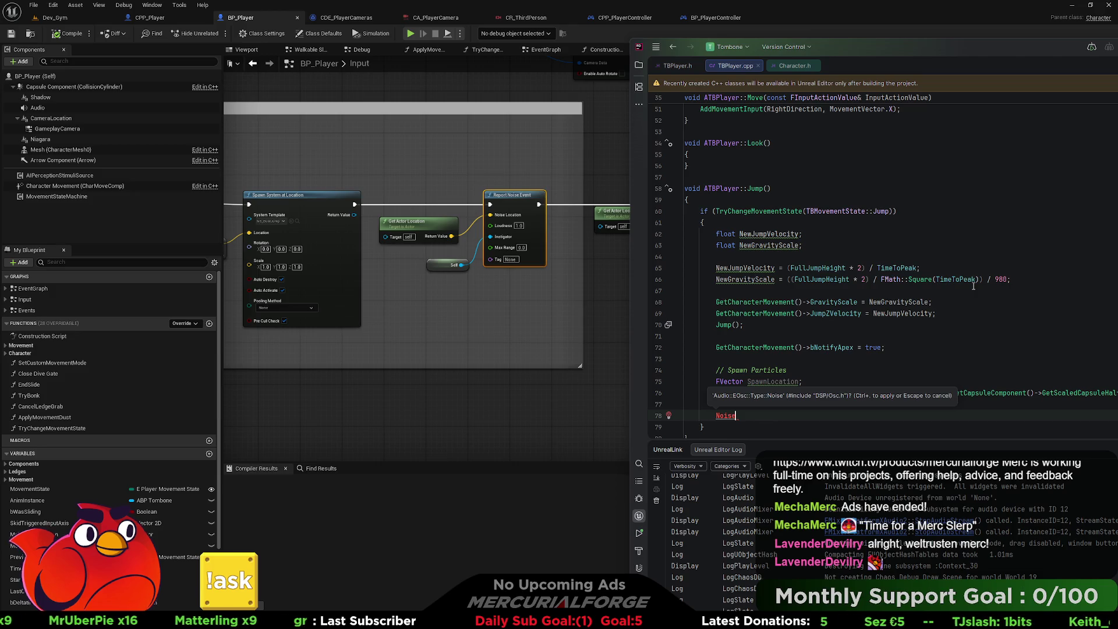
key("Escape")
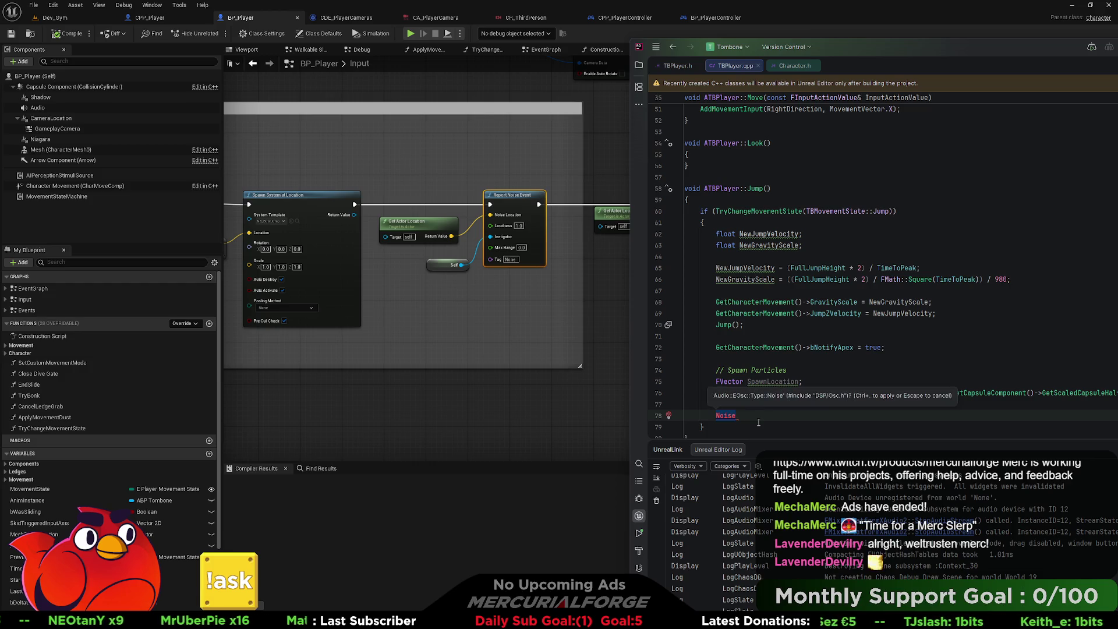
left_click(534, 187)
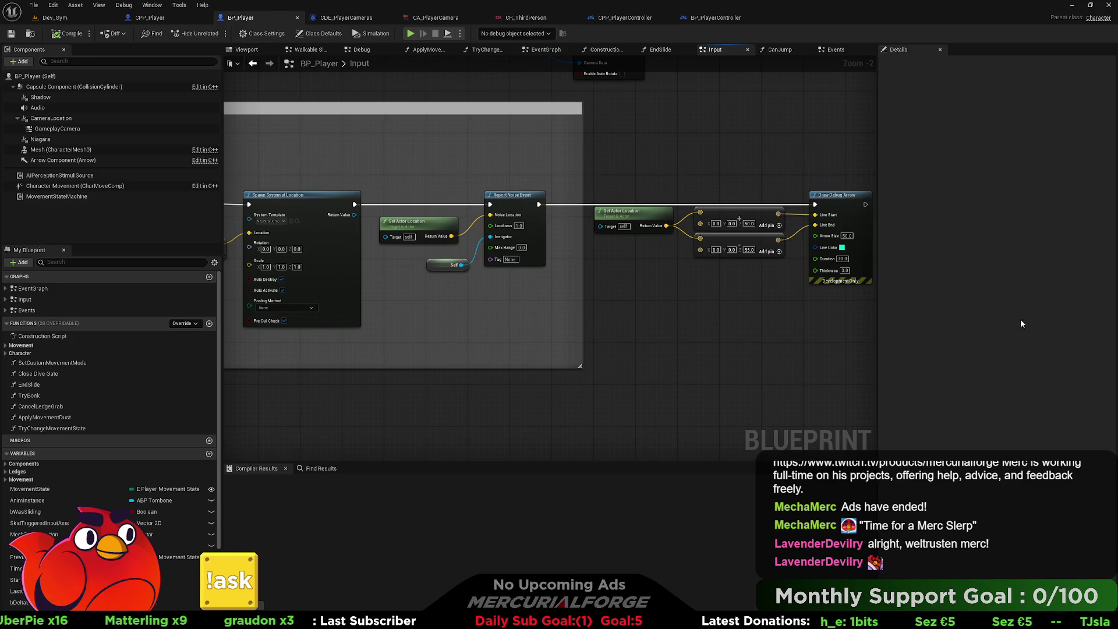
key("alt+Tab")
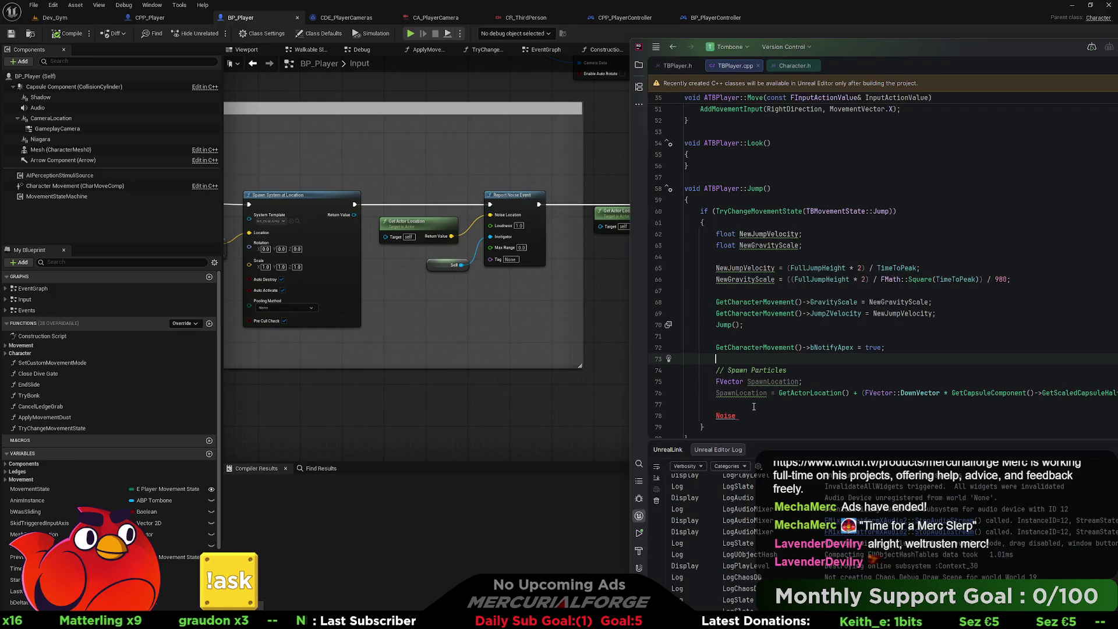
Retype Noise at the end of line 78 to refresh the suggestions.
left_click(744, 417)
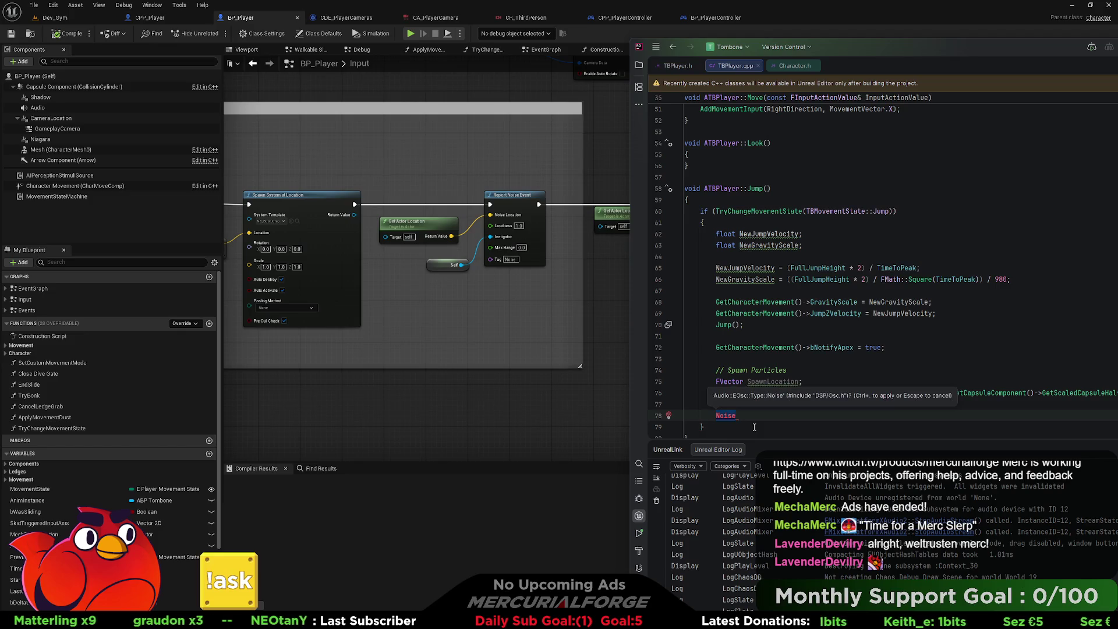
key("BackSpace")
key("BackSpace")
key("BackSpace")
type("NOi")
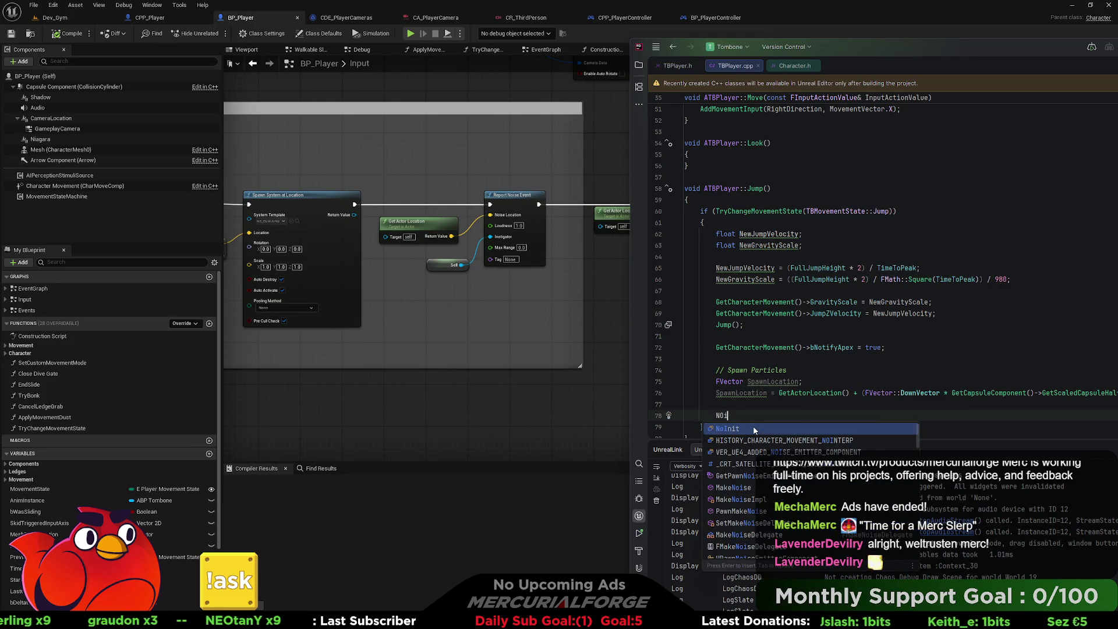
key("BackSpace")
key("BackSpace")
type("oise")
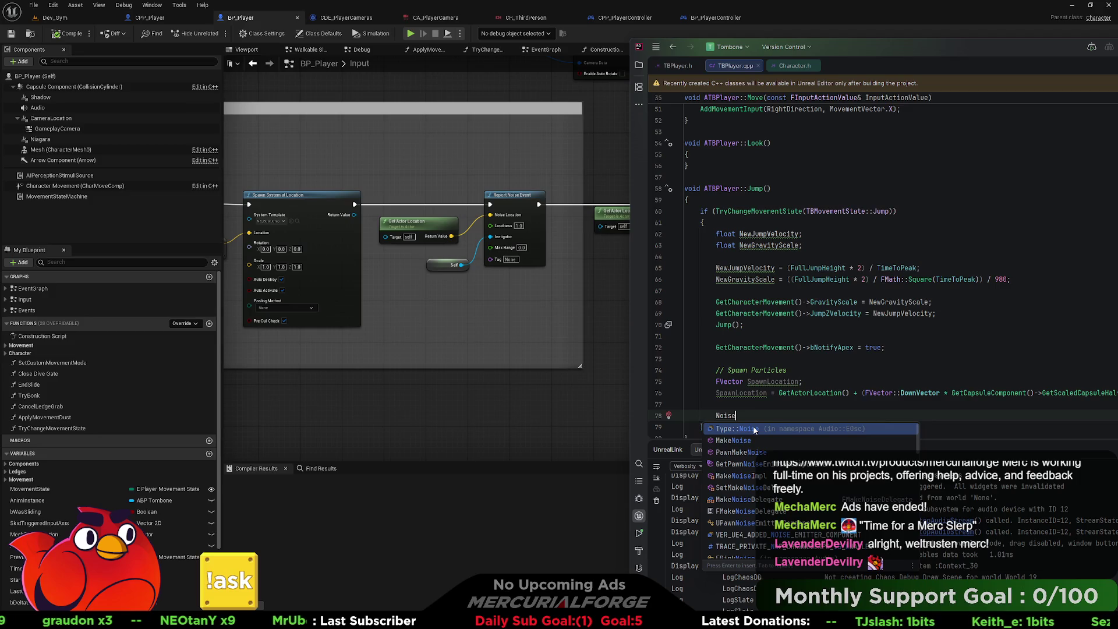
mouse_move(1070, 49)
left_mouse_down()
mouse_move(997, 39)
mouse_move(1060, 42)
mouse_move(1028, 42)
left_mouse_up()
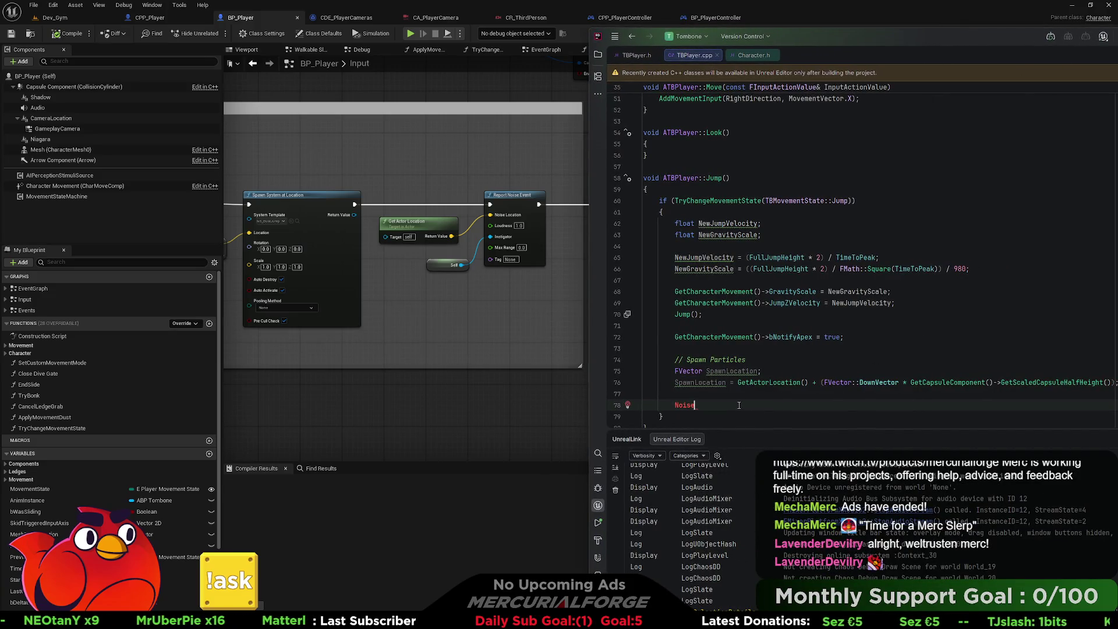
Retype Noi on line 78 and browse the MakeNoiseImpl-style suggestions.
key("BackSpace")
key("BackSpace")
key("BackSpace")
type("Noi")
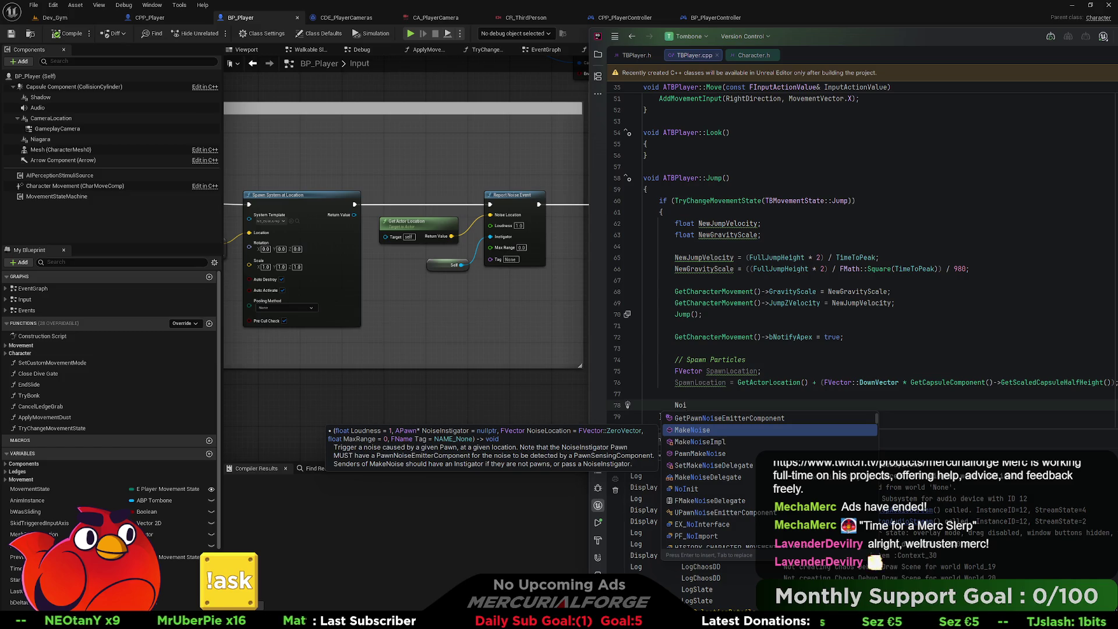
key("Down")
key("Down")
key("Down")
key("Down")
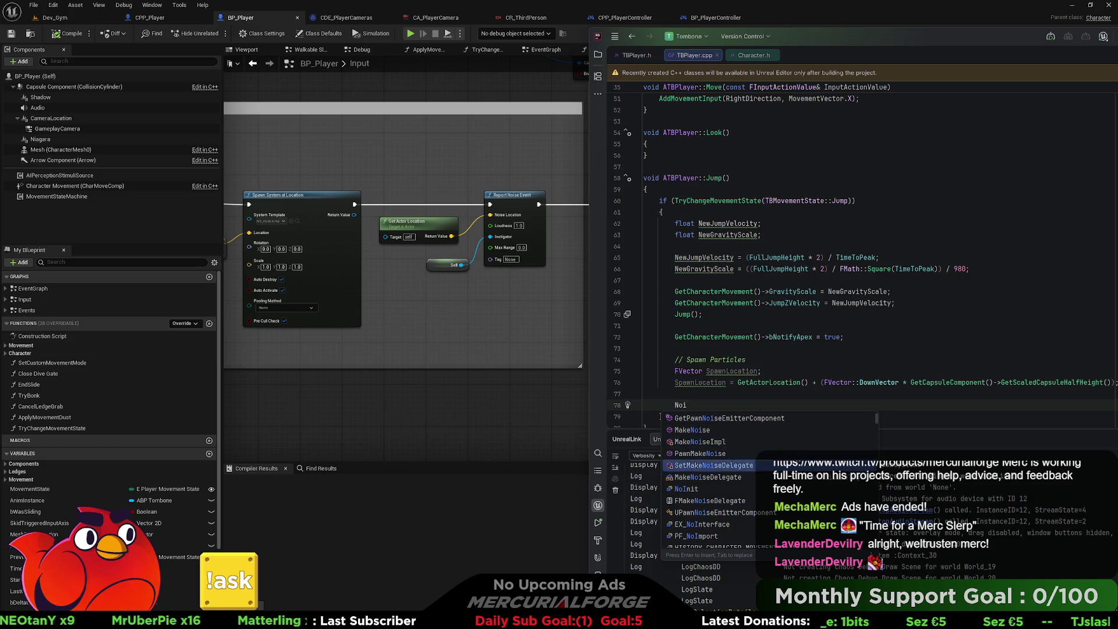
key("Down")
key("Down")
key("Down")
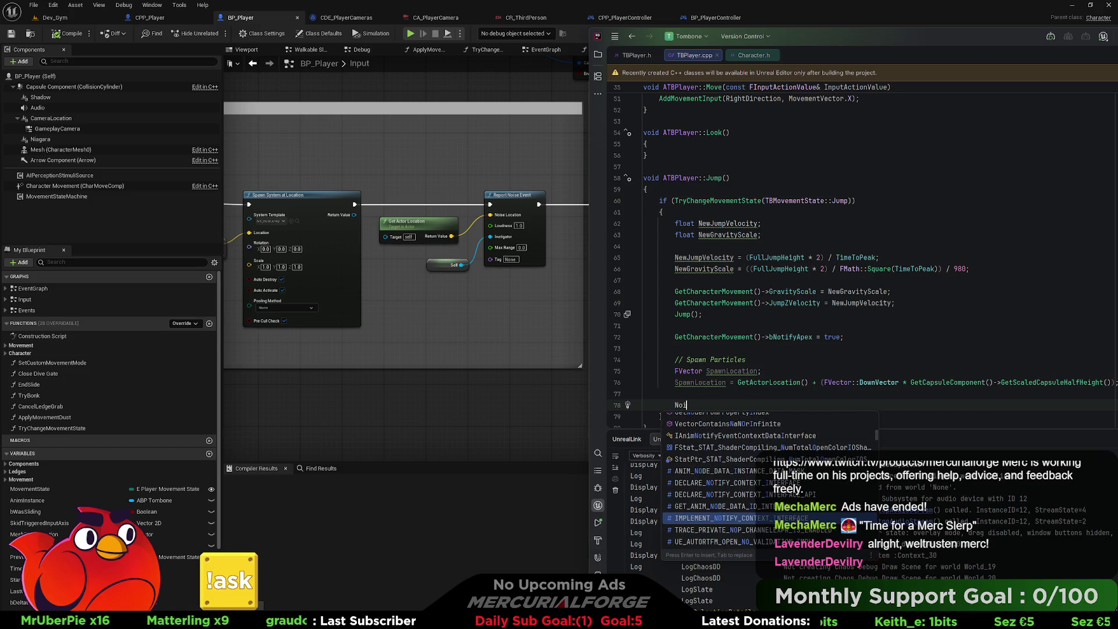
left_click(768, 337)
Replace the stray Noi on line 78 with the comment // Report Noise Event.
left_click(707, 403)
key("BackSpace")
key("BackSpace")
key("BackSpace")
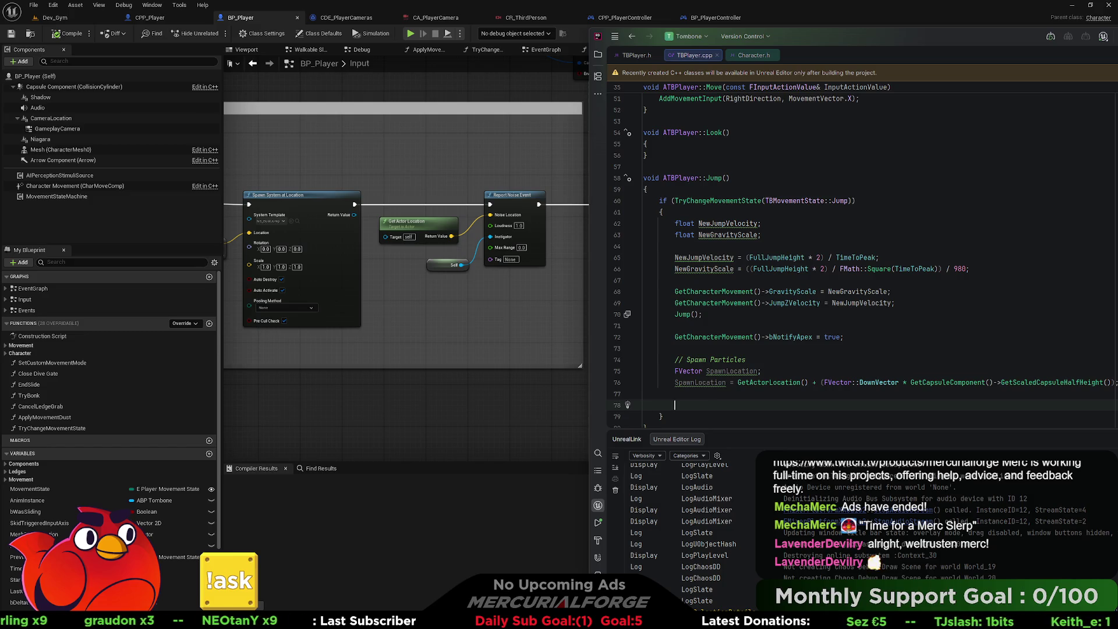
type("// Re")
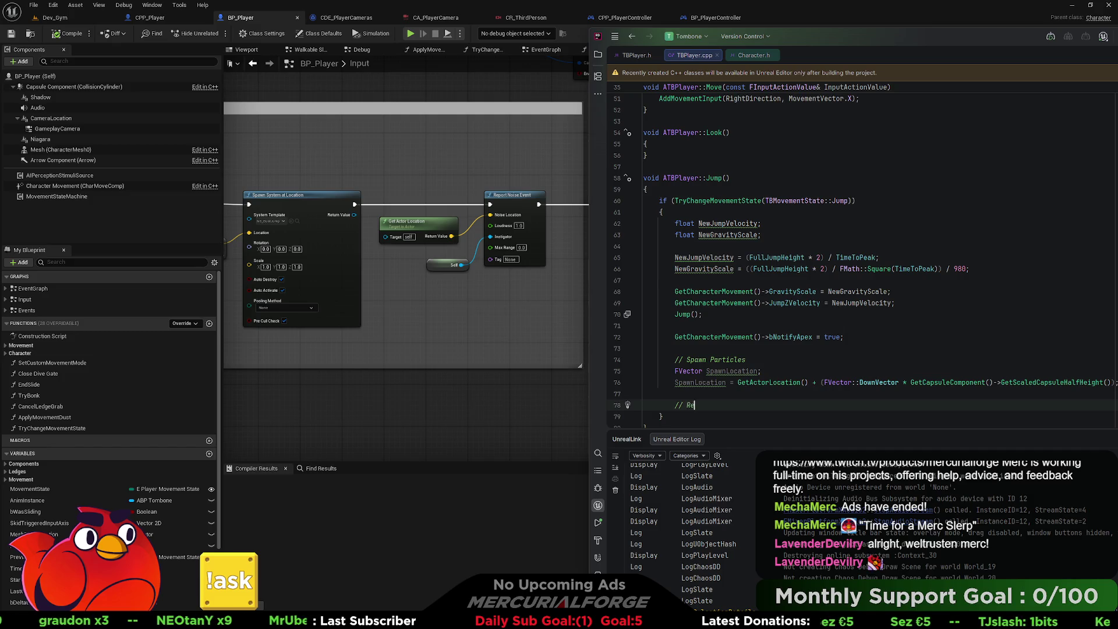
type("port Noise Event")
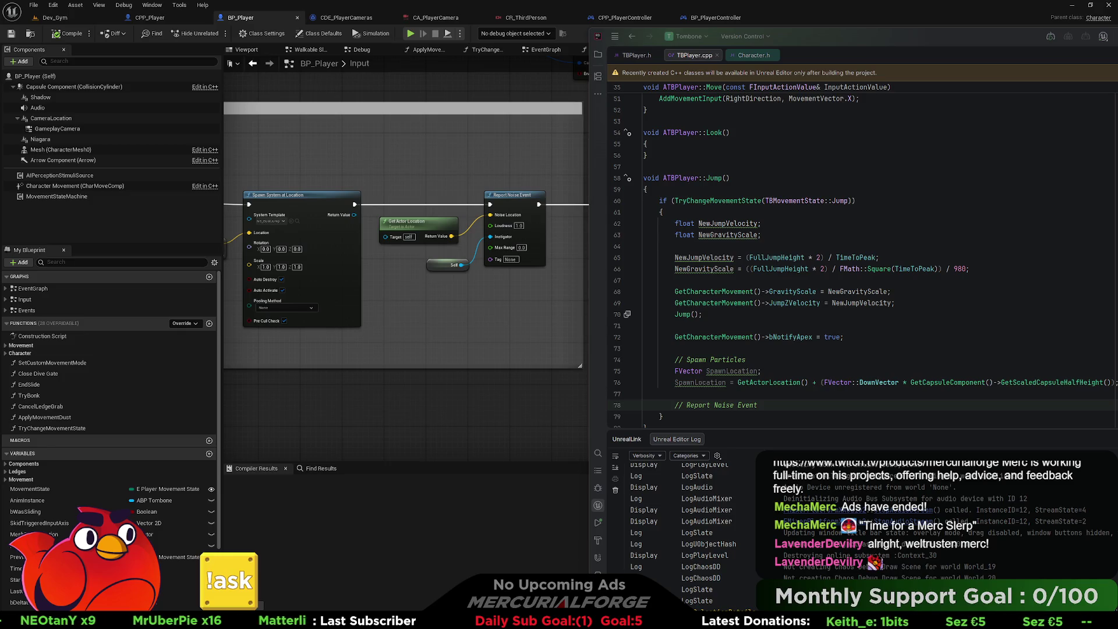
key("alt+Tab")
key("alt+Tab")
key("alt+Tab")
key("alt+Tab")
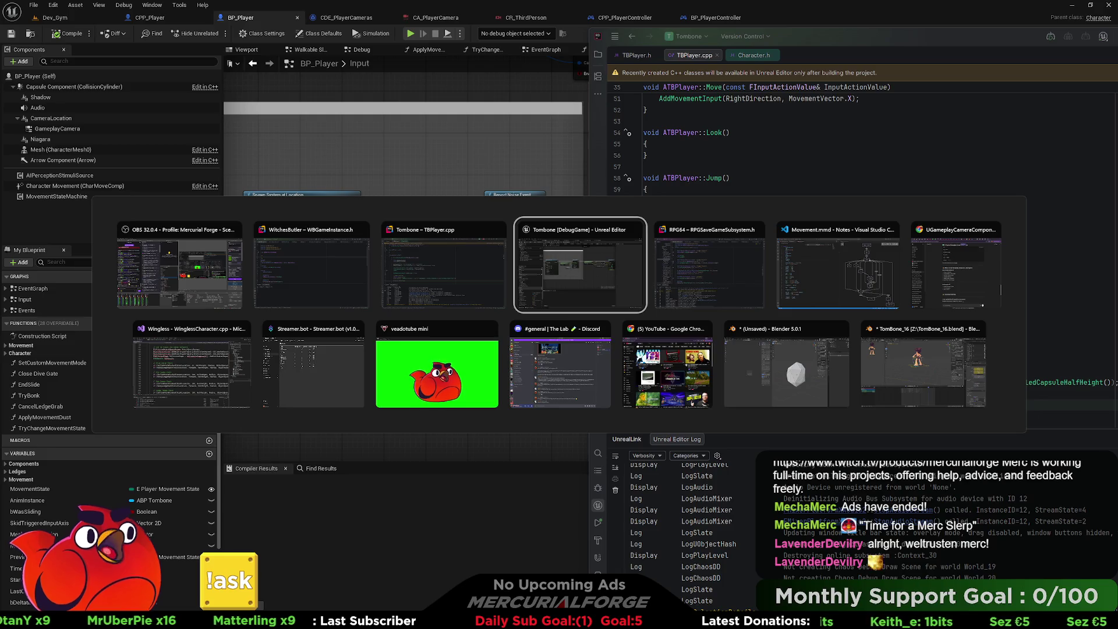
key("alt+Tab")
key("alt+Tab")
key("Escape")
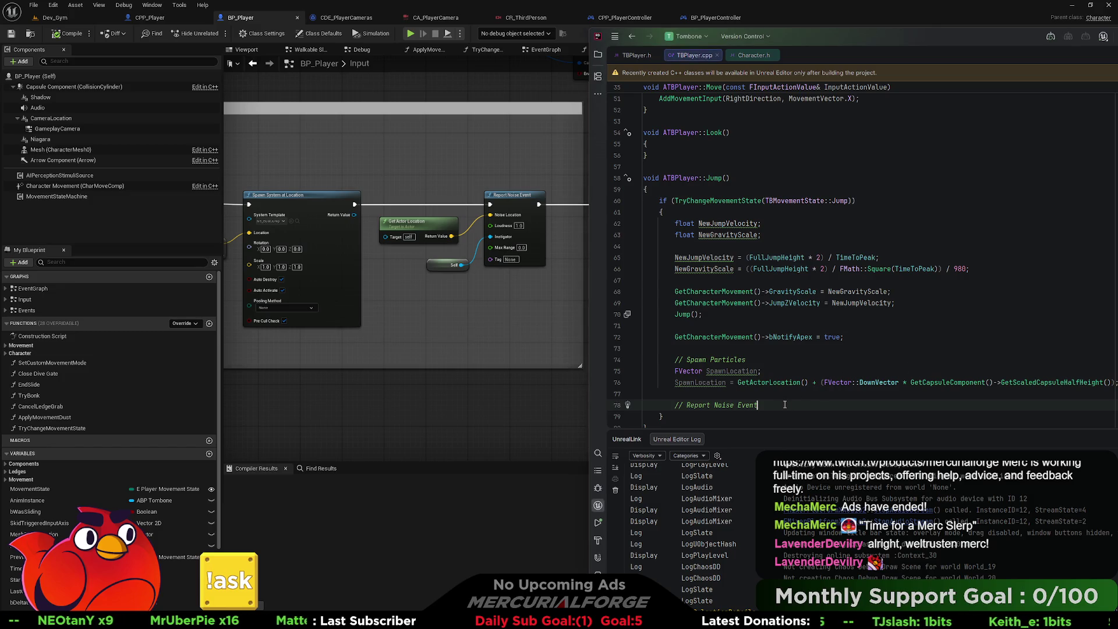
Below the comment, start a UAISense_Hearing::ReportNoiseEvent call using autocomplete.
key("Return")
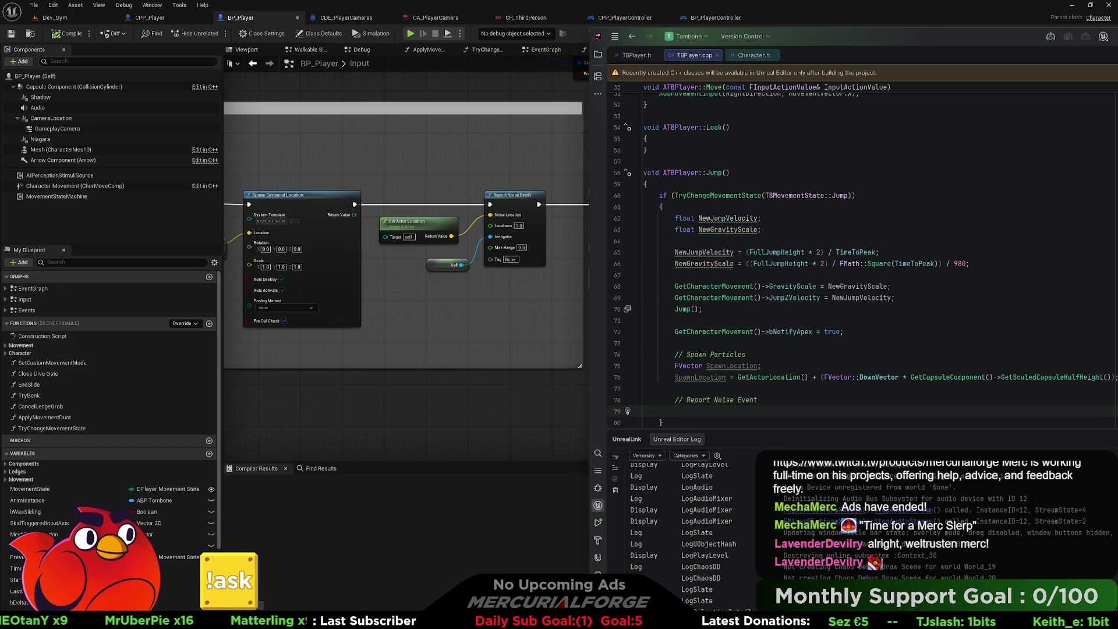
type("U")
type("AISence")
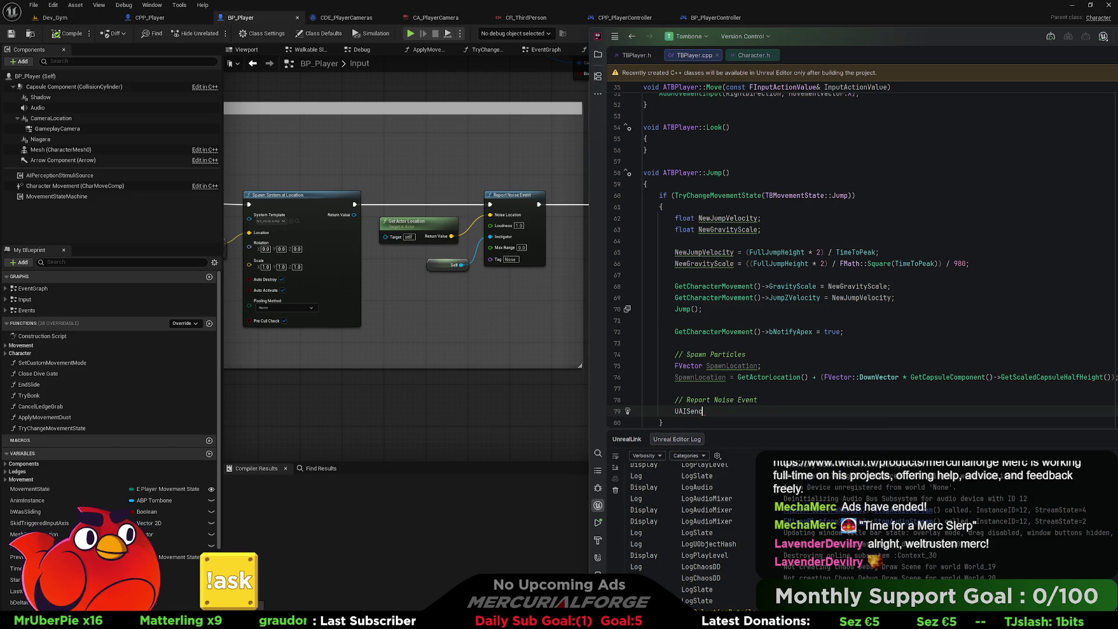
key("BackSpace")
key("BackSpace")
key("BackSpace")
type("AISense")
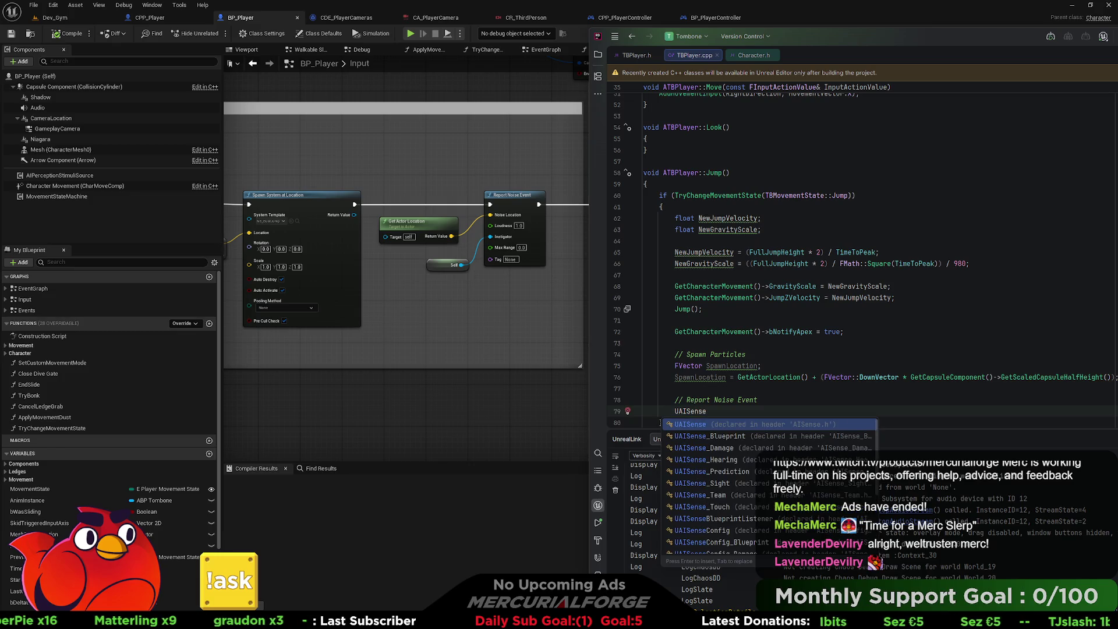
type("_Hea")
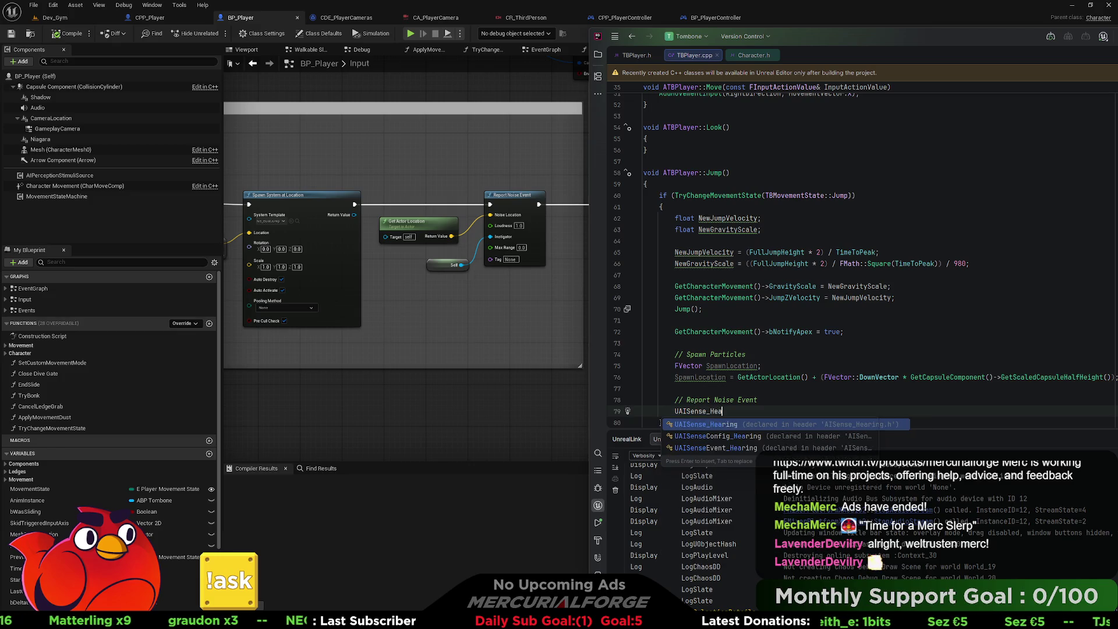
key("Return")
type("::")
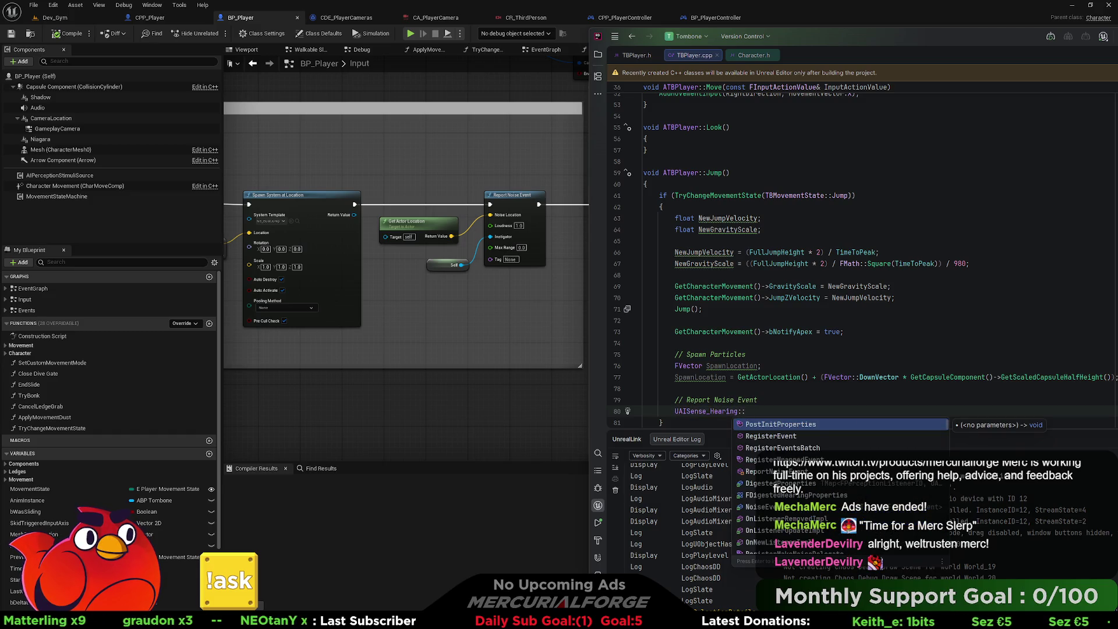
type("Report")
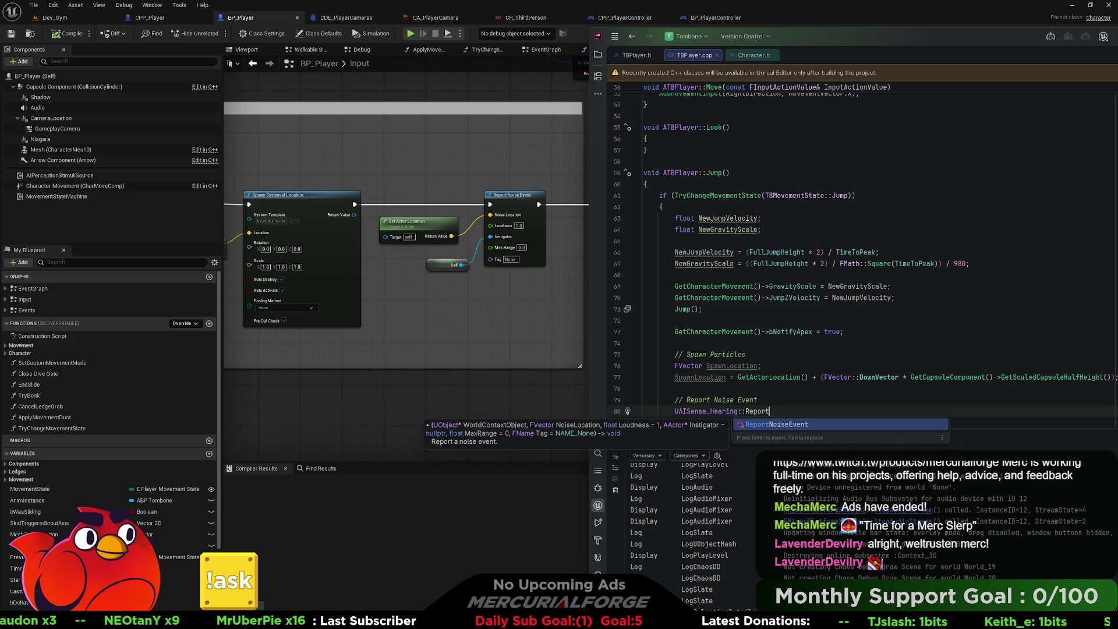
key("Return")
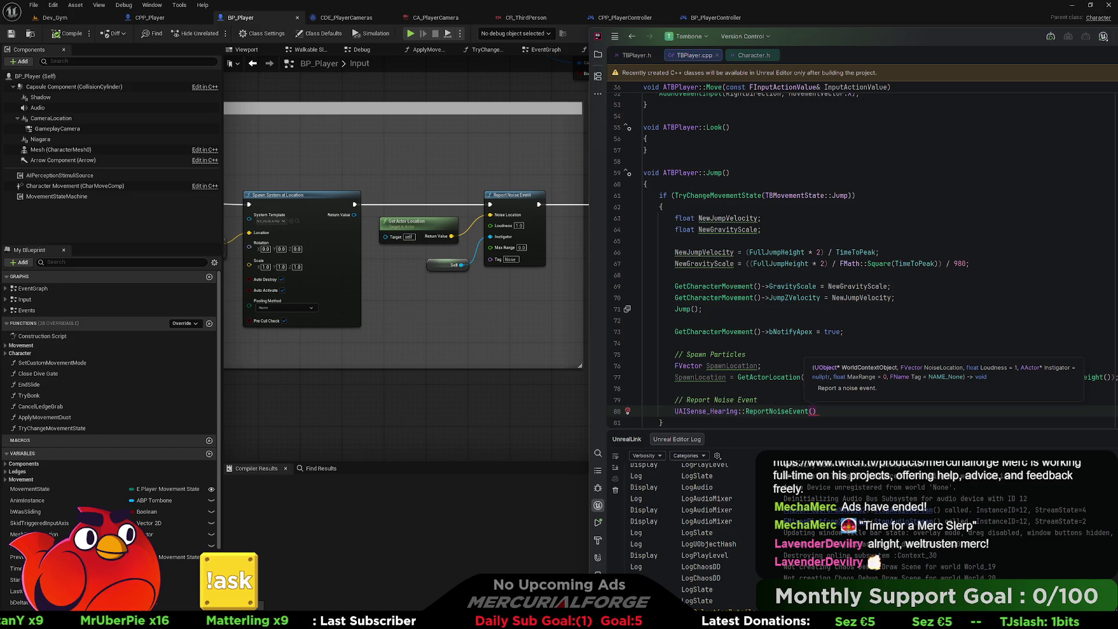
Pass GetWorld(), GetActorLocation(), loudness 1 and this, ending the statement with a semicolon.
type("GetWorld")
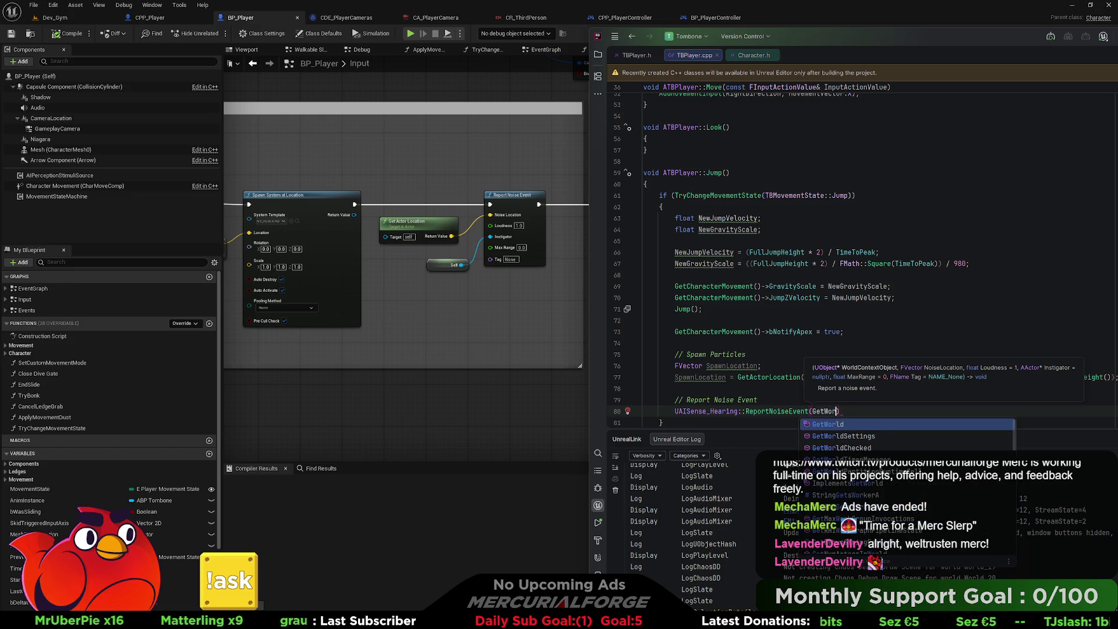
key("Return")
type(",")
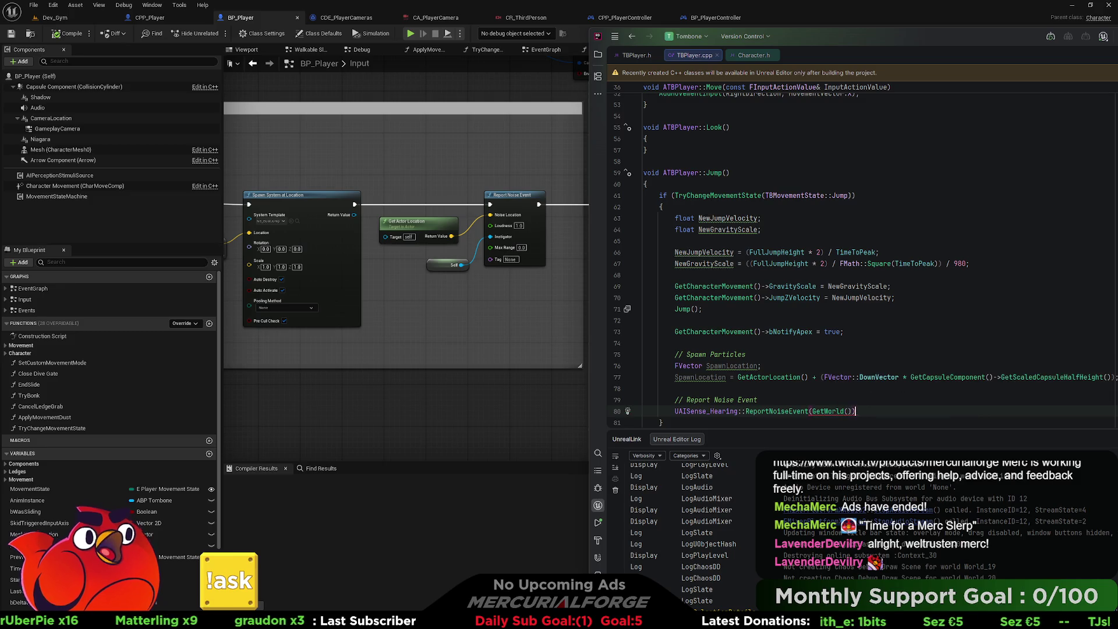
key("BackSpace")
key("BackSpace")
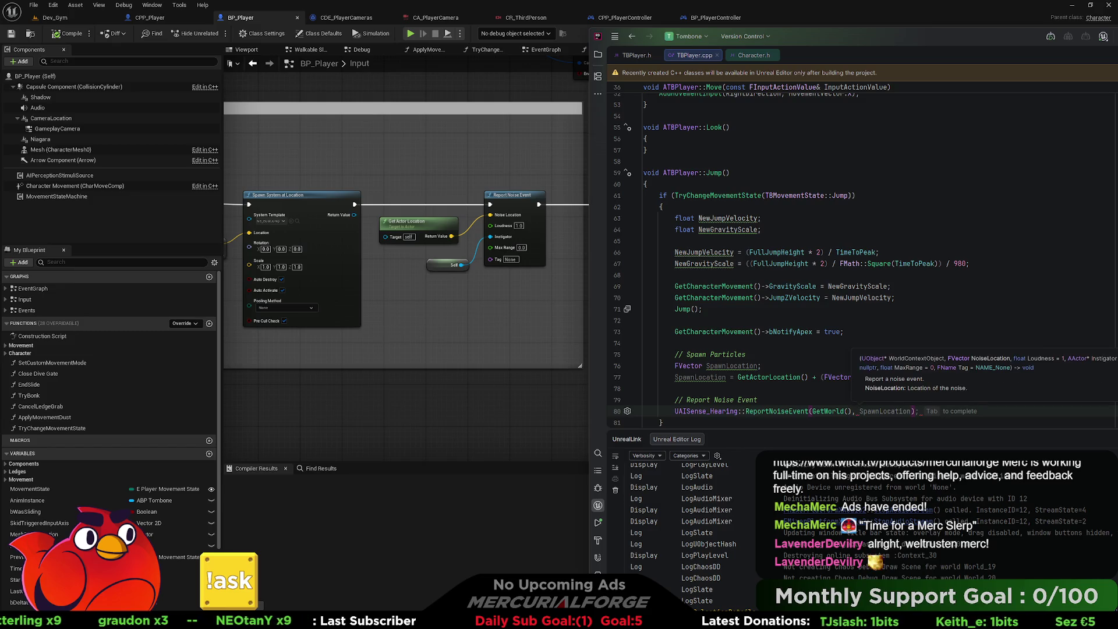
type("GetActorLoc")
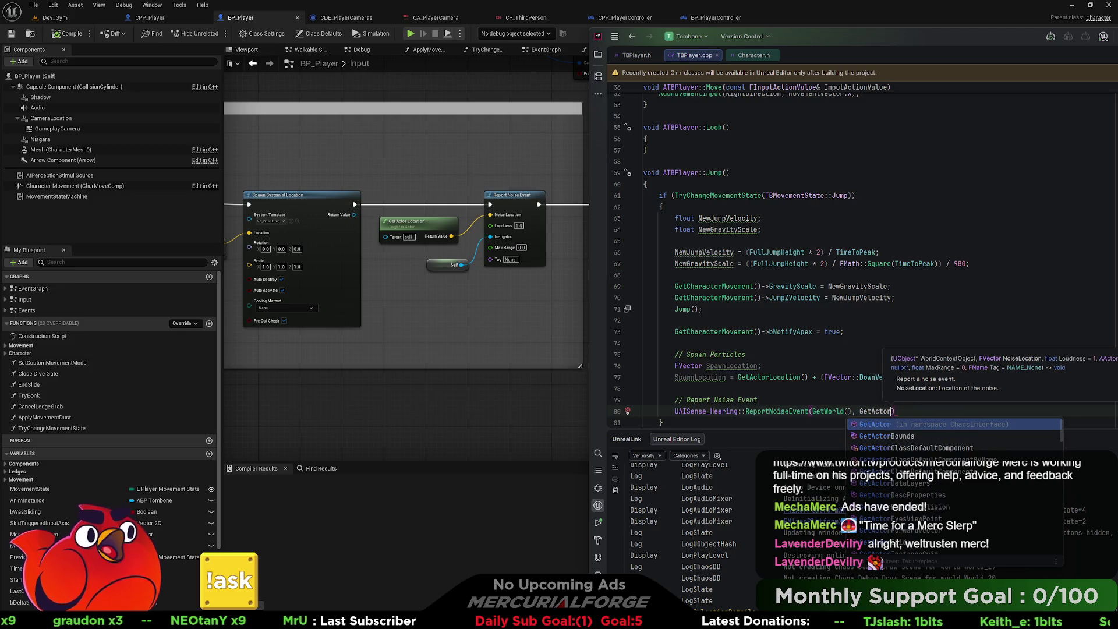
key("Return")
type(", 1")
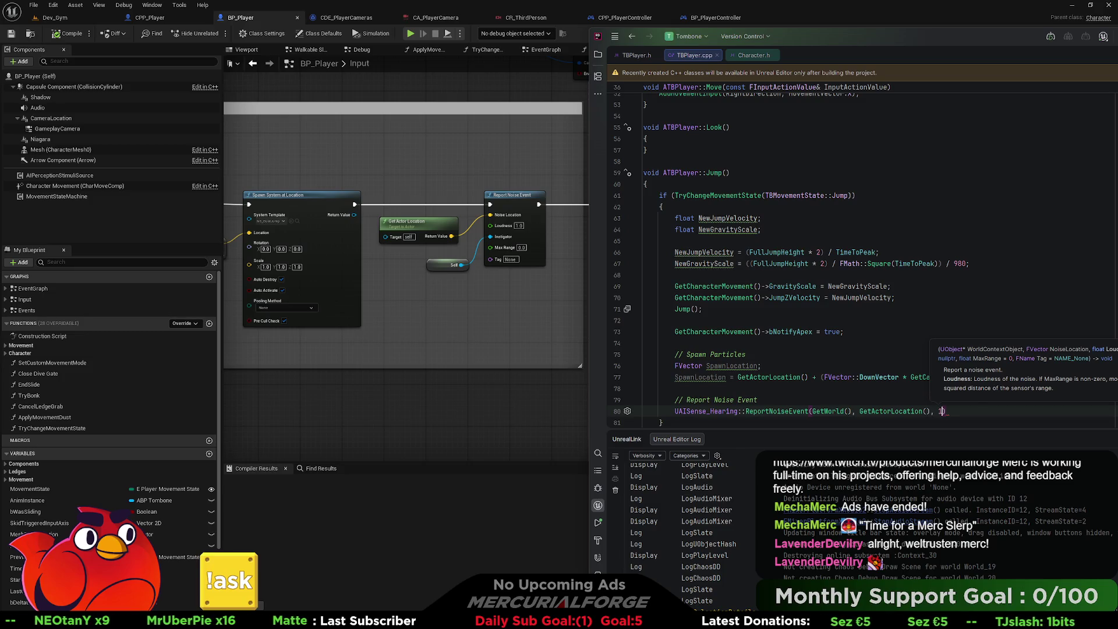
type(")")
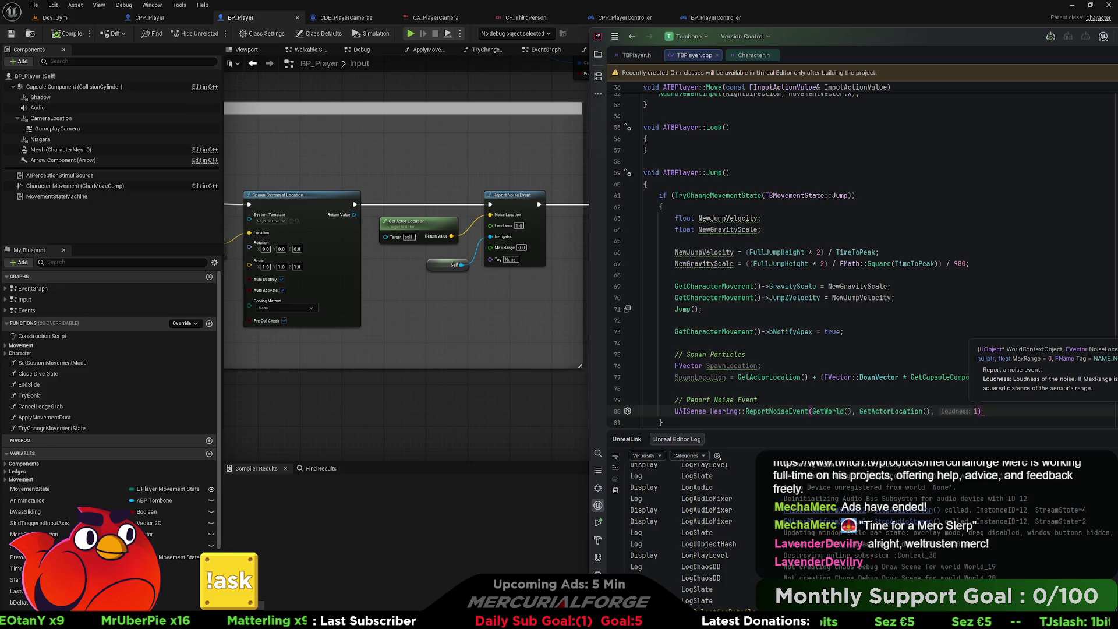
type(", this,")
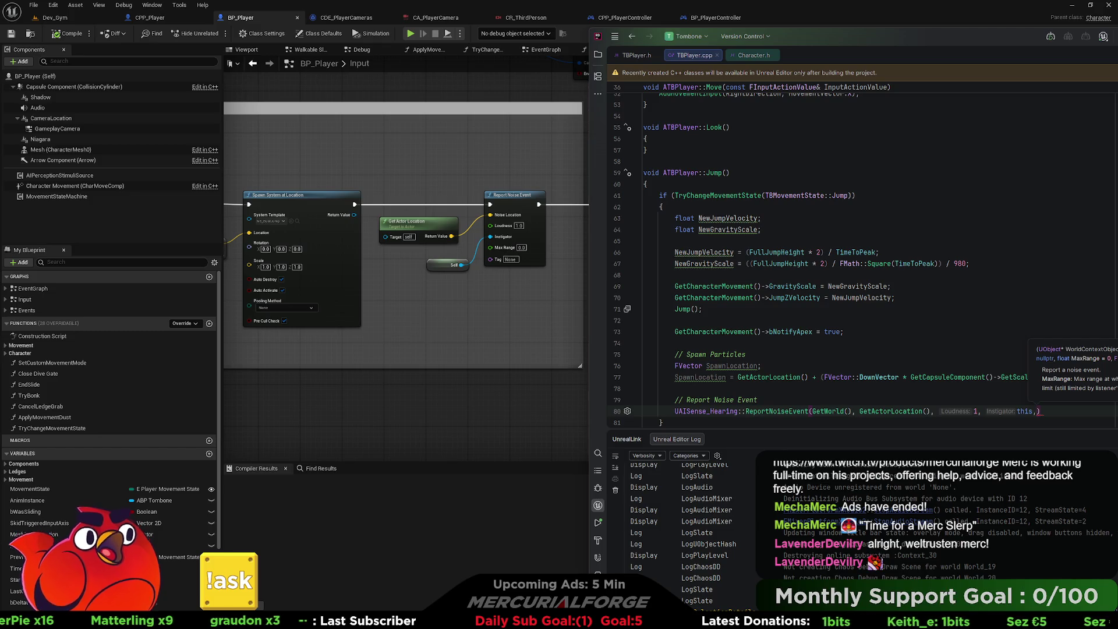
key("Escape")
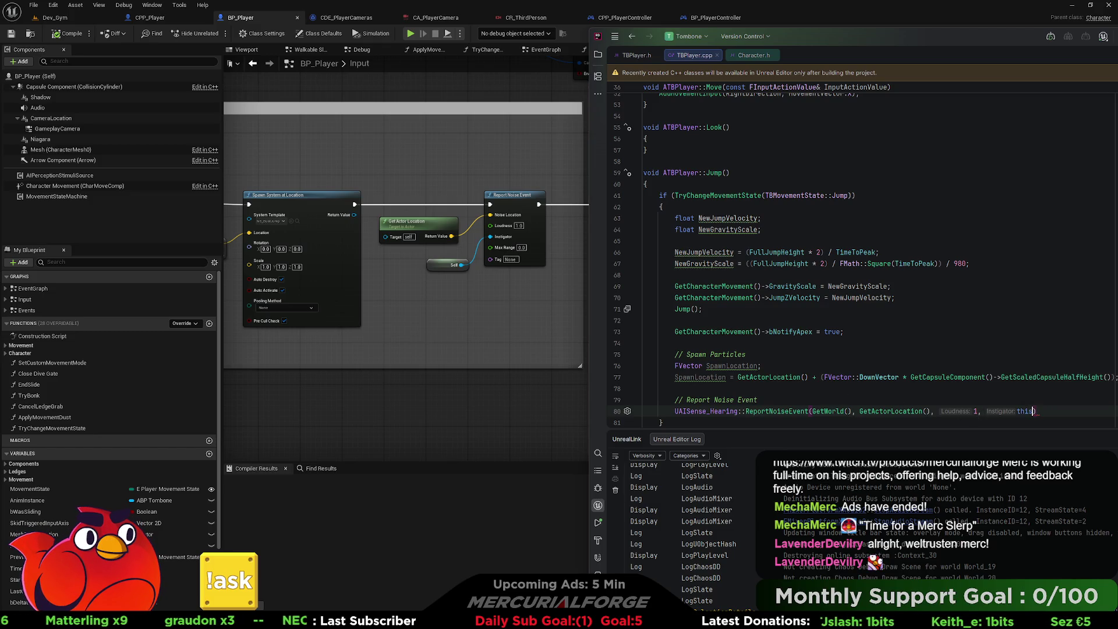
type(";")
Open BP_Player's C++ Header Preview from Unreal's Tools menu.
scroll(950, 326, "down", 2)
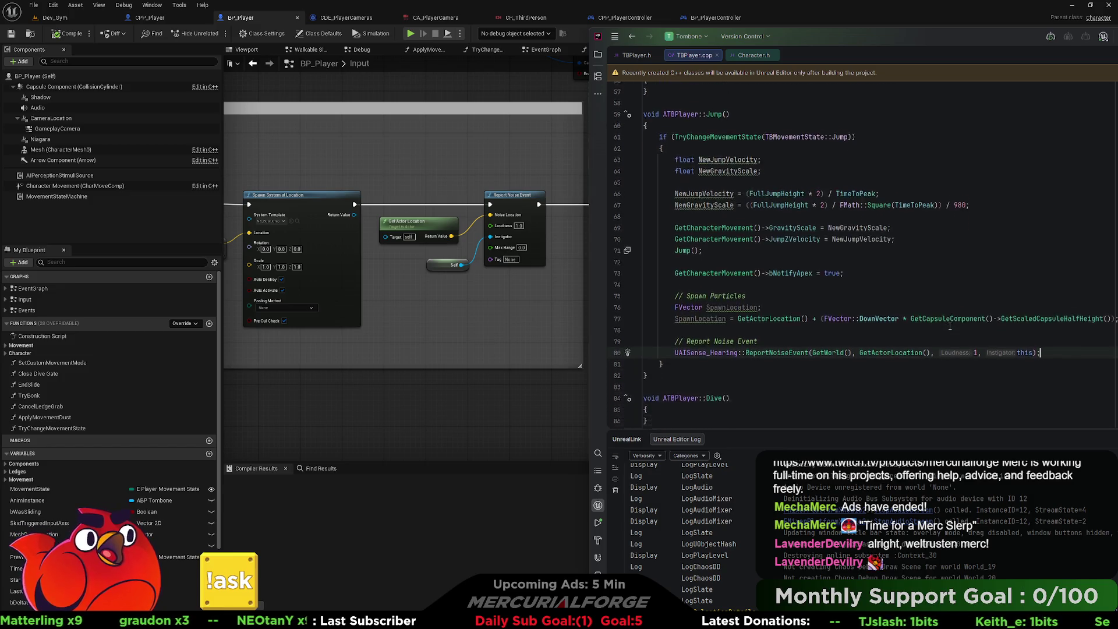
scroll(950, 326, "down", 3)
scroll(887, 320, "up", 1)
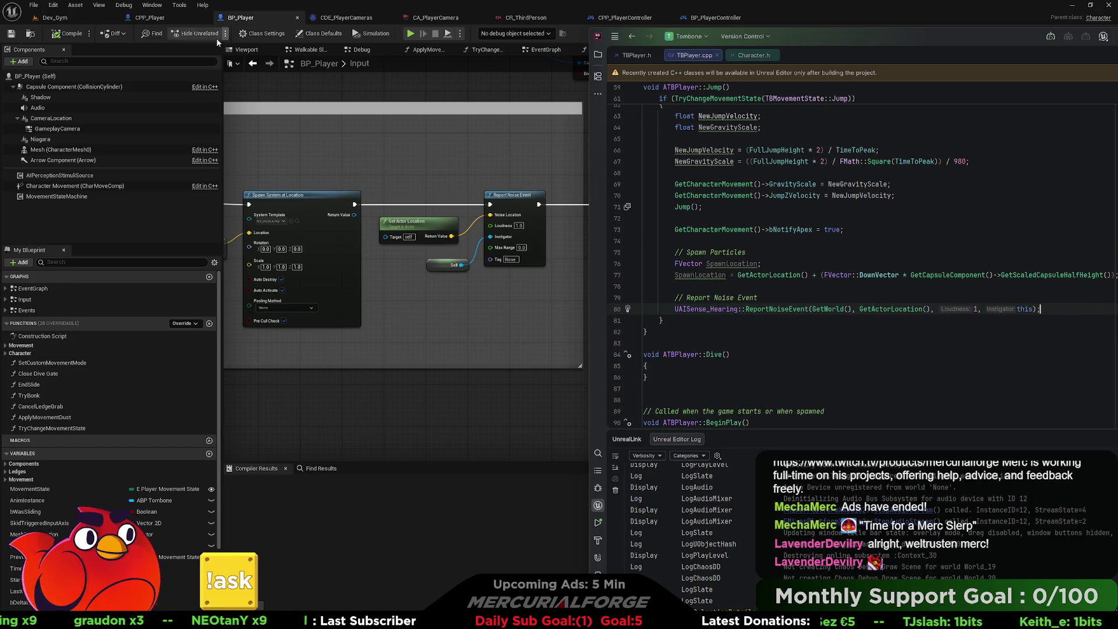
left_click(152, 5)
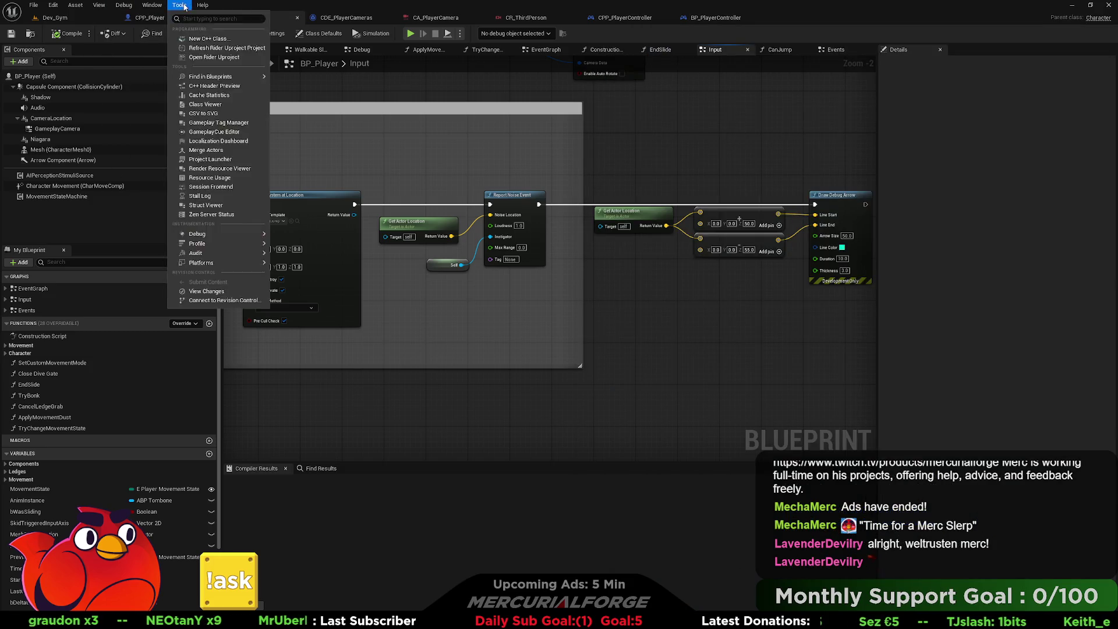
left_click(116, 121)
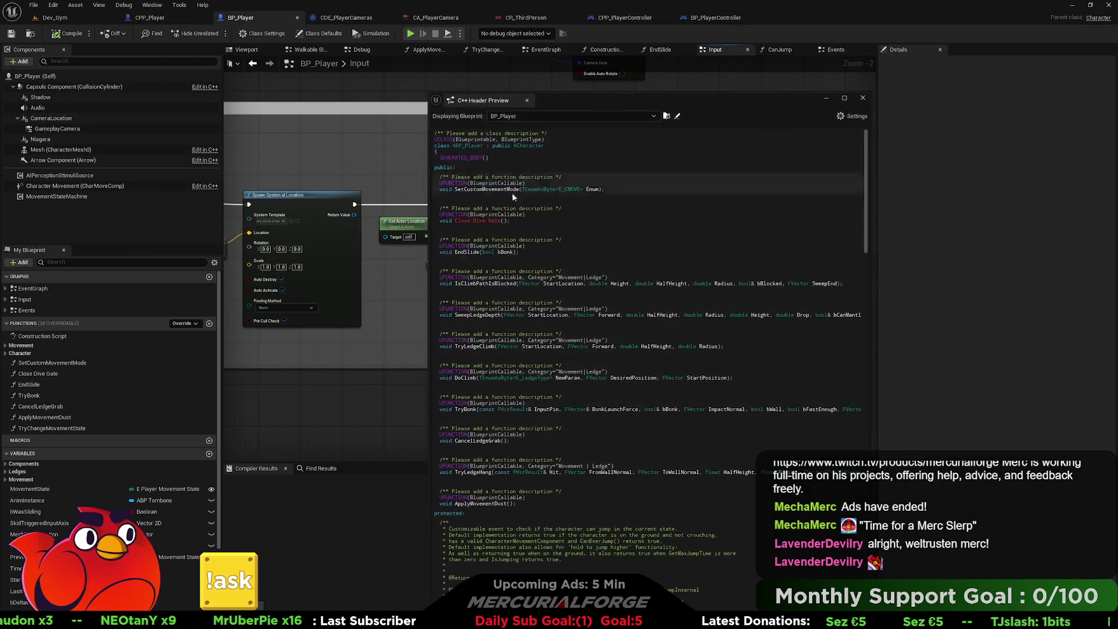
Find and select the AIPerceptionStimuliSource UPROPERTY declaration in BP_Player's header preview.
scroll(672, 401, "down", 12)
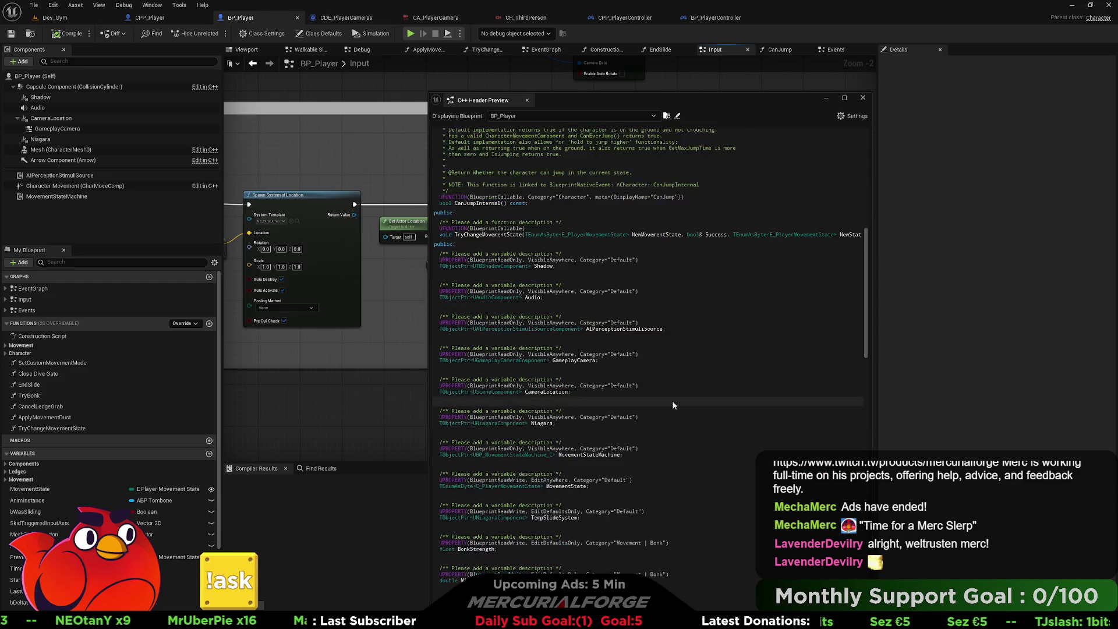
scroll(672, 404, "down", 12)
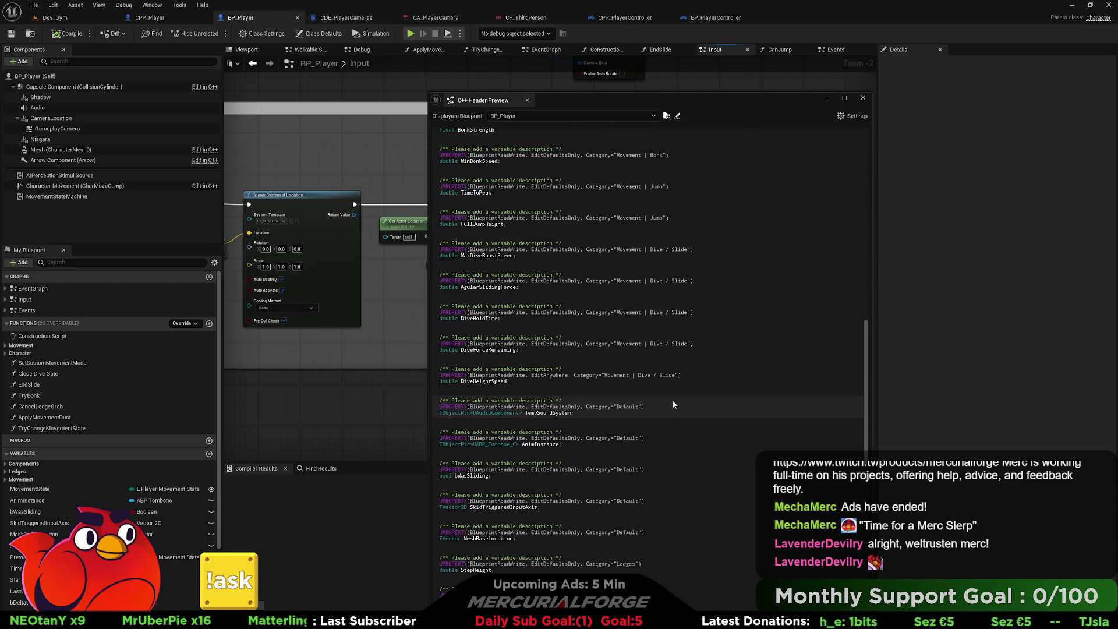
scroll(672, 404, "down", 9)
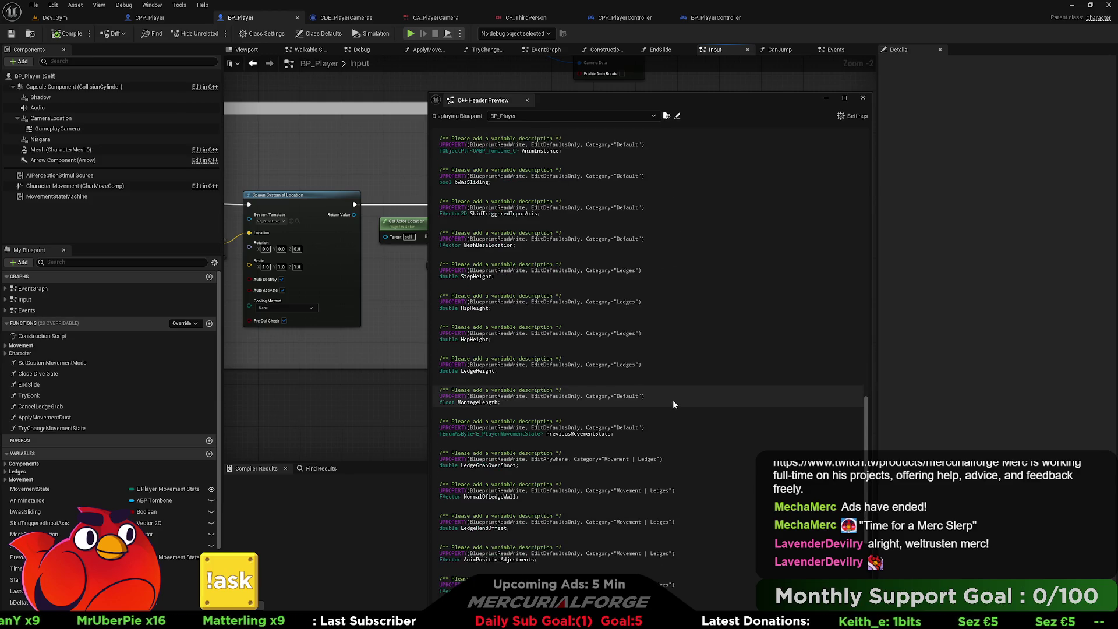
scroll(672, 402, "down", 5)
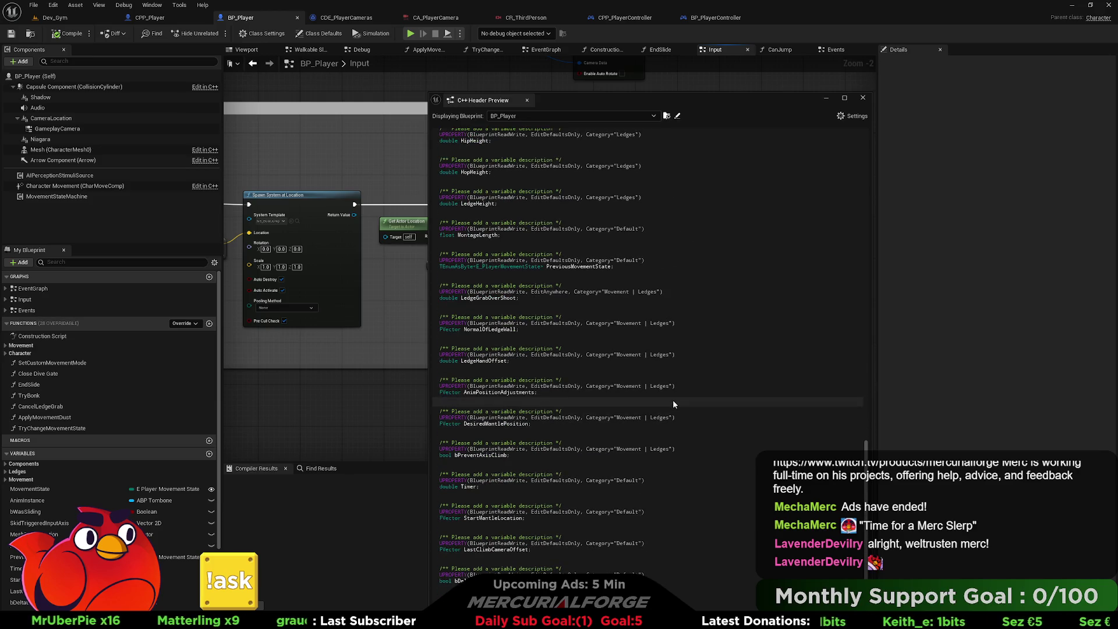
scroll(673, 404, "up", 10)
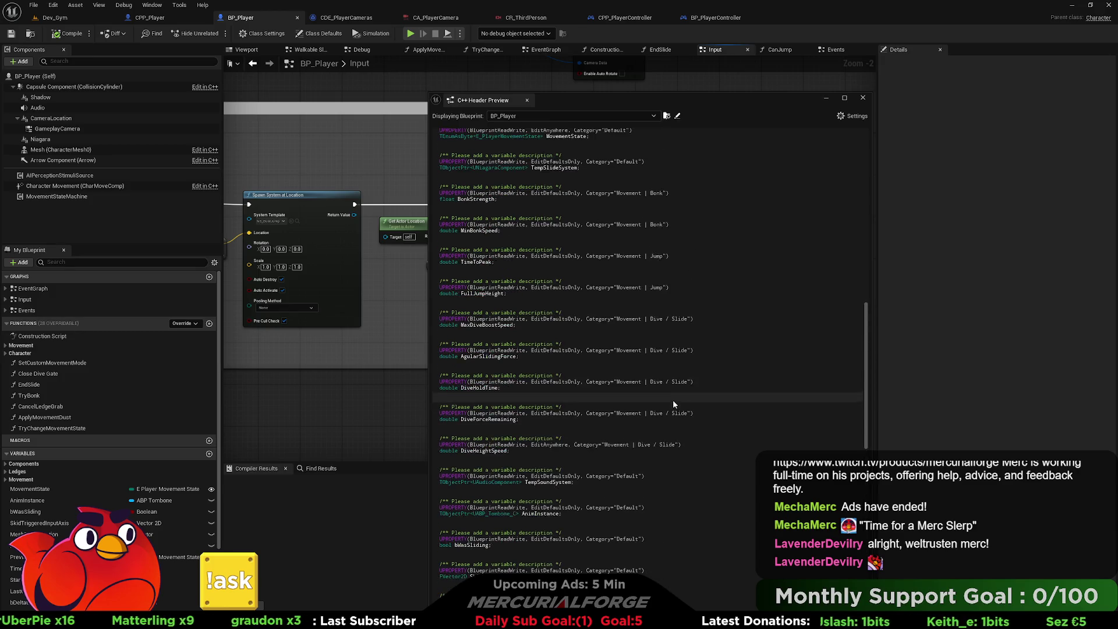
scroll(673, 399, "up", 15)
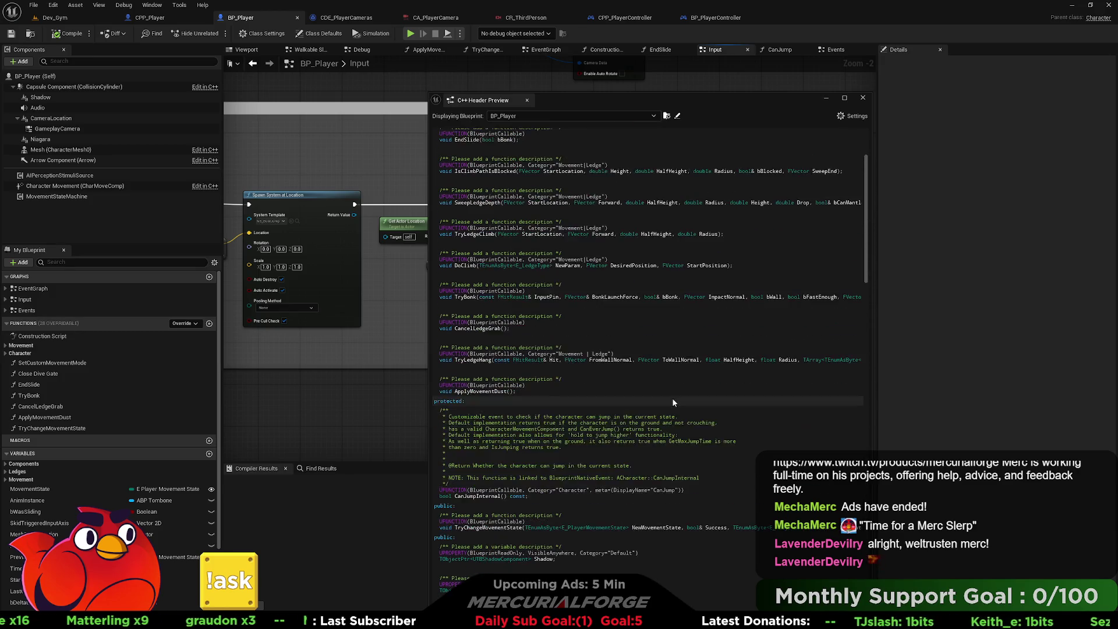
scroll(672, 402, "up", 3)
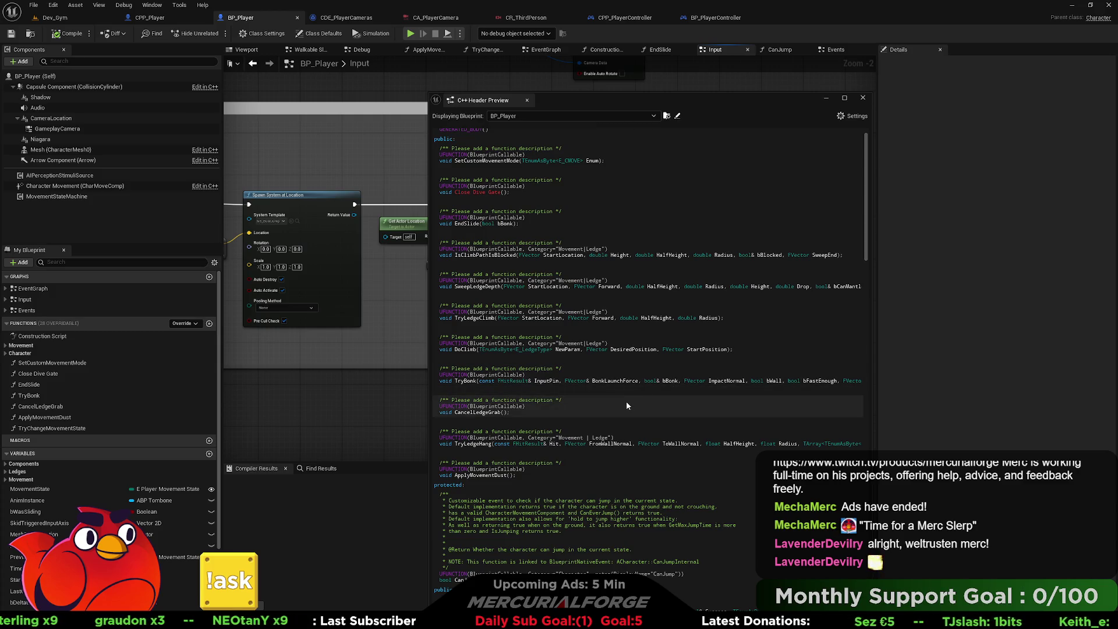
scroll(627, 401, "up", 1)
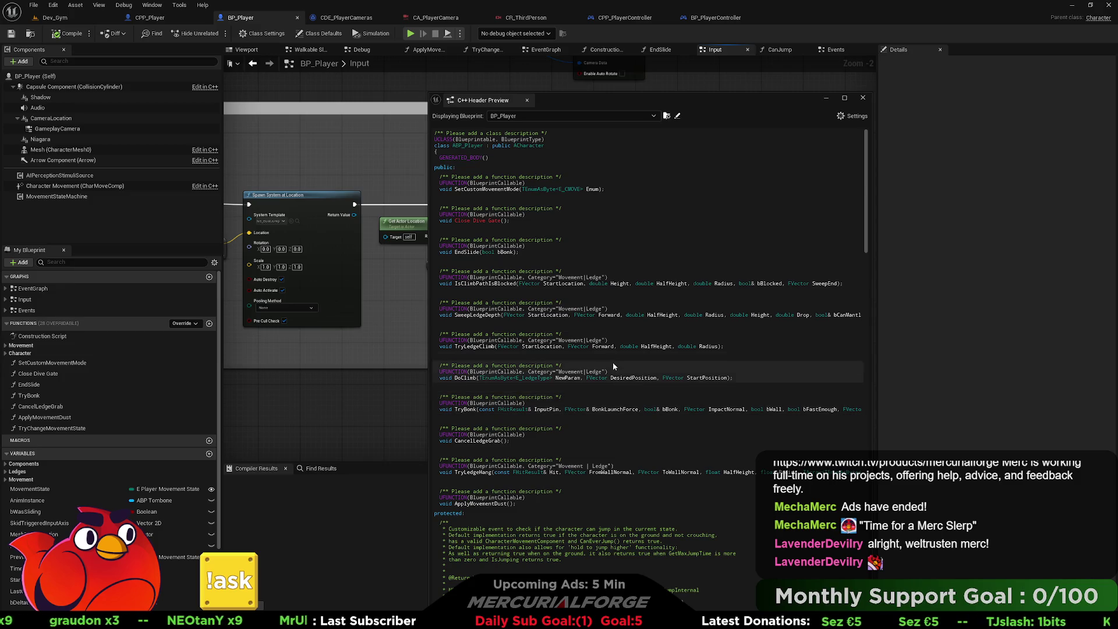
scroll(605, 387, "down", 10)
scroll(604, 389, "down", 2)
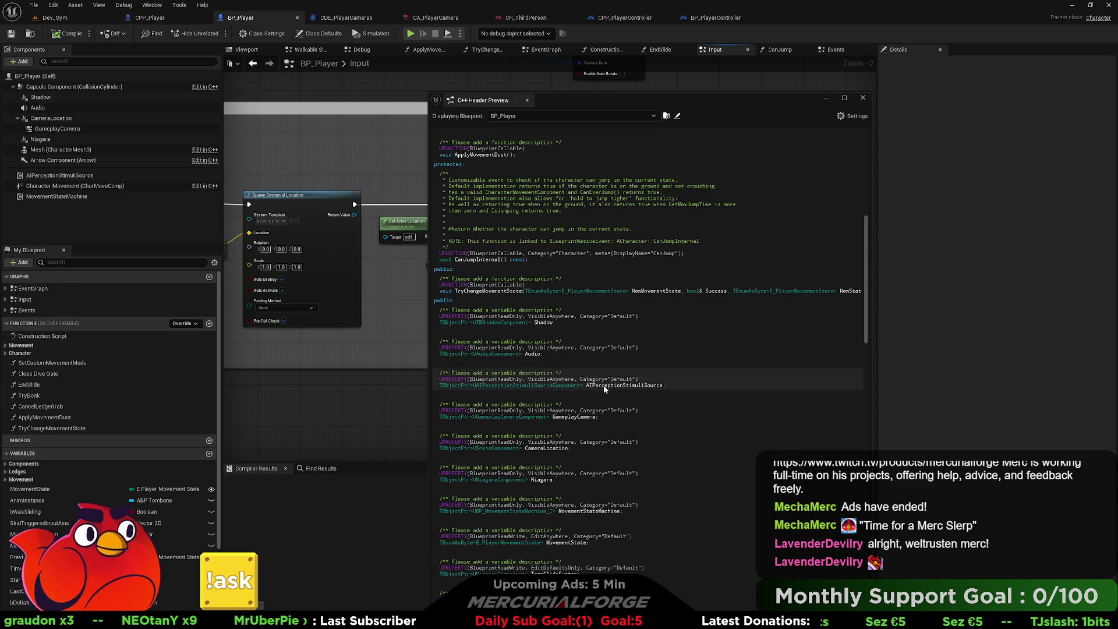
left_click(585, 383)
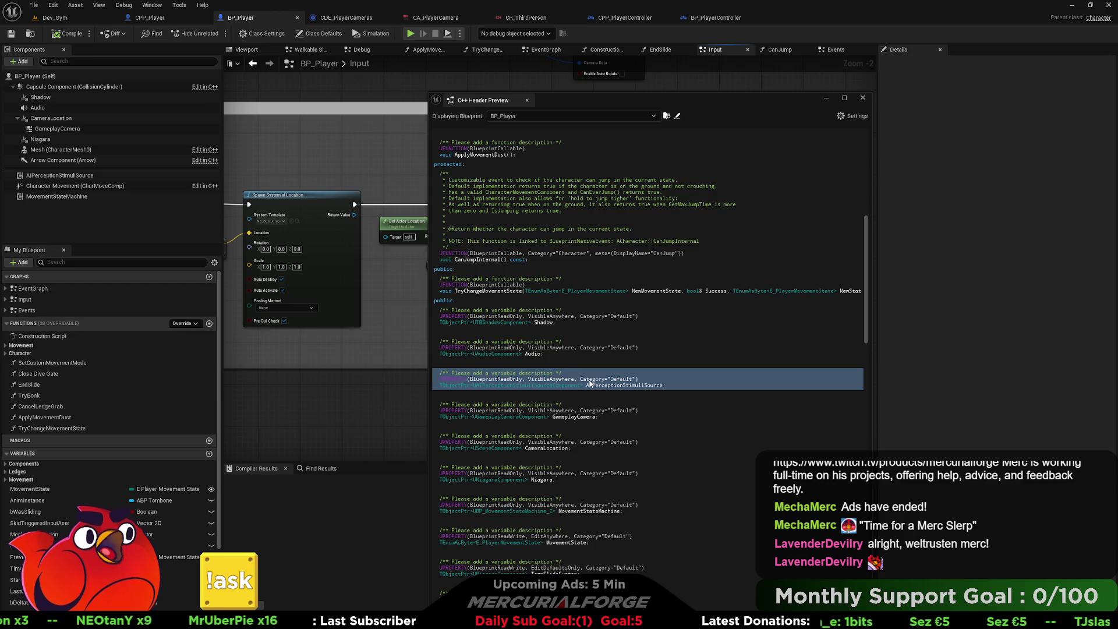
key("alt+Tab")
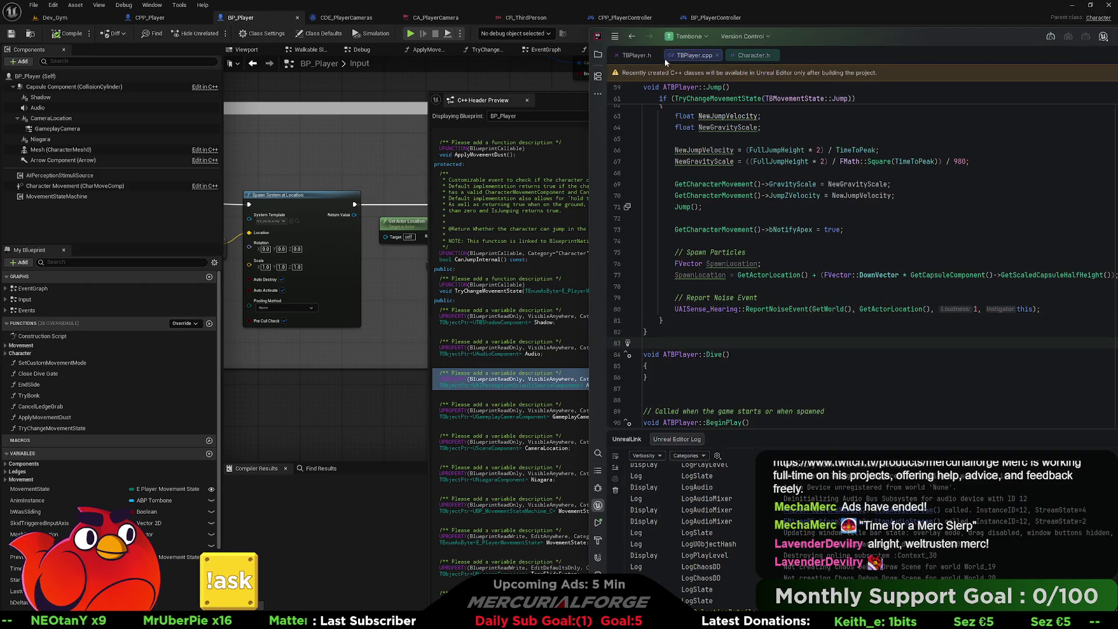
Paste the AIPerceptionStimuliSource UPROPERTY into TBPlayer.h below GameplayCamera.
left_click(638, 55)
scroll(768, 288, "down", 1)
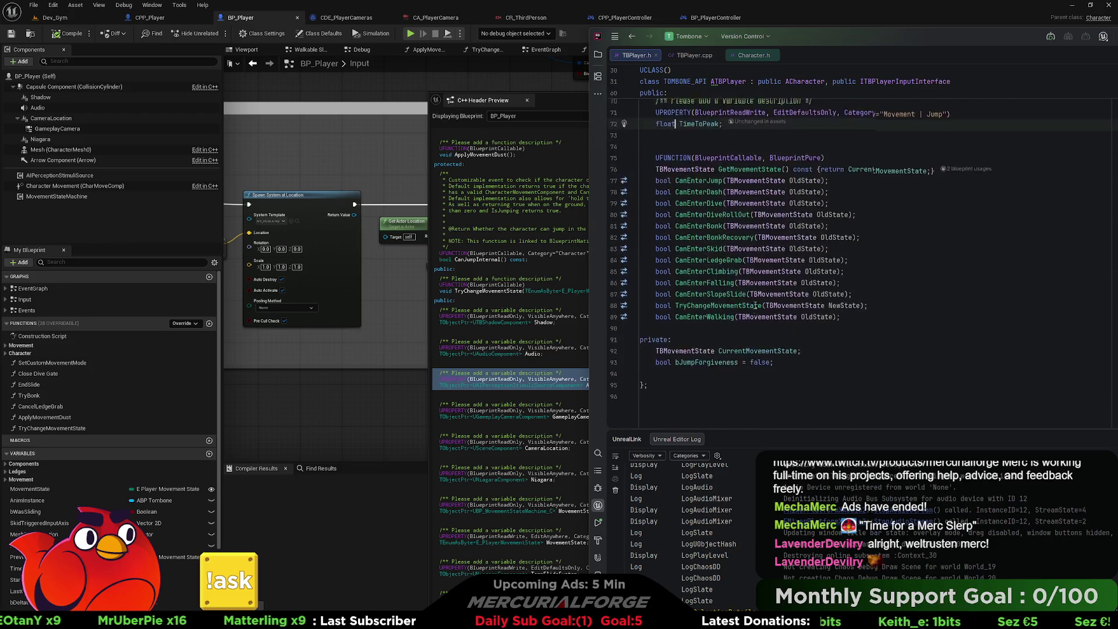
scroll(756, 312, "down", 1)
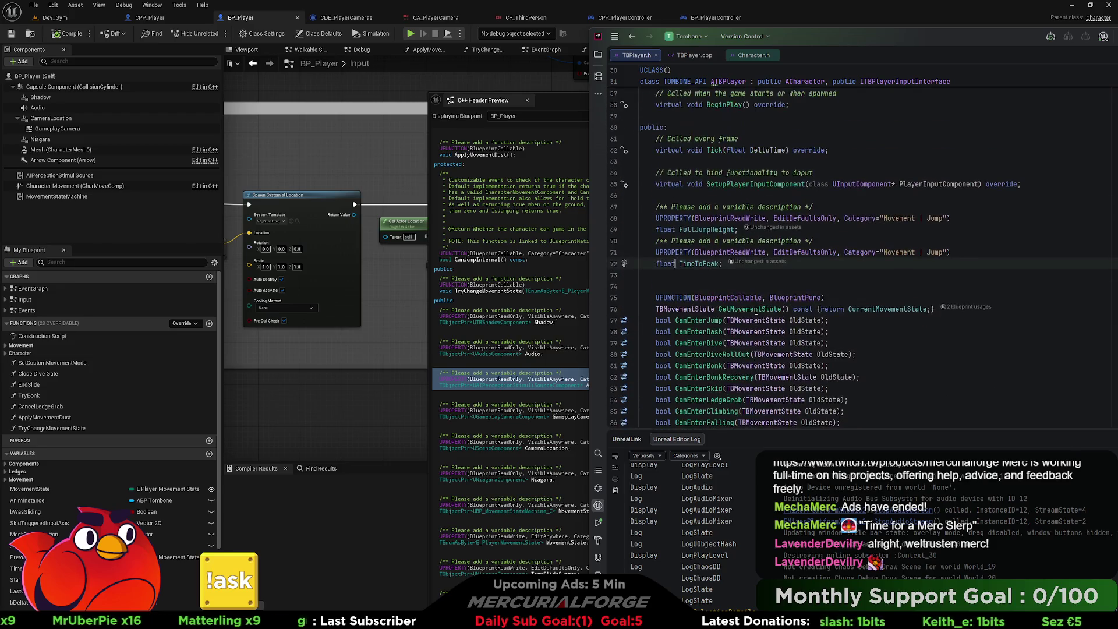
scroll(755, 311, "up", 5)
scroll(756, 312, "down", 3)
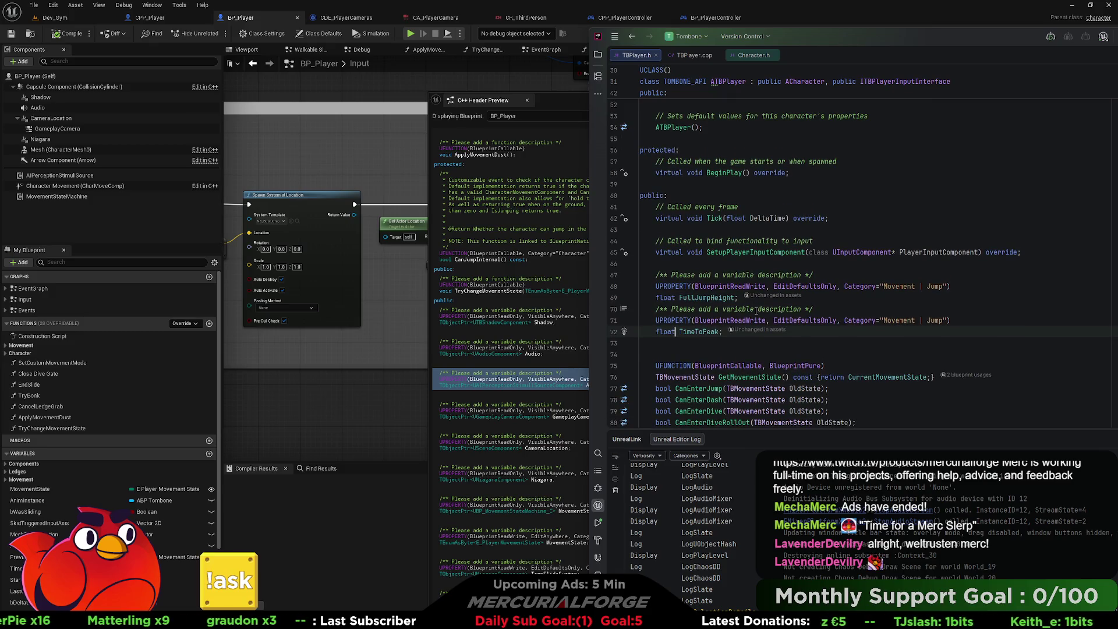
scroll(756, 311, "up", 10)
type("/** Please add a variable description */ UPROPERTY(BlueprintReadOnly, VisibleAnywhere, Category=\"Default\") TObjectPtr<UAIPerceptionStimuliSourceComponent> AIPerceptionStimuliSource;")
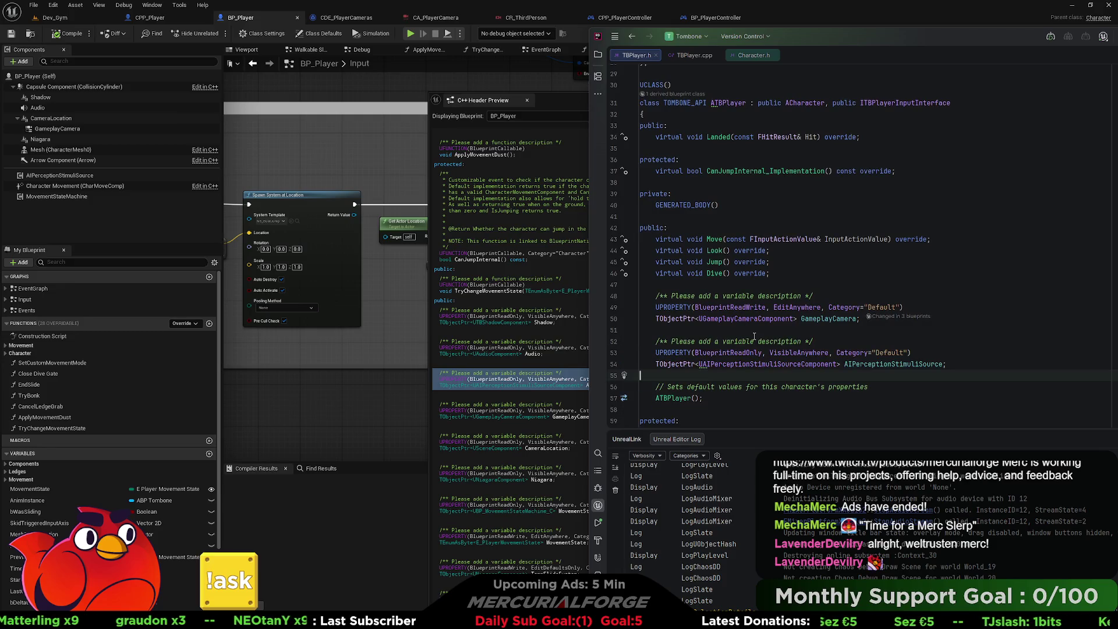
key("ctrl+period")
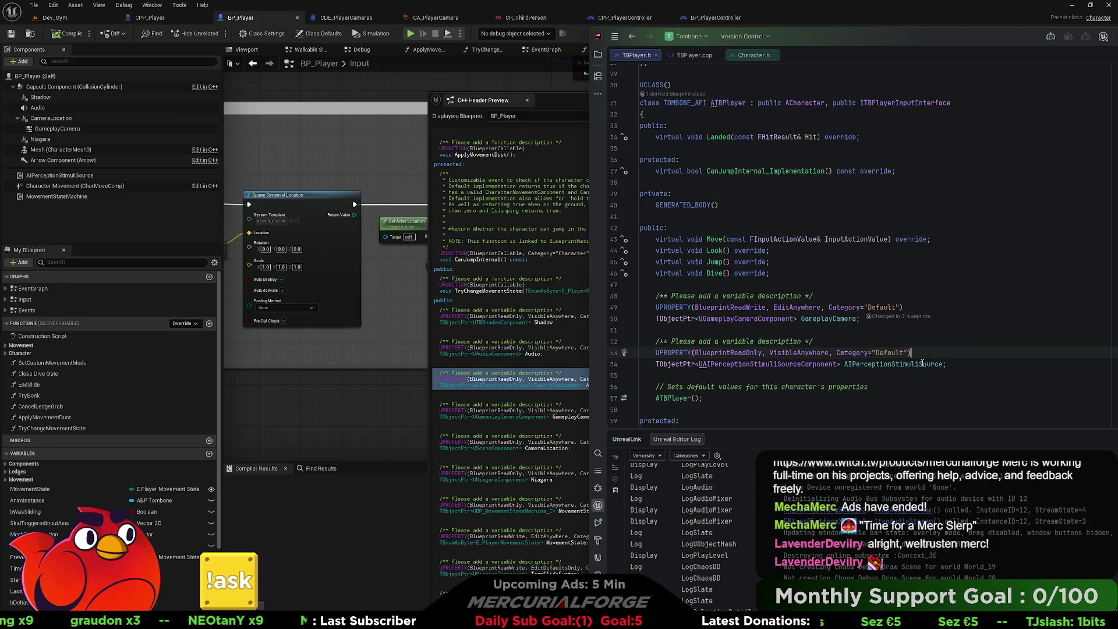
key("Return")
Add 'class UAIPerceptionStimuliSourceComponent;' below the camera forward declaration.
scroll(774, 262, "up", 5)
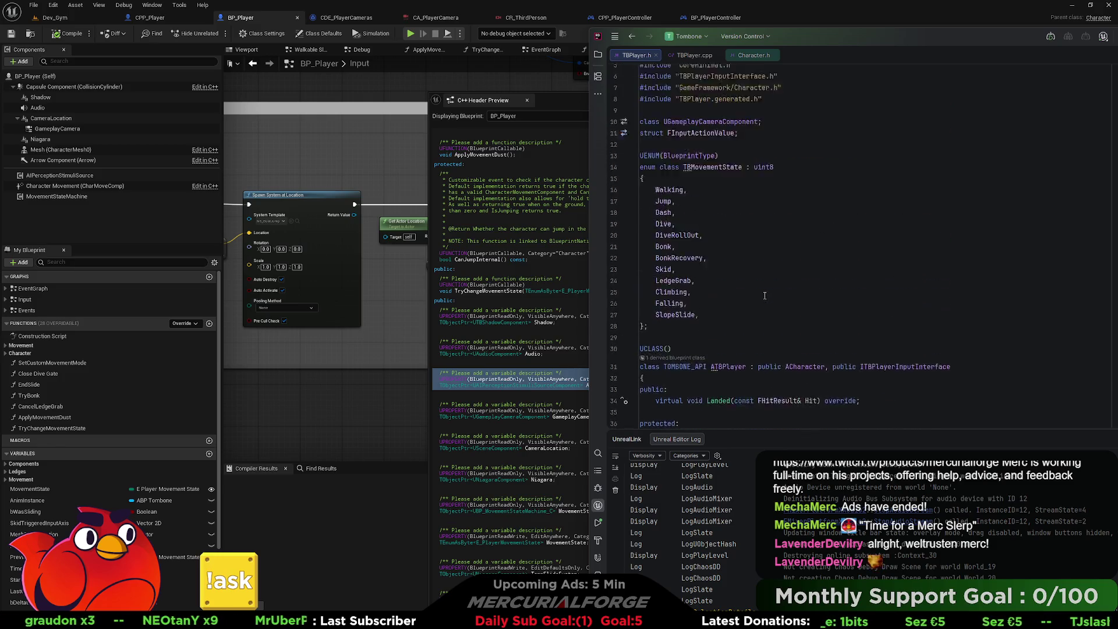
left_click(790, 171)
key("Return")
type("class UAIPerceptionStimuliSourceComponent;")
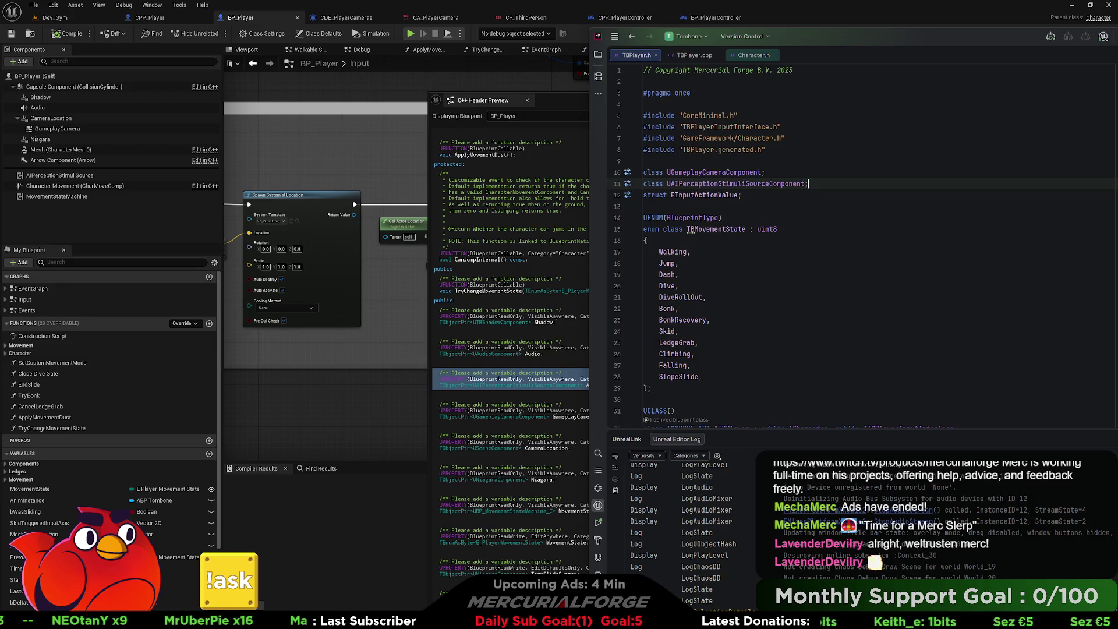
left_click(695, 56)
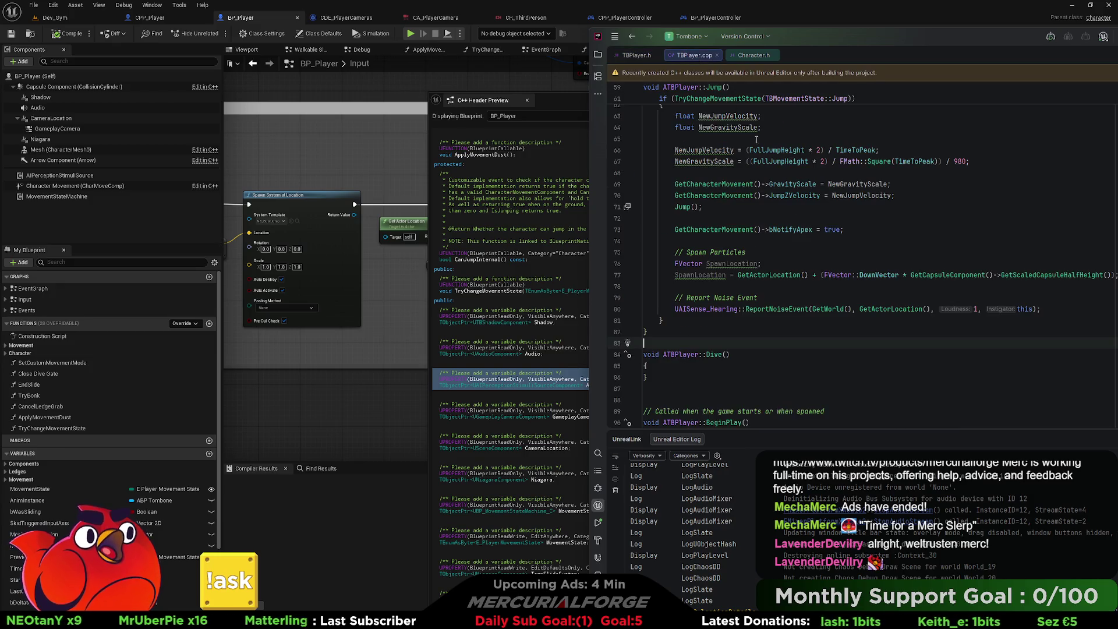
Start a new constructor line after SetupAttachment with AIPerceptionStimuliSource.
scroll(790, 235, "up", 10)
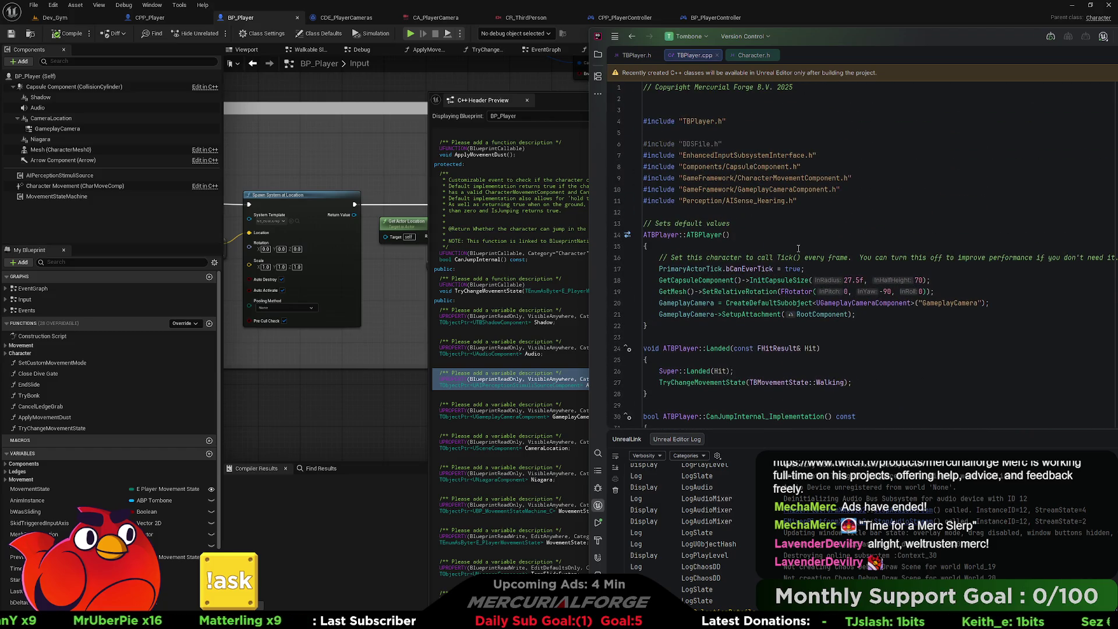
left_click(917, 305)
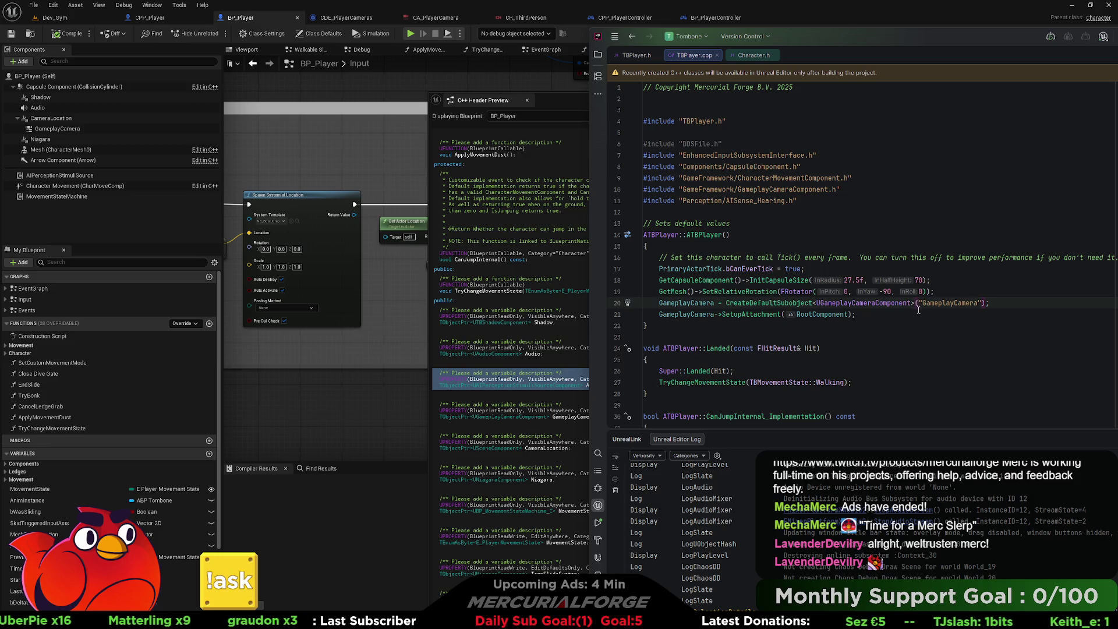
left_click(915, 314)
key("Return")
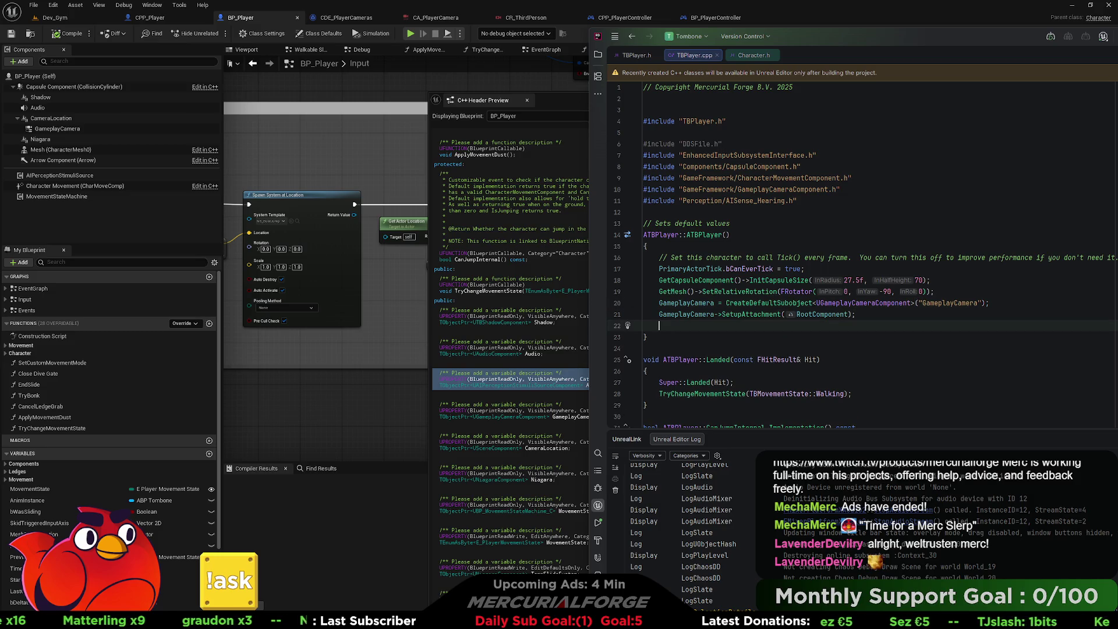
type("A")
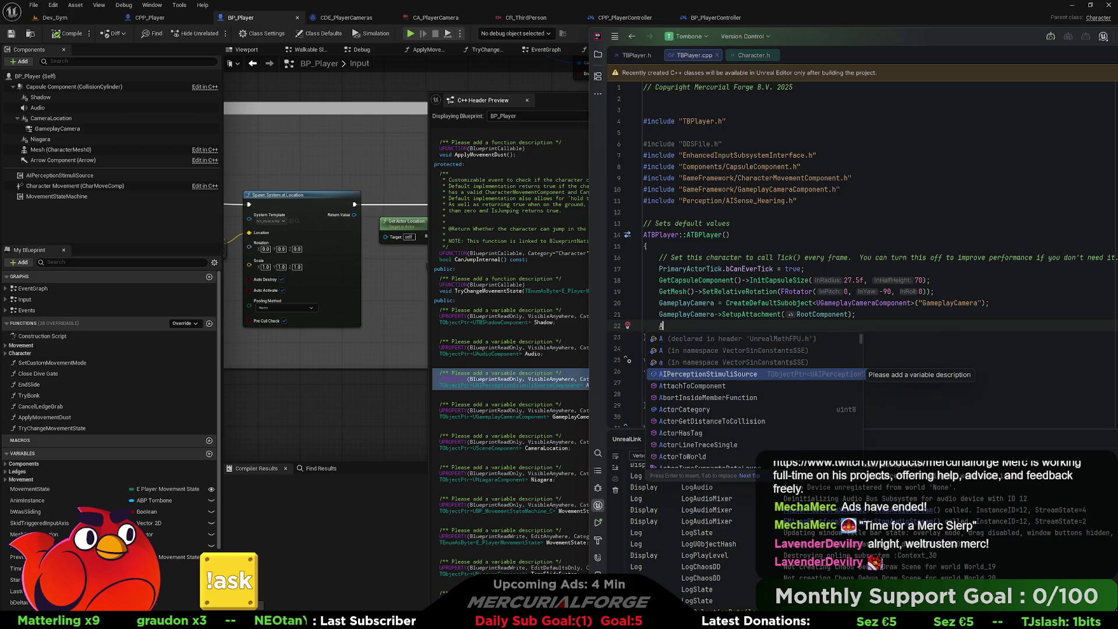
key("Return")
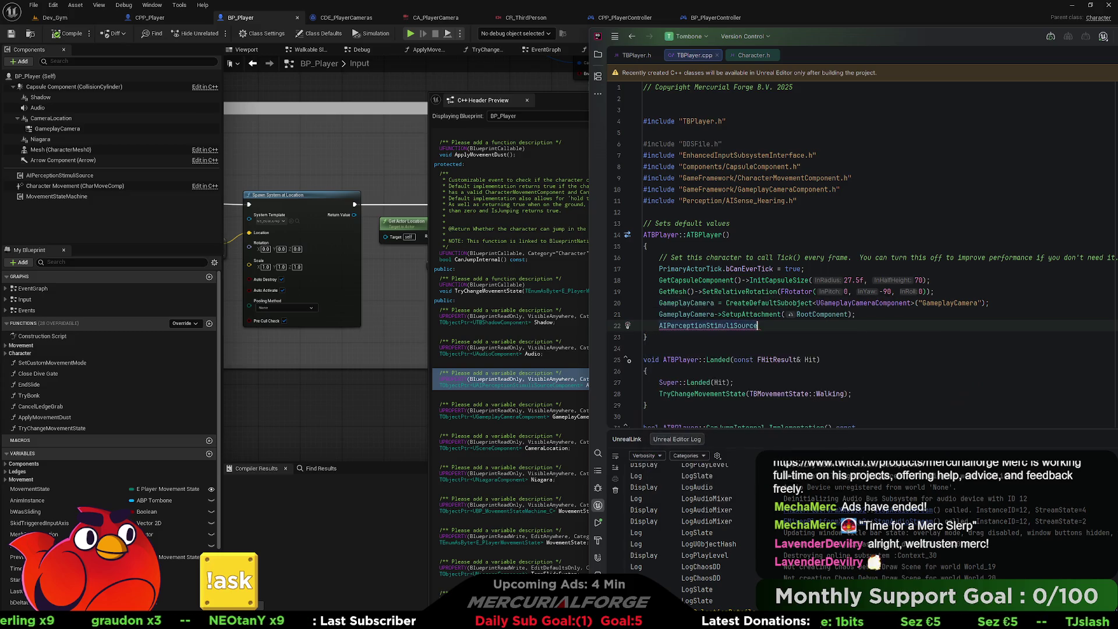
Assign it CreateDefaultSubobject<UAIPerceptionStimuliSourceComponent> named "AI Perception Stimuli Source".
type(" = ")
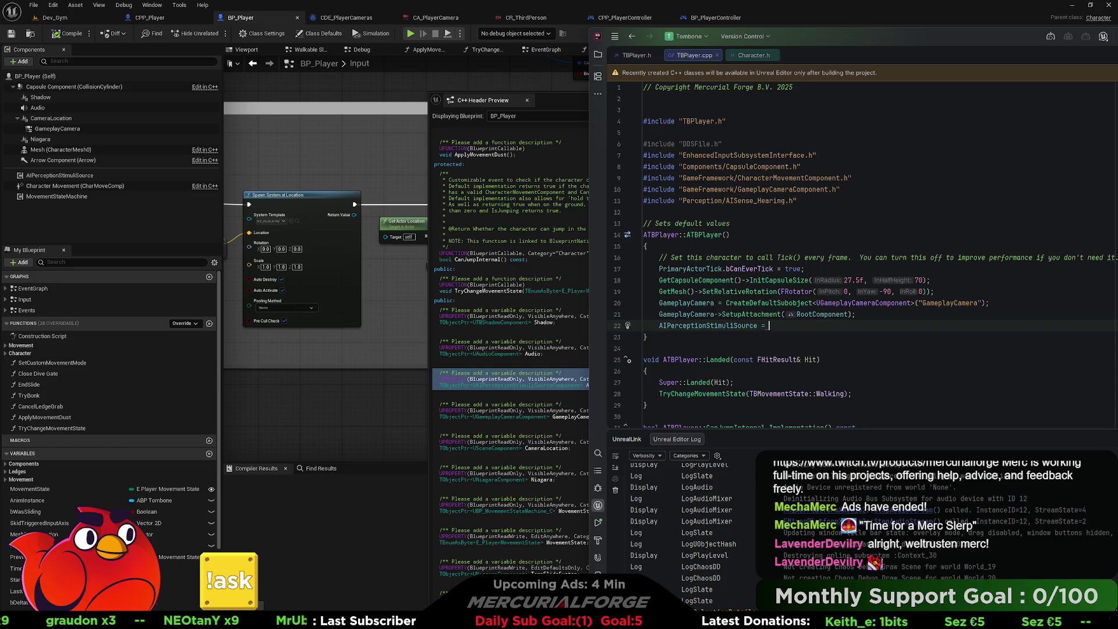
type("Create")
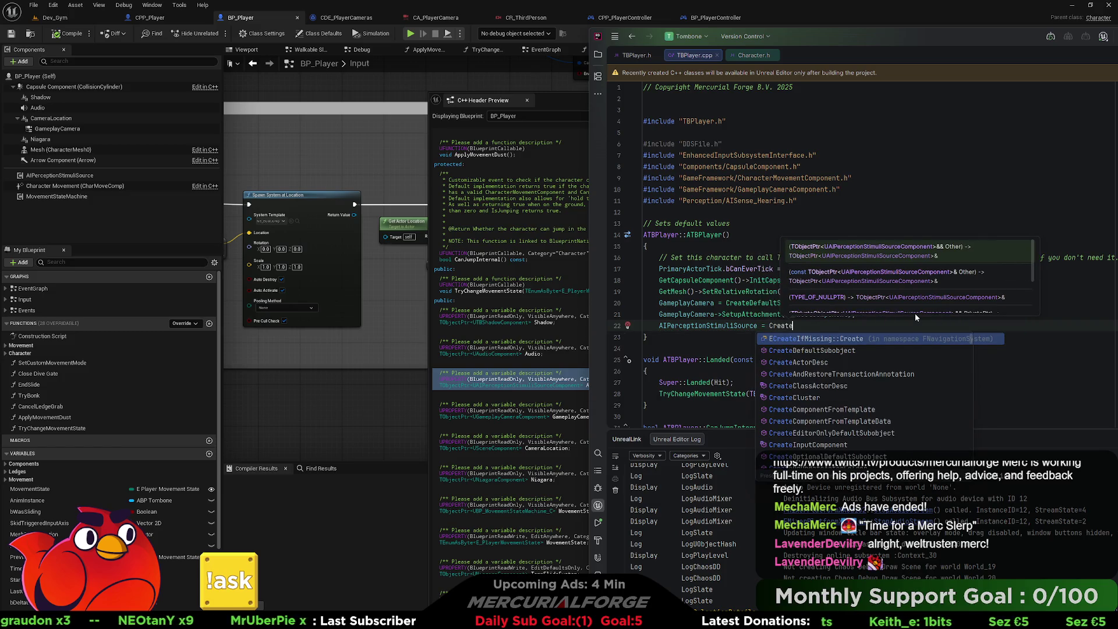
key("Down")
key("Return")
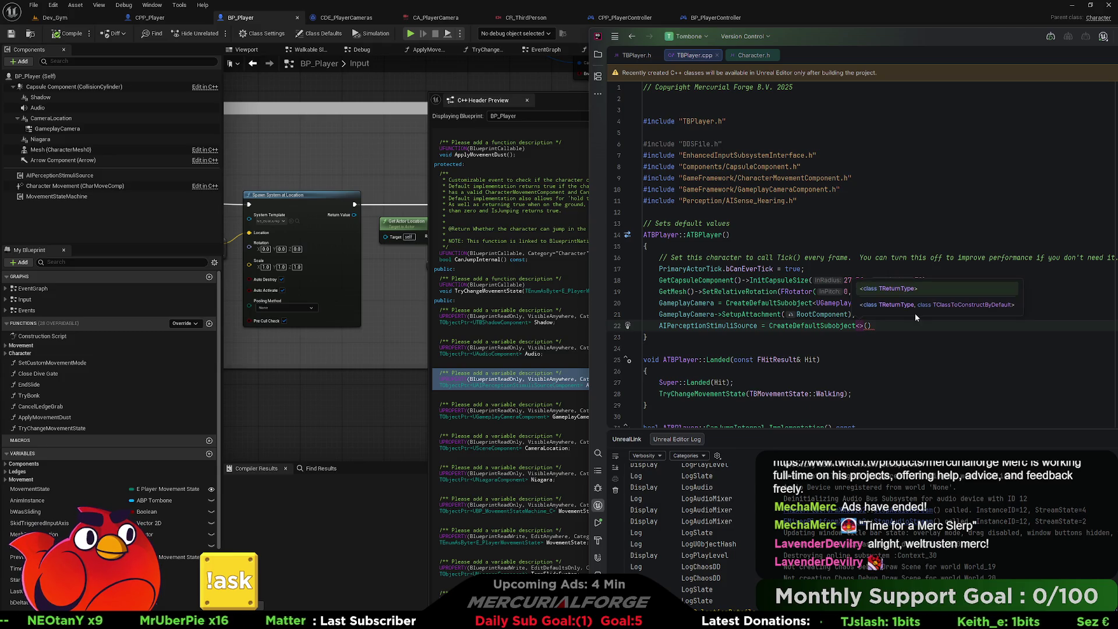
type("A")
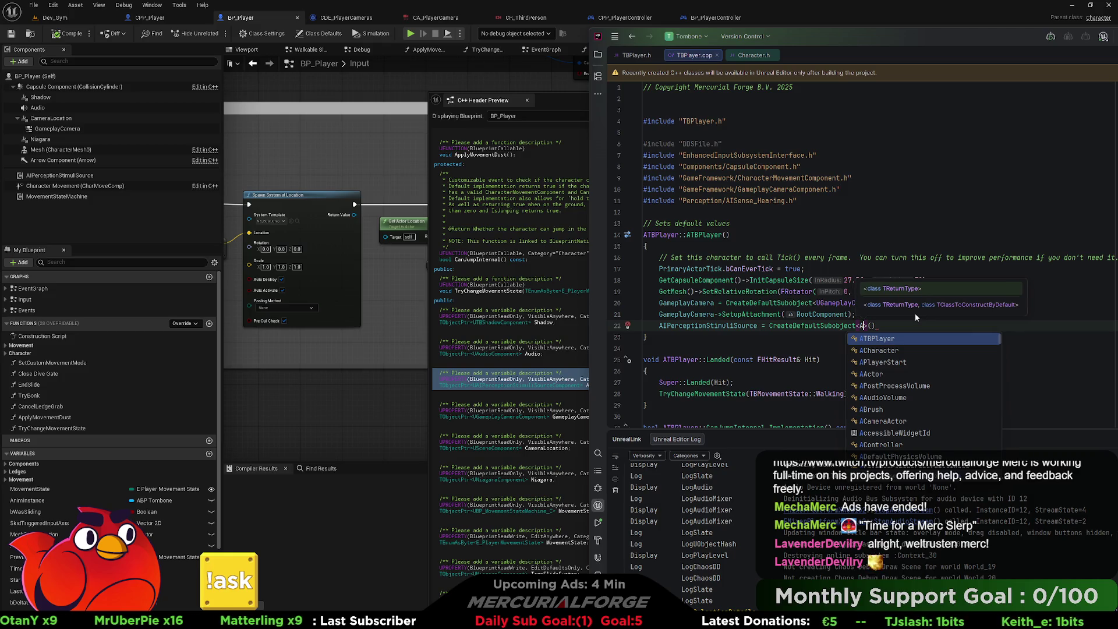
type("IP")
key("Return")
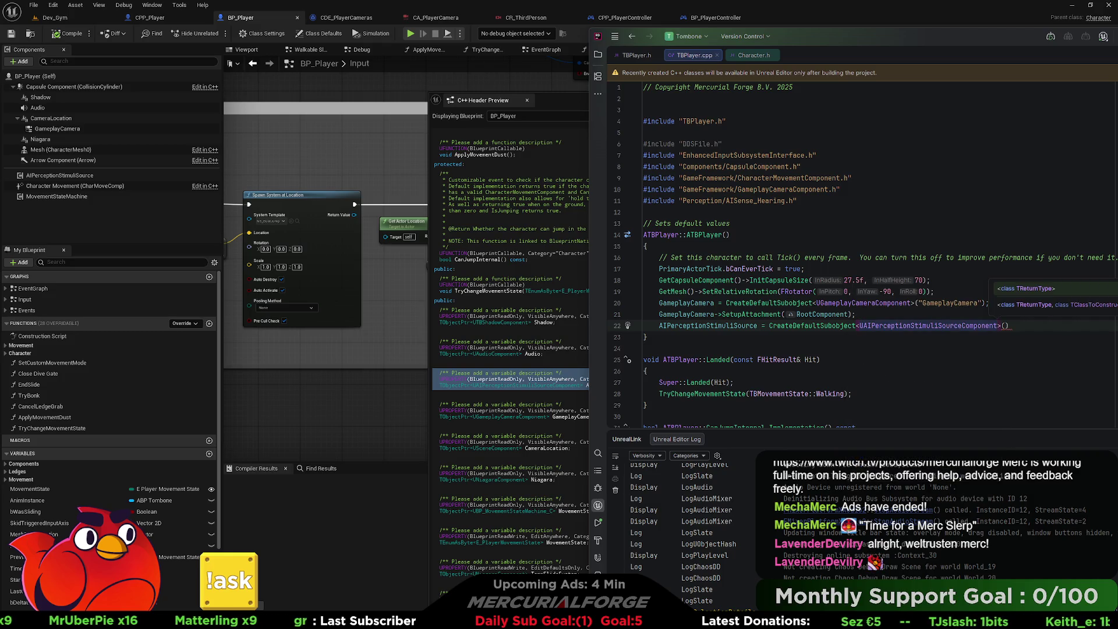
key("Tab")
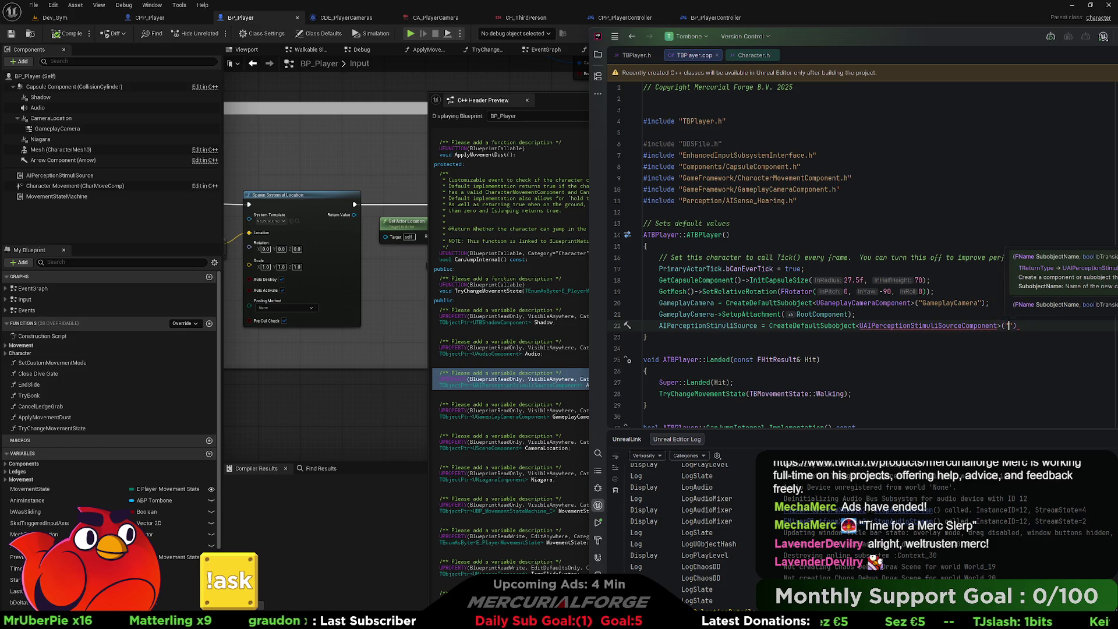
type("AI ")
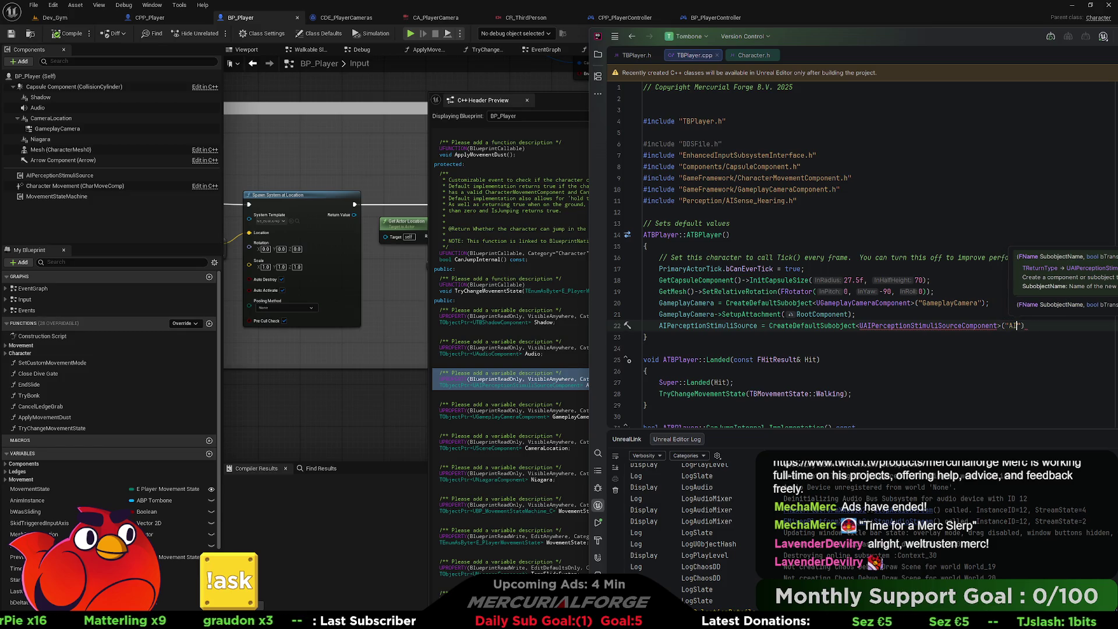
type("Perception S")
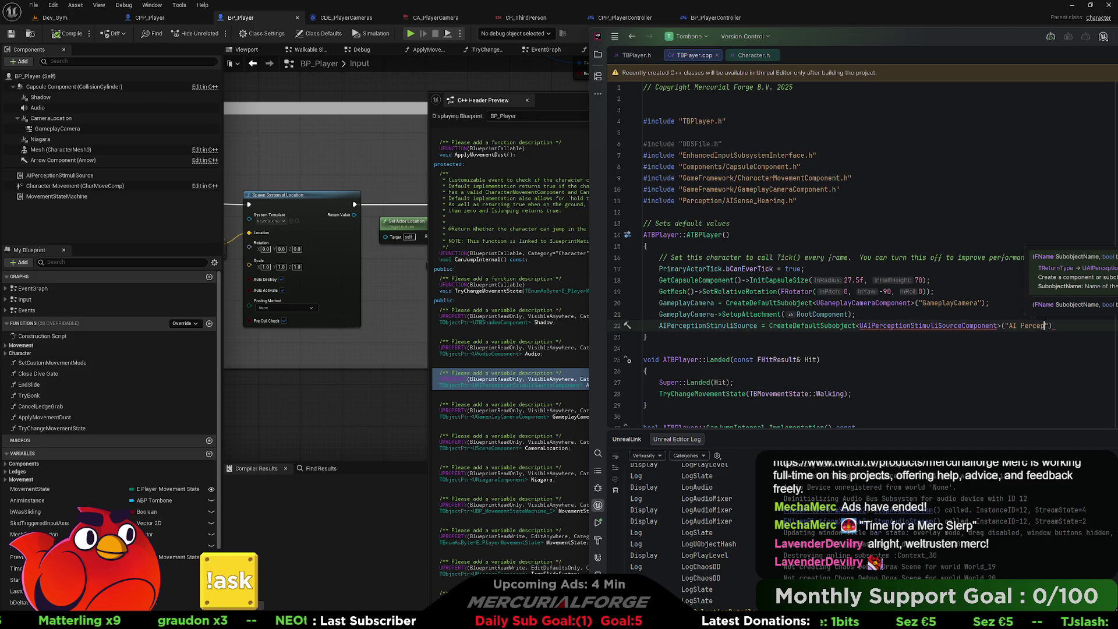
type("timul")
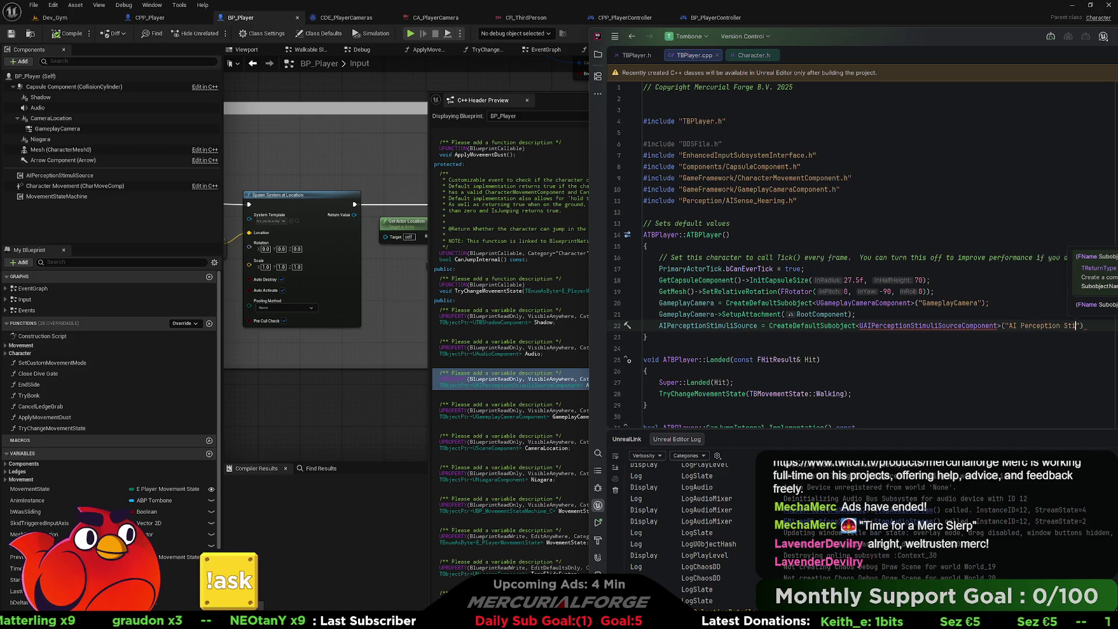
type("i Sour")
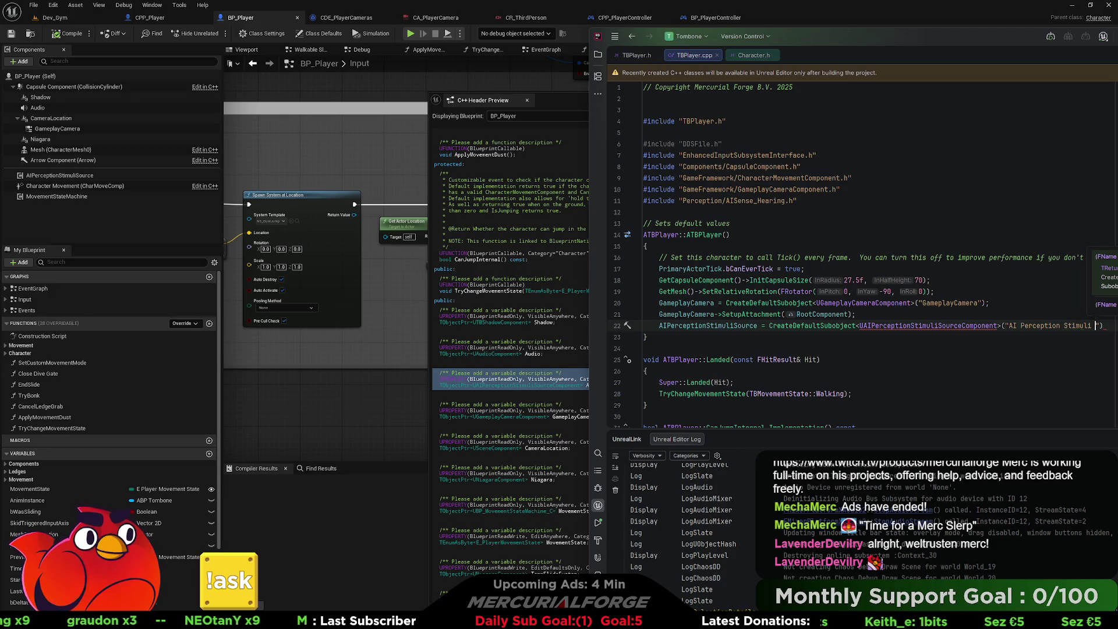
type("ce")
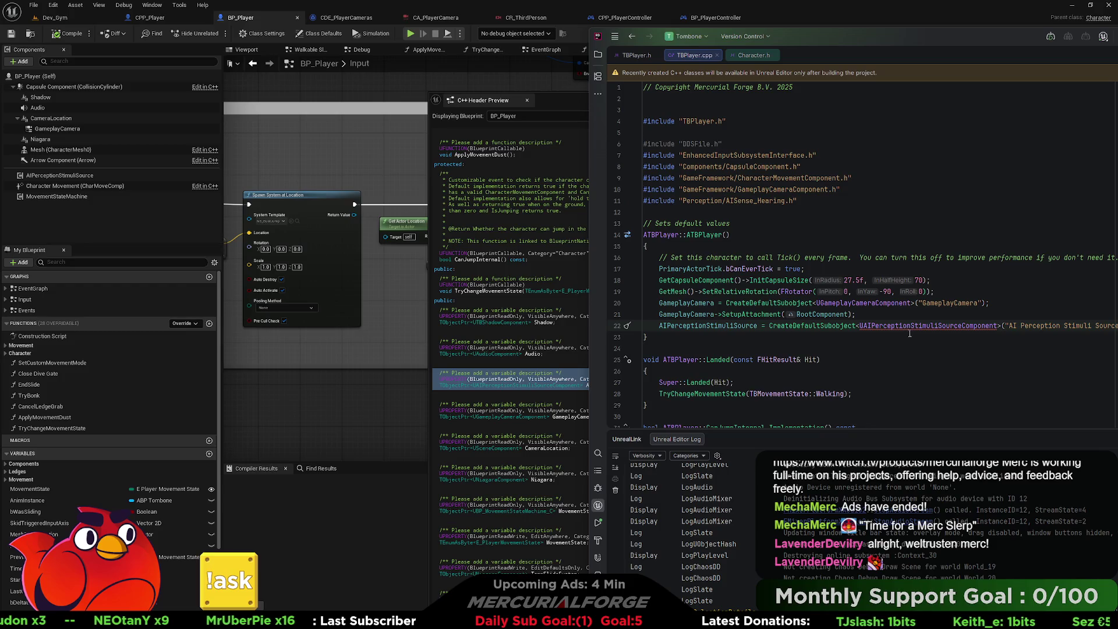
Resolve the red component type by including Perception/AIPerceptionStimuliSourceComponent.h via quick-fix.
left_click(944, 337)
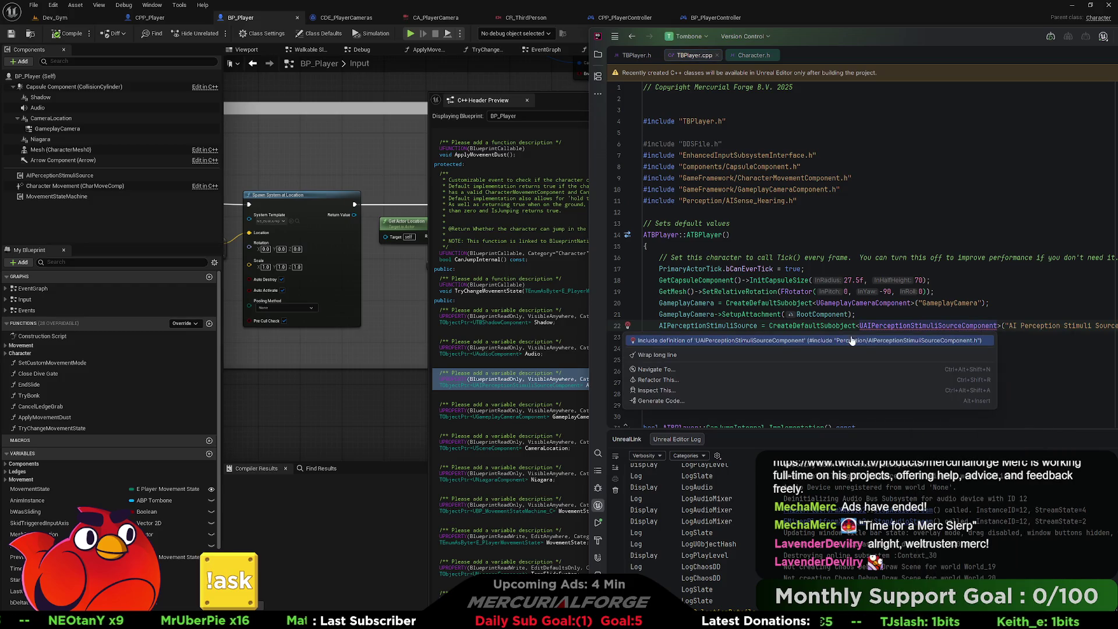
left_click(778, 340)
left_click(912, 320)
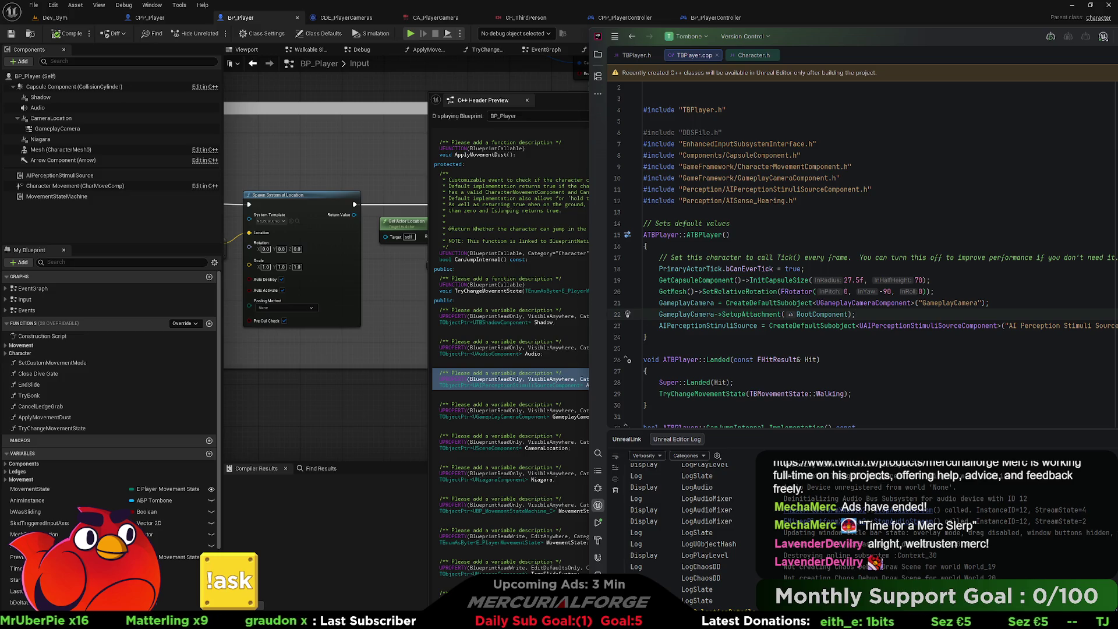
left_click(894, 329)
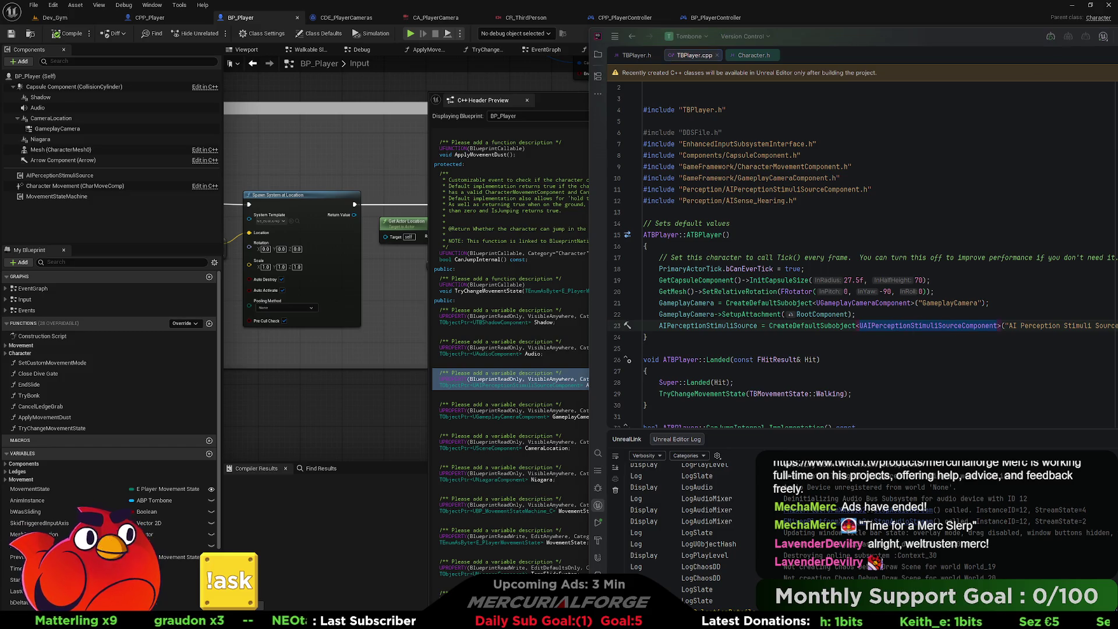